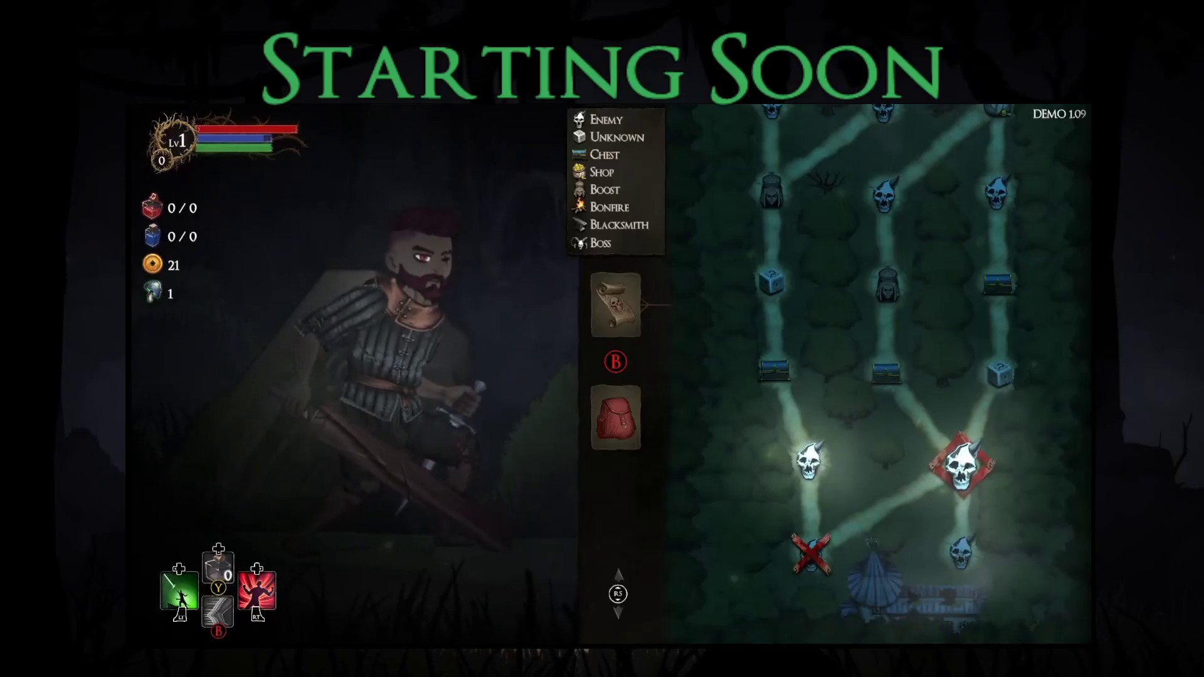
# - Enter the left skull map node and fight the forest enemy with the greatsword and damage buff
pyautogui.press('Right')
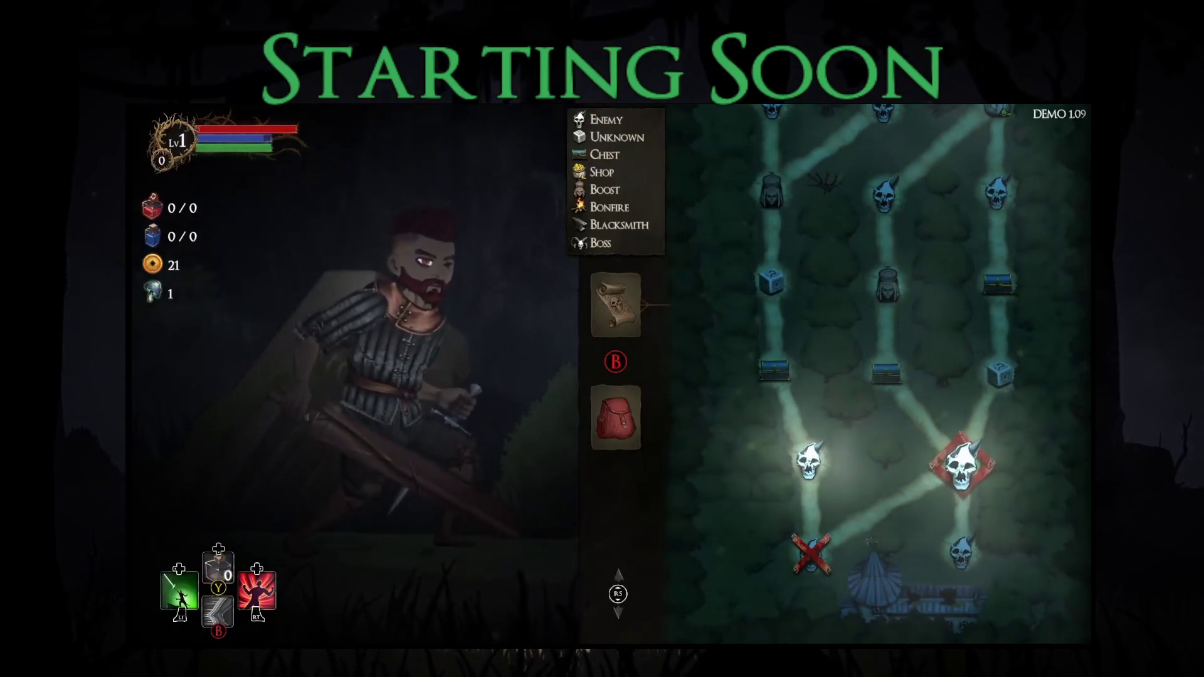
pyautogui.press('Left')
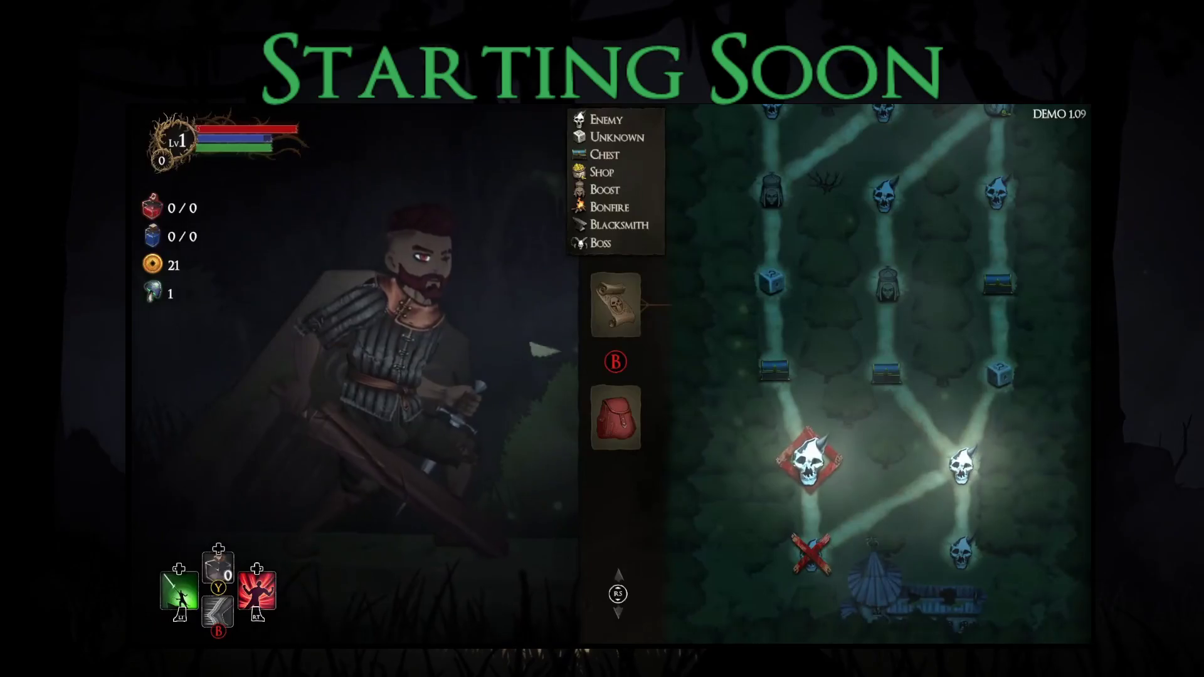
pyautogui.press('Return')
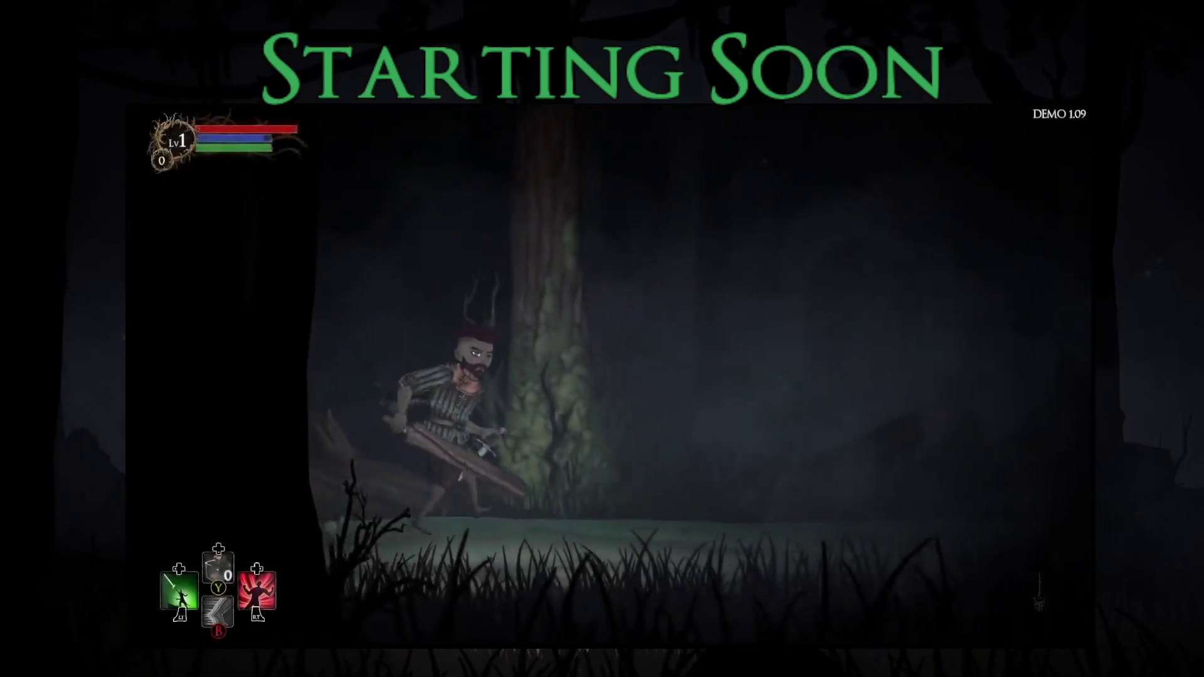
pyautogui.press('Right')
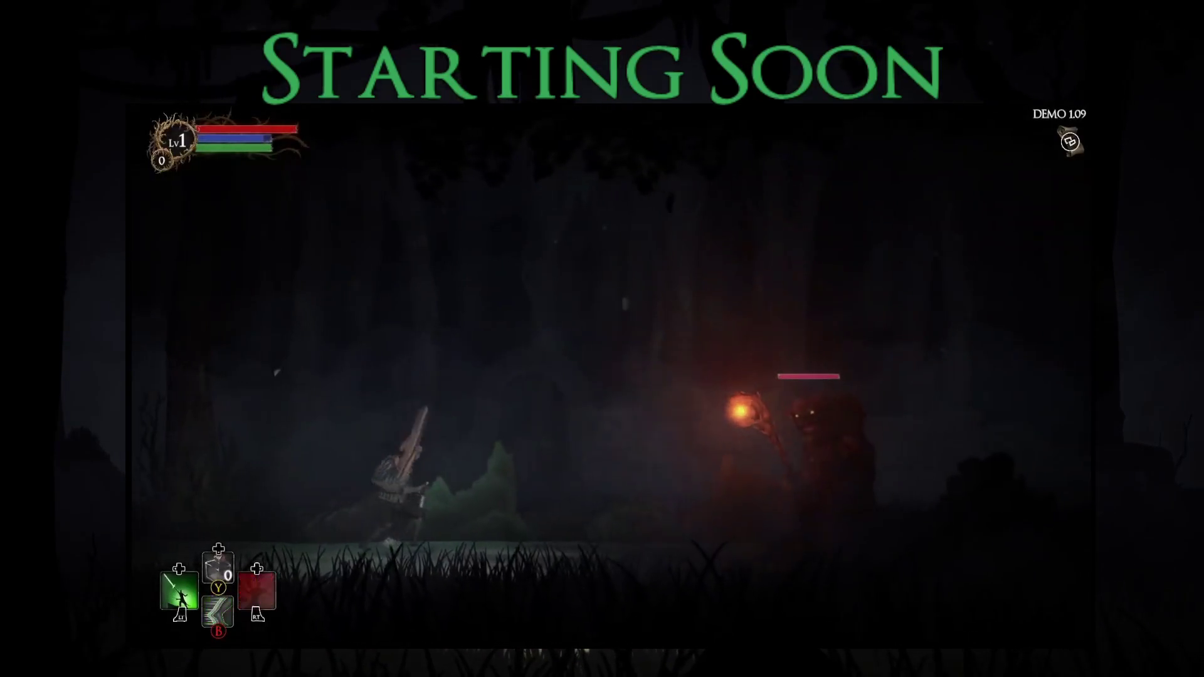
pyautogui.press('r')
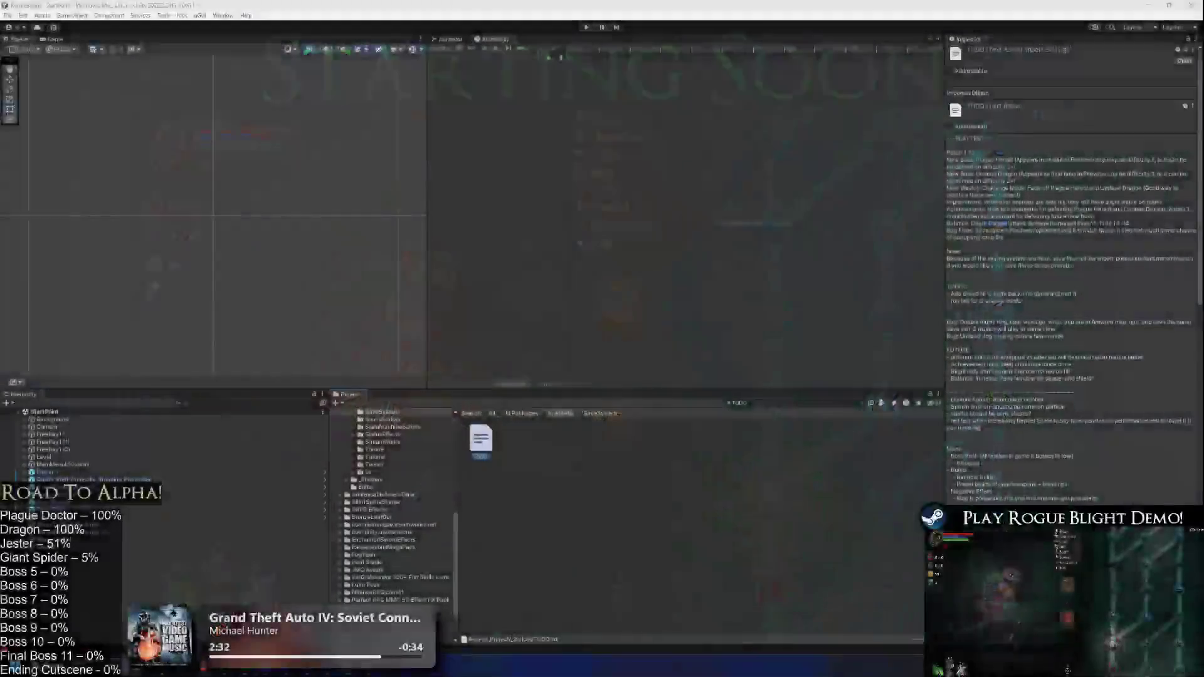
# - Replace the TODO search with 'city ruins qui' and select the CityRuins_QuestionMark node asset
pyautogui.doubleClick(793, 406)
pyautogui.press('BackSpace')
pyautogui.write('gr')
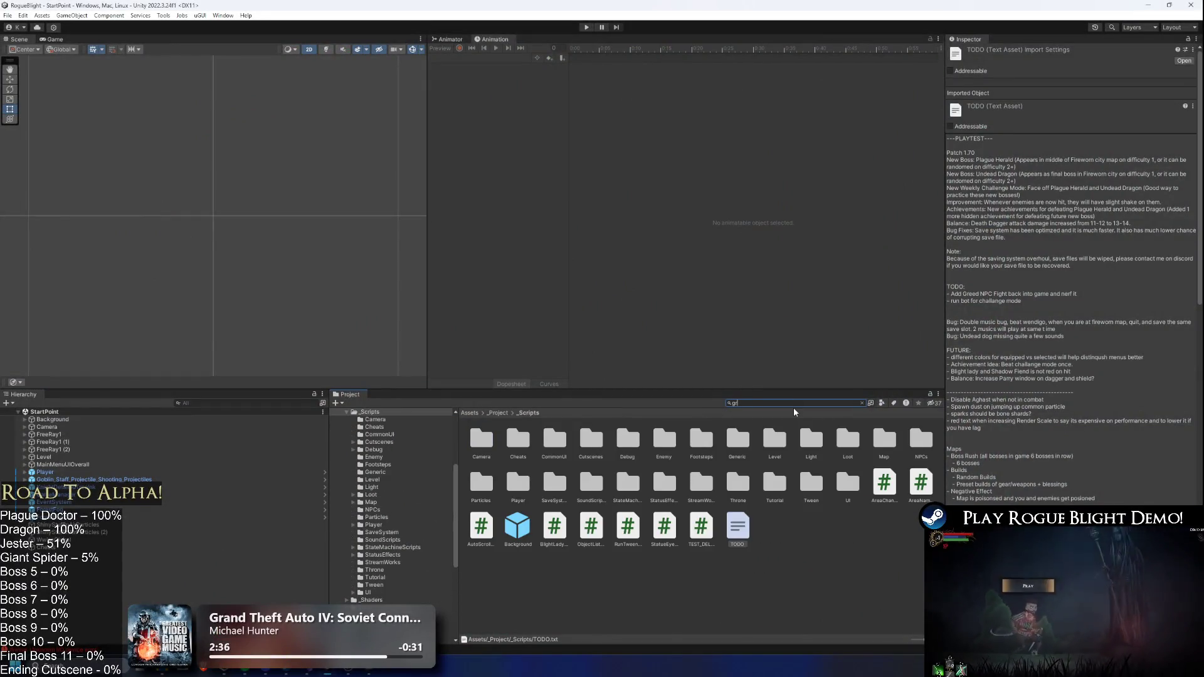
pyautogui.press('BackSpace')
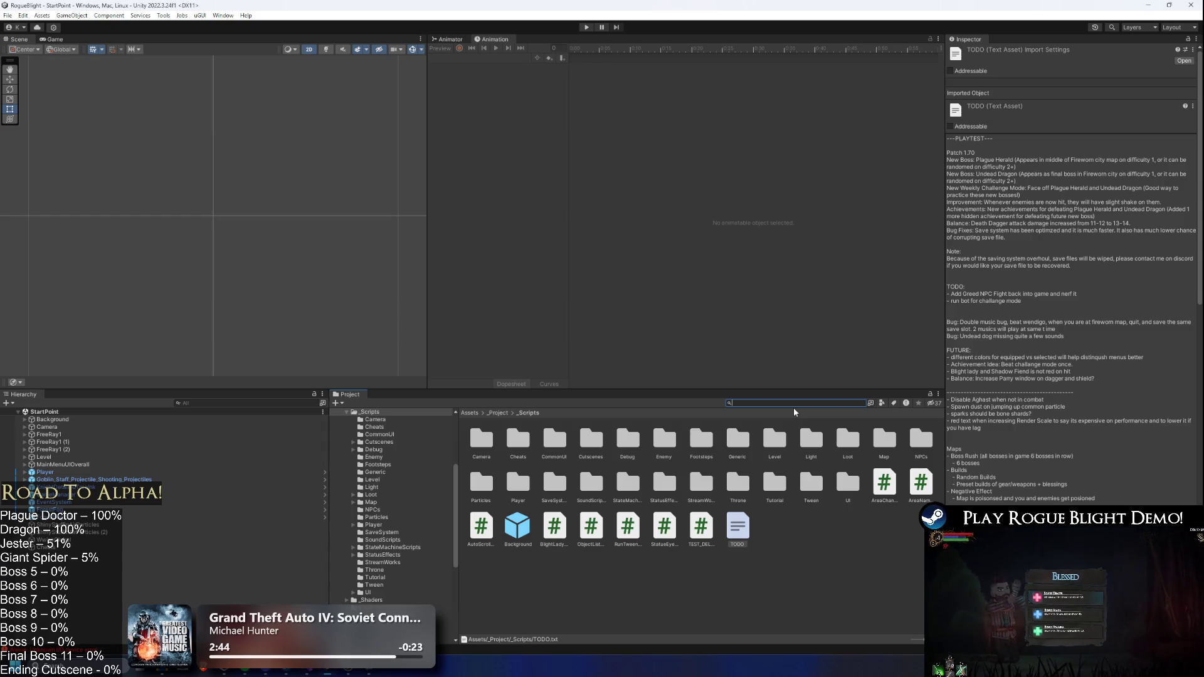
pyautogui.write('city ruins q')
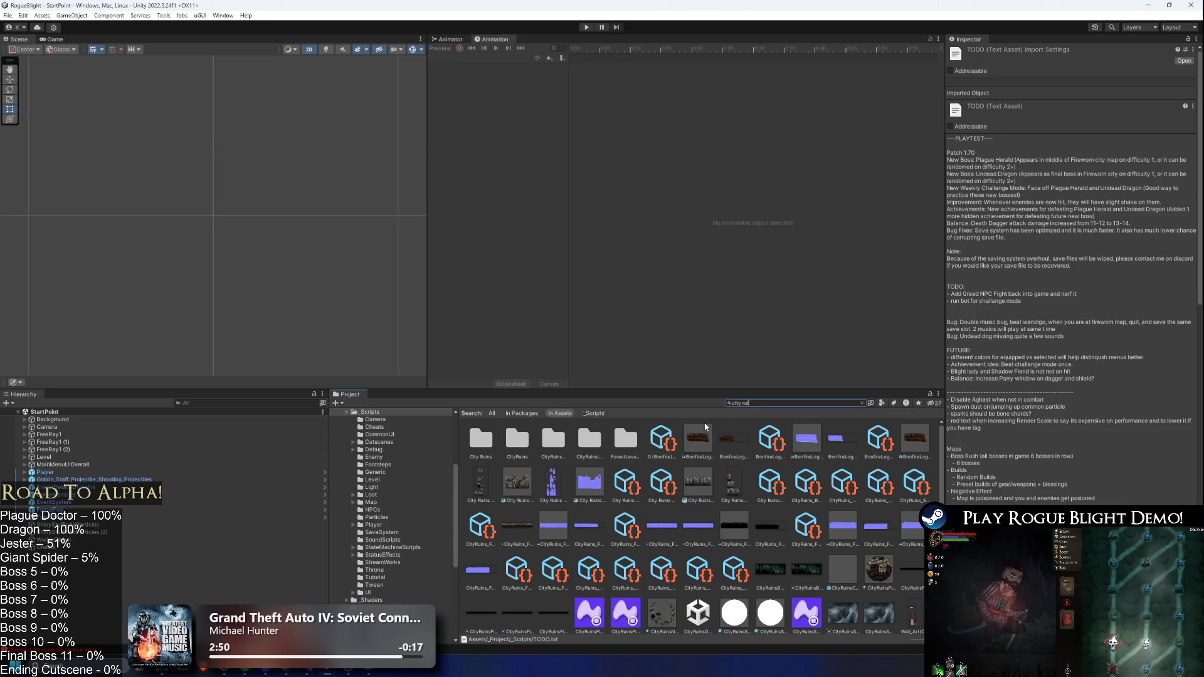
pyautogui.write('ui')
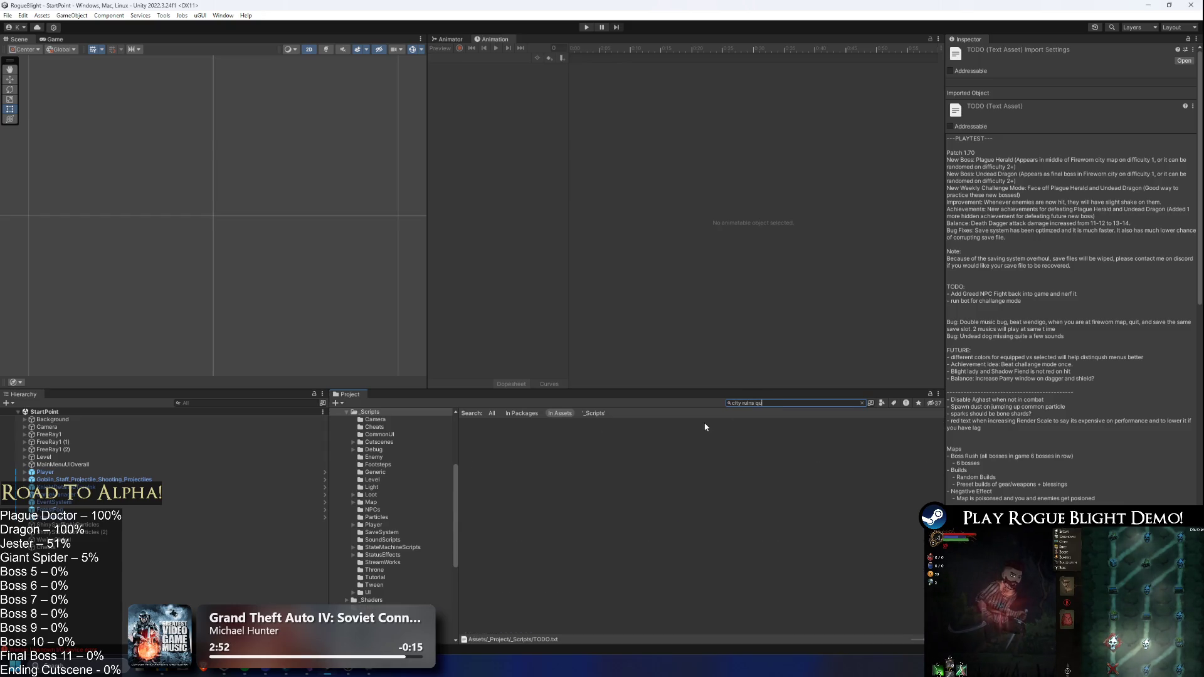
pyautogui.click(509, 455)
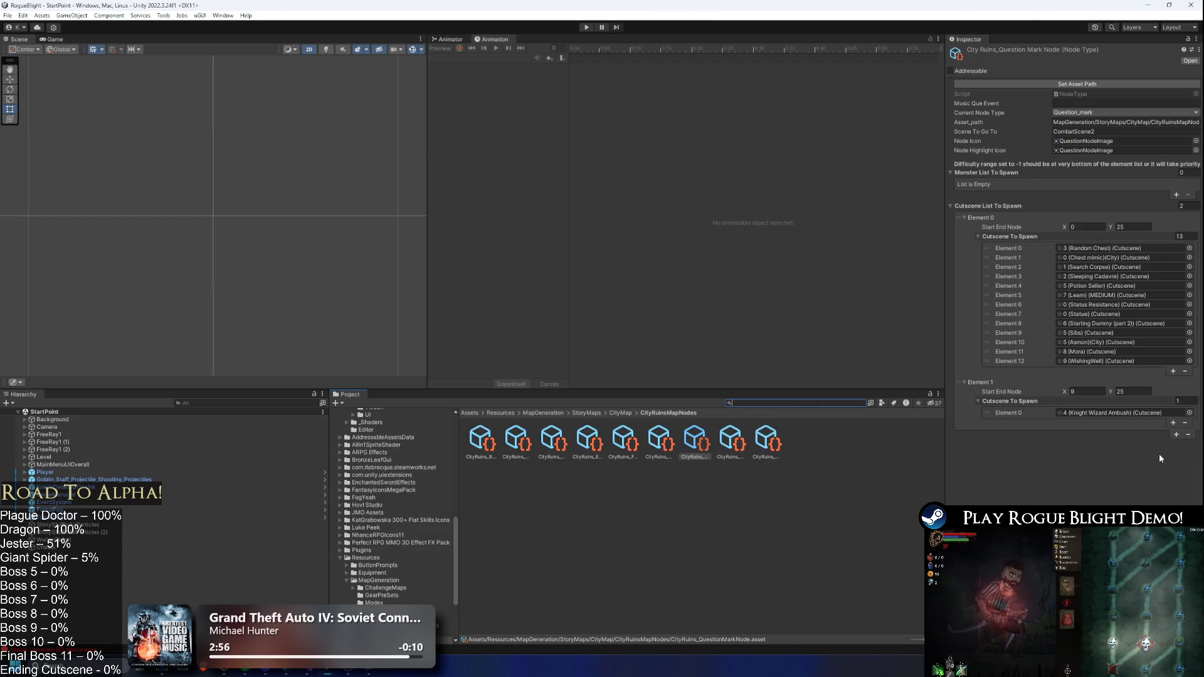
# - Add Element 13 to Cutscene To Spawn, browse the Cutscenes folders, and open Element 13's cutscene picker
pyautogui.click(1173, 371)
pyautogui.click(1153, 370)
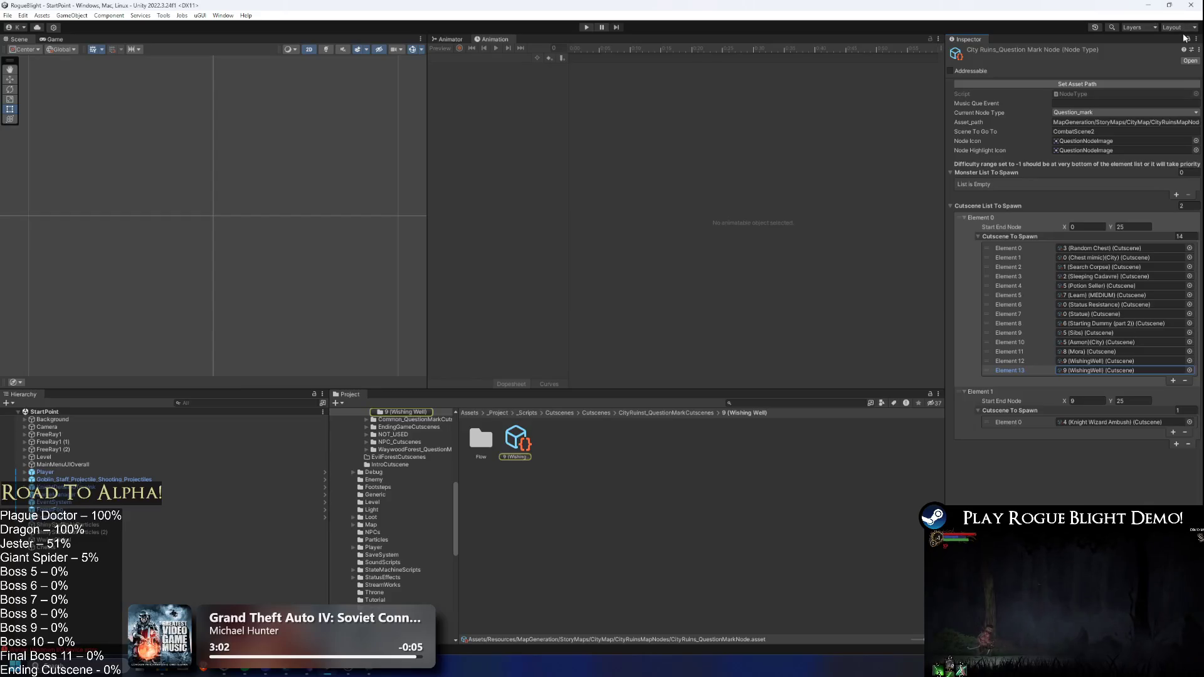
pyautogui.click(698, 414)
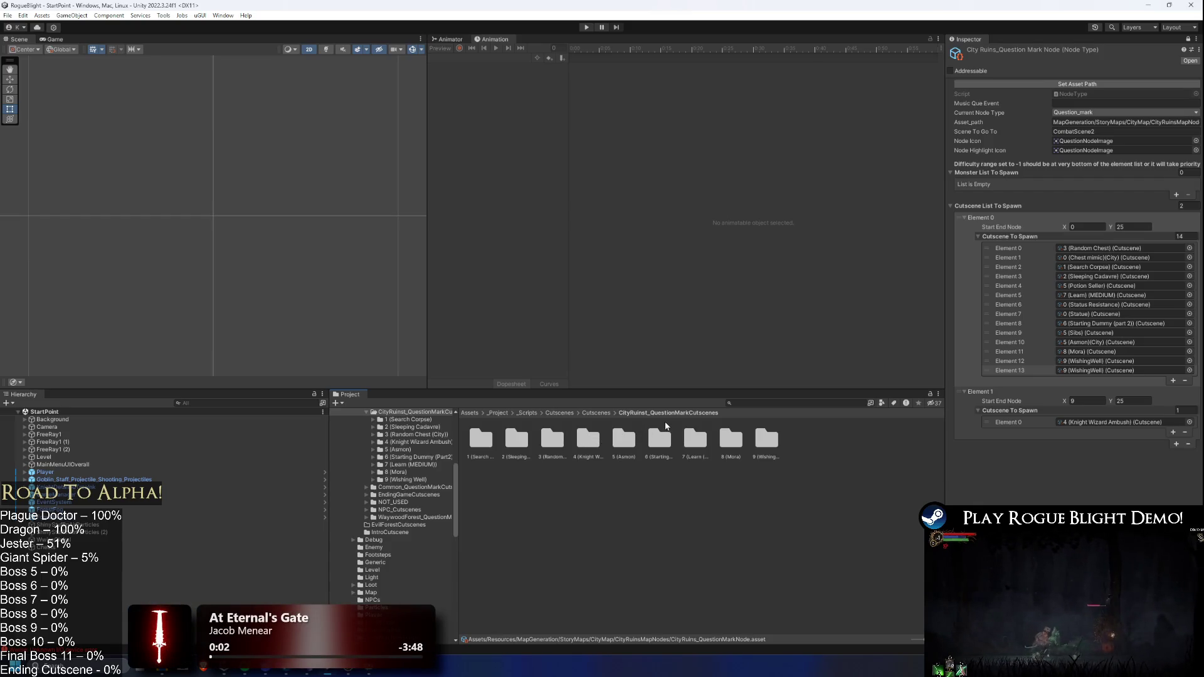
pyautogui.click(596, 414)
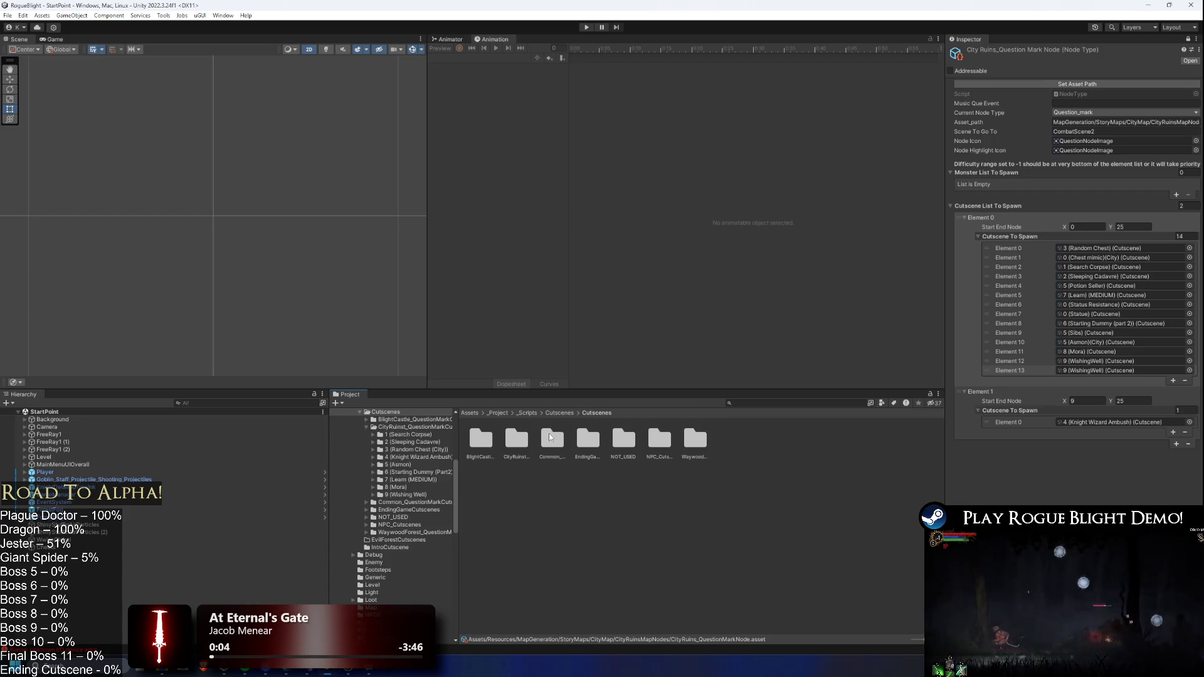
pyautogui.doubleClick(668, 445)
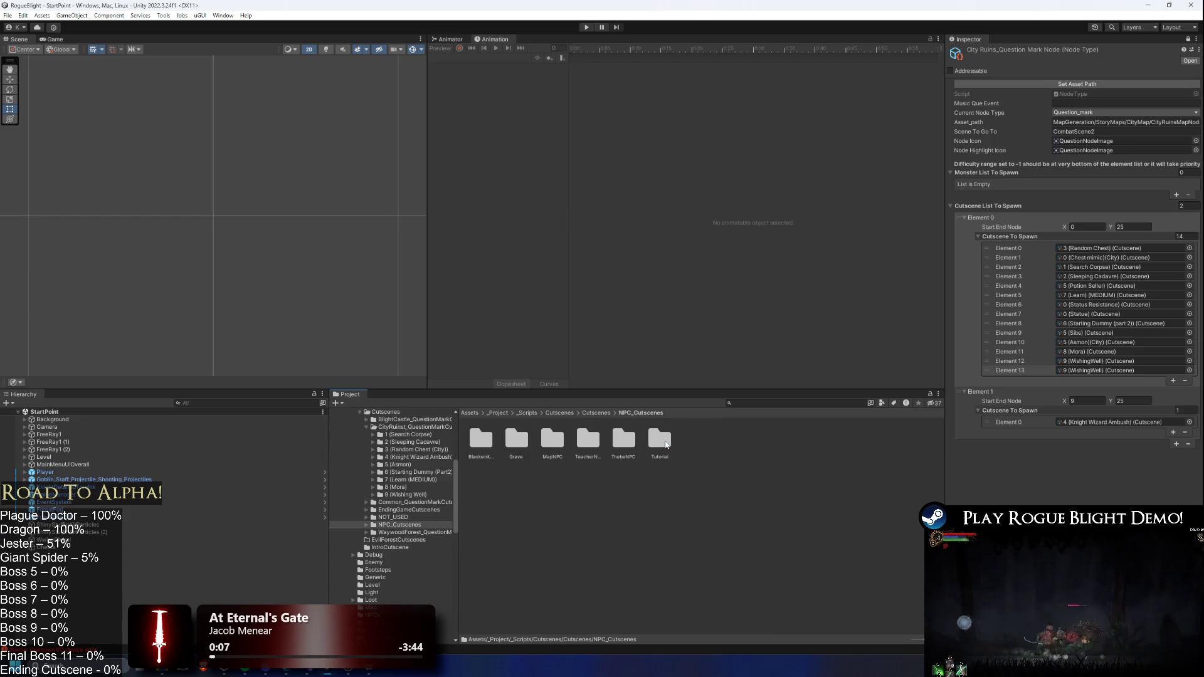
pyautogui.click(596, 413)
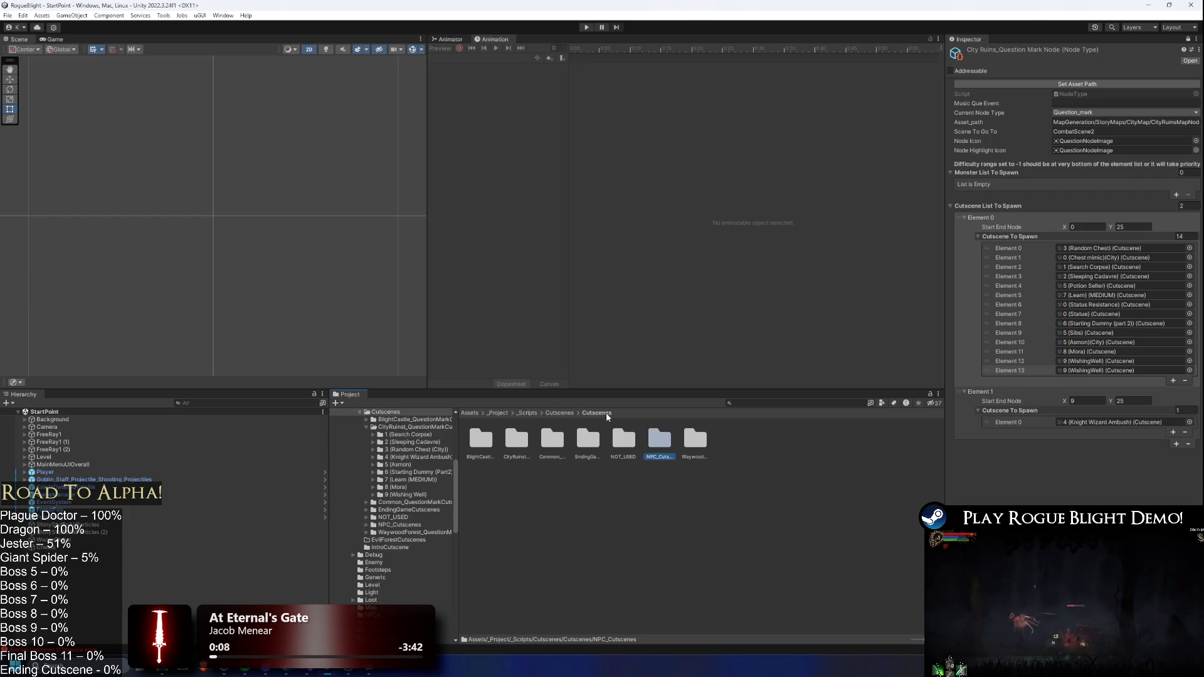
pyautogui.click(1188, 371)
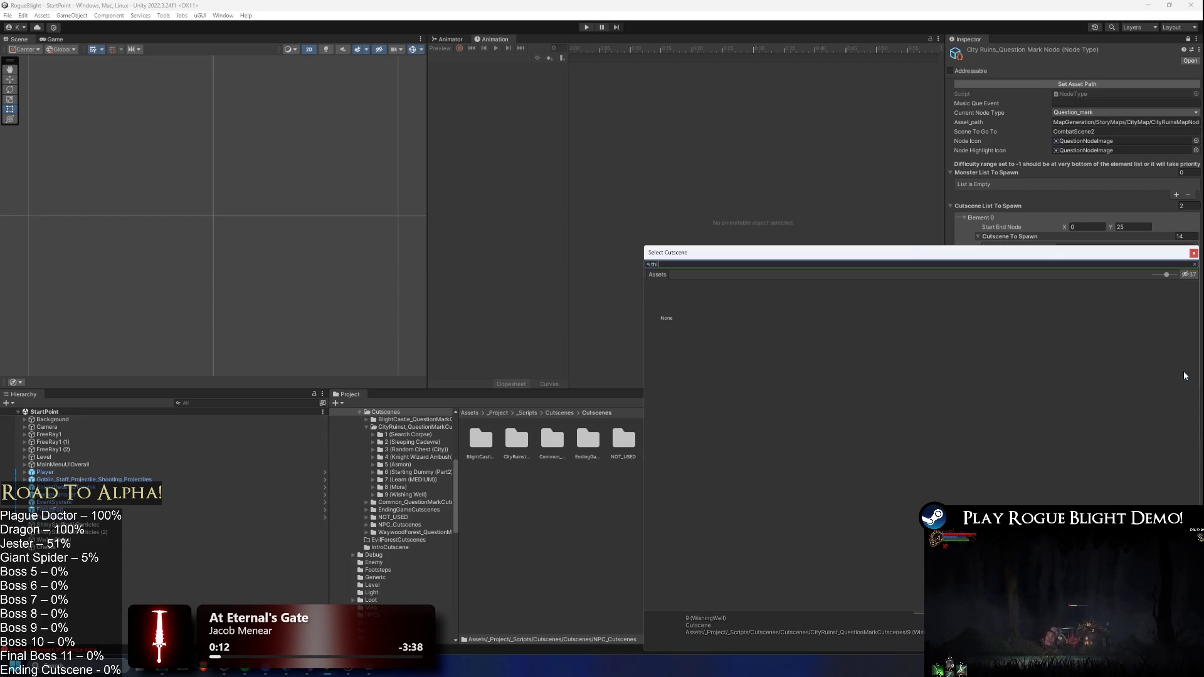
# - Search the cutscene picker, assign 9 (Gold Weapon Seller) to Element 13, and ping it
pyautogui.press('BackSpace')
pyautogui.write('e')
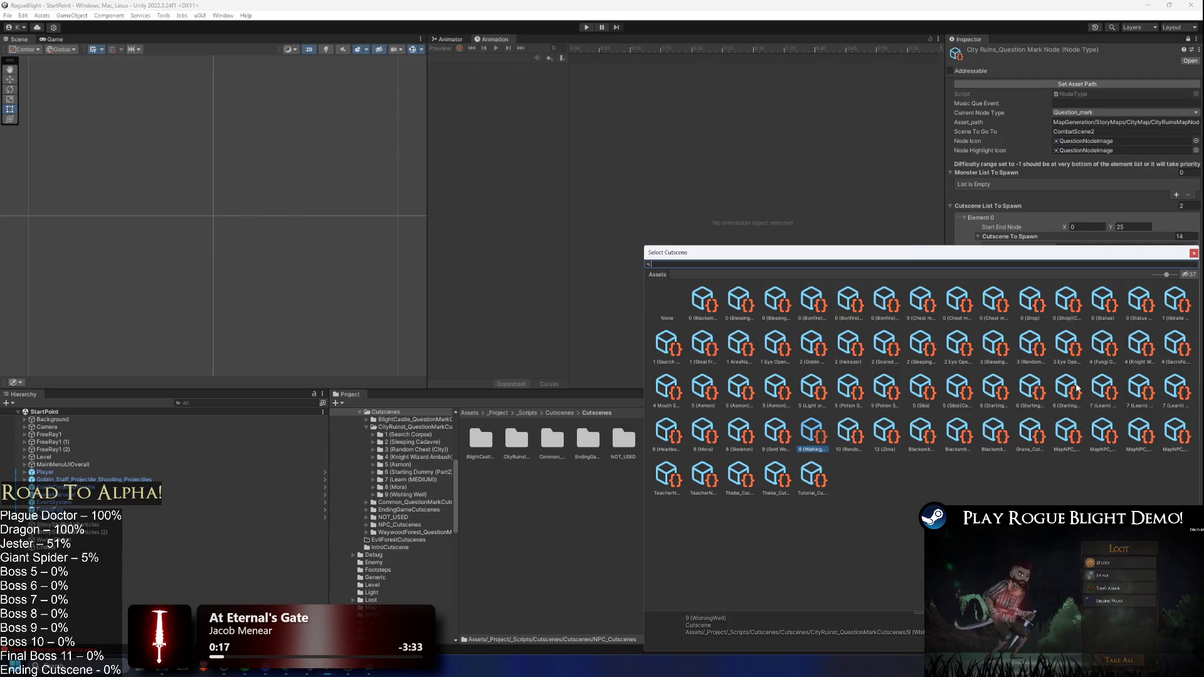
pyautogui.write('greed')
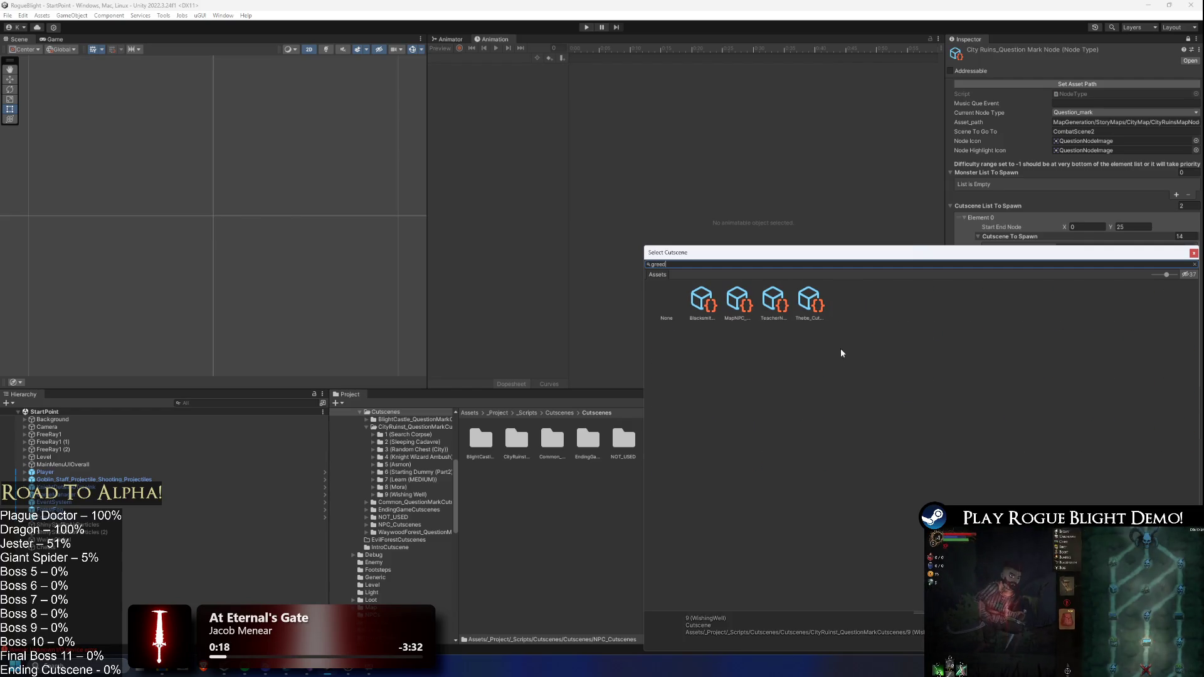
pyautogui.press('BackSpace')
pyautogui.press('BackSpace')
pyautogui.press('BackSpace')
pyautogui.write('steal')
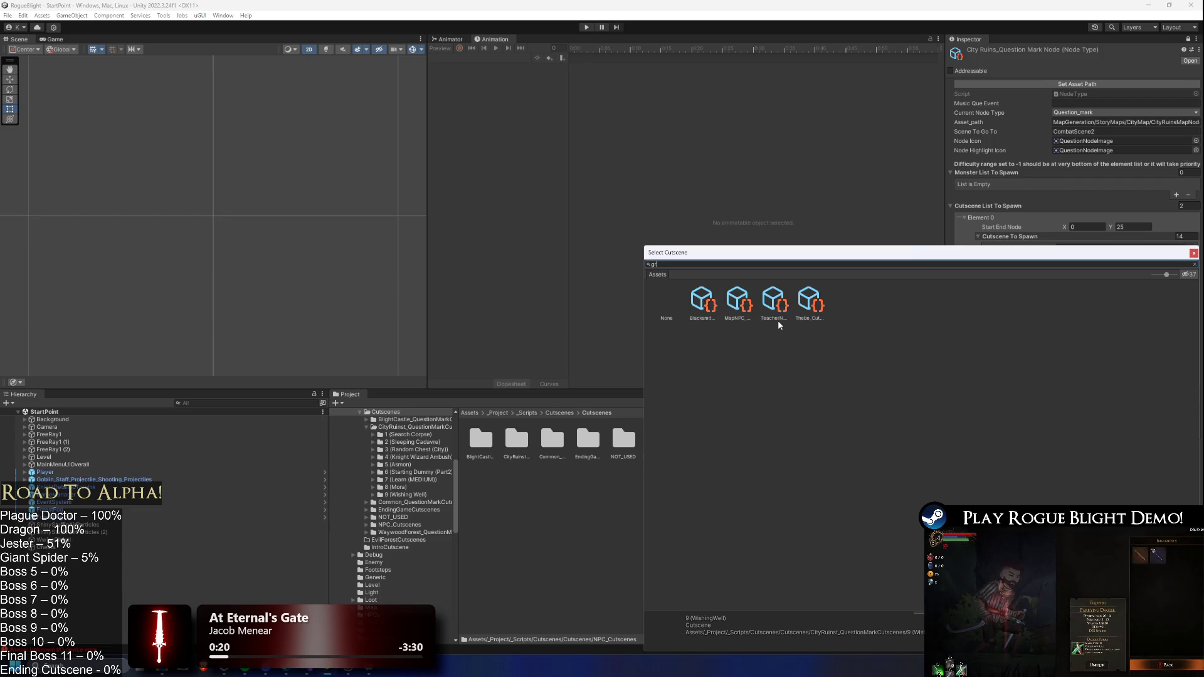
pyautogui.press('BackSpace')
pyautogui.press('BackSpace')
pyautogui.press('BackSpace')
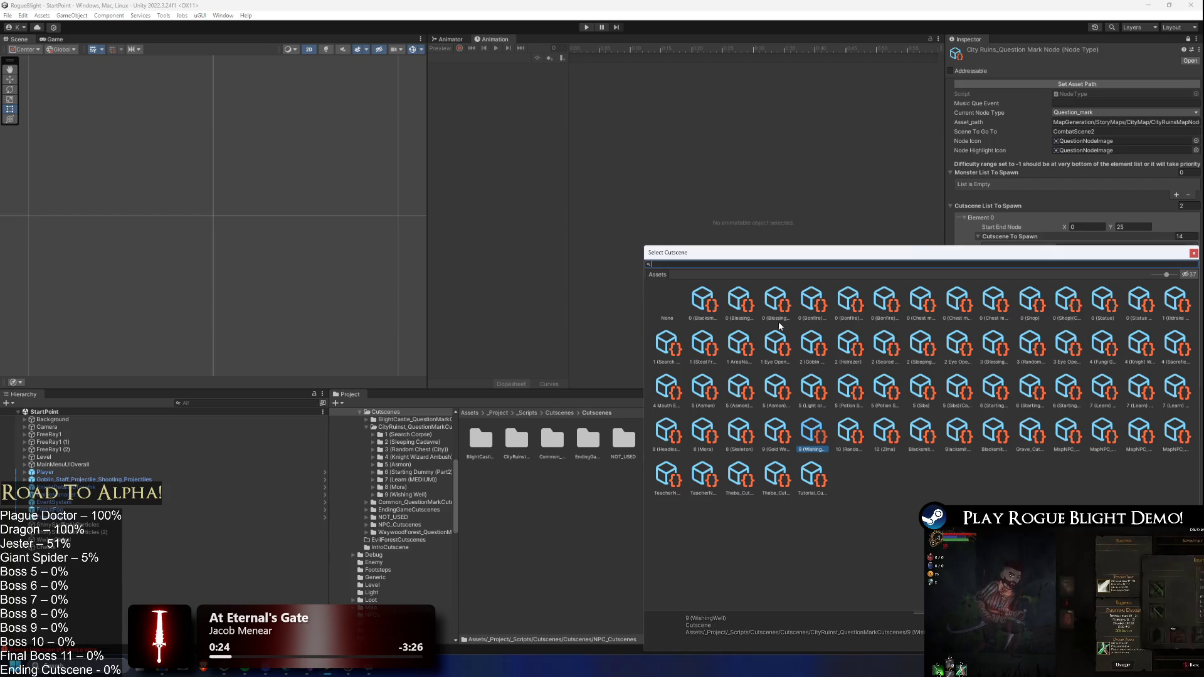
pyautogui.moveTo(638, 351)
pyautogui.mouseDown()
pyautogui.moveTo(21, 348)
pyautogui.moveTo(77, 342)
pyautogui.mouseUp()
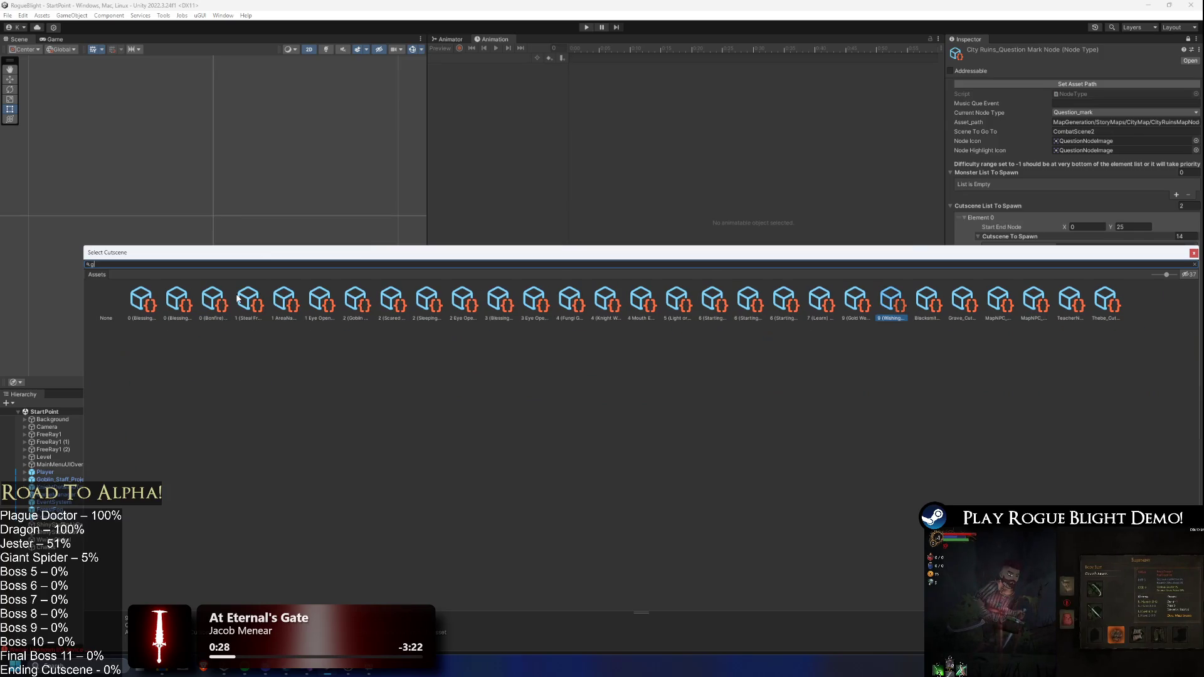
pyautogui.write('sc')
pyautogui.write('ll')
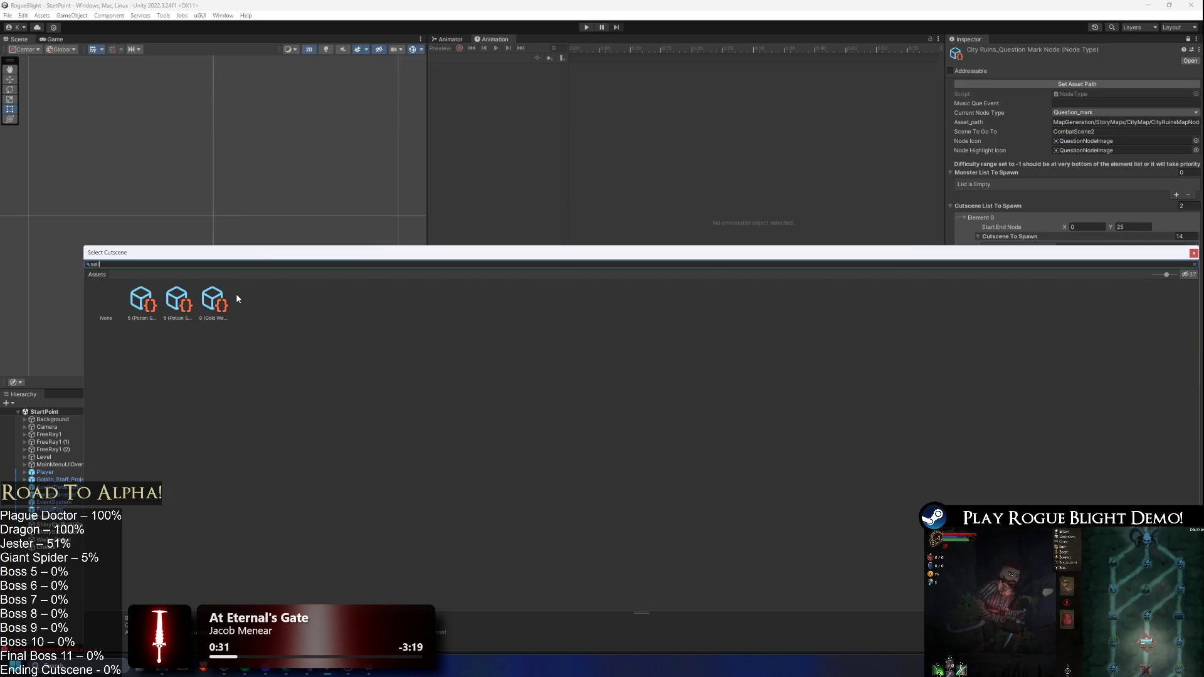
pyautogui.click(213, 299)
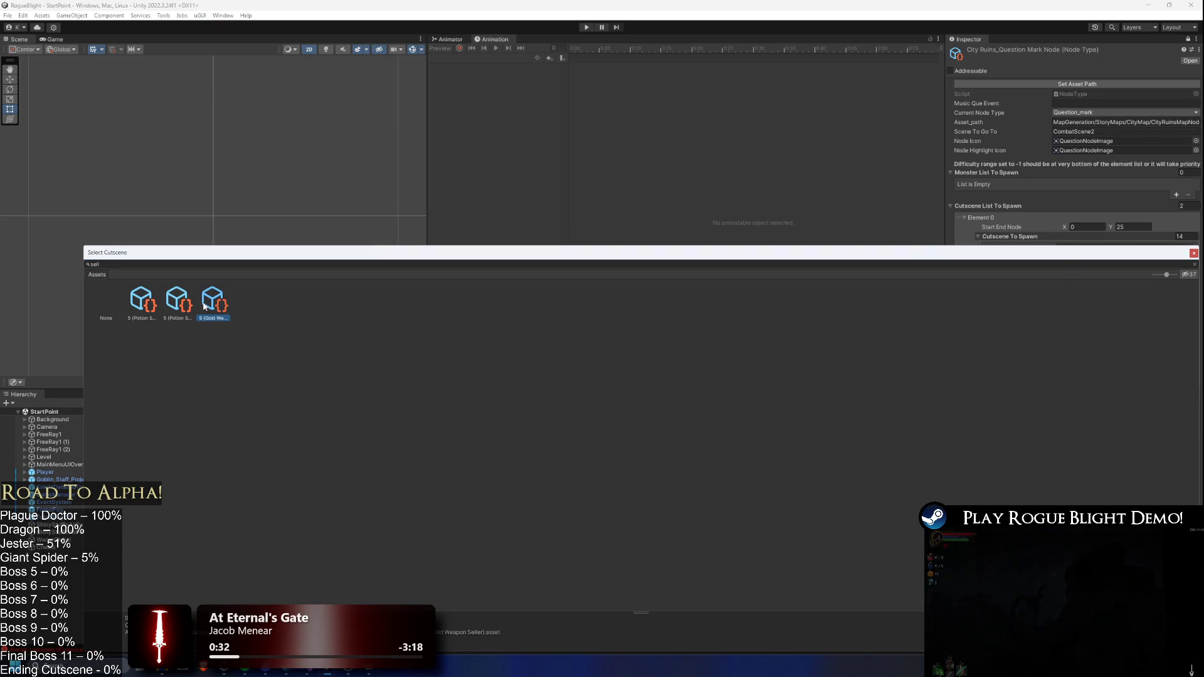
pyautogui.press('Return')
pyautogui.click(1110, 371)
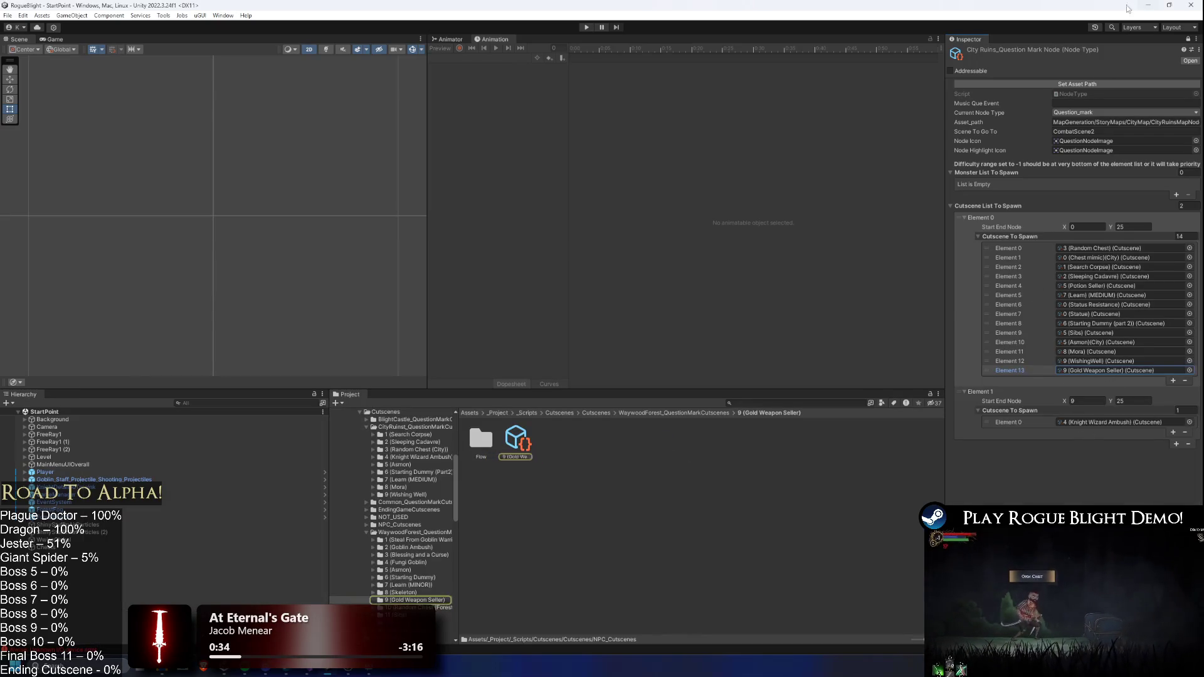
# - Browse the Common and City Ruins question mark cutscene folders, including 4 (Knight Wizard Ambush)
pyautogui.click(683, 413)
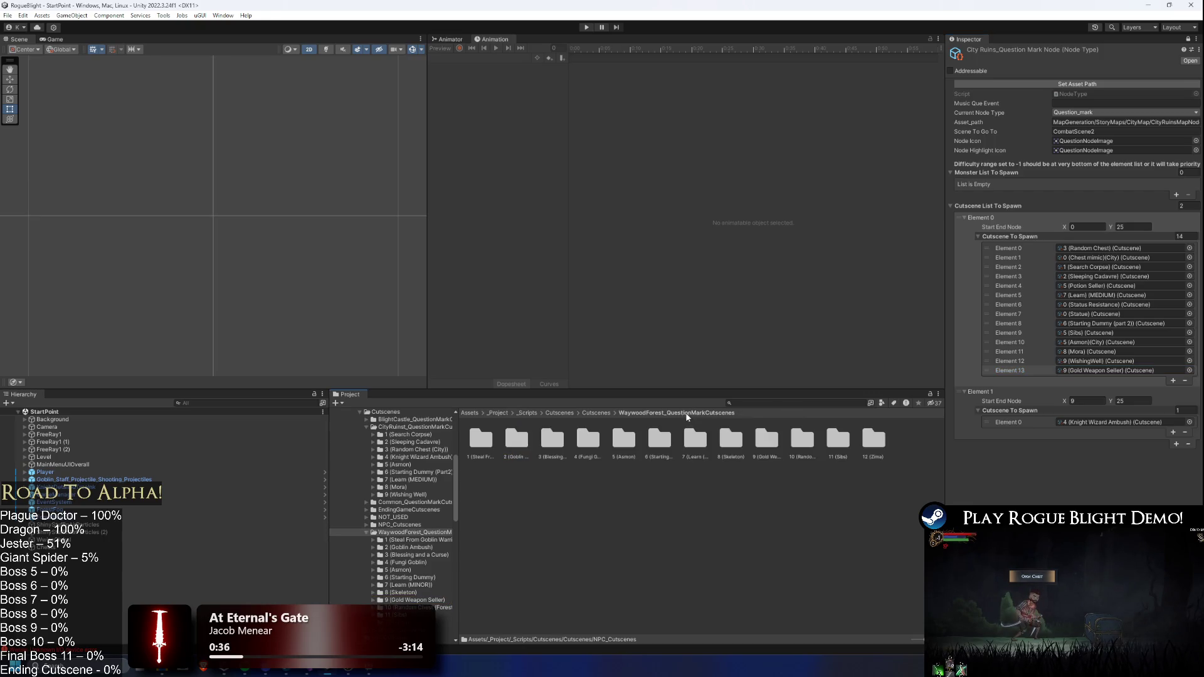
pyautogui.click(597, 413)
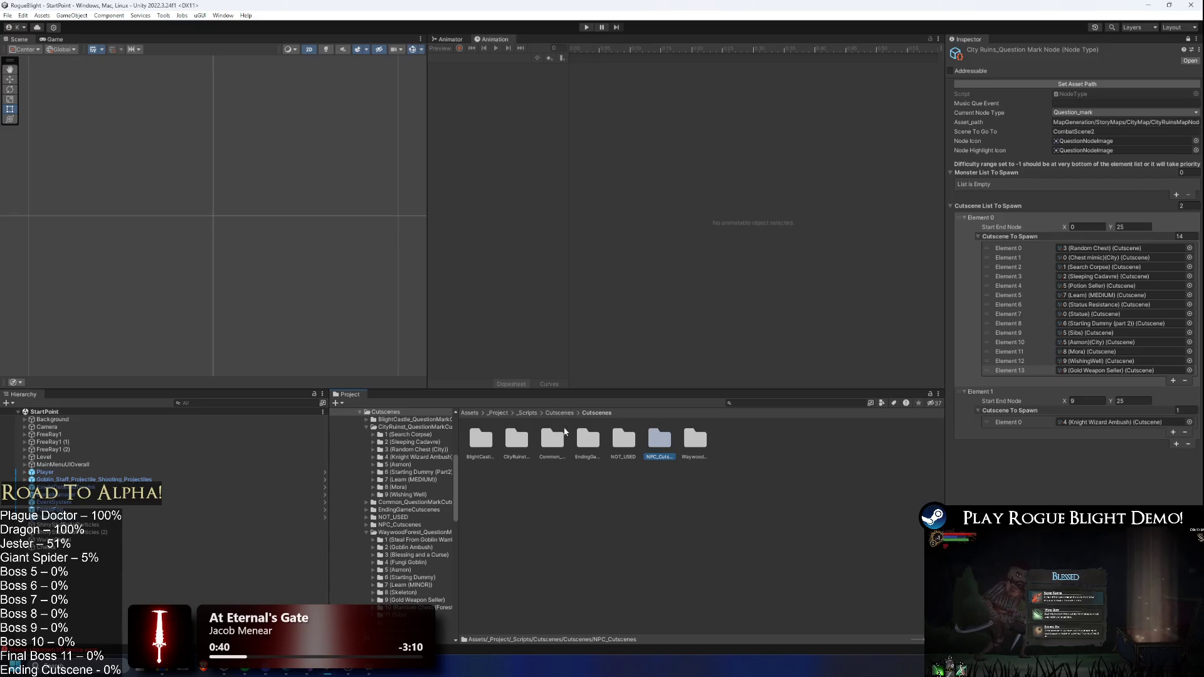
pyautogui.doubleClick(556, 439)
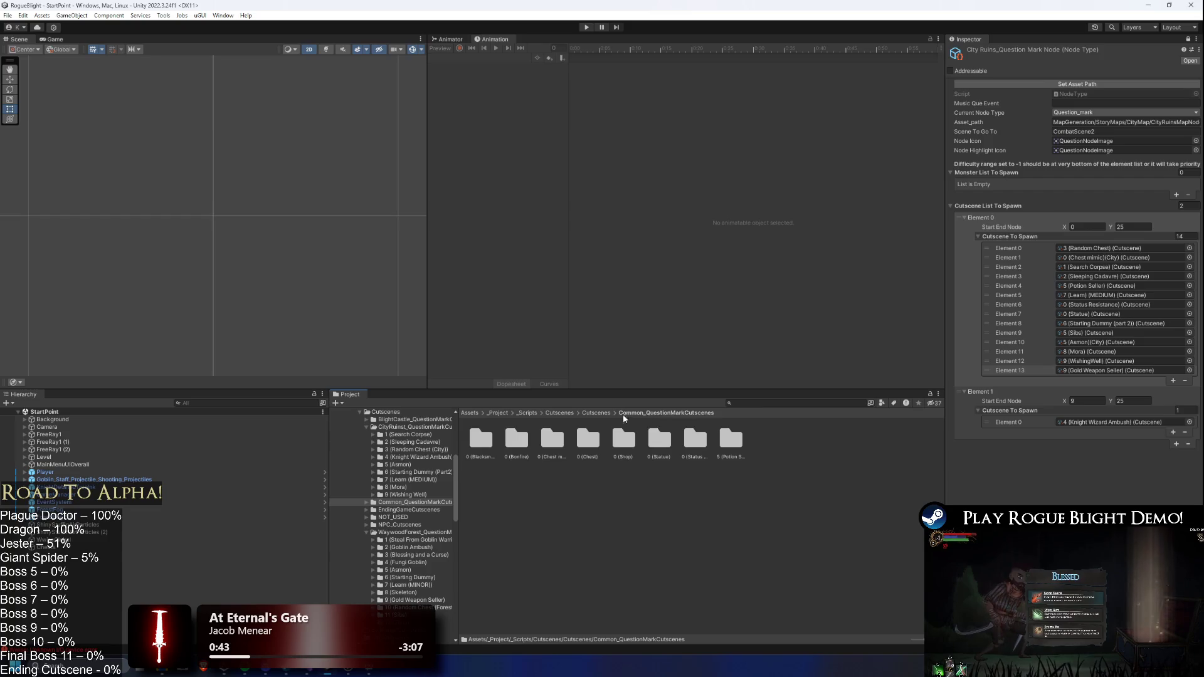
pyautogui.click(596, 413)
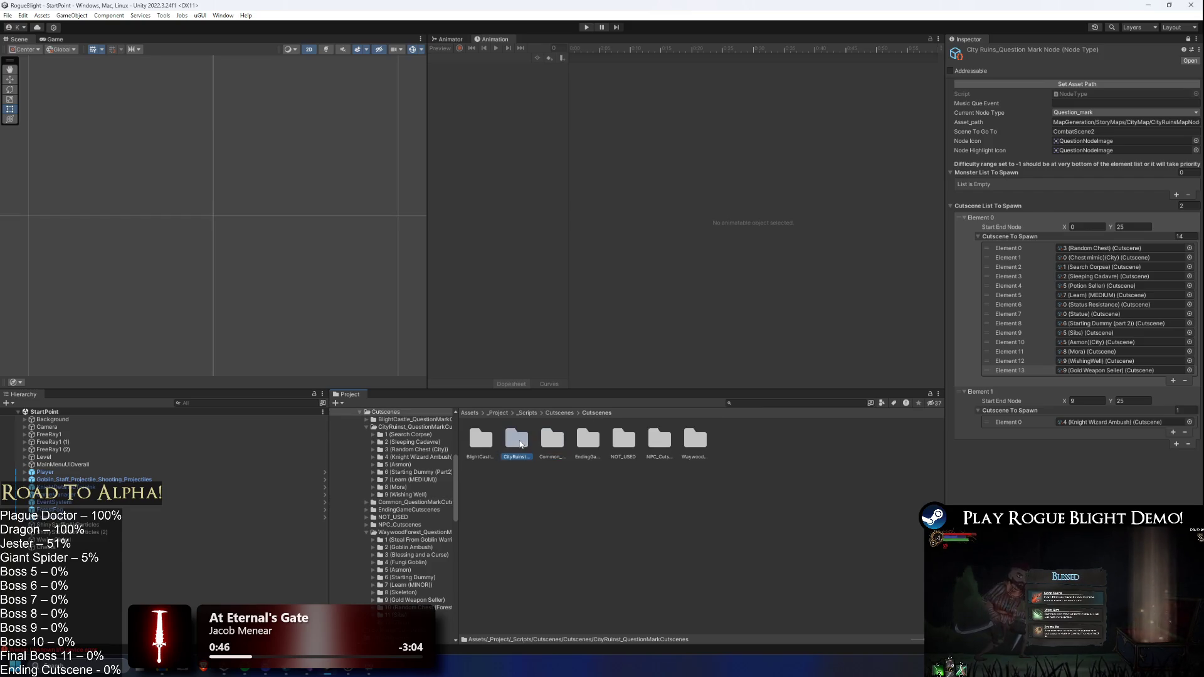
pyautogui.doubleClick(517, 439)
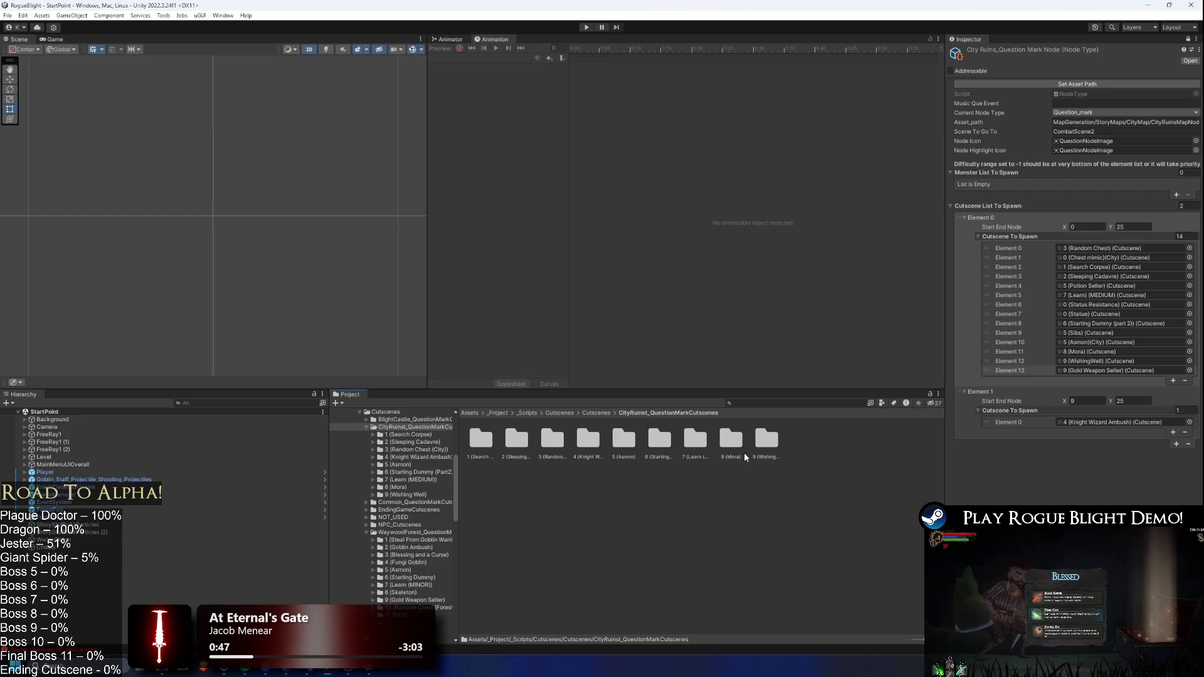
pyautogui.doubleClick(586, 439)
pyautogui.click(511, 449)
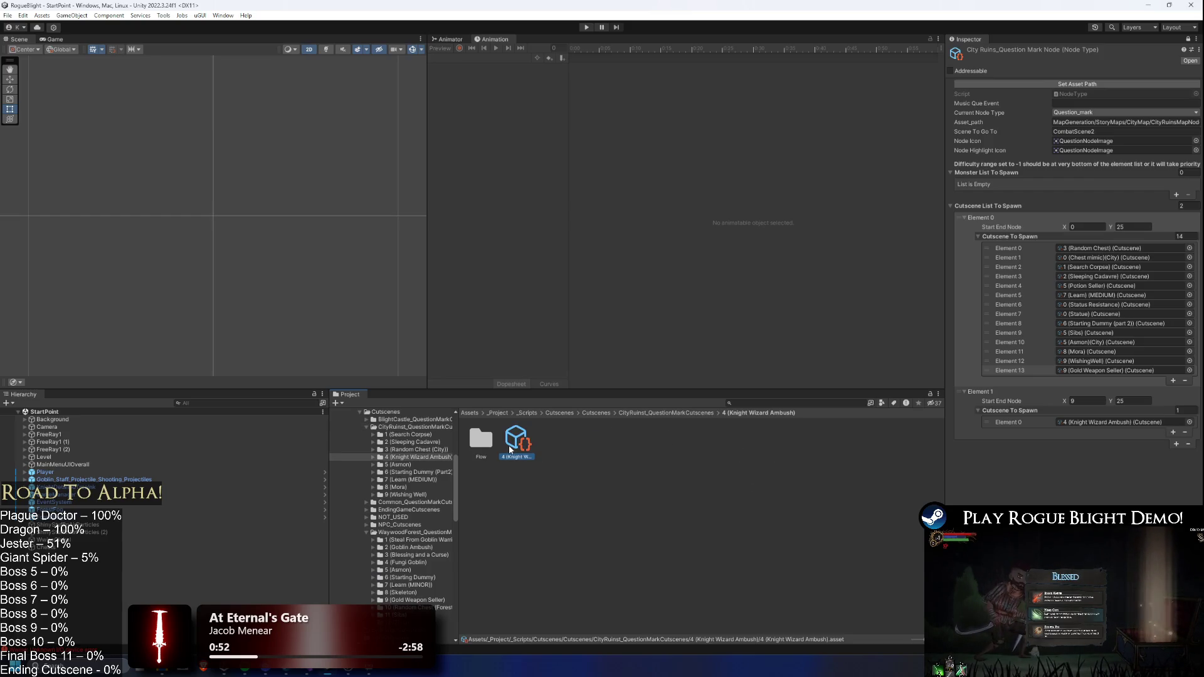
pyautogui.click(692, 414)
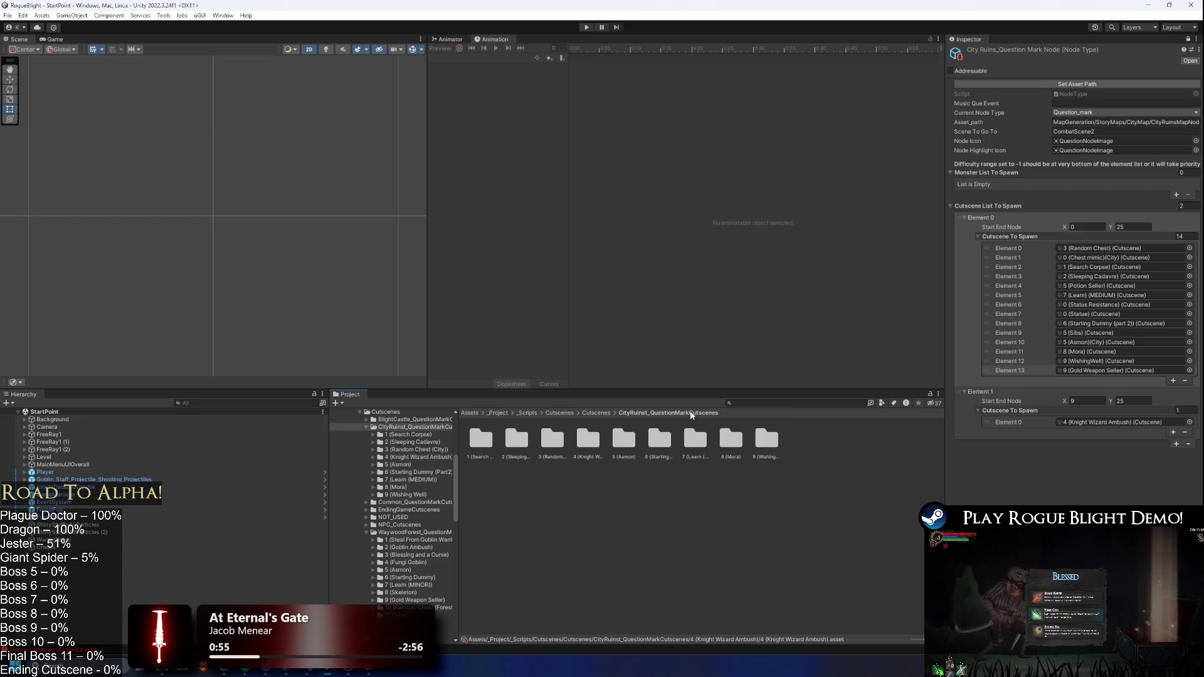
pyautogui.click(604, 414)
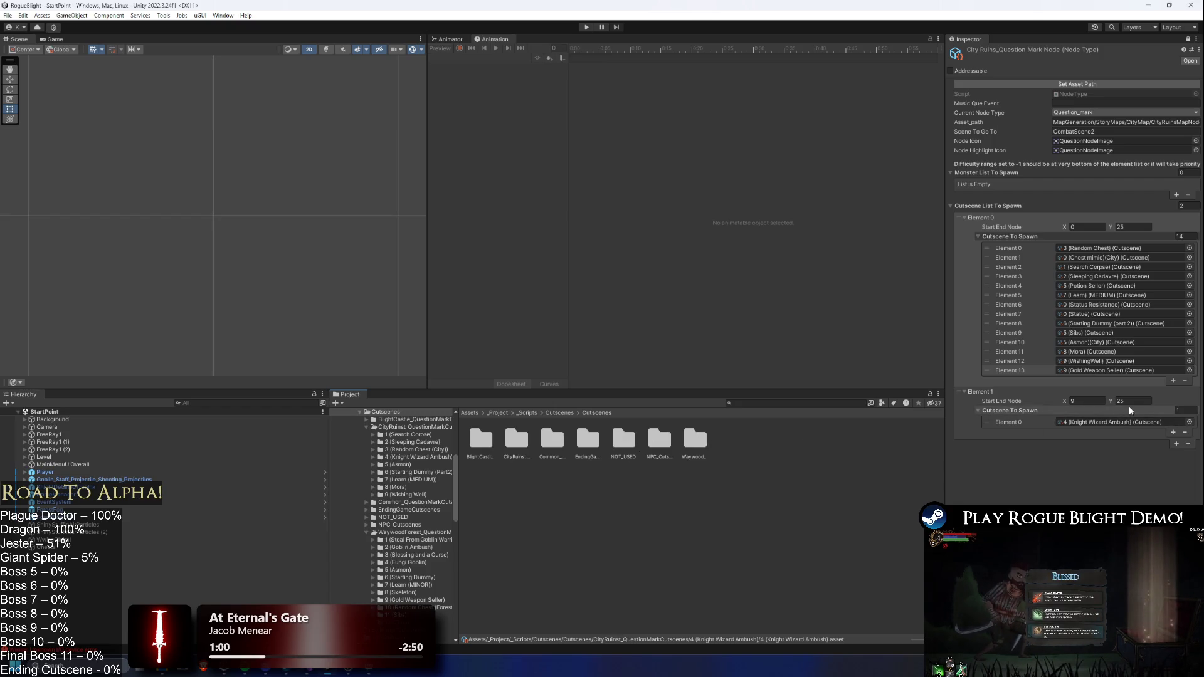
# - Show the 9 (Gold Weapon Seller) cutscene in the unlocked Inspector and open WaywoodForest_QuestionMarkCutscenes
pyautogui.click(1079, 371)
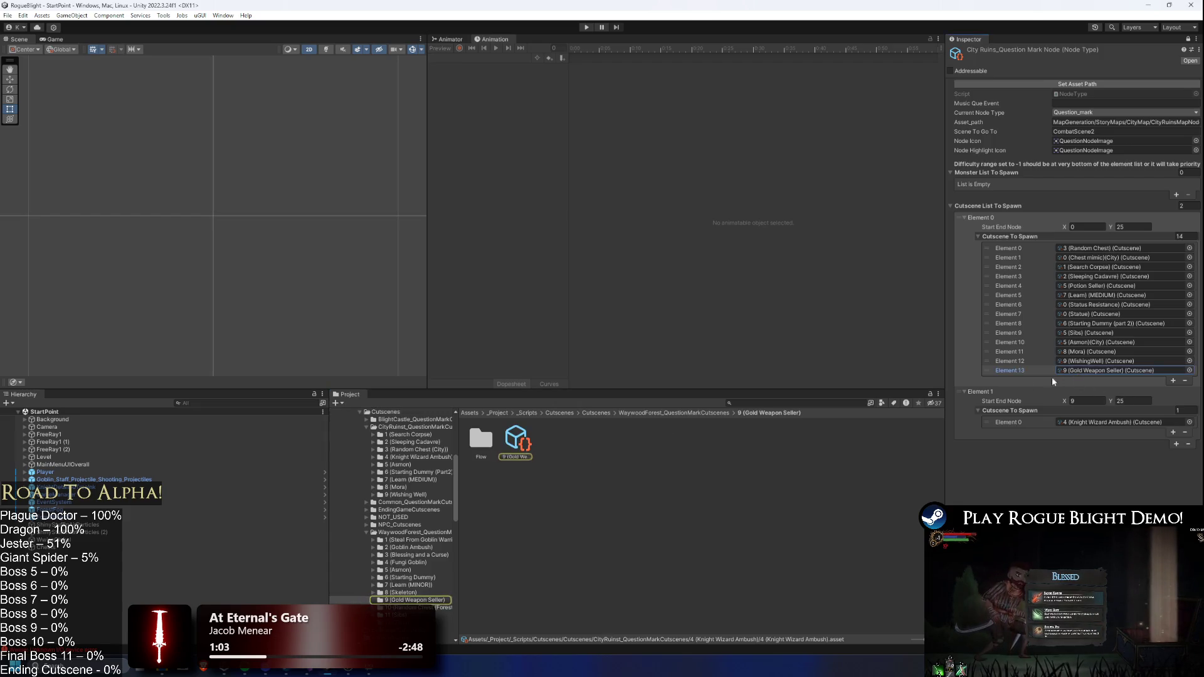
pyautogui.click(1188, 39)
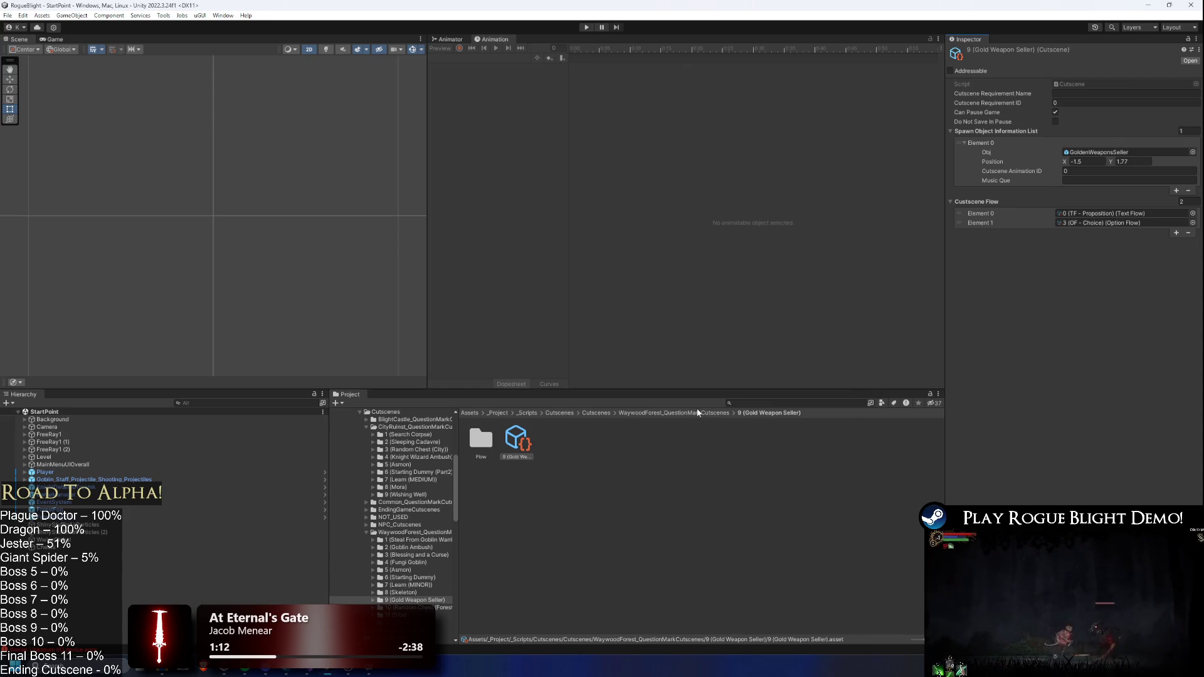
pyautogui.click(728, 413)
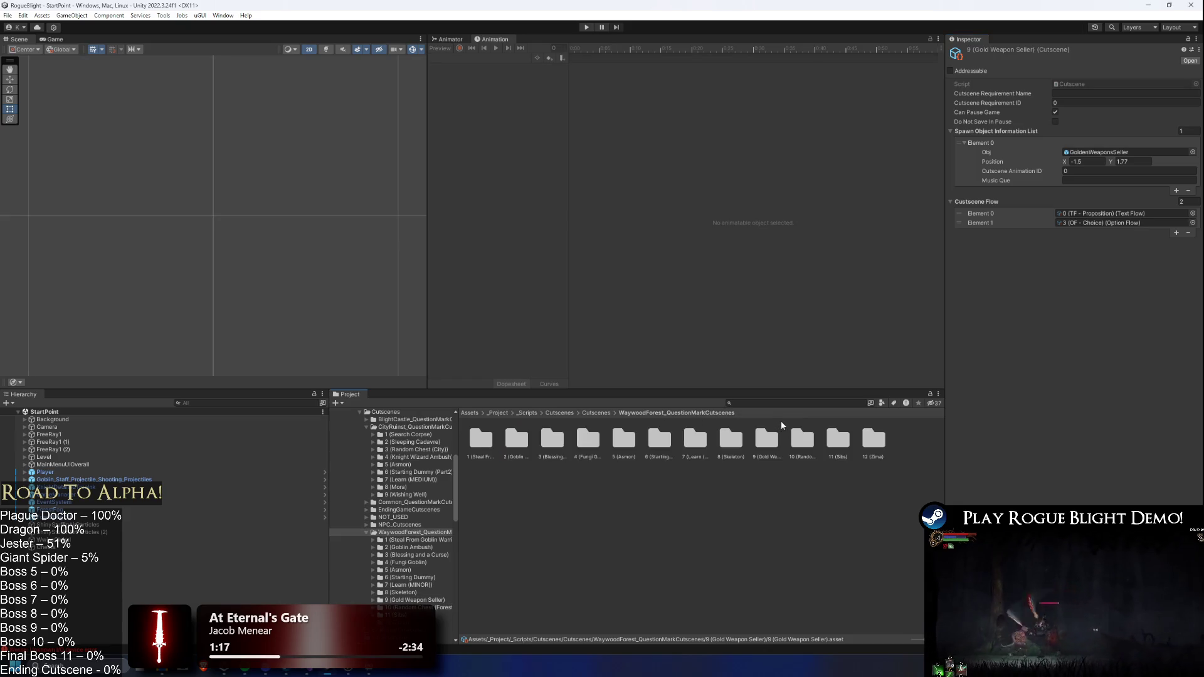
pyautogui.click(751, 405)
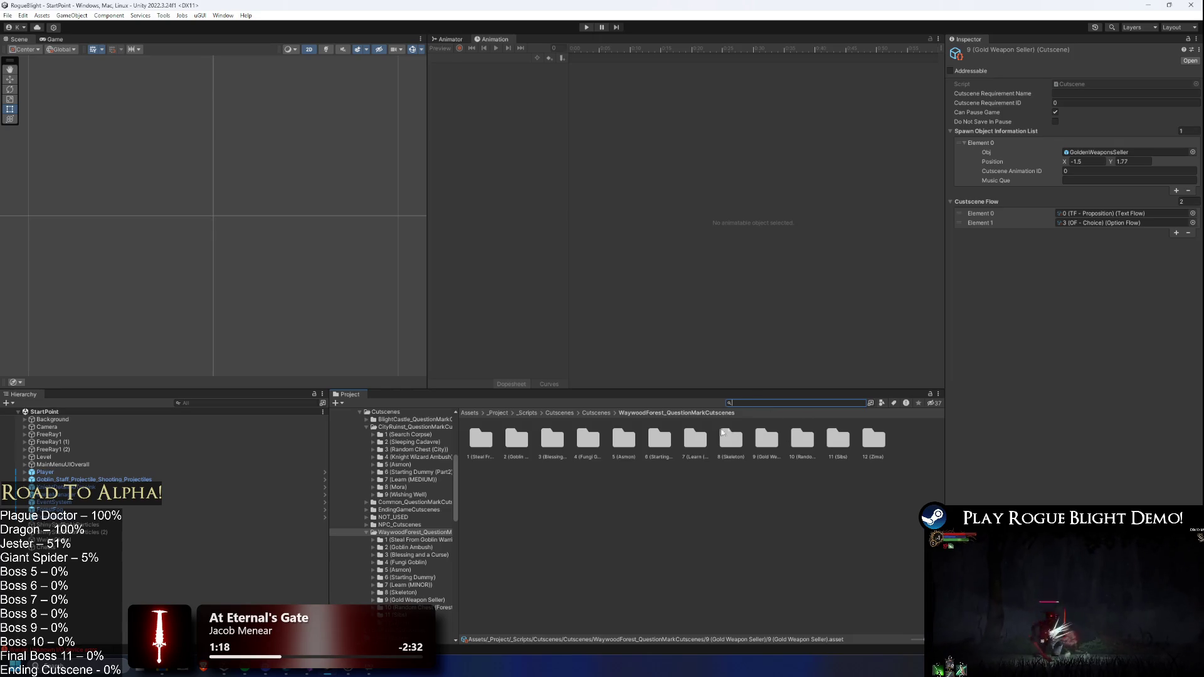
pyautogui.rightClick(763, 445)
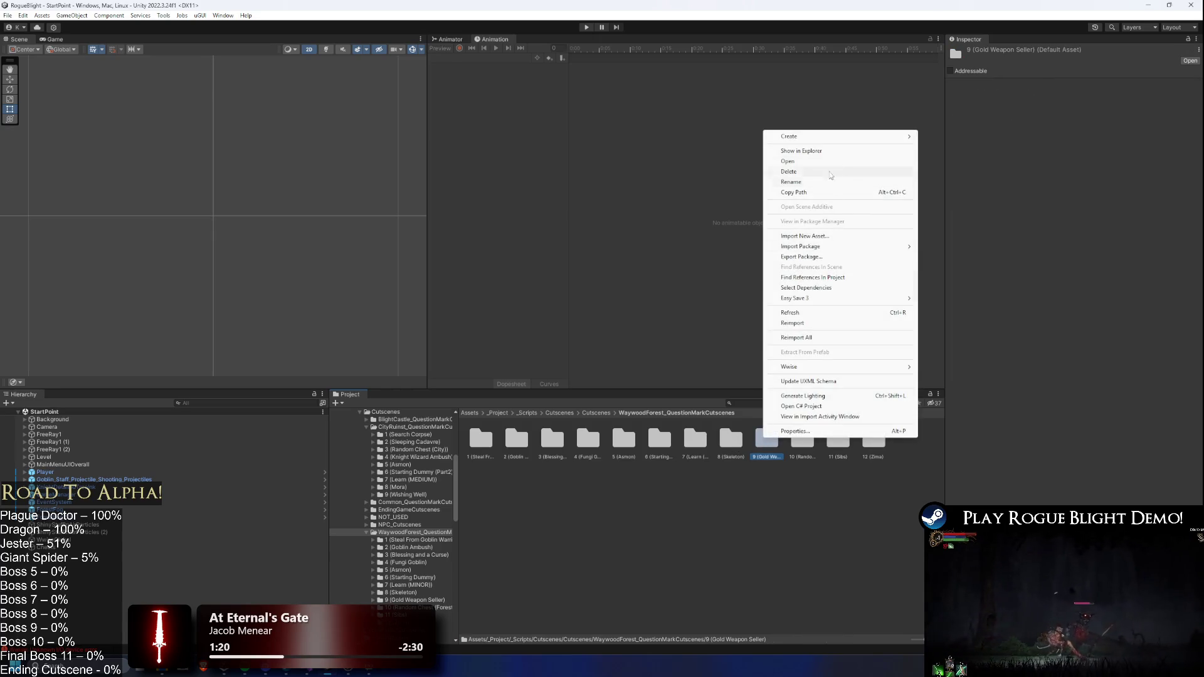
pyautogui.click(840, 152)
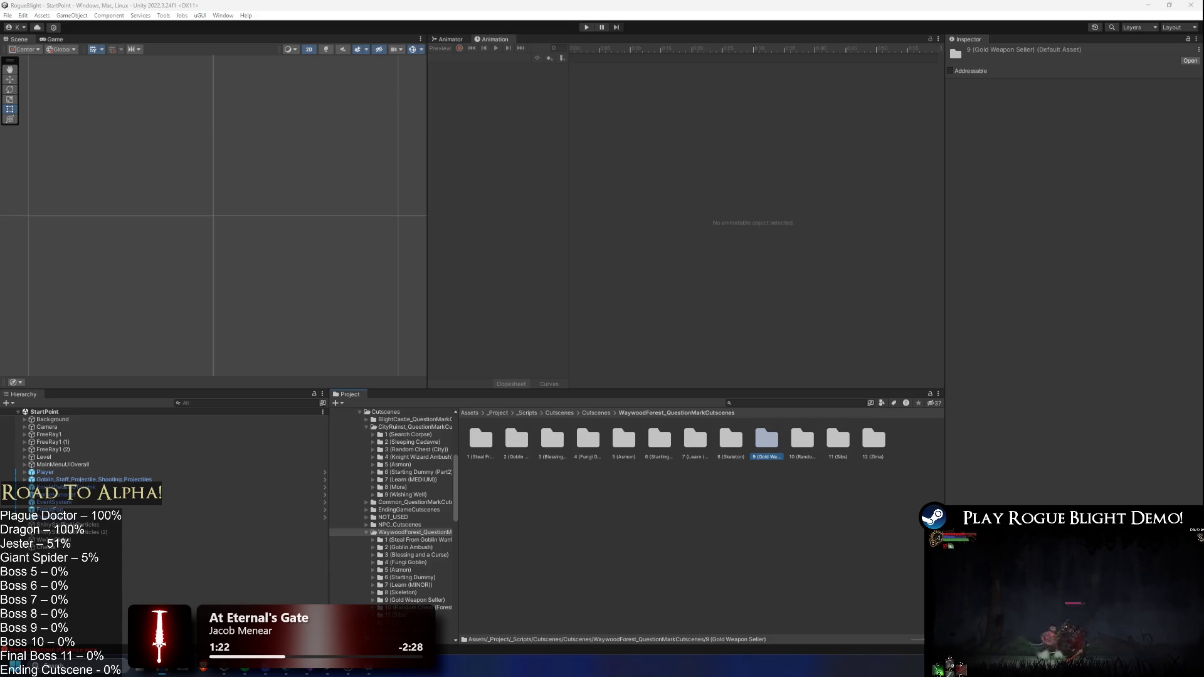
pyautogui.click(743, 466)
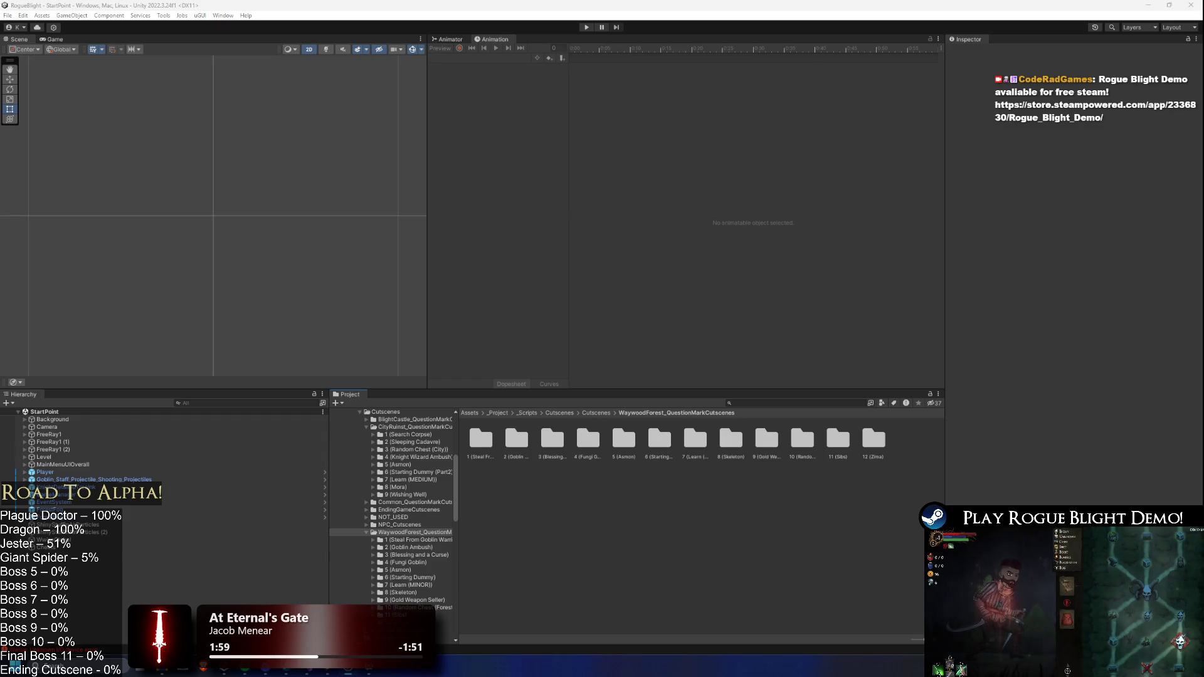
pyautogui.click(768, 403)
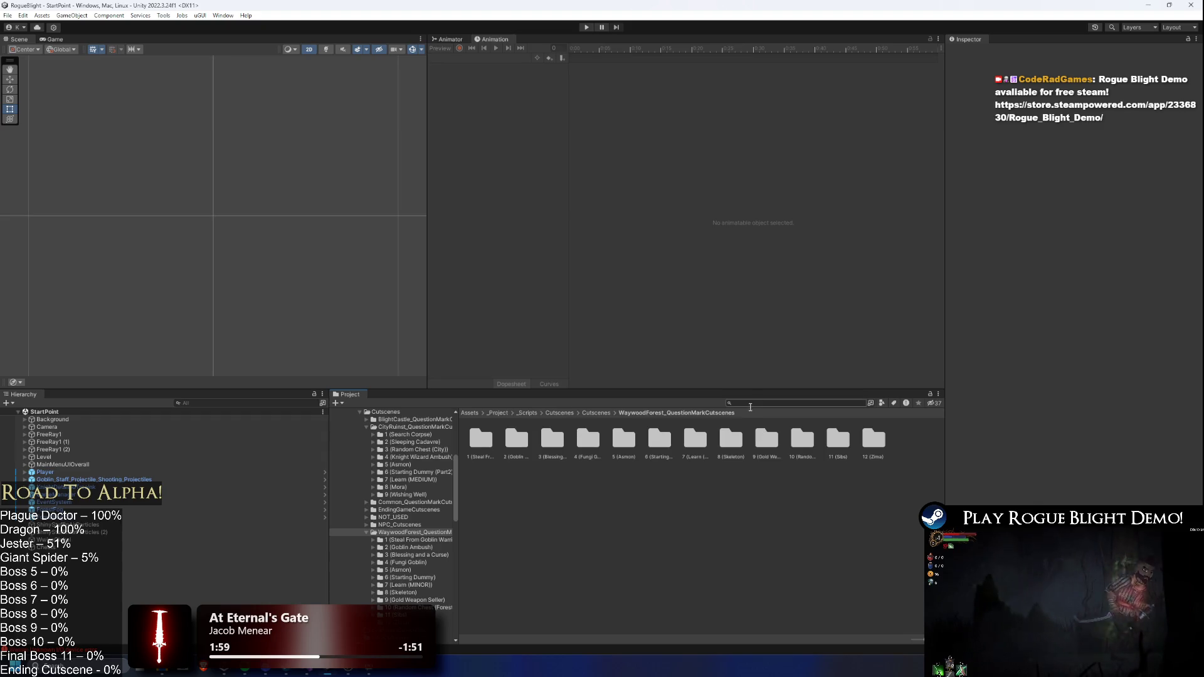
# - Duplicate the 8 (Mora) folder in CityRuinst_QuestionMarkCutscenes and begin renaming the copy
pyautogui.click(596, 412)
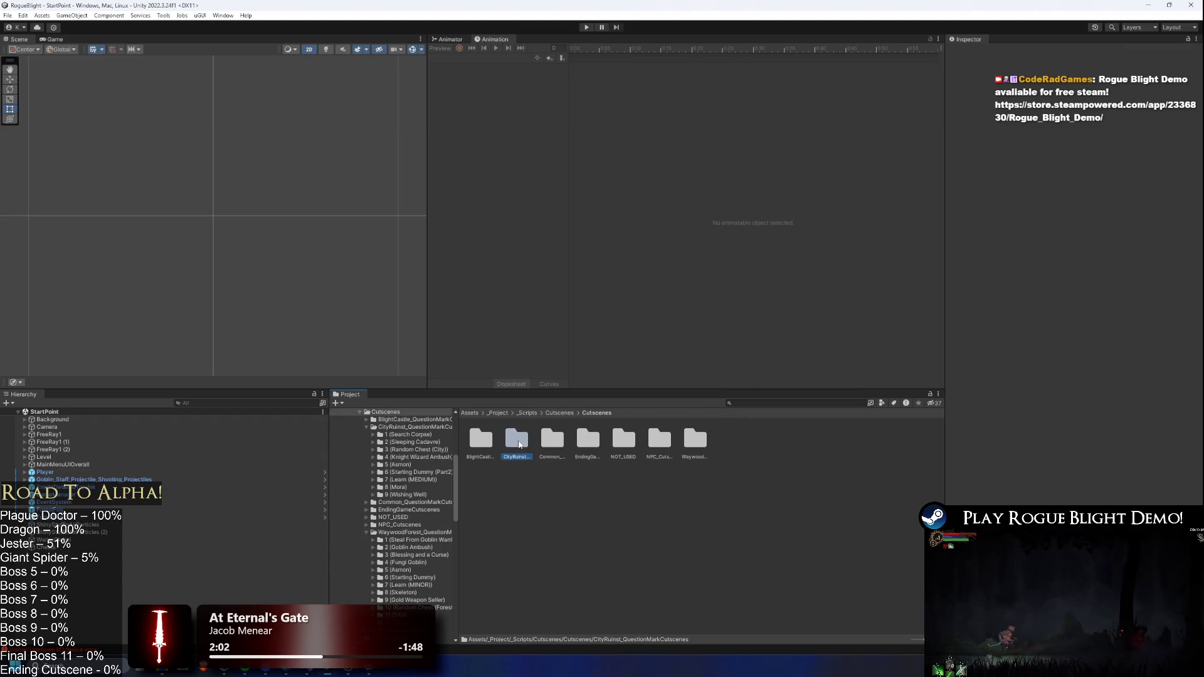
pyautogui.doubleClick(516, 439)
pyautogui.click(593, 440)
pyautogui.press('Right')
pyautogui.press('Right')
pyautogui.press('Right')
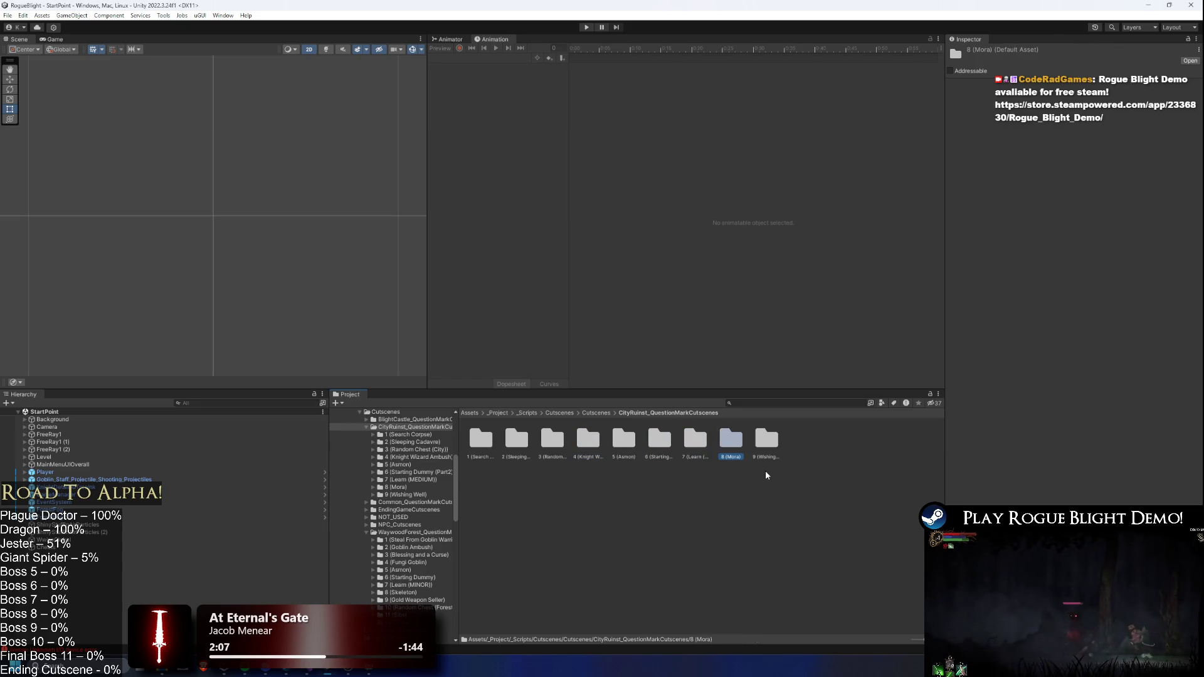
pyautogui.press('Left')
pyautogui.press('Left')
pyautogui.press('Left')
pyautogui.press('Right')
pyautogui.press('Right')
pyautogui.press('Right')
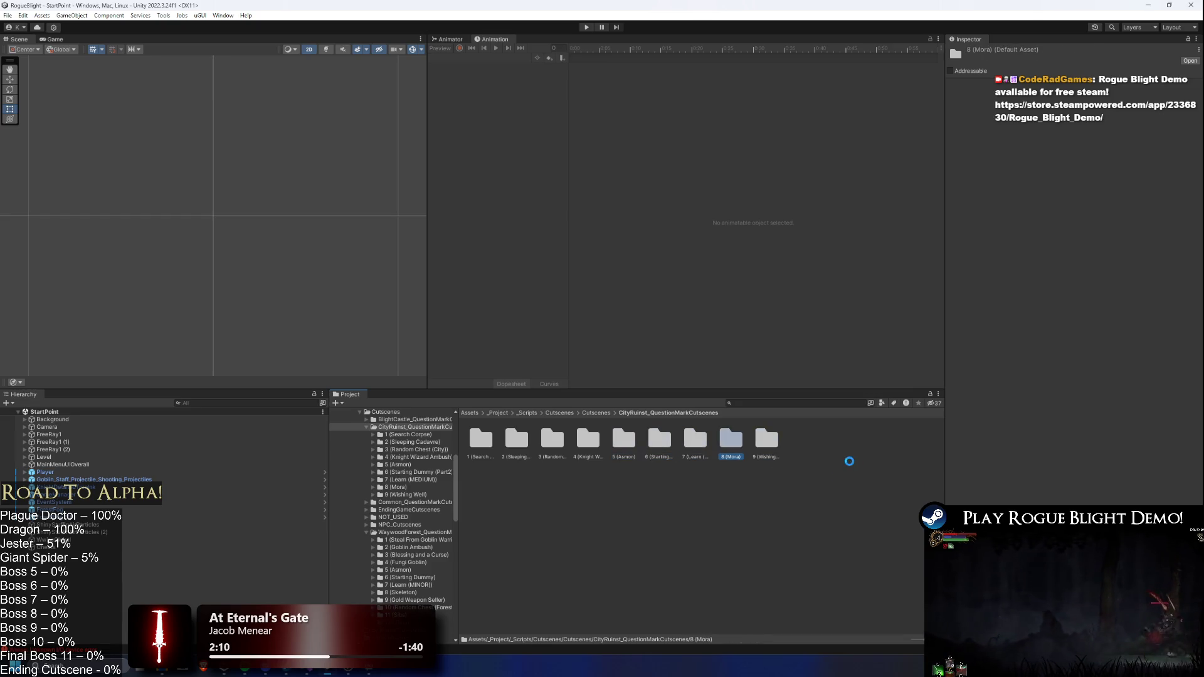
pyautogui.hotkey('ctrl', 'd')
pyautogui.rightClick(777, 447)
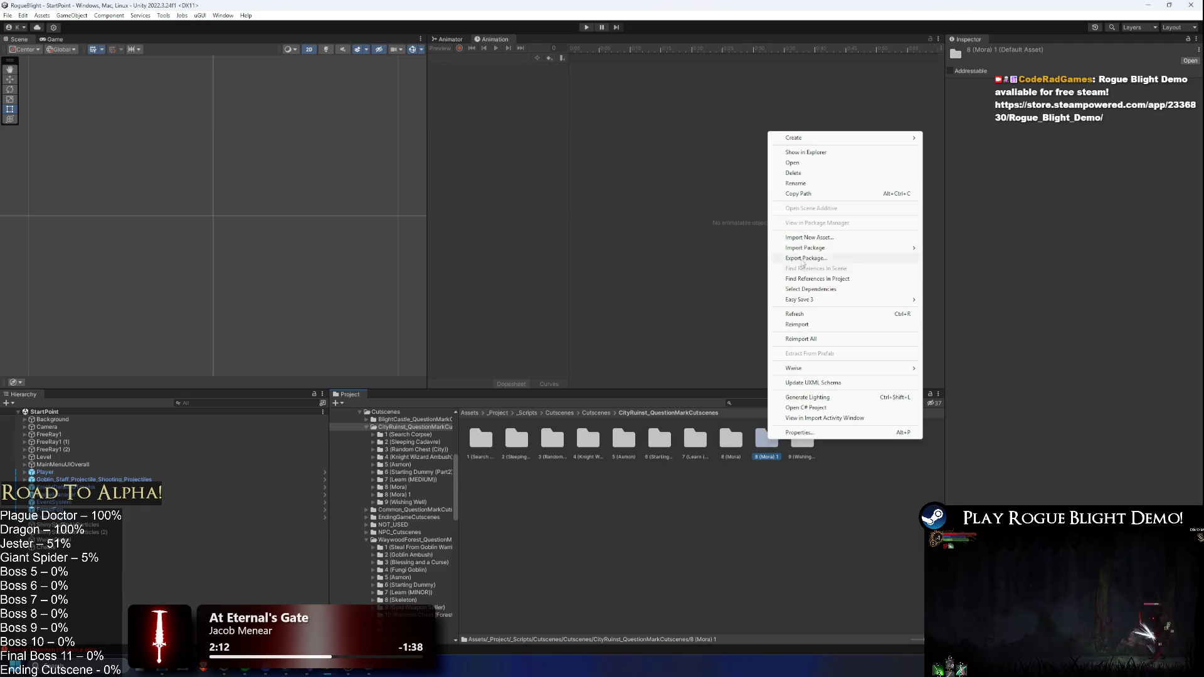
pyautogui.click(815, 183)
pyautogui.write('10 (Greed2)')
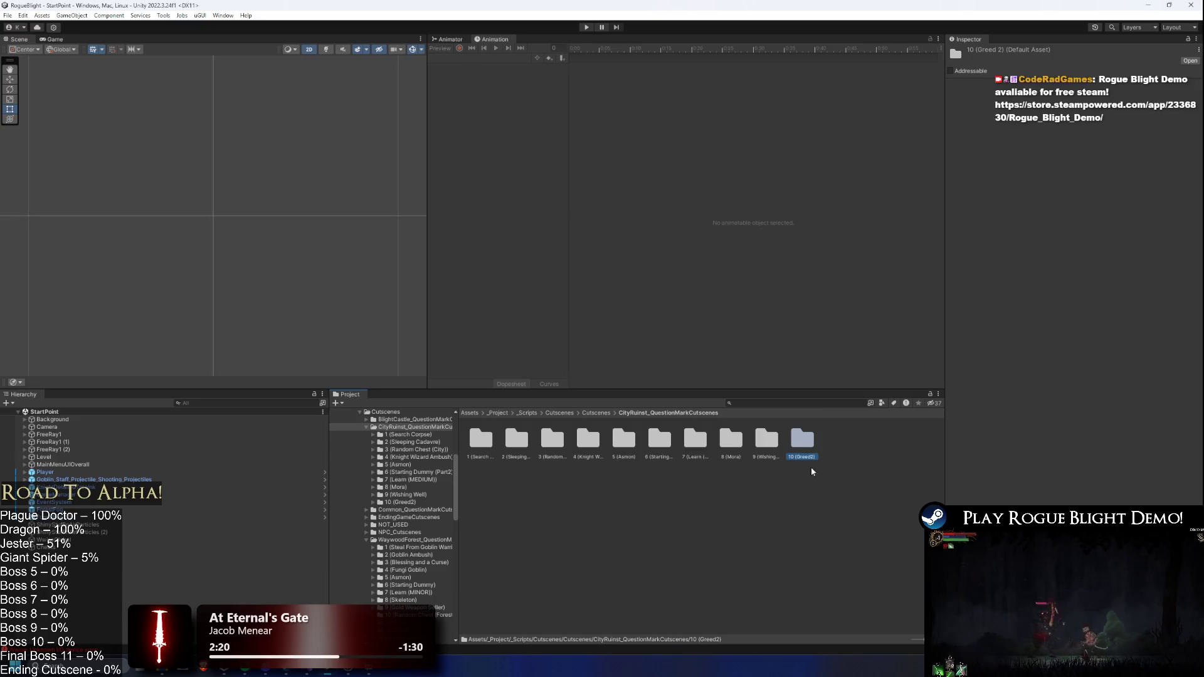
# - Rename the 8 (Mora) cutscene asset inside the copied folder to 10 (Greed2)
pyautogui.doubleClick(799, 441)
pyautogui.rightClick(518, 439)
pyautogui.click(814, 434)
pyautogui.rightClick(515, 441)
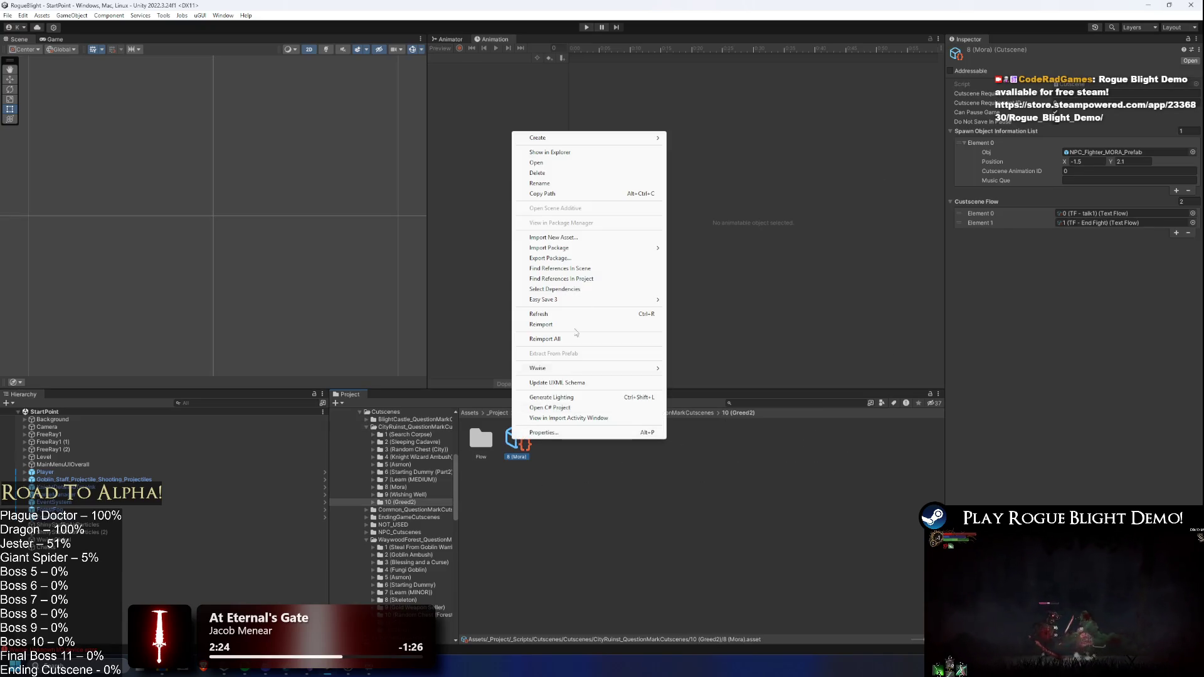
pyautogui.click(592, 185)
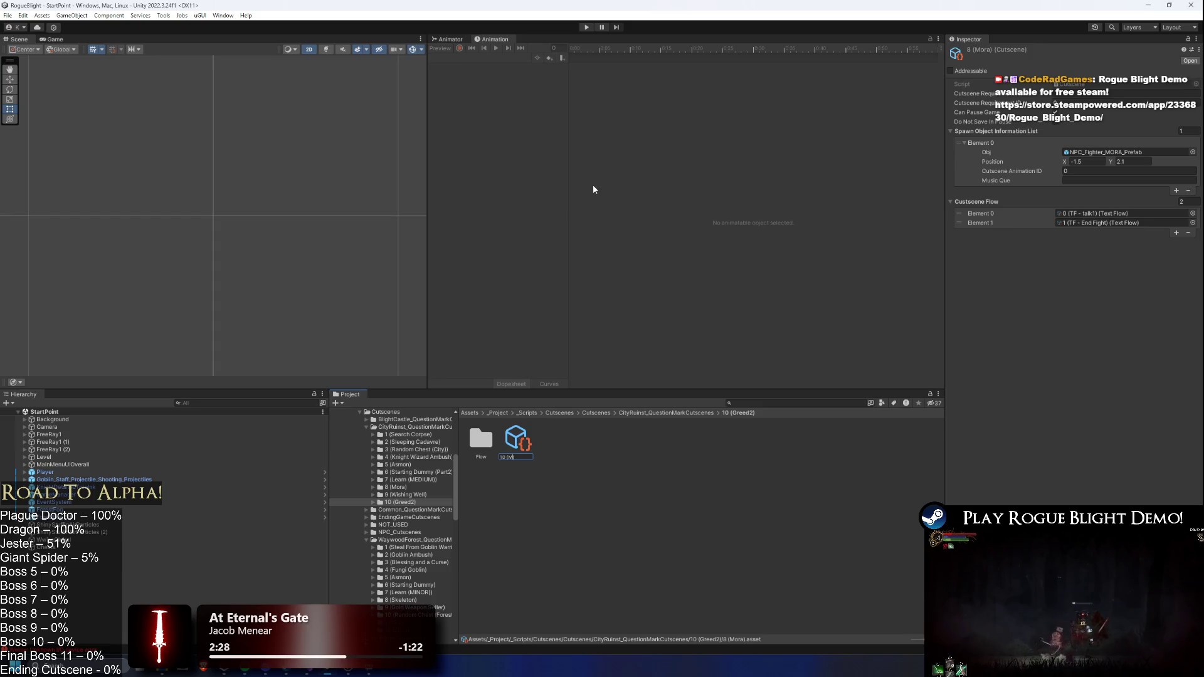
pyautogui.press('BackSpace')
pyautogui.write('G')
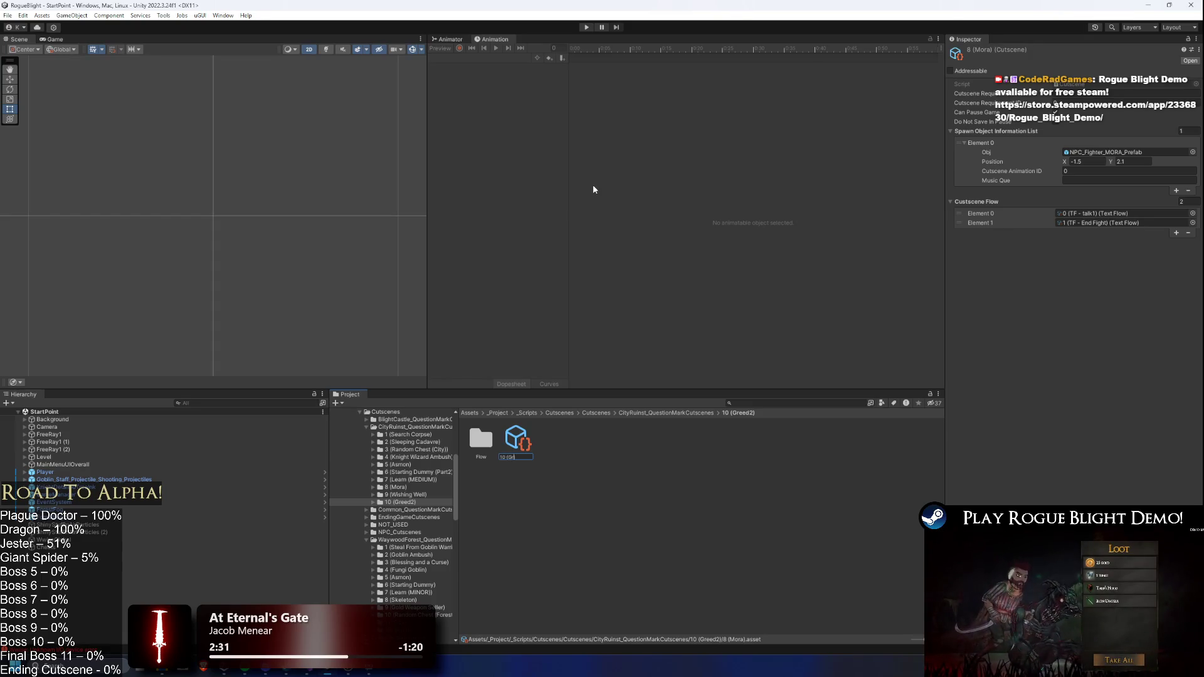
pyautogui.write('reed2)')
pyautogui.press('Return')
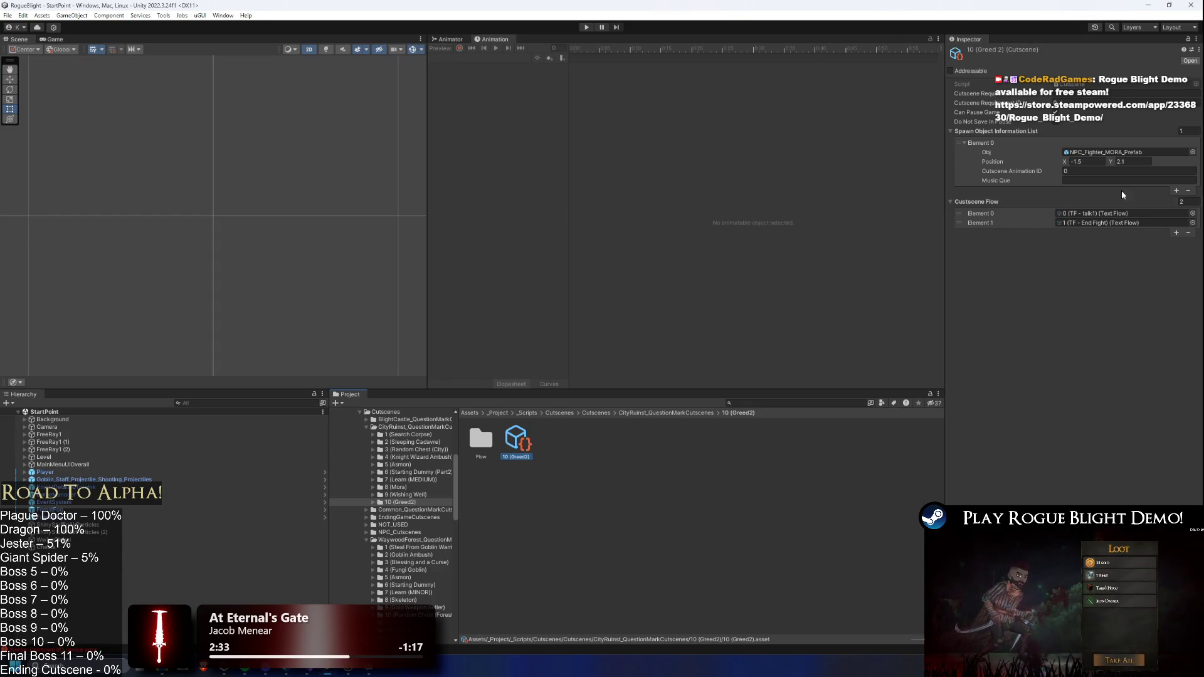
# - Make the 10 (Greed2) cutscene's Element 0 spawn NPC_Fighter_ROYAL_Prefab
pyautogui.click(1193, 152)
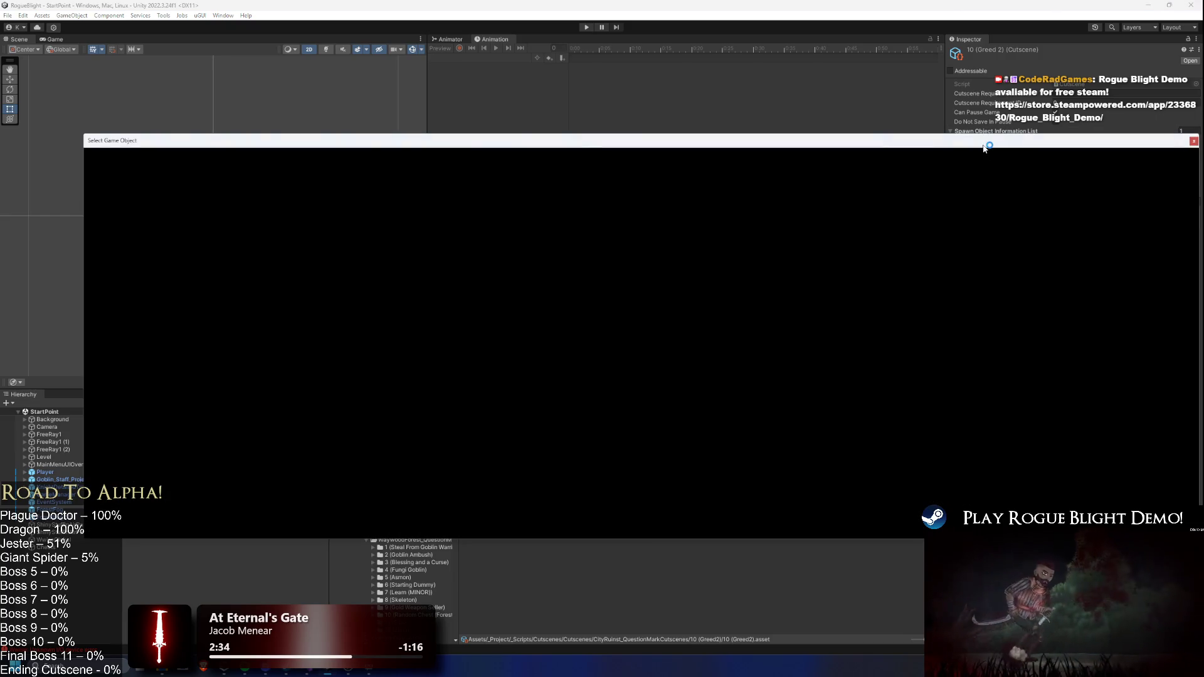
pyautogui.write('npc fighter')
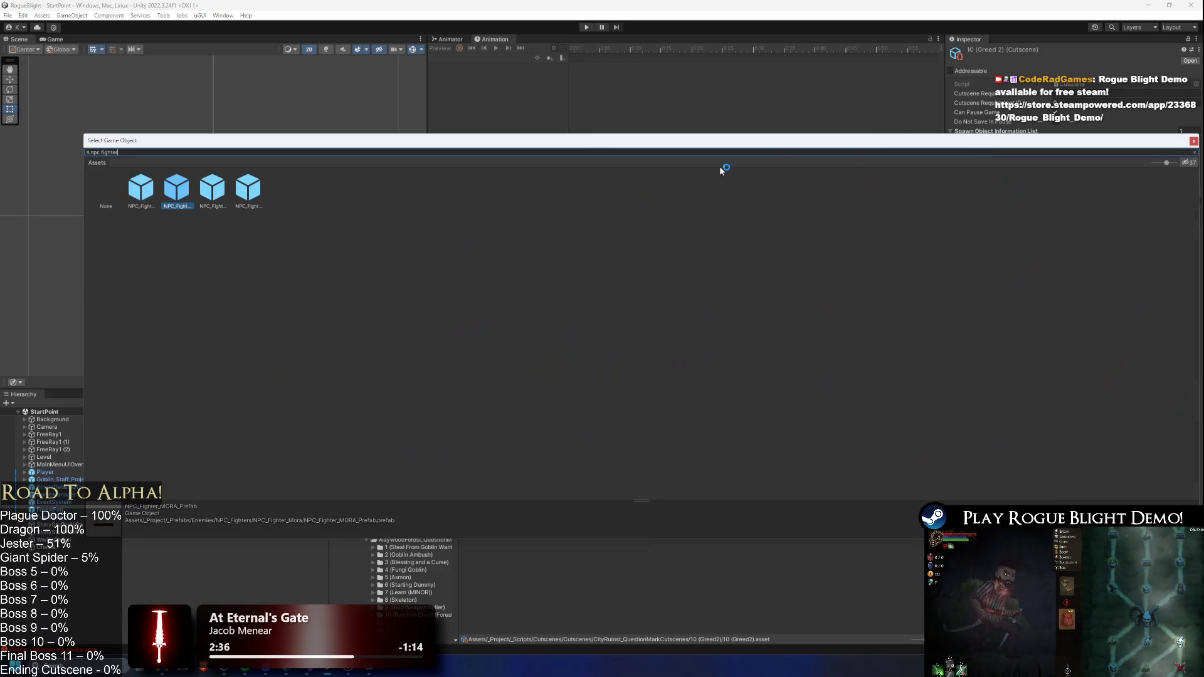
pyautogui.doubleClick(237, 190)
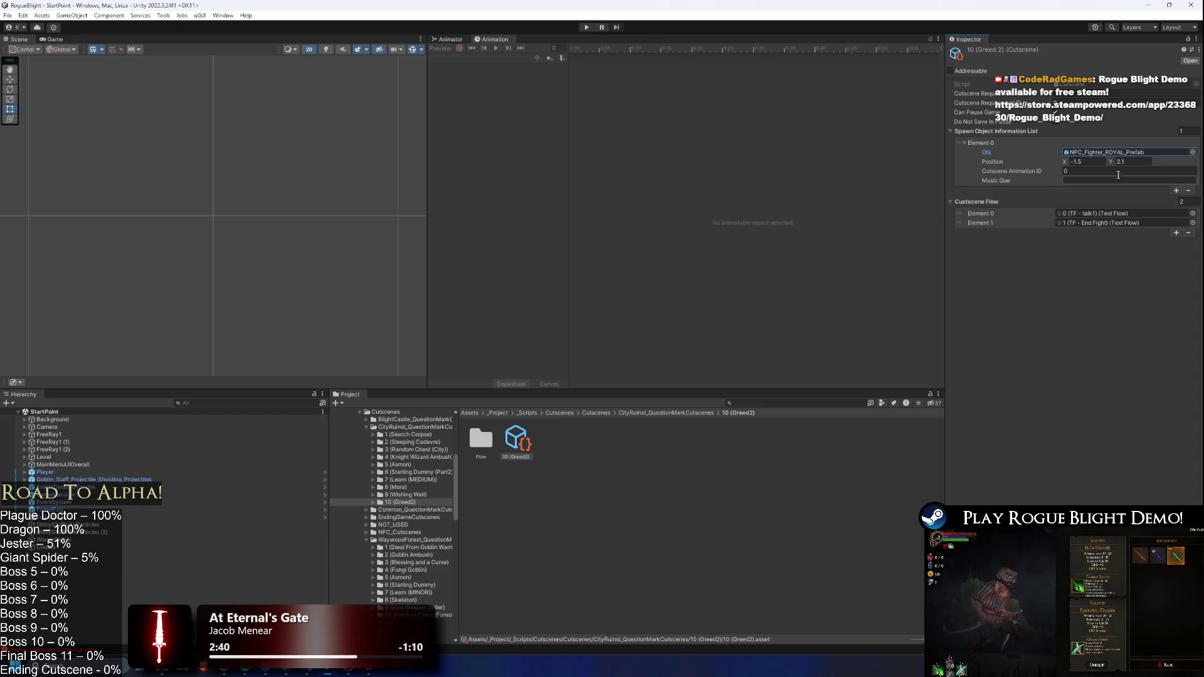
# - Search the project for 'Royal' and inspect the BlightCastle elite node and NPC_Fighter_ROYAL_Prefab
pyautogui.click(821, 403)
pyautogui.write('Ro')
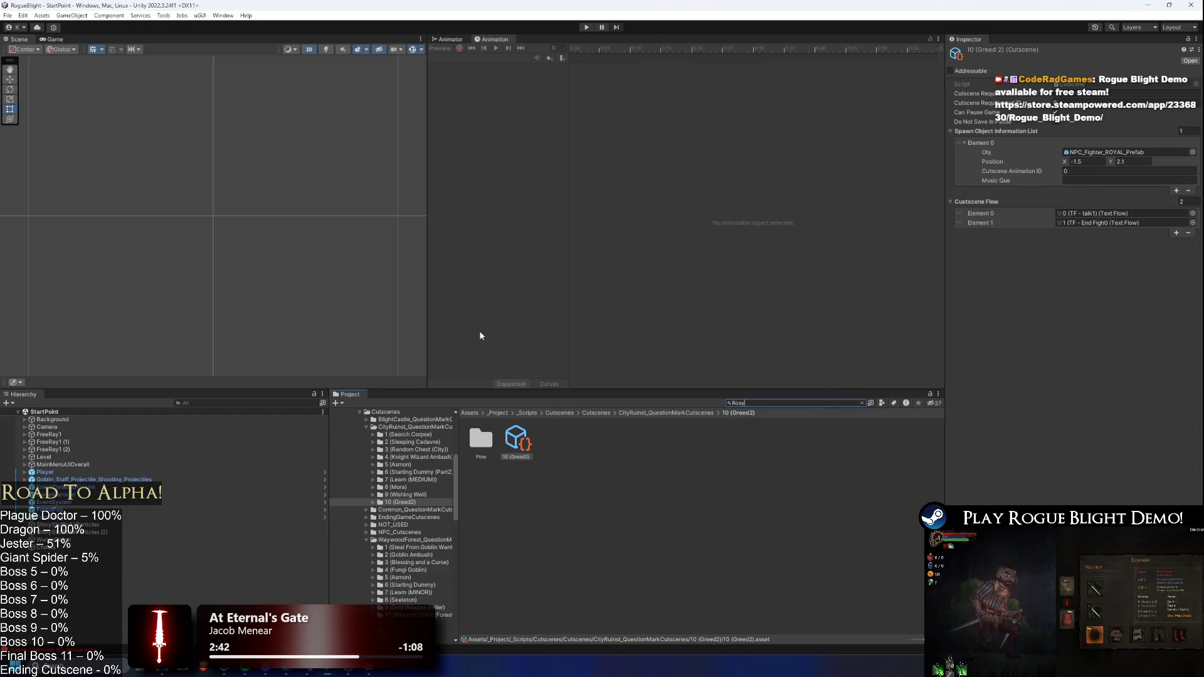
pyautogui.write('yal')
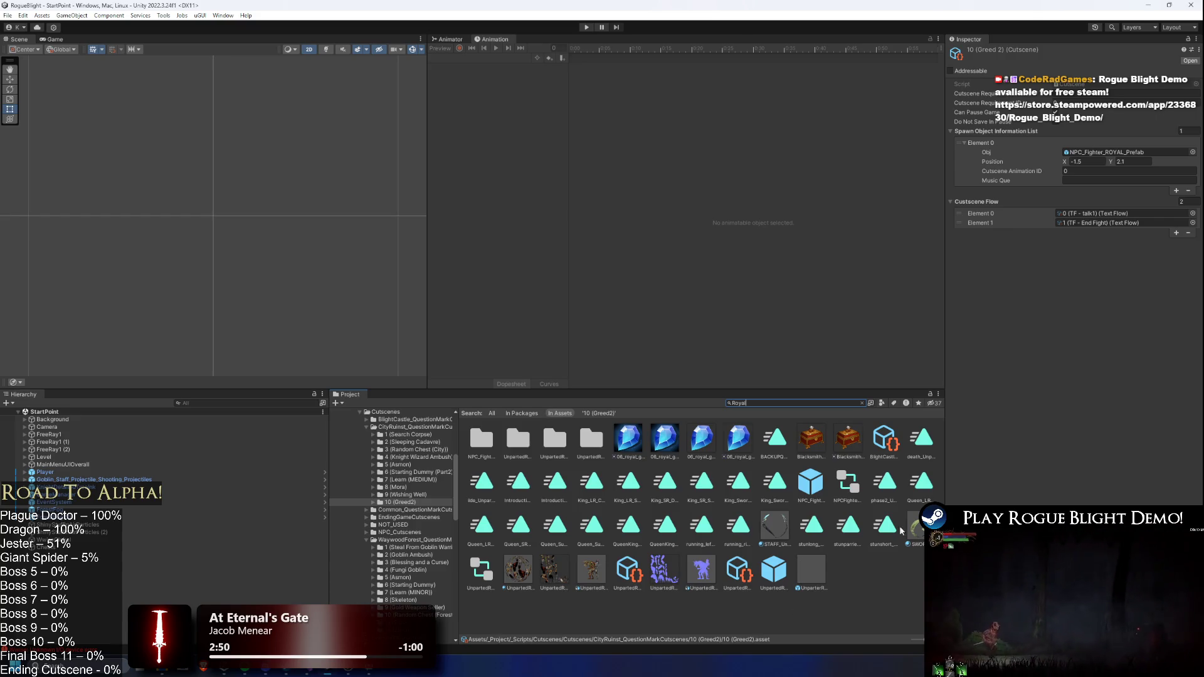
pyautogui.click(890, 443)
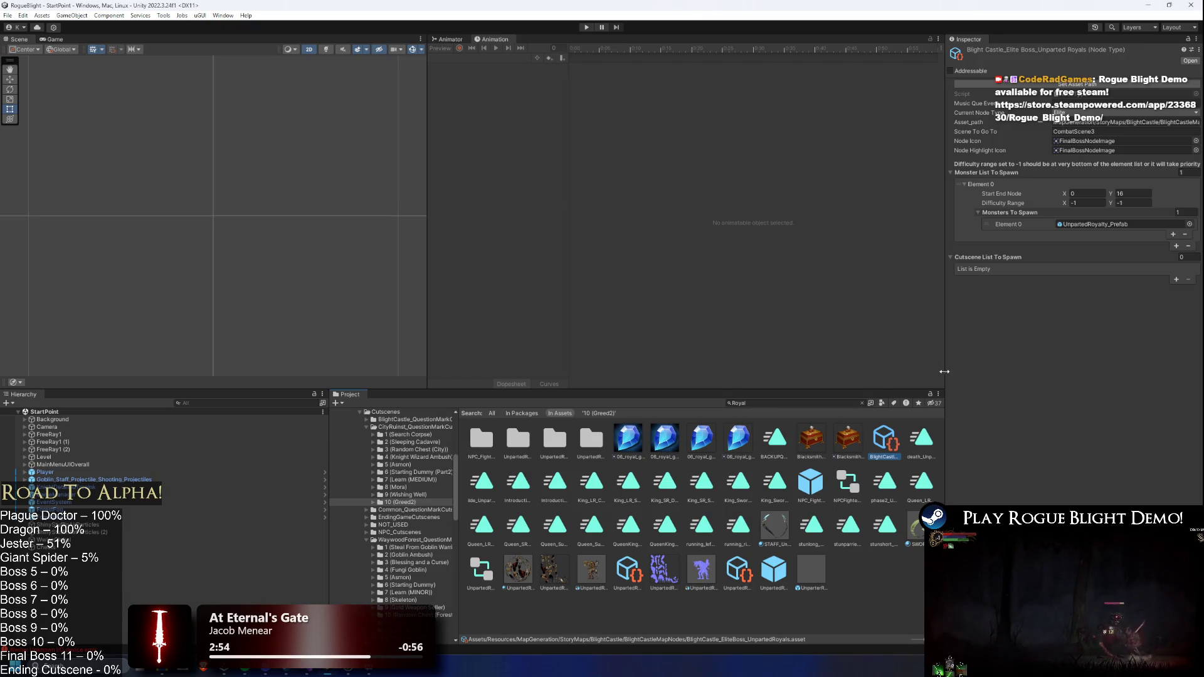
pyautogui.click(781, 405)
pyautogui.click(811, 488)
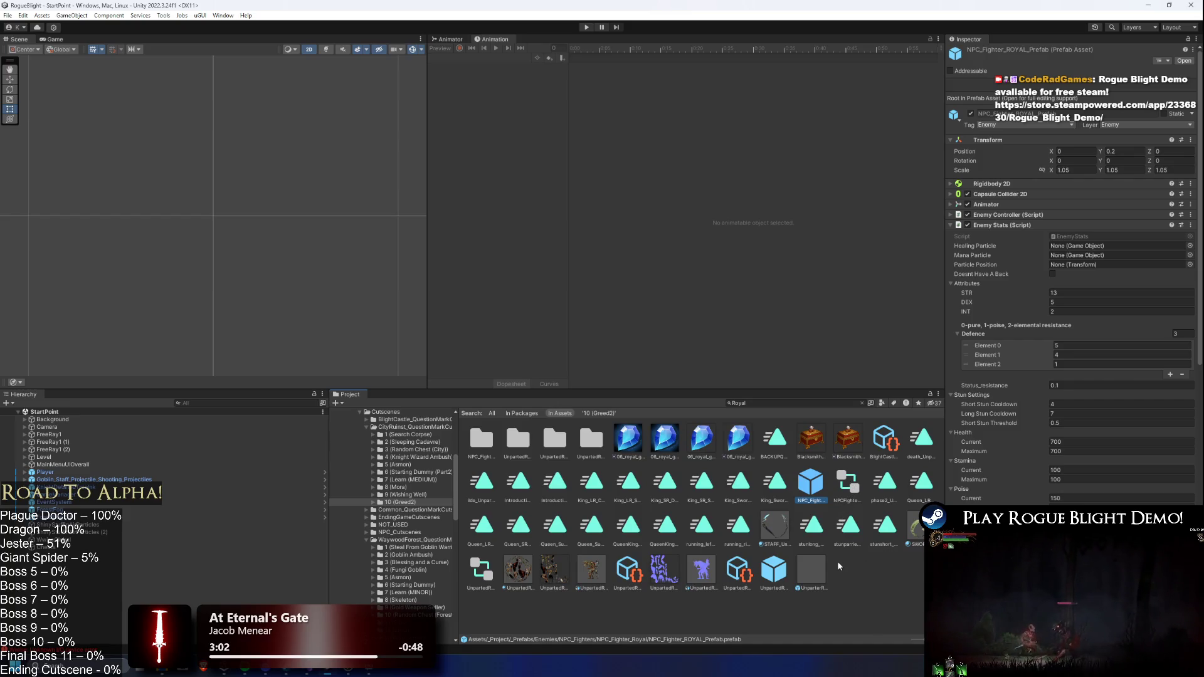
# - Clear the search and inspect the 0 (TF - talk 1) text flow in 10 (Greed2)'s Flow folder
pyautogui.click(784, 403)
pyautogui.press('BackSpace')
pyautogui.write('greed3')
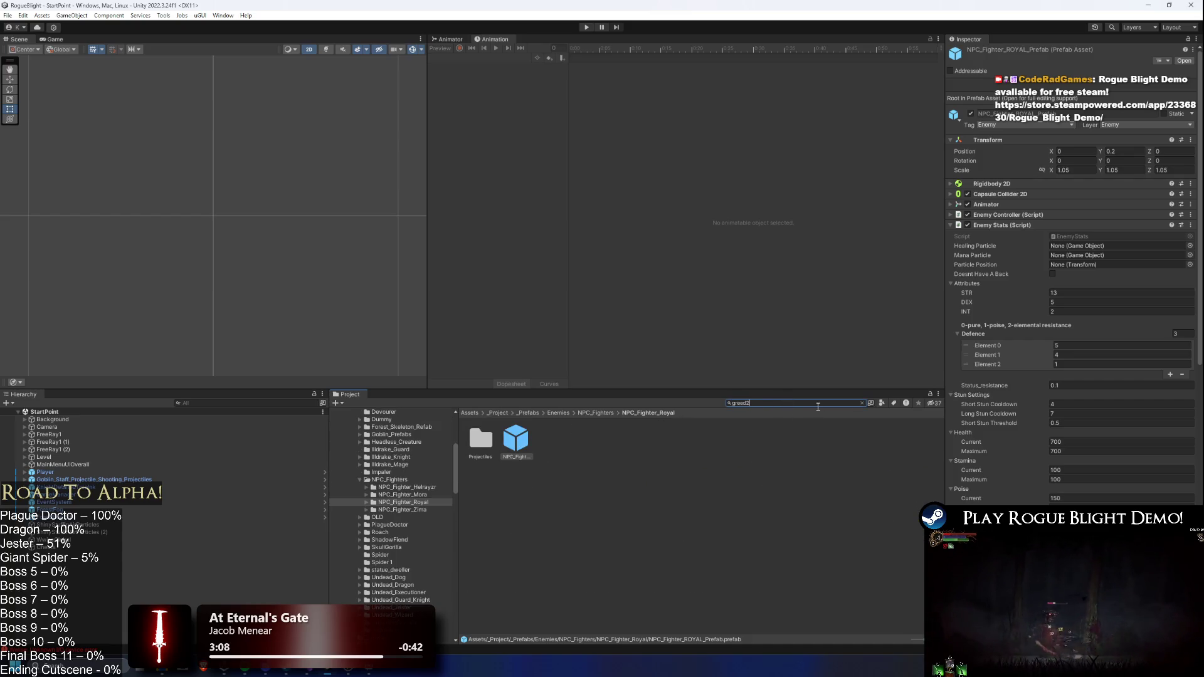
pyautogui.click(516, 439)
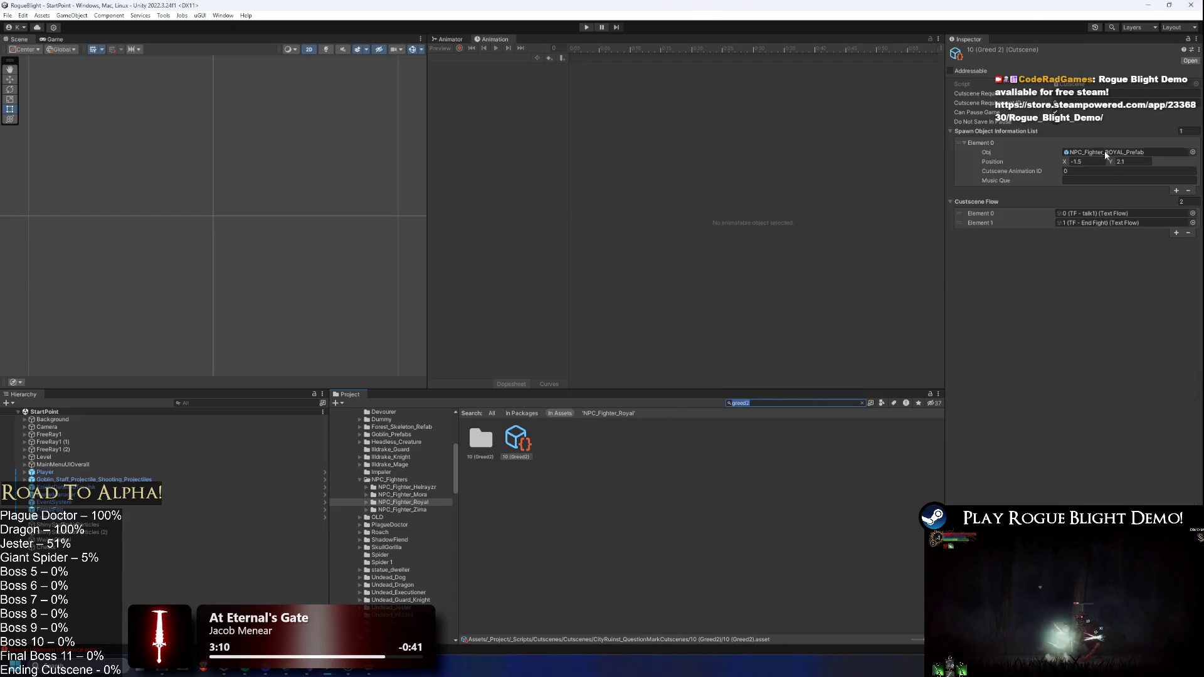
pyautogui.click(862, 403)
pyautogui.click(480, 439)
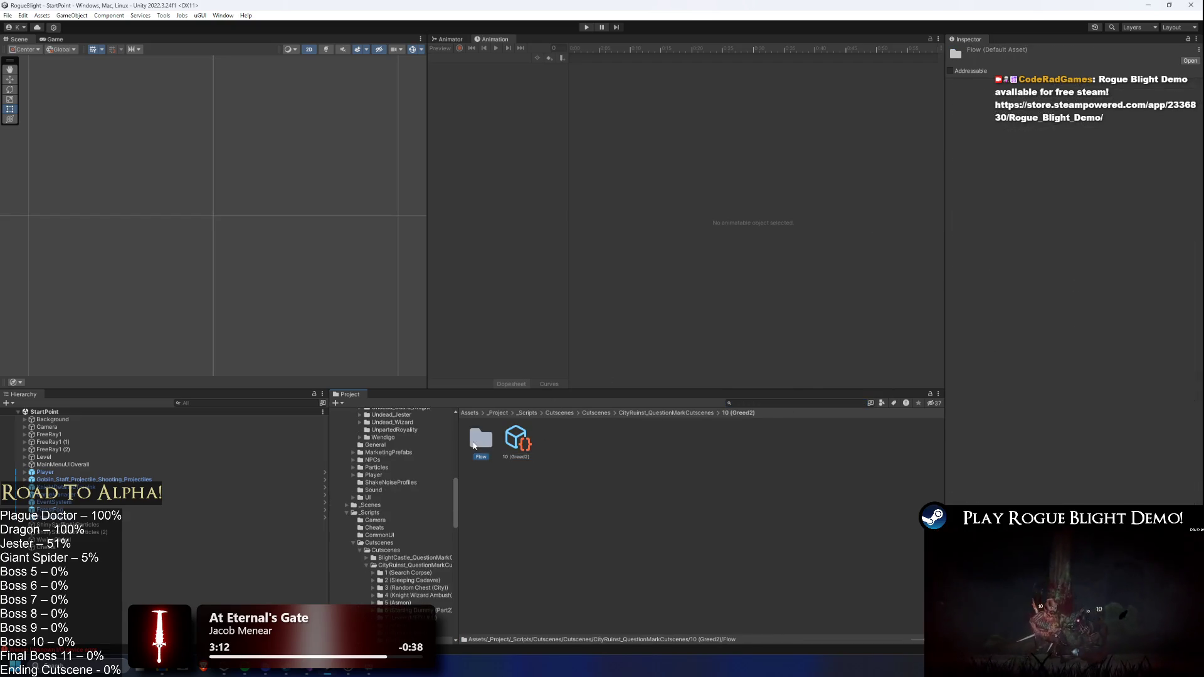
pyautogui.doubleClick(474, 443)
pyautogui.click(480, 439)
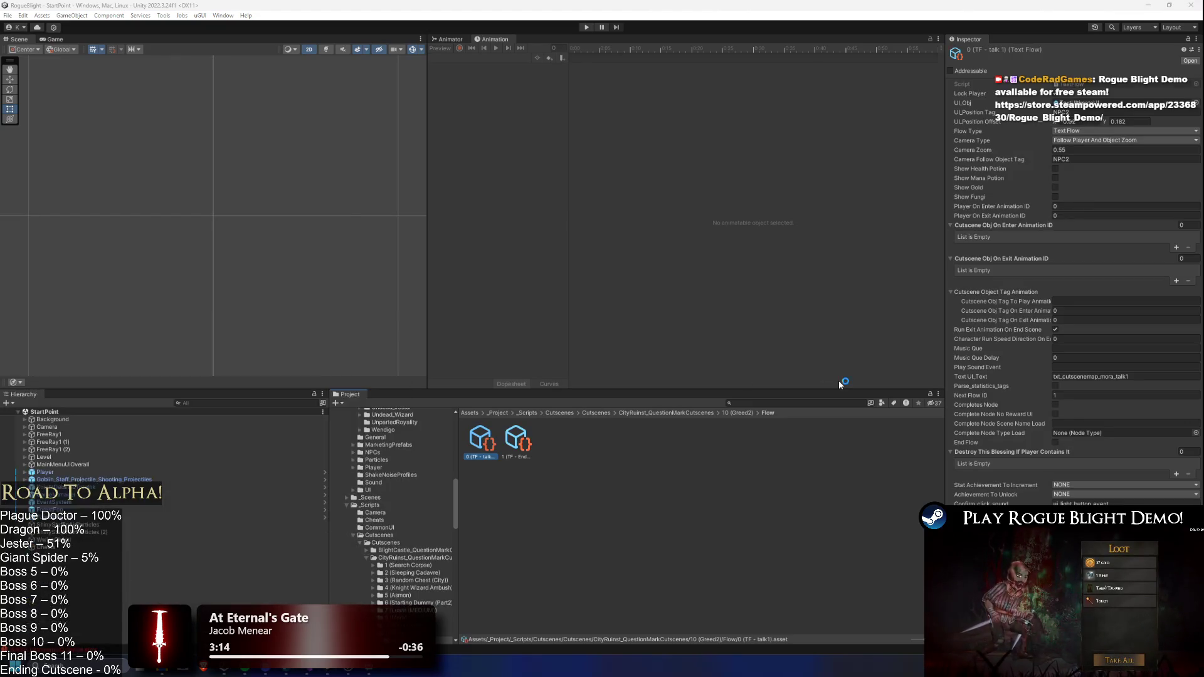
# - Open the Rogue_Blight_Localization spreadsheet from Chrome at 100% zoom
pyautogui.write('loca')
pyautogui.press('Down')
pyautogui.press('Down')
pyautogui.press('Down')
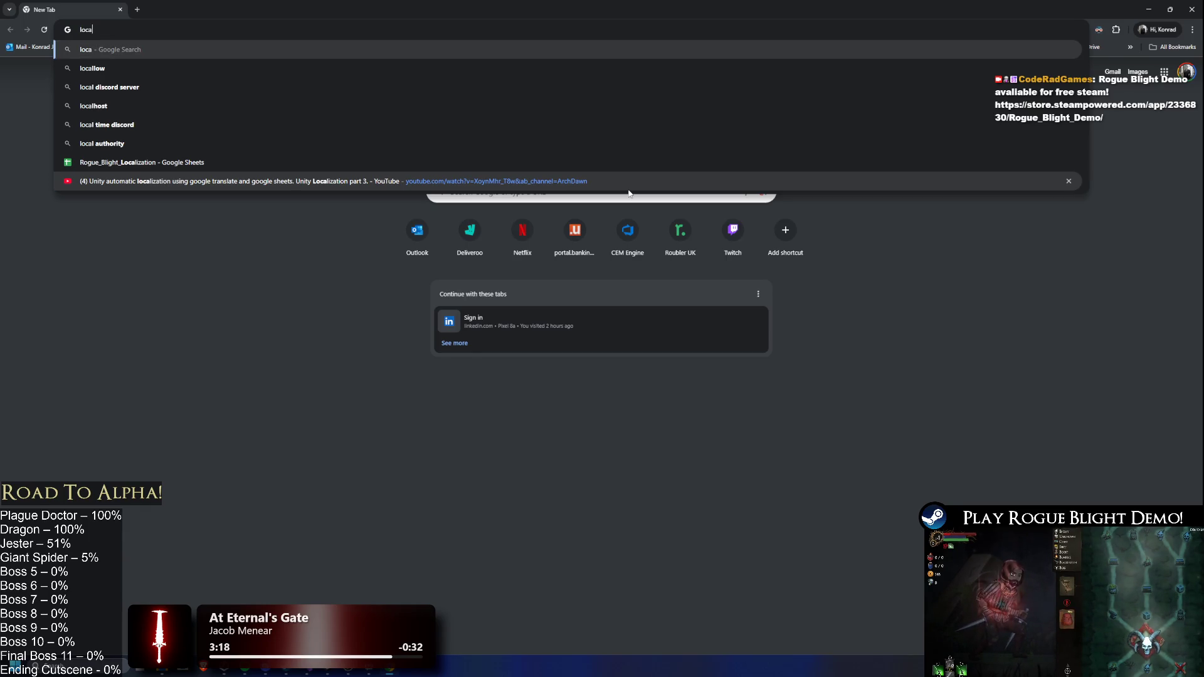
pyautogui.press('Return')
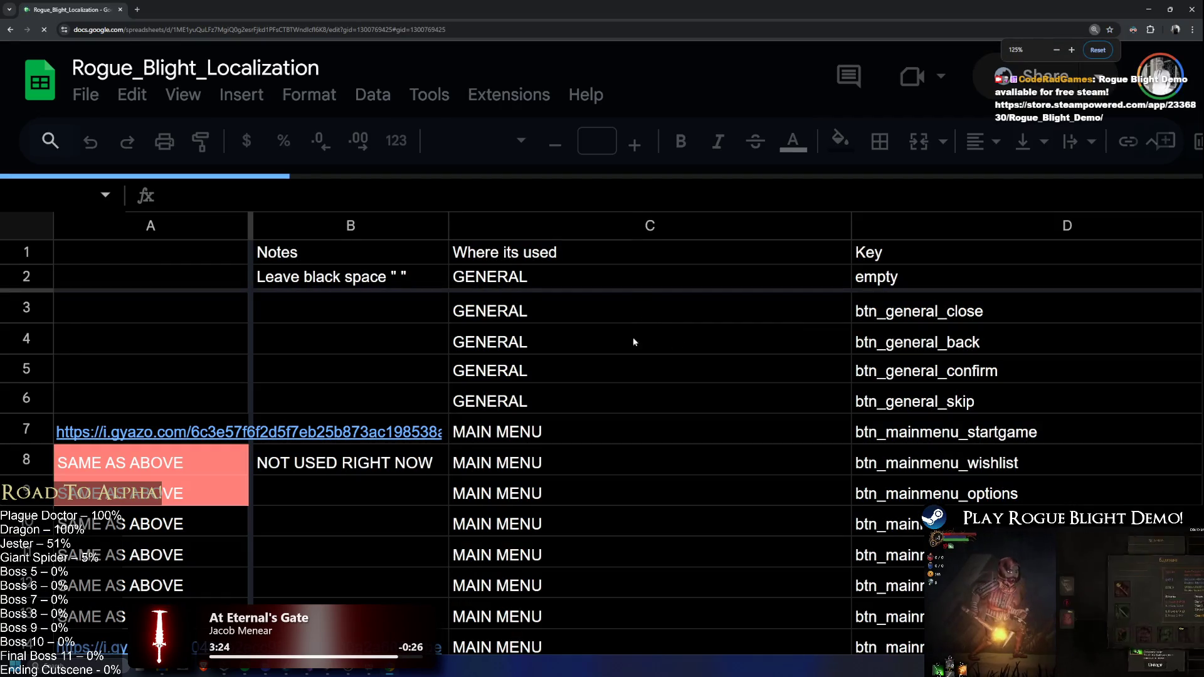
pyautogui.hotkey('ctrl', '-')
pyautogui.hotkey('ctrl', '-')
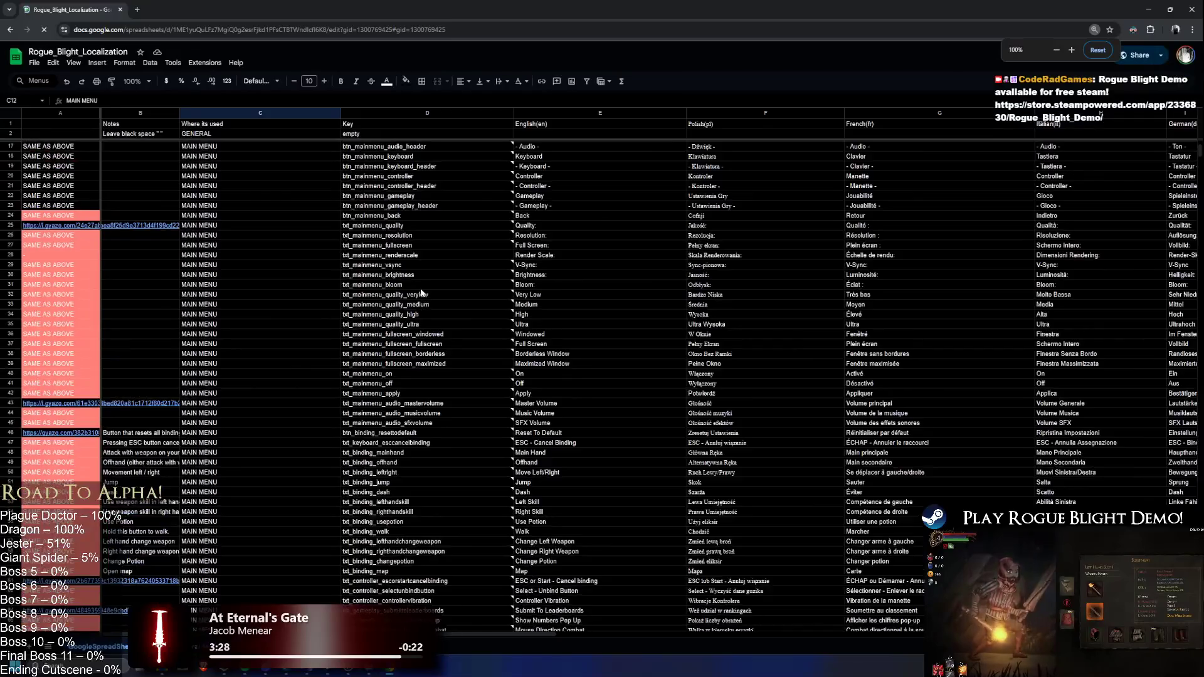
# - Step through the 'greed' matches in the sheet's Key column
pyautogui.click(430, 264)
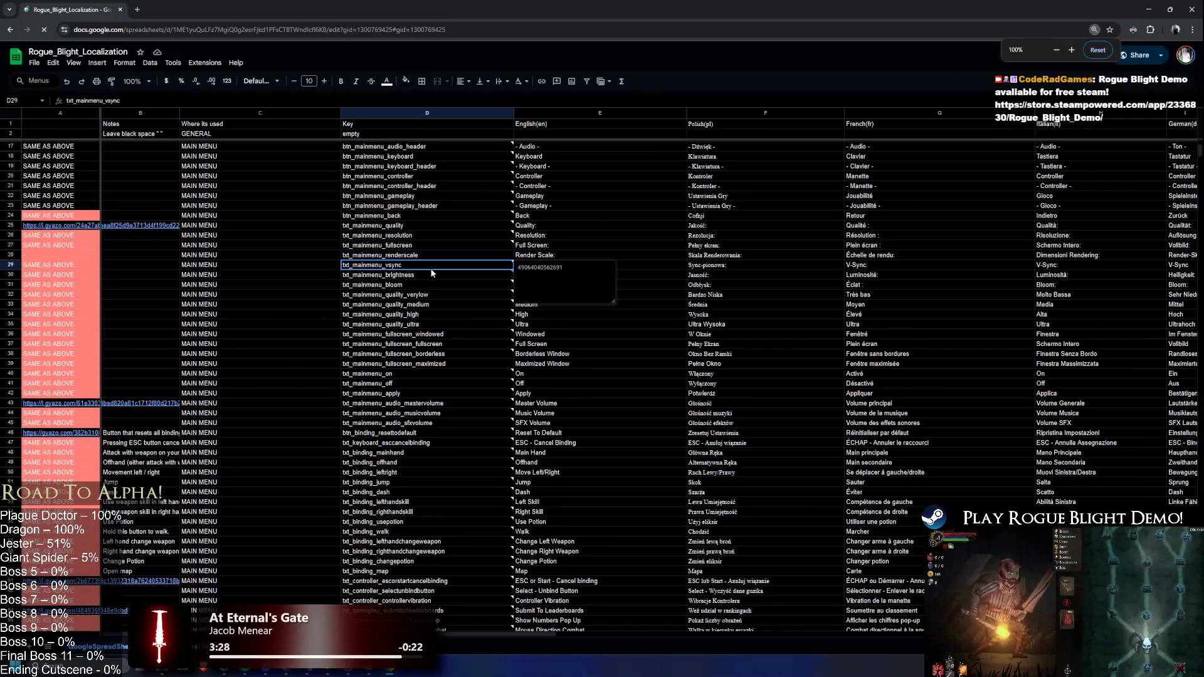
pyautogui.hscroll(6, 668, 265)
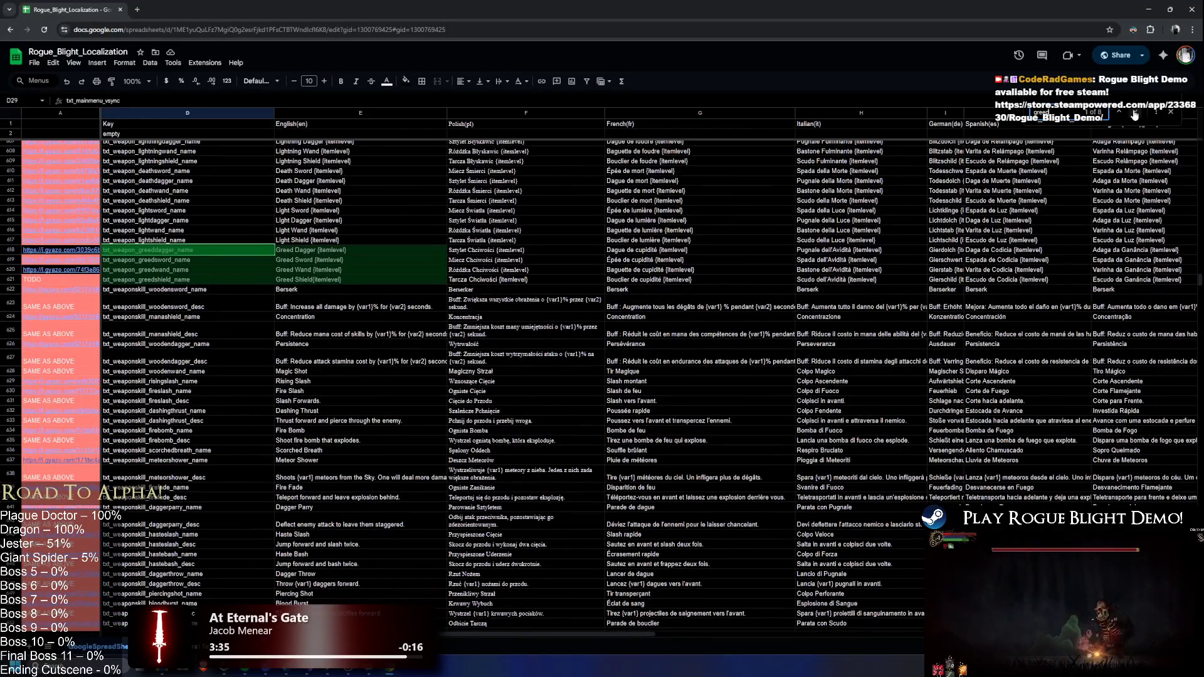
pyautogui.click(1136, 113)
pyautogui.click(1135, 113)
pyautogui.click(1135, 113)
pyautogui.click(1136, 113)
pyautogui.click(1135, 112)
pyautogui.click(1135, 113)
pyautogui.click(1136, 113)
pyautogui.click(1136, 113)
pyautogui.click(1135, 112)
pyautogui.click(1136, 113)
pyautogui.click(1135, 113)
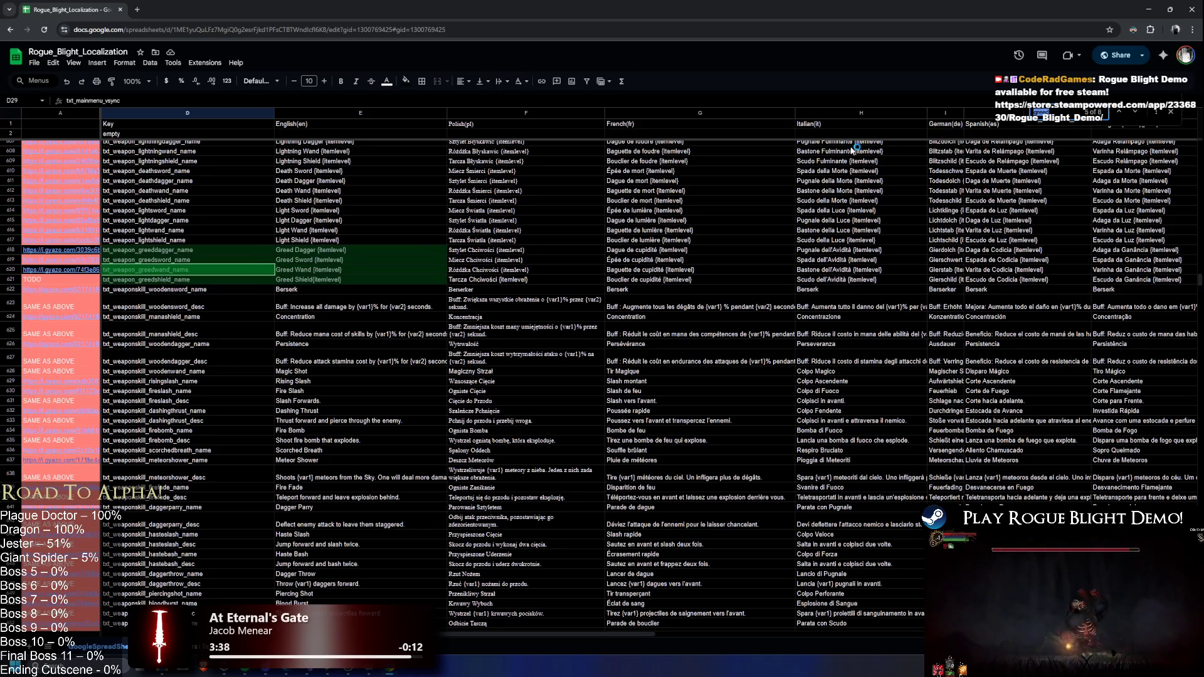
# - Search 'royal' and select the txt_cutscenemap_goldweaponseller_part2_talk1 key text in D1140
pyautogui.write('royal')
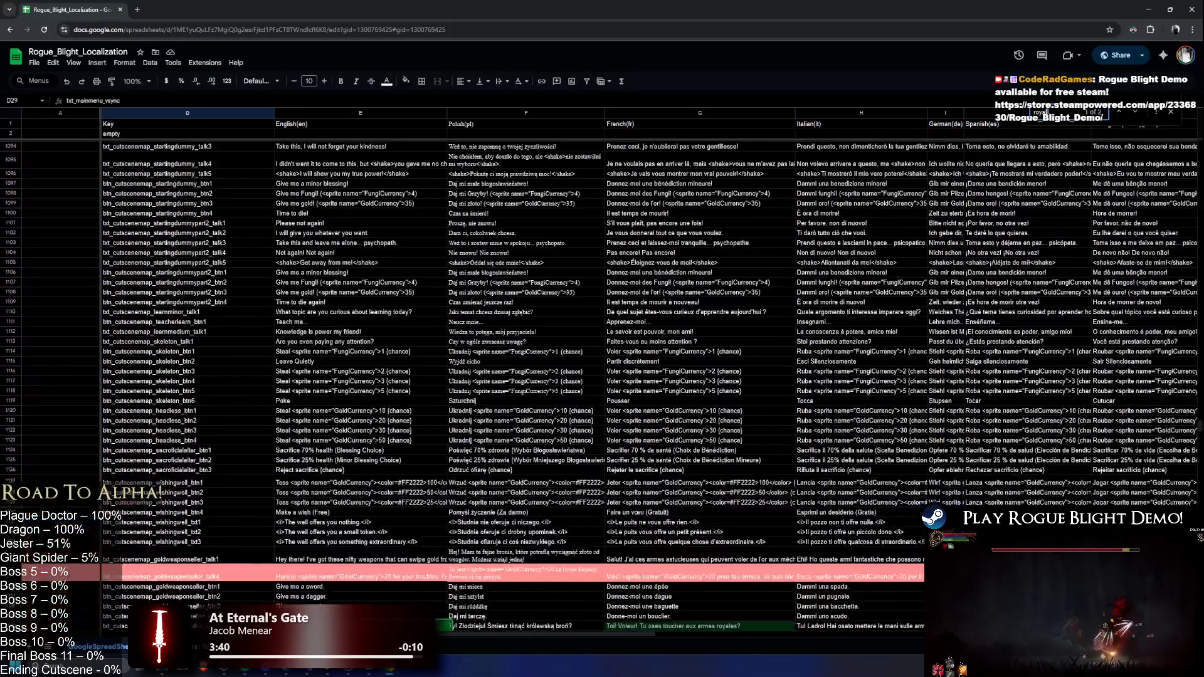
pyautogui.scroll(-5, 843, 186)
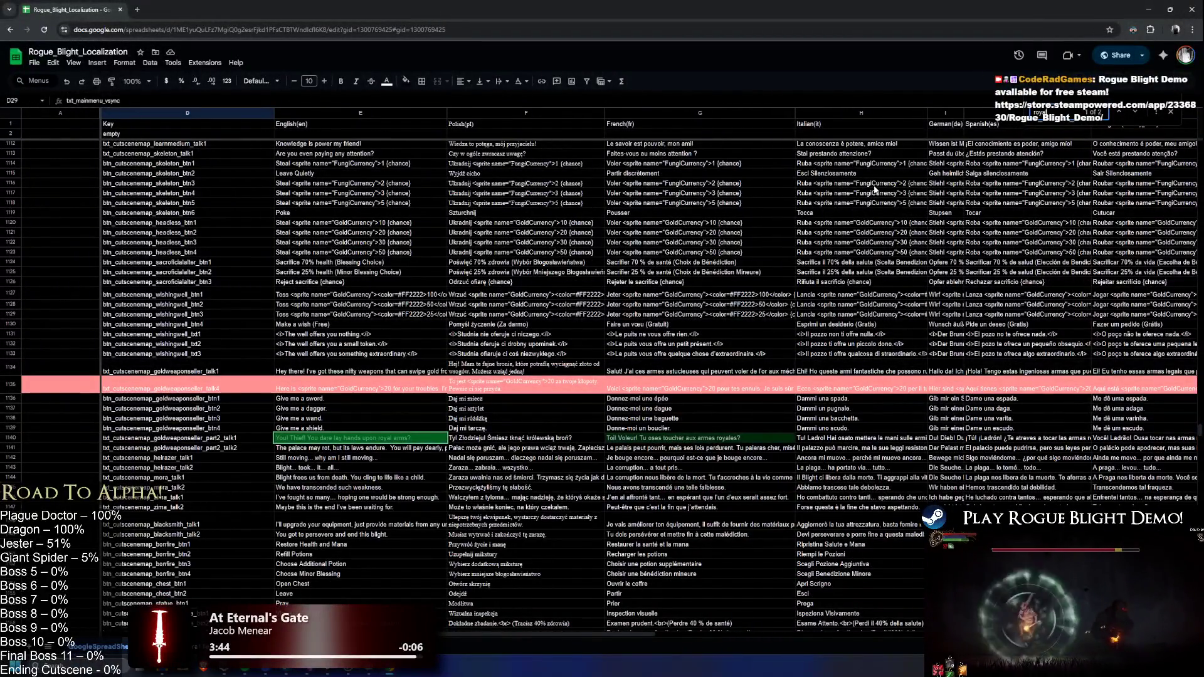
pyautogui.click(251, 438)
pyautogui.doubleClick(252, 438)
pyautogui.hotkey('ctrl', 'c')
pyautogui.moveTo(252, 437); pyautogui.dragTo(103, 437)
# - Paste the goldweaponseller part2 talk1 key into the talk1 flow's Text UI_Text field
pyautogui.hotkey('alt', 'Tab')
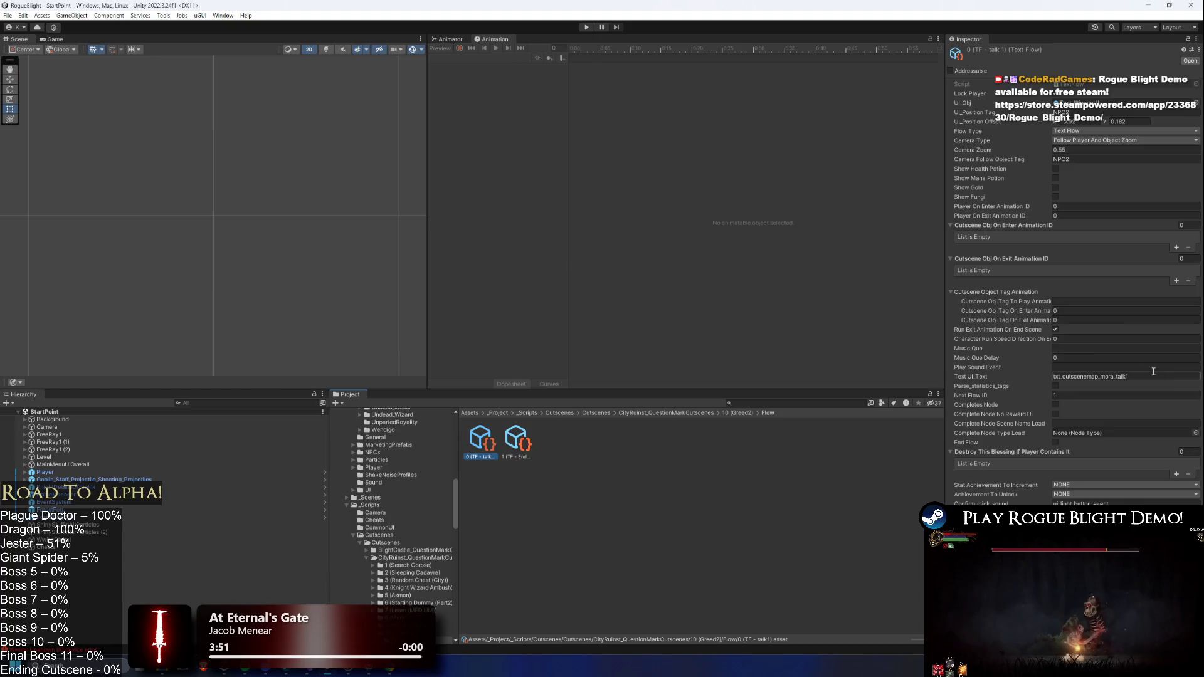
pyautogui.click(1116, 376)
pyautogui.hotkey('ctrl', 'v')
pyautogui.press('Return')
# - Copy the talk2 key from D1141 into the End Fight text flow and save
pyautogui.hotkey('alt', 'Tab')
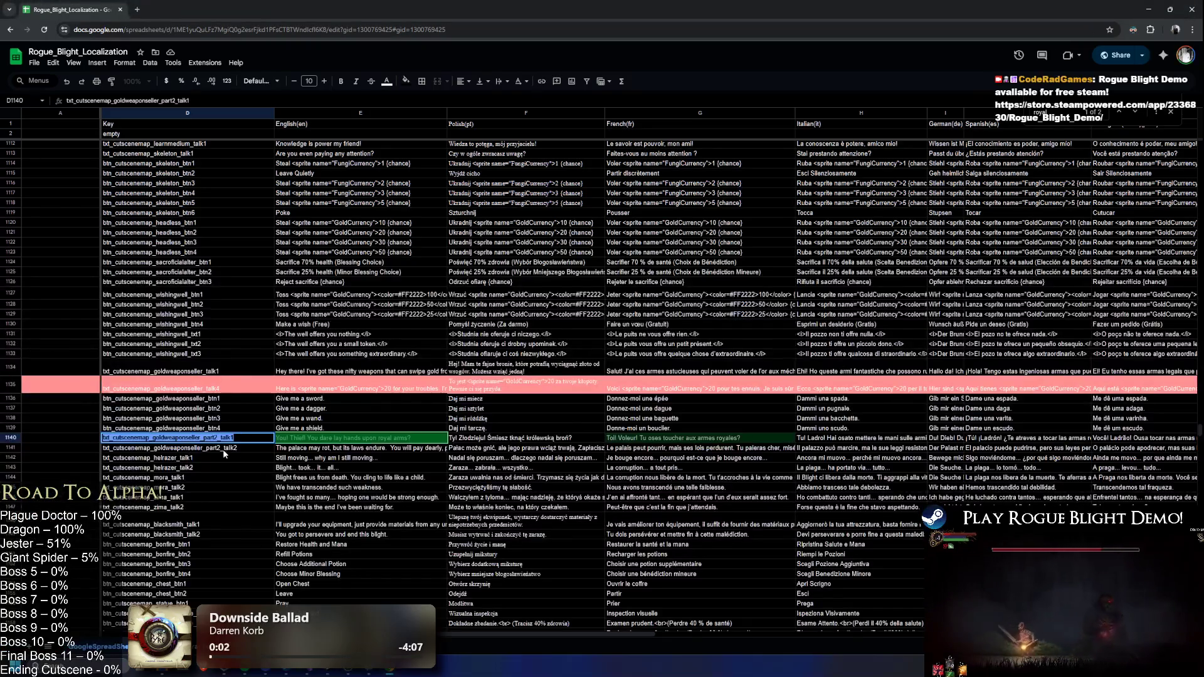
pyautogui.click(262, 450)
pyautogui.hotkey('ctrl', 'c')
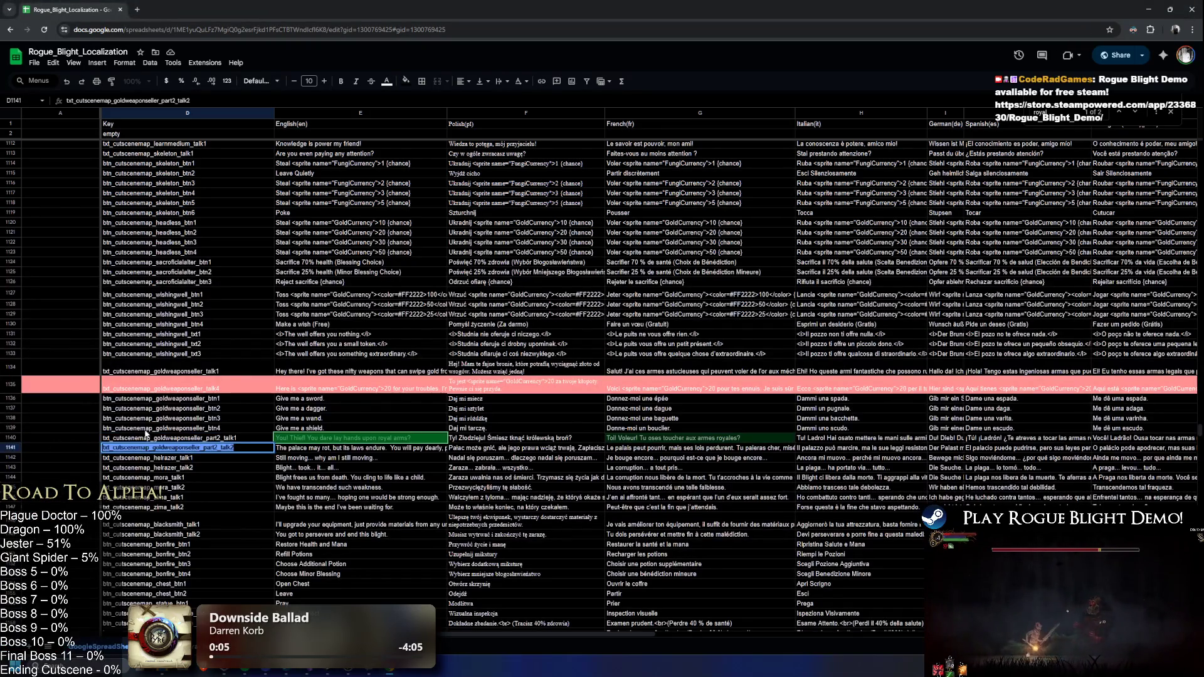
pyautogui.hotkey('alt', 'Tab')
pyautogui.click(533, 442)
pyautogui.click(1161, 378)
pyautogui.hotkey('ctrl', 'v')
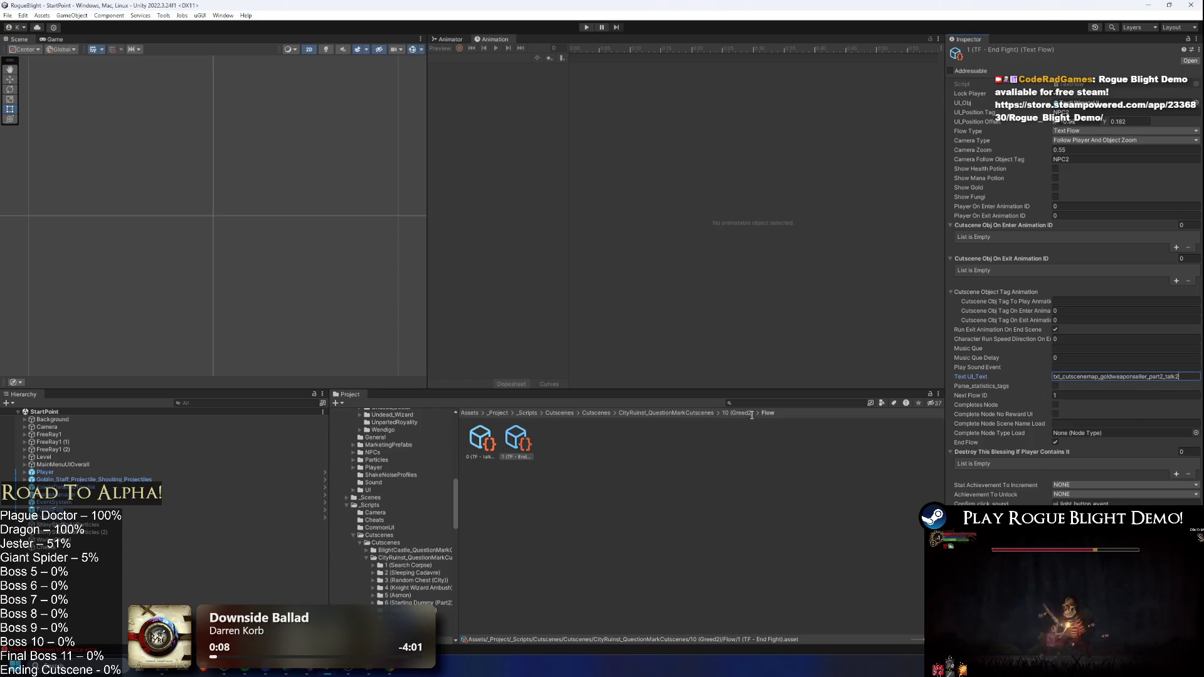
pyautogui.hotkey('ctrl', 's')
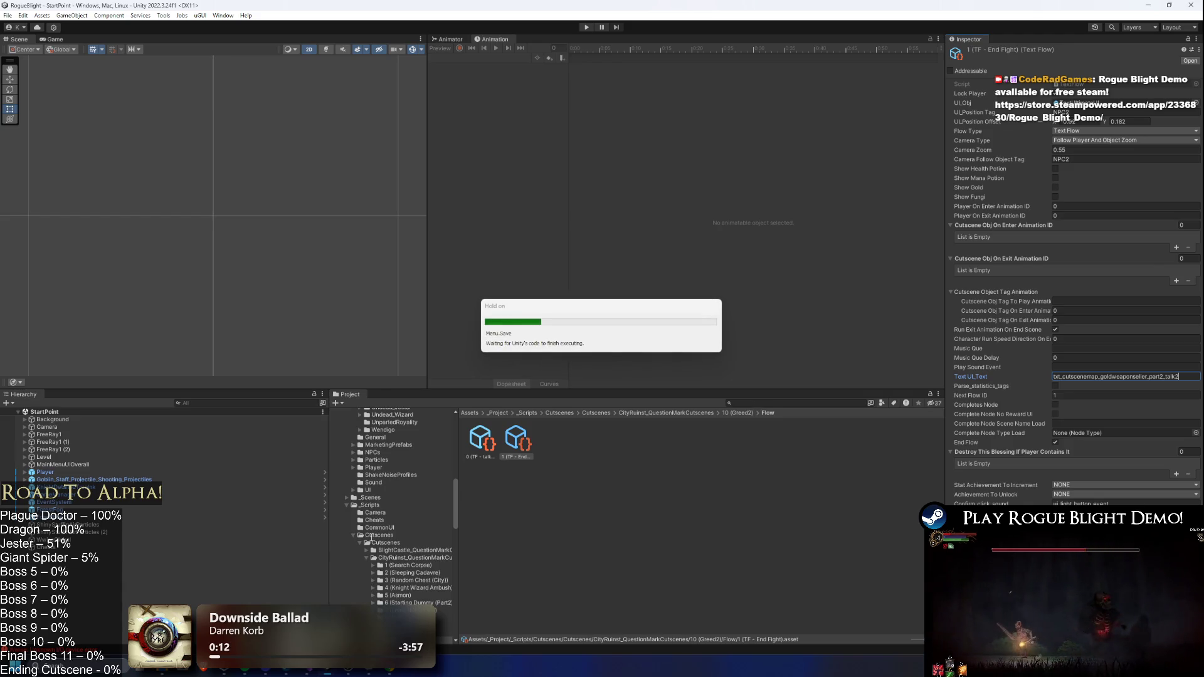
# - Mark both part2 keys in the sheet, then select the 10 (Greed2) cutscene asset
pyautogui.hotkey('alt', 'Tab')
pyautogui.moveTo(188, 438); pyautogui.dragTo(400, 447)
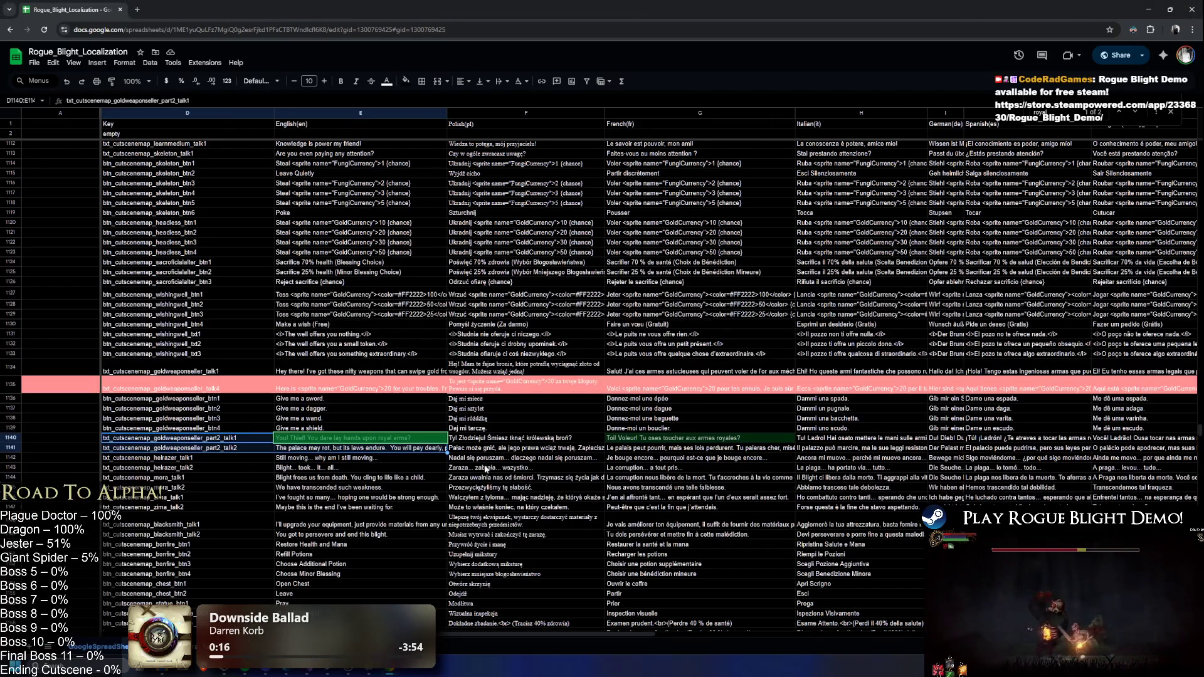
pyautogui.hotkey('alt', 'Tab')
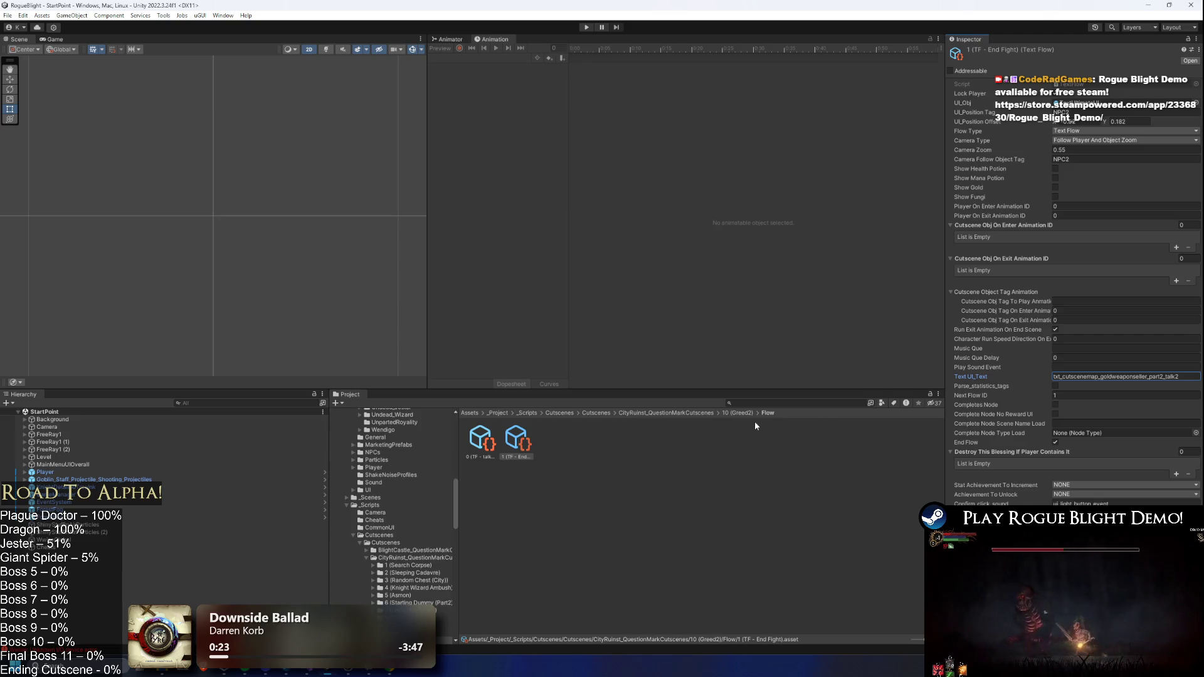
pyautogui.click(743, 413)
pyautogui.click(508, 451)
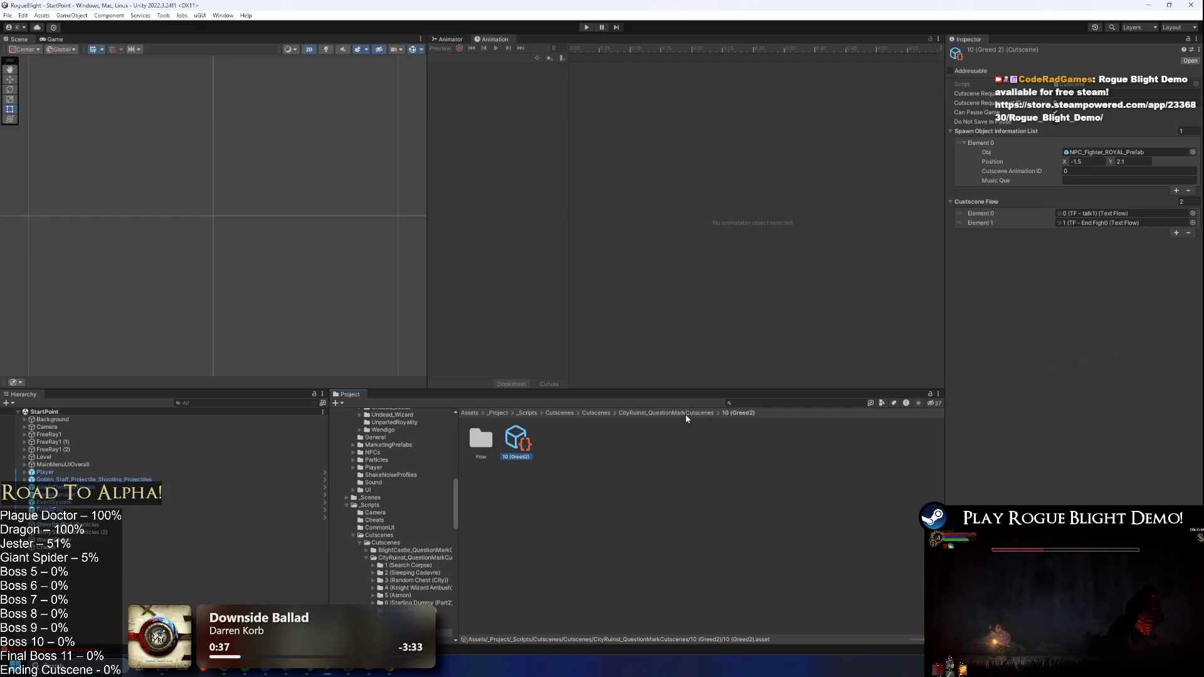
pyautogui.click(1107, 214)
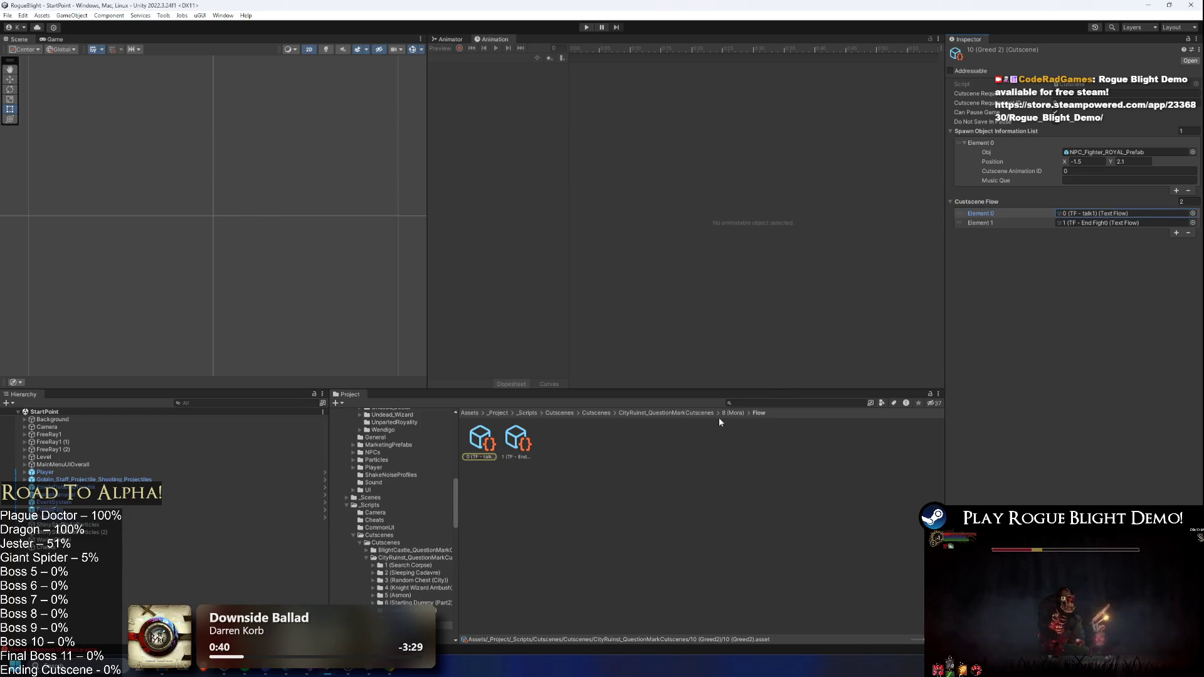
pyautogui.click(1098, 152)
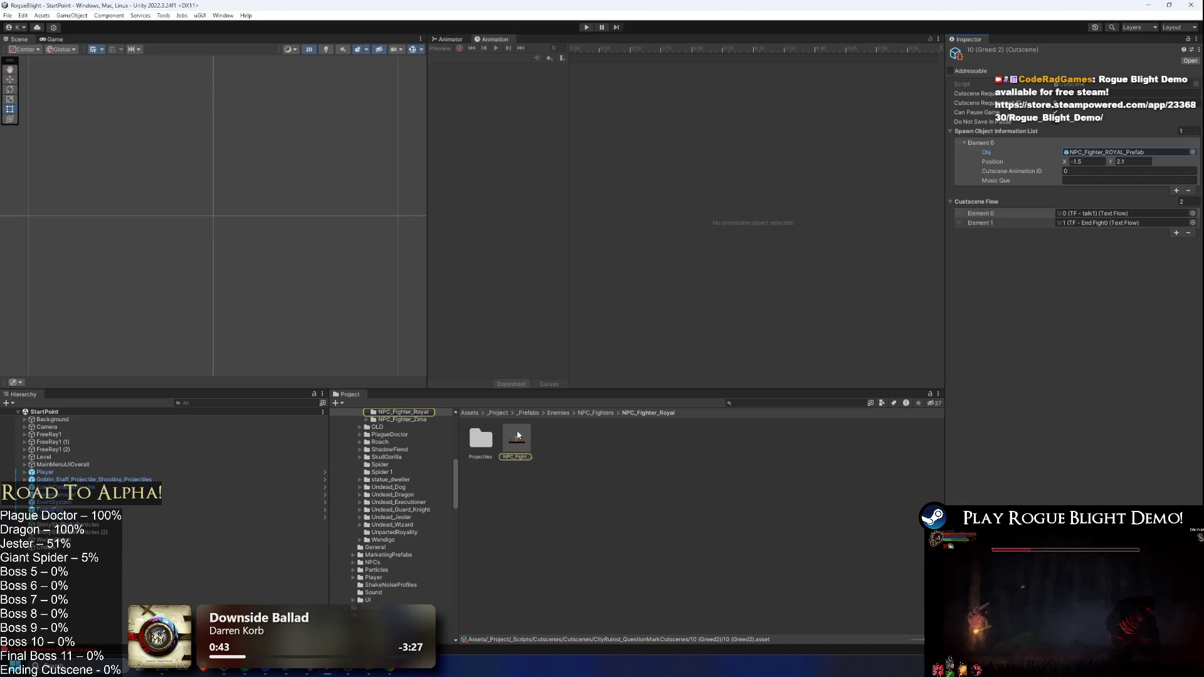
pyautogui.click(762, 403)
pyautogui.write('gr')
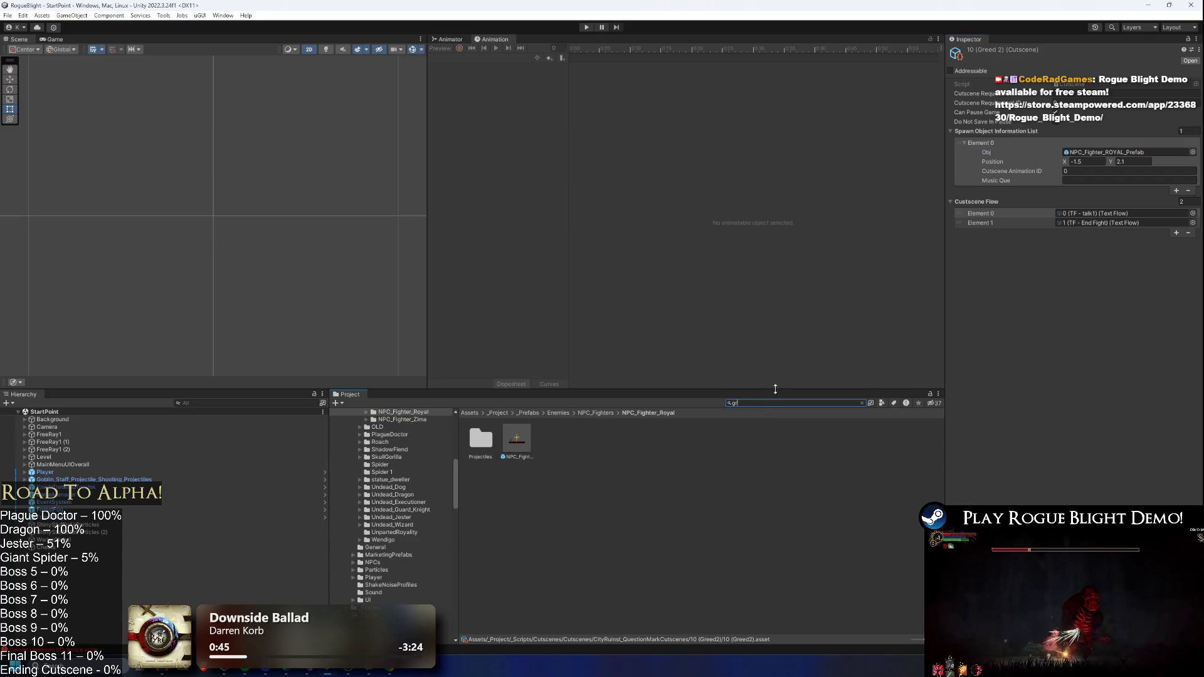
pyautogui.write('eed2')
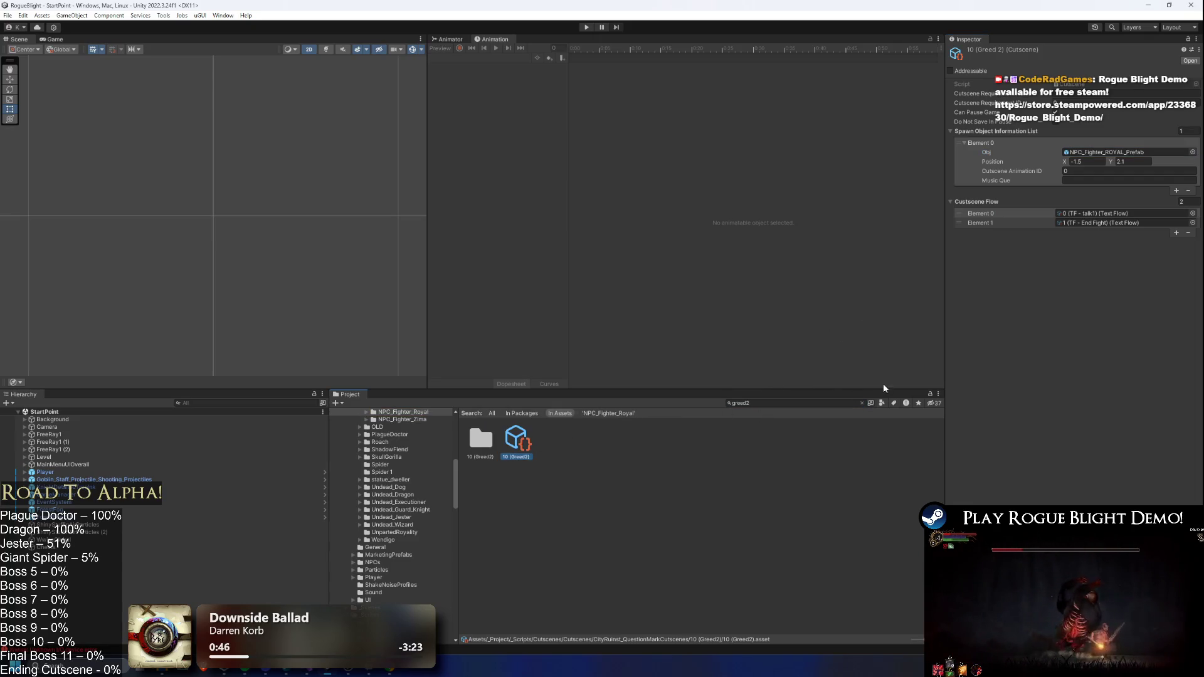
pyautogui.doubleClick(740, 403)
pyautogui.press('BackSpace')
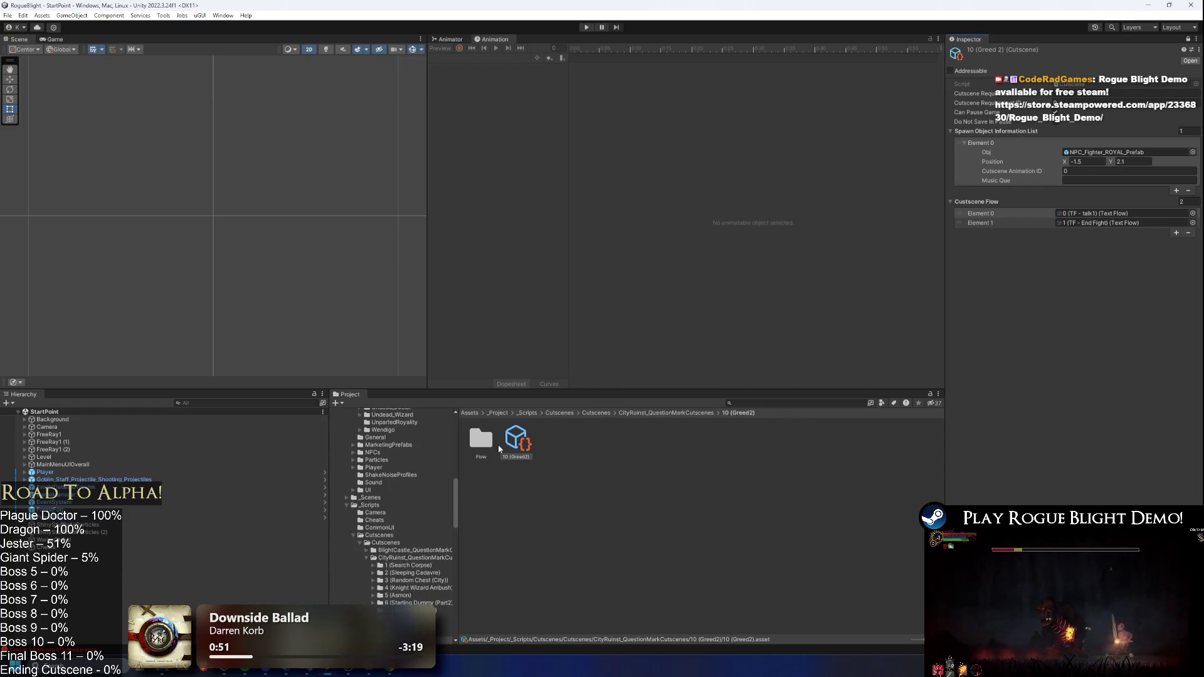
pyautogui.doubleClick(481, 441)
pyautogui.moveTo(481, 446)
pyautogui.mouseDown()
pyautogui.moveTo(1123, 212)
pyautogui.moveTo(1125, 257)
pyautogui.moveTo(1123, 213)
pyautogui.mouseUp()
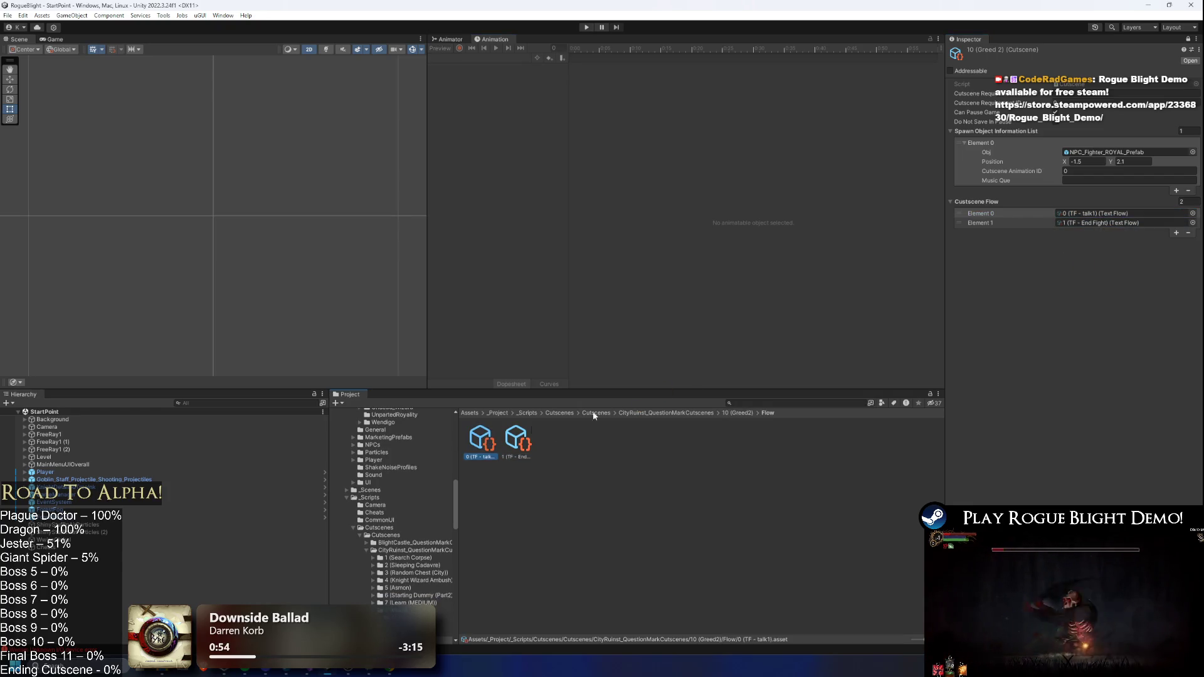
pyautogui.click(1187, 39)
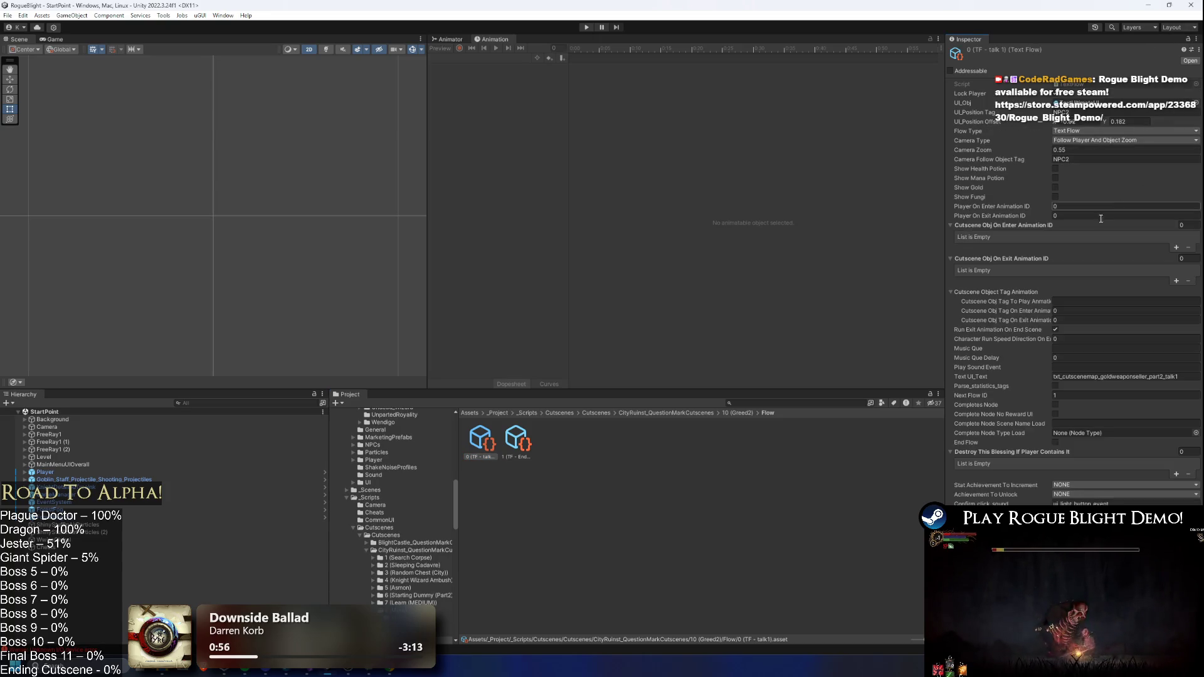
pyautogui.click(734, 418)
pyautogui.click(530, 439)
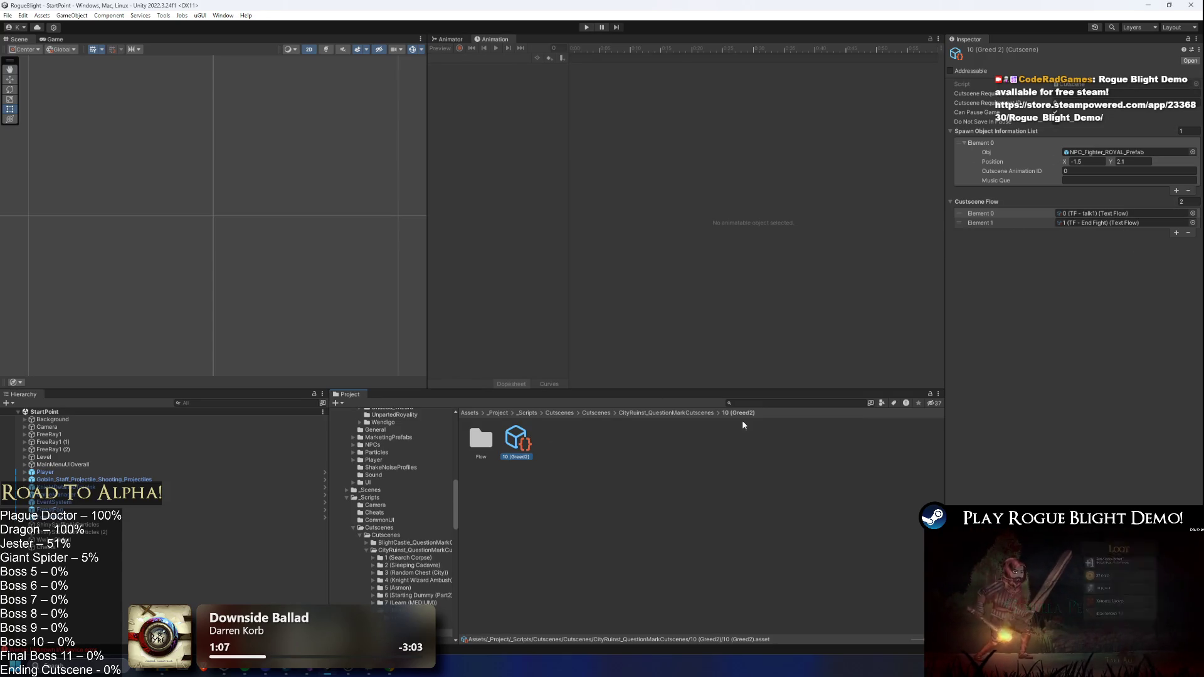
pyautogui.click(756, 403)
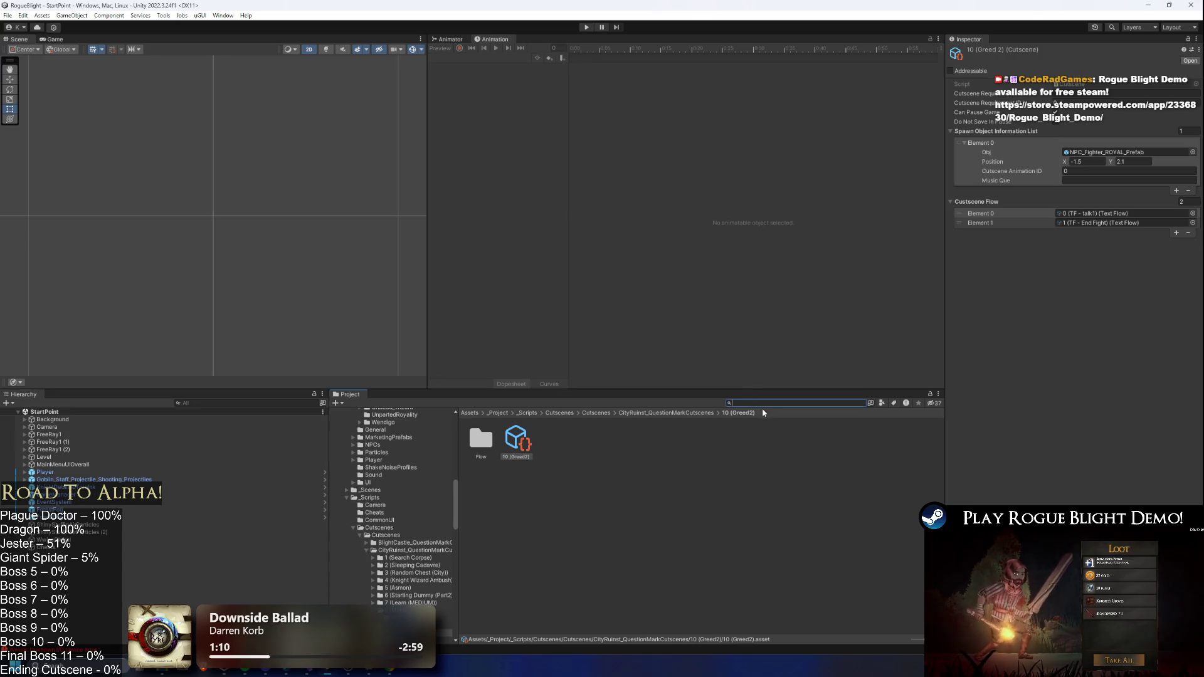
# - Find the 9 (Gold Weapon Seller) cutscene with a 'weapon sell' search and open its Flow folder
pyautogui.write('weapon sell')
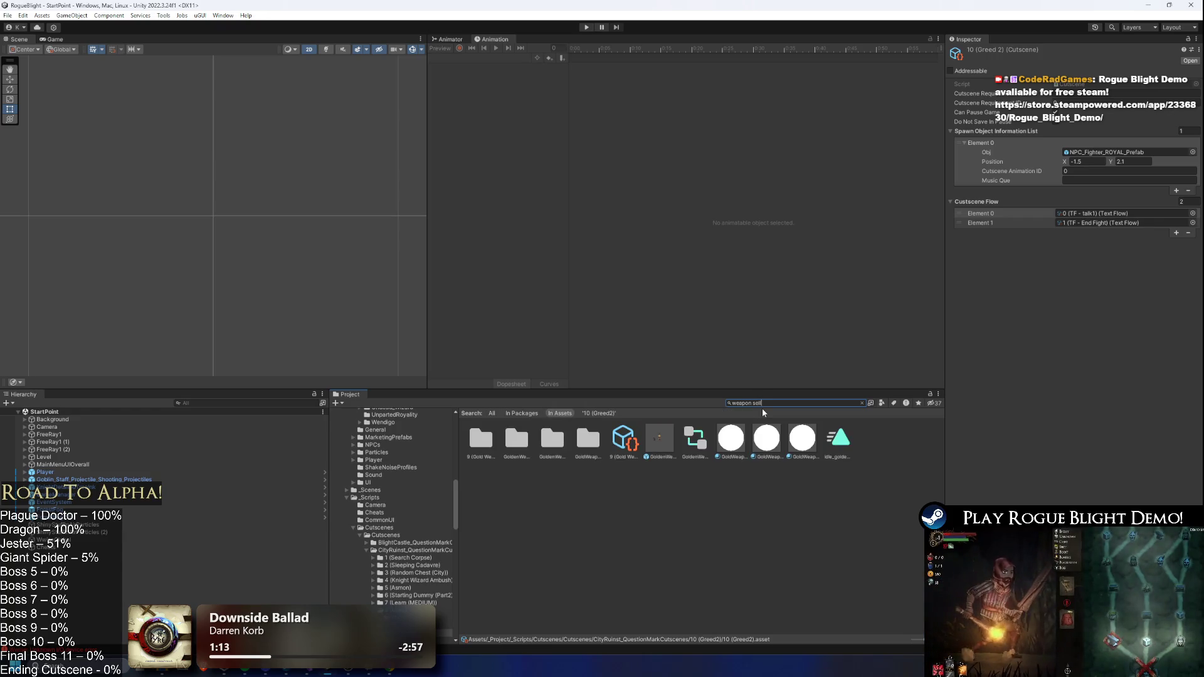
pyautogui.click(624, 440)
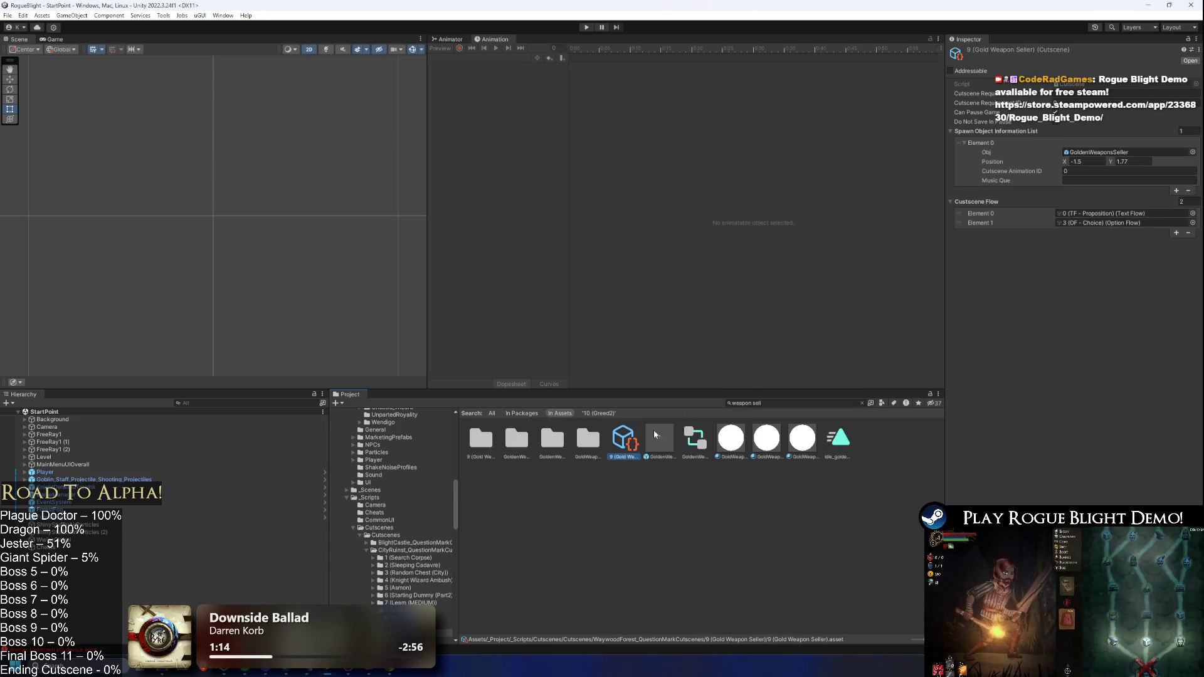
pyautogui.click(811, 402)
pyautogui.hotkey('ctrl', 'a')
pyautogui.press('BackSpace')
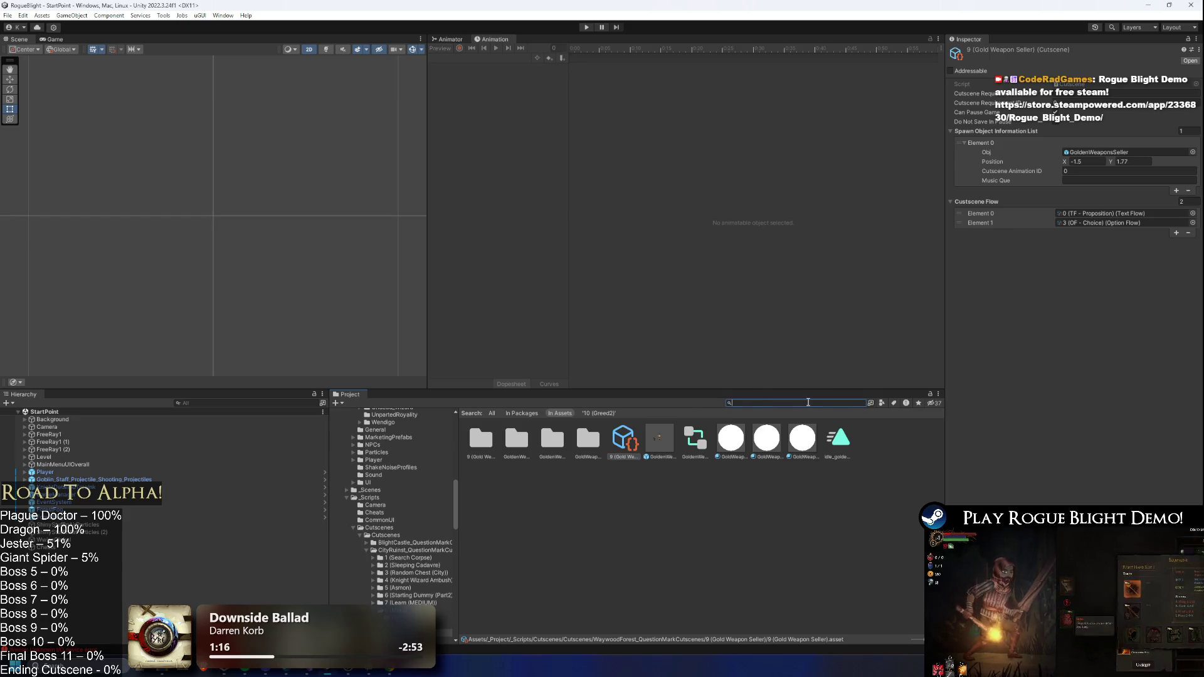
pyautogui.doubleClick(490, 441)
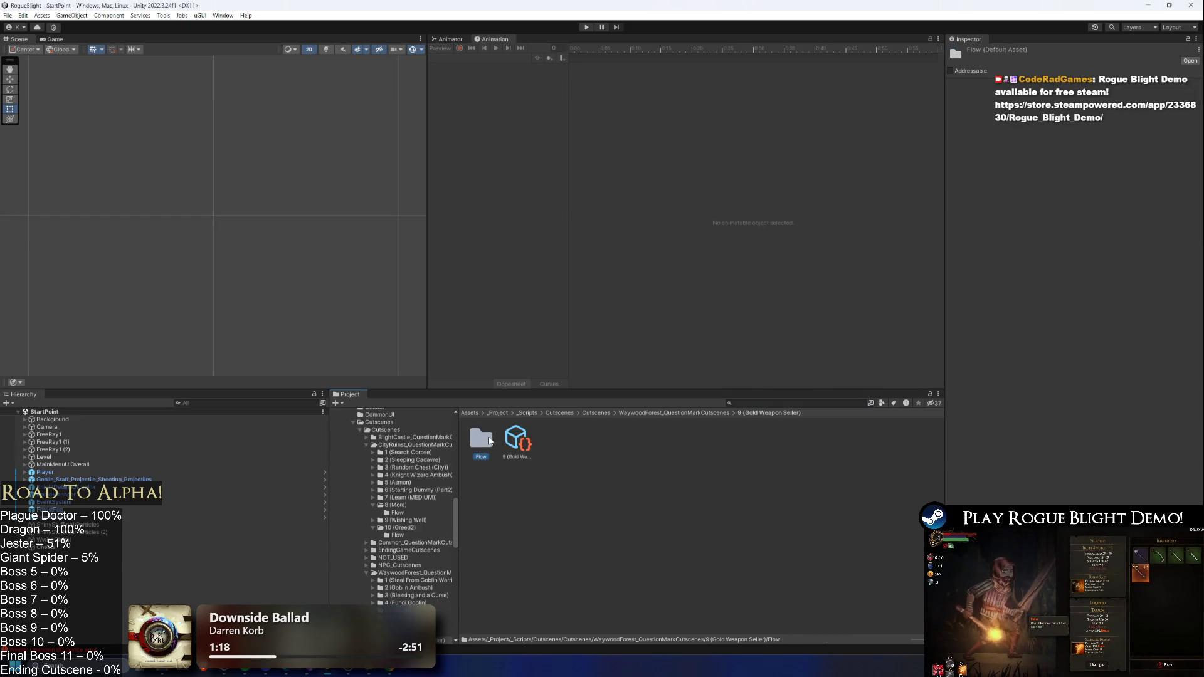
# - Review the 3 (OF - Choice) option flow settings, then reselect the Gold Weapon Seller cutscene
pyautogui.click(553, 439)
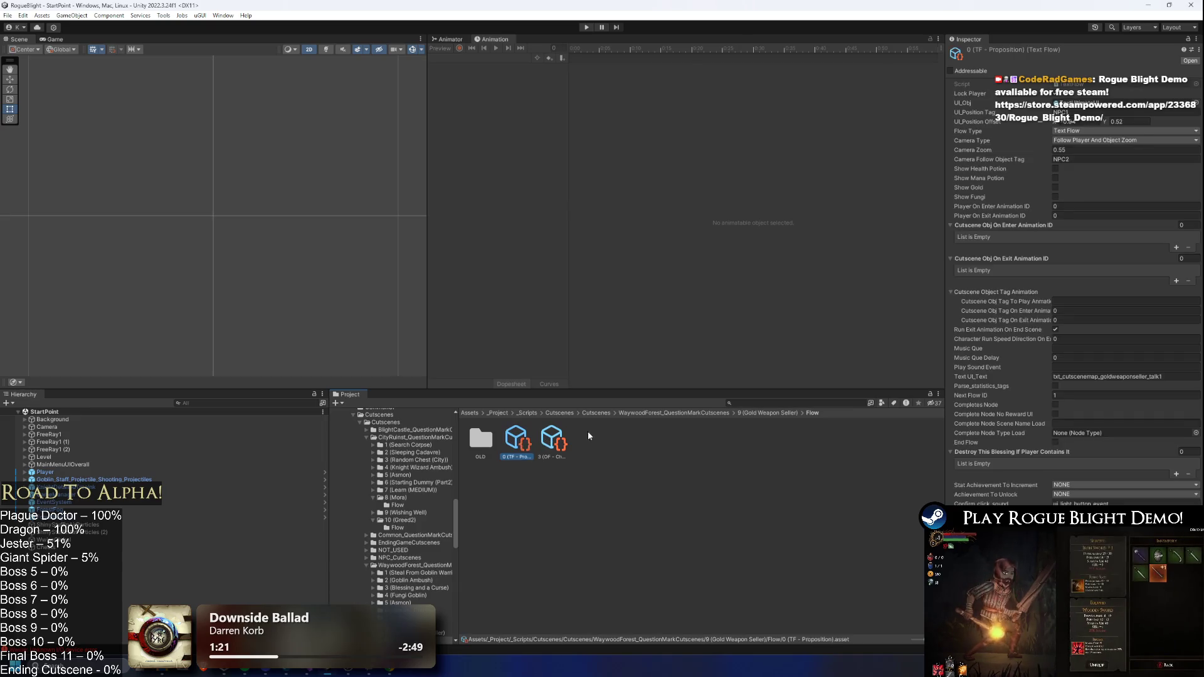
pyautogui.scroll(-5, 1033, 277)
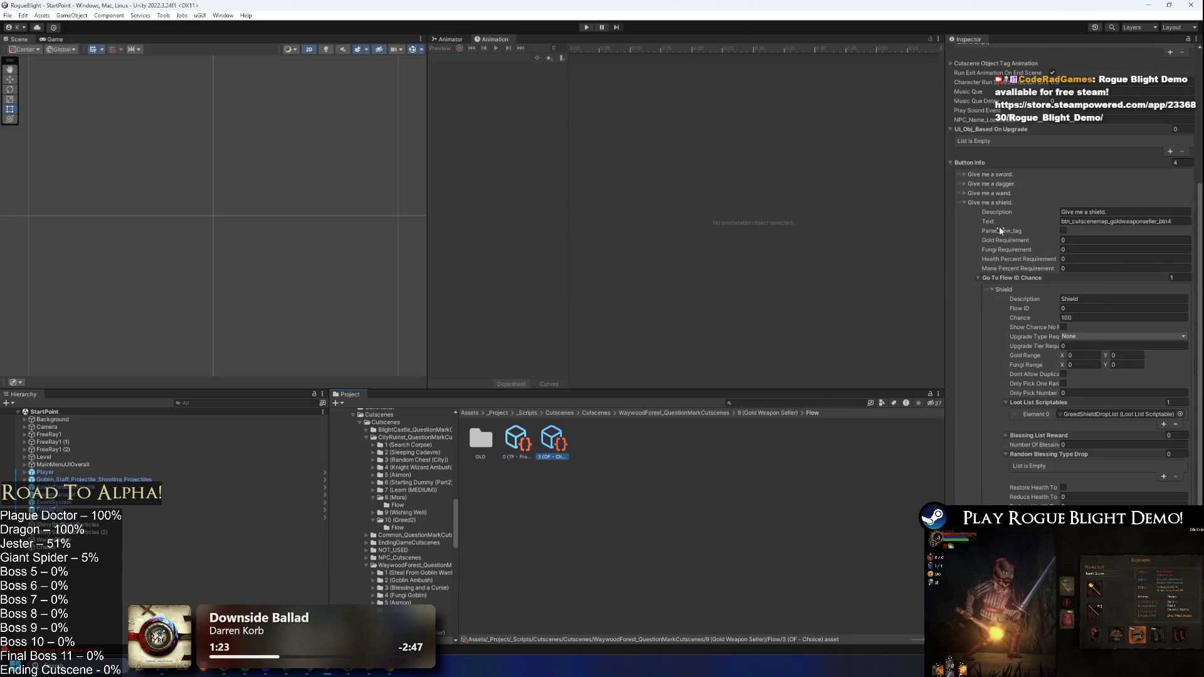
pyautogui.scroll(-3, 1033, 277)
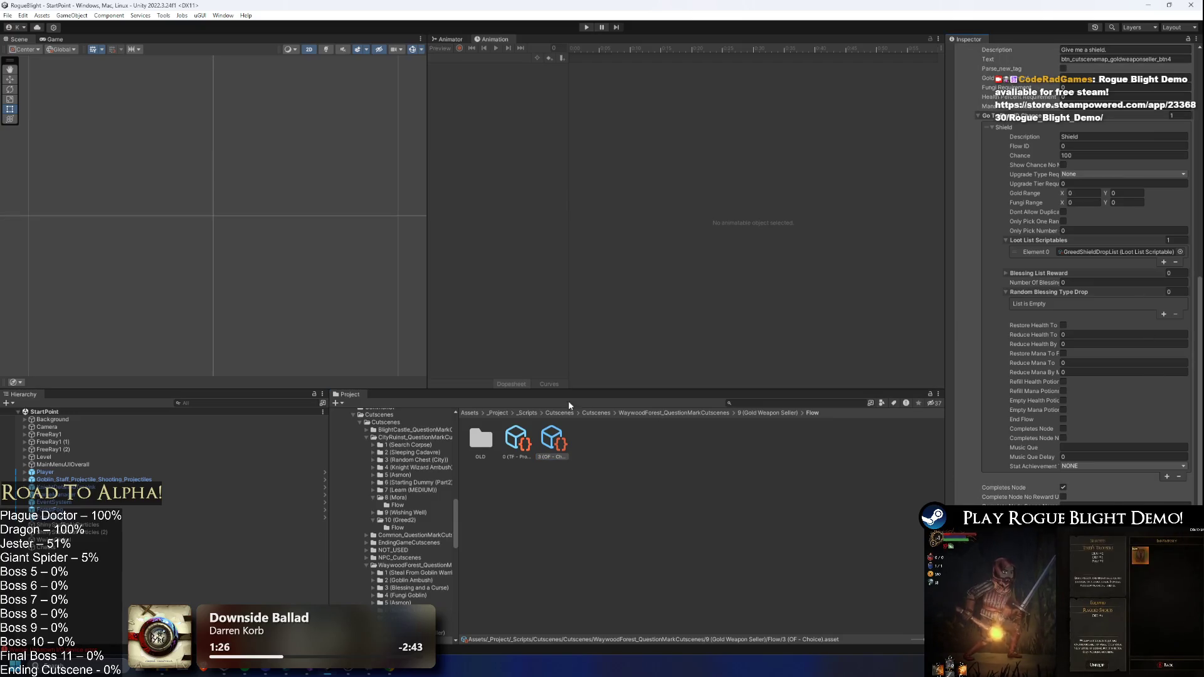
pyautogui.click(831, 402)
pyautogui.write('pon')
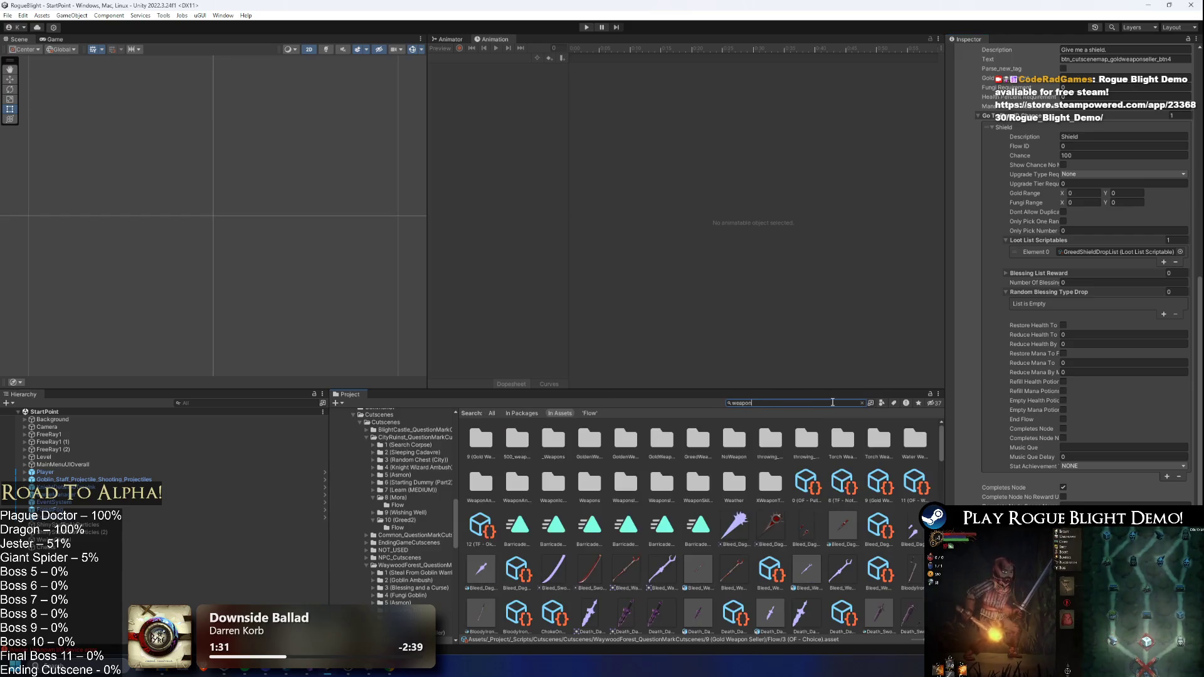
pyautogui.write(' seller')
pyautogui.click(632, 438)
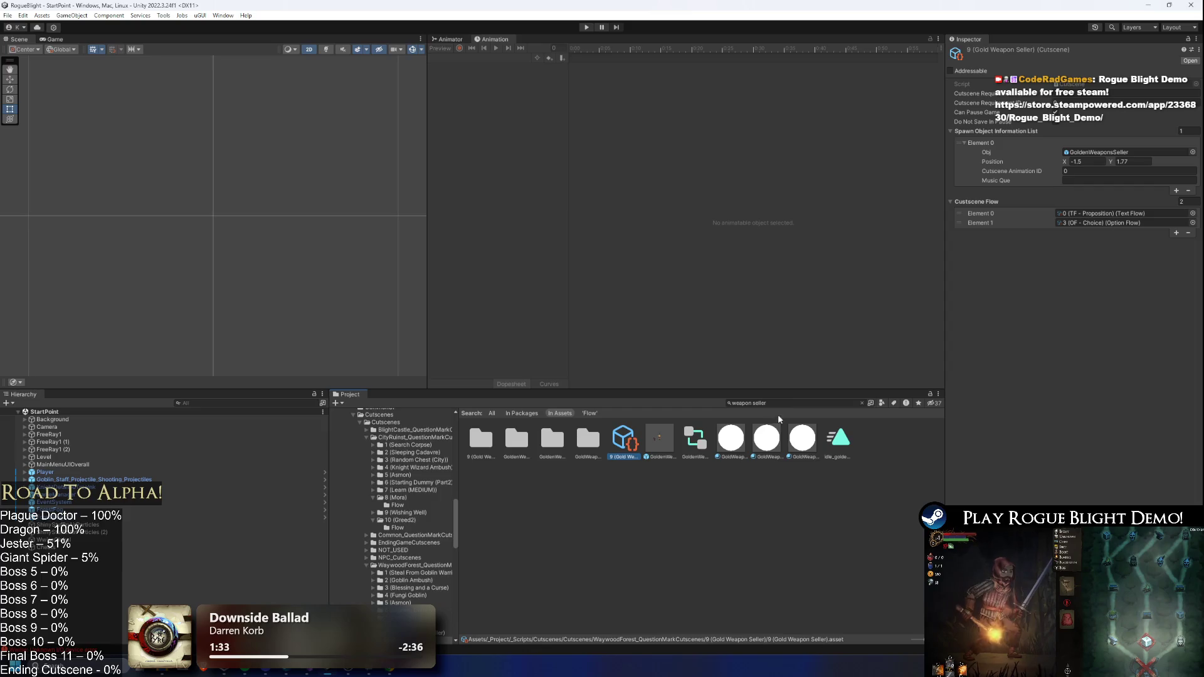
pyautogui.click(819, 402)
# - Inspect the 10 (Greed2) cutscene found via 'greed 2', then deselect it and clear the search
pyautogui.write('greed 2')
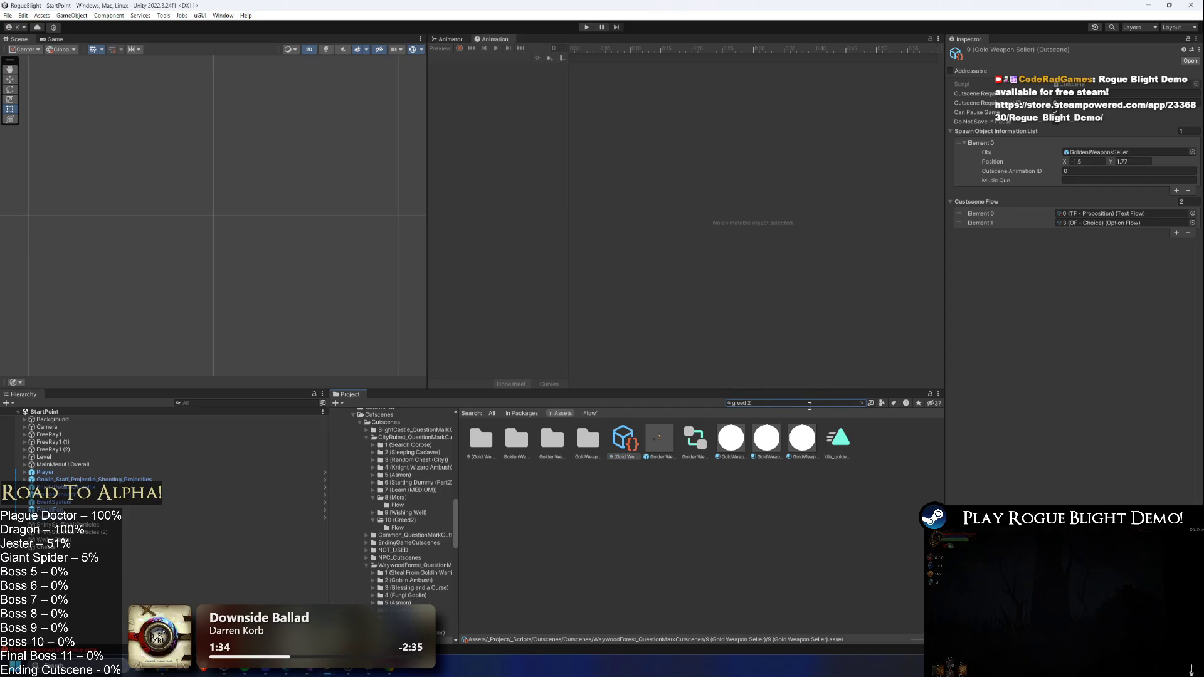
pyautogui.click(516, 439)
pyautogui.click(1095, 103)
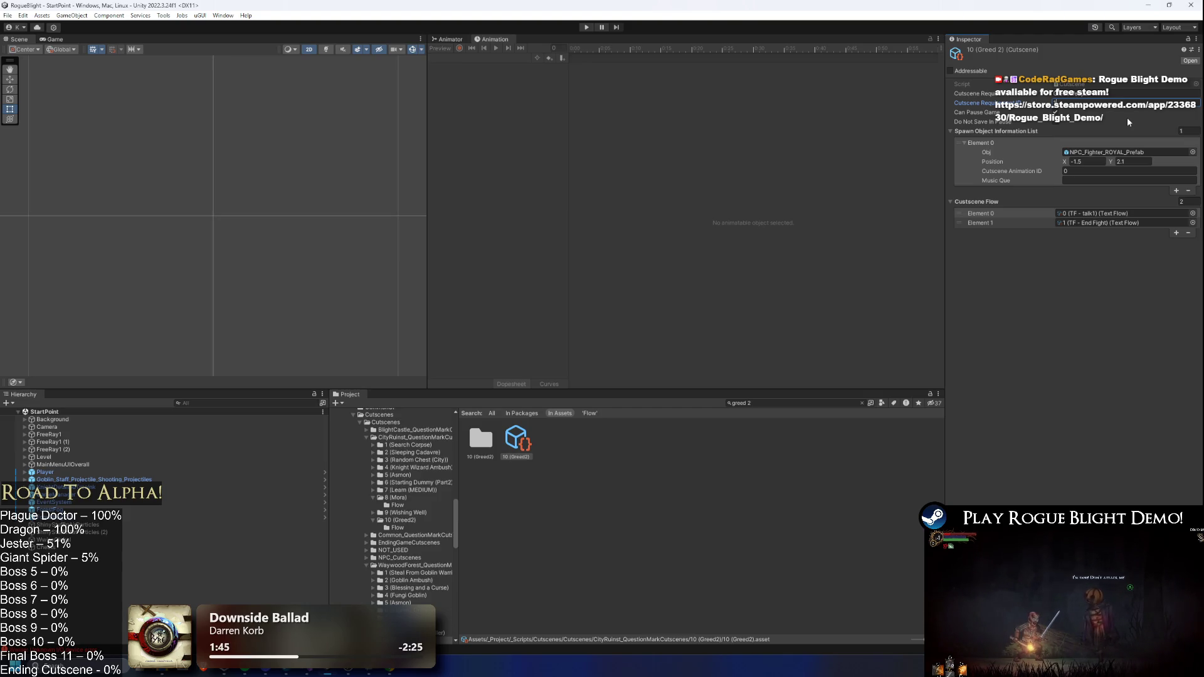
pyautogui.click(595, 475)
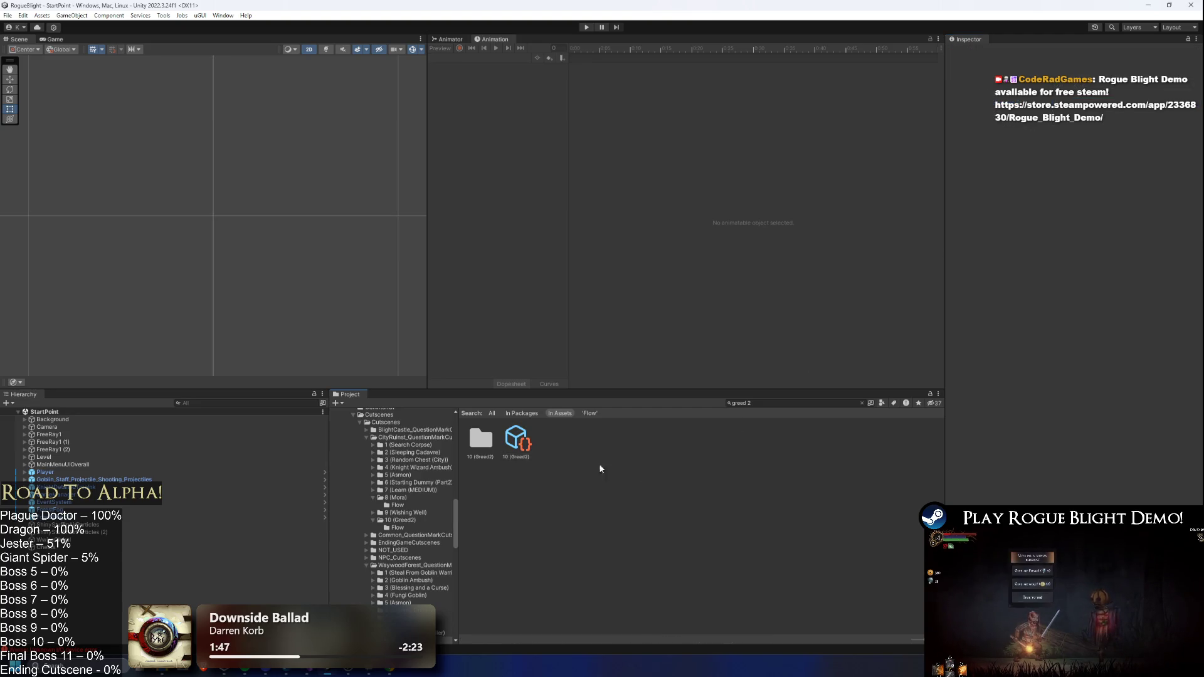
pyautogui.click(787, 402)
pyautogui.press('BackSpace')
pyautogui.write('city ru')
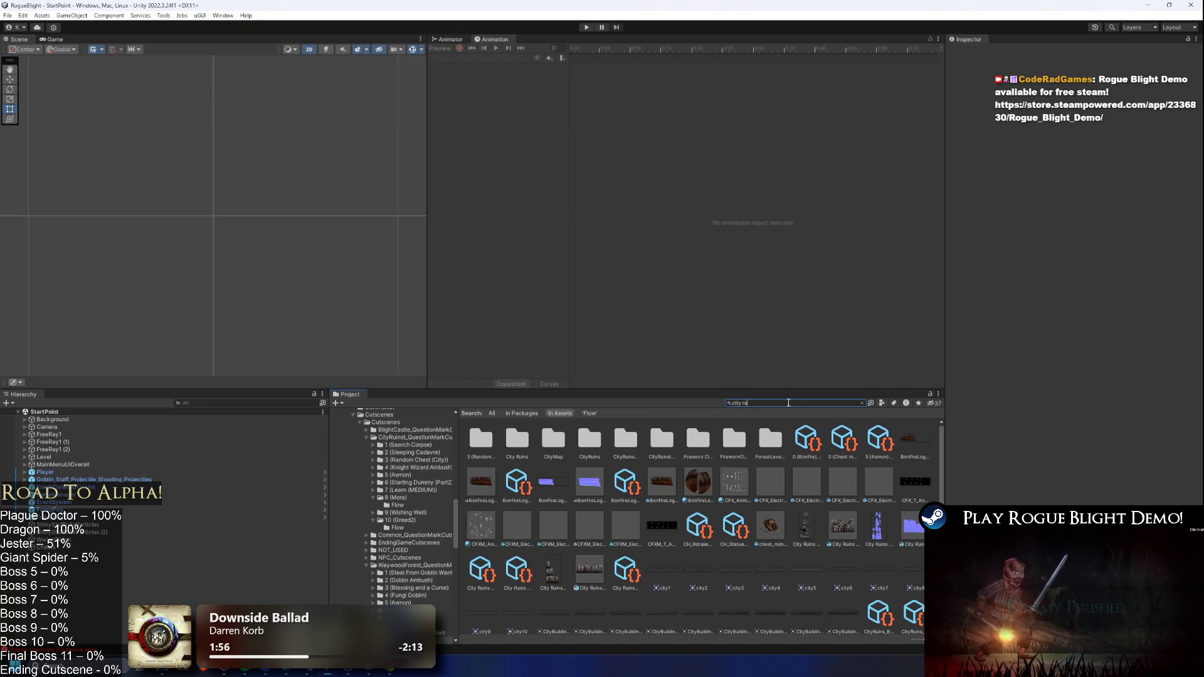
# - Search 'city qu' and select the CityRuins_Question Mark Node asset
pyautogui.write('n')
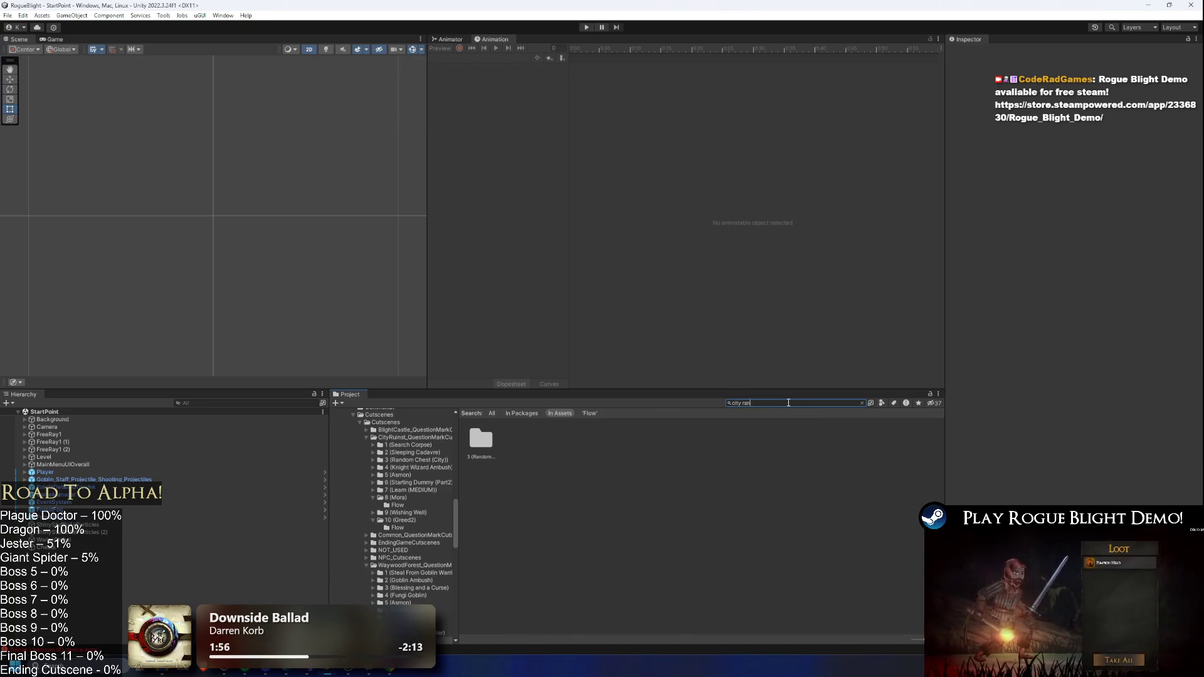
pyautogui.press('BackSpace')
pyautogui.press('BackSpace')
pyautogui.press('BackSpace')
pyautogui.write('que')
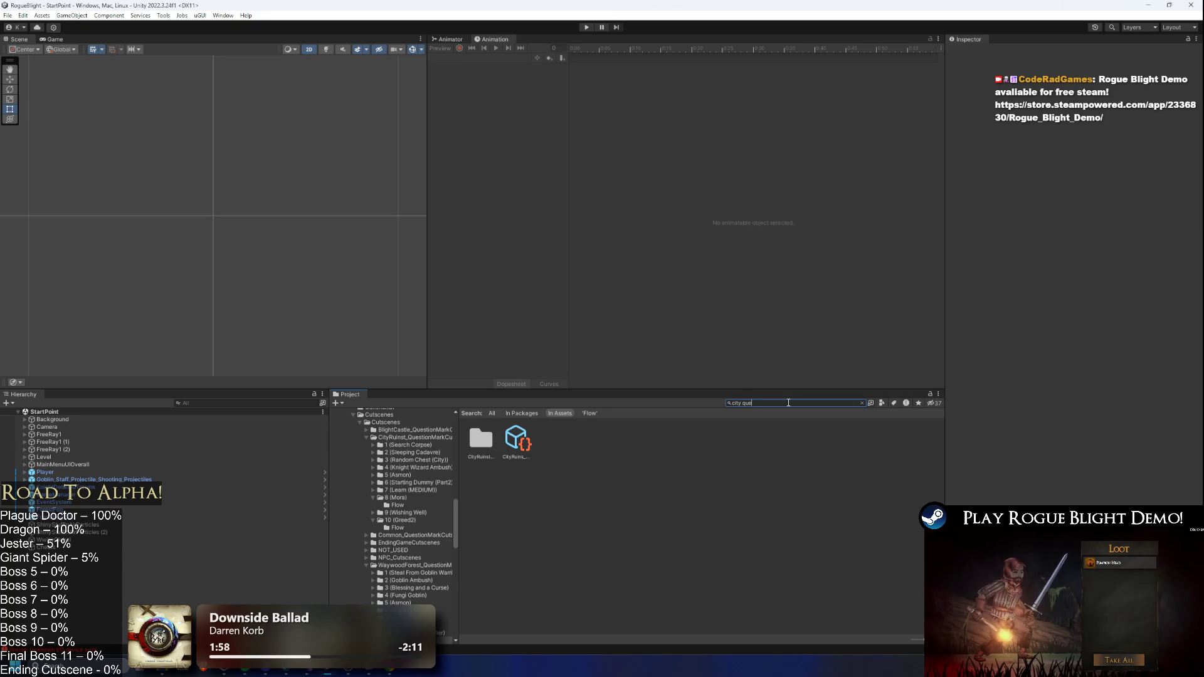
pyautogui.click(525, 445)
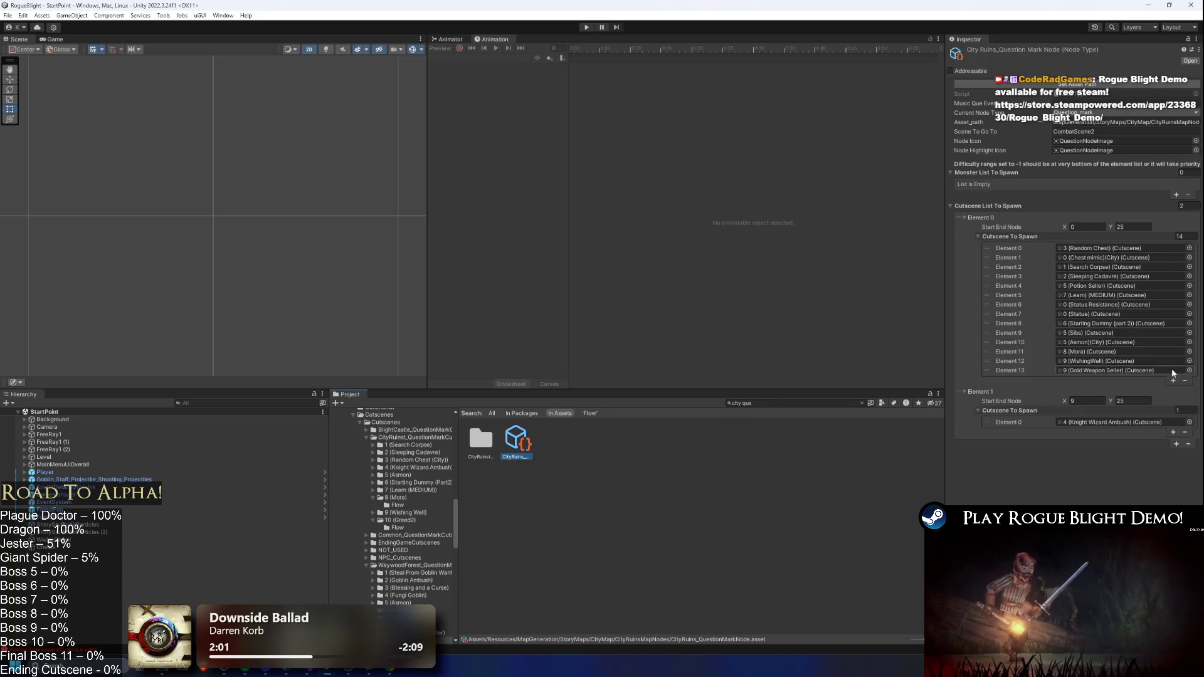
# - Set Element 13 to the 10 (Greed2) cutscene and start Play mode
pyautogui.click(1189, 371)
pyautogui.write('gred2')
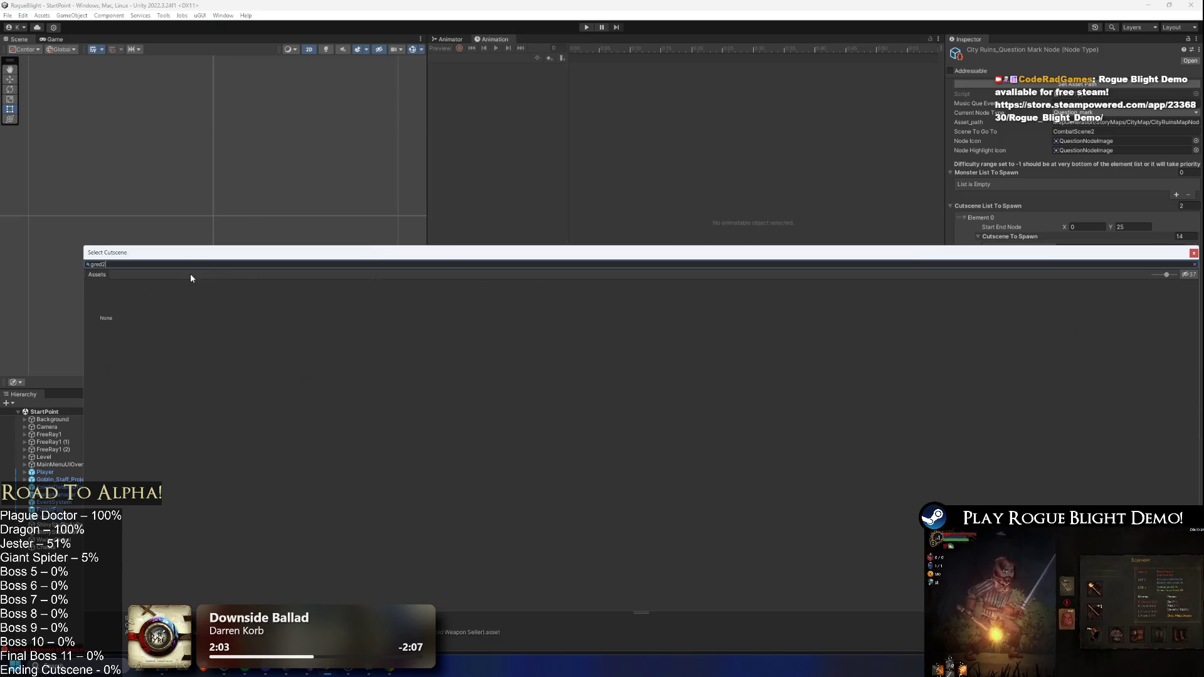
pyautogui.press('BackSpace')
pyautogui.press('BackSpace')
pyautogui.write('ed')
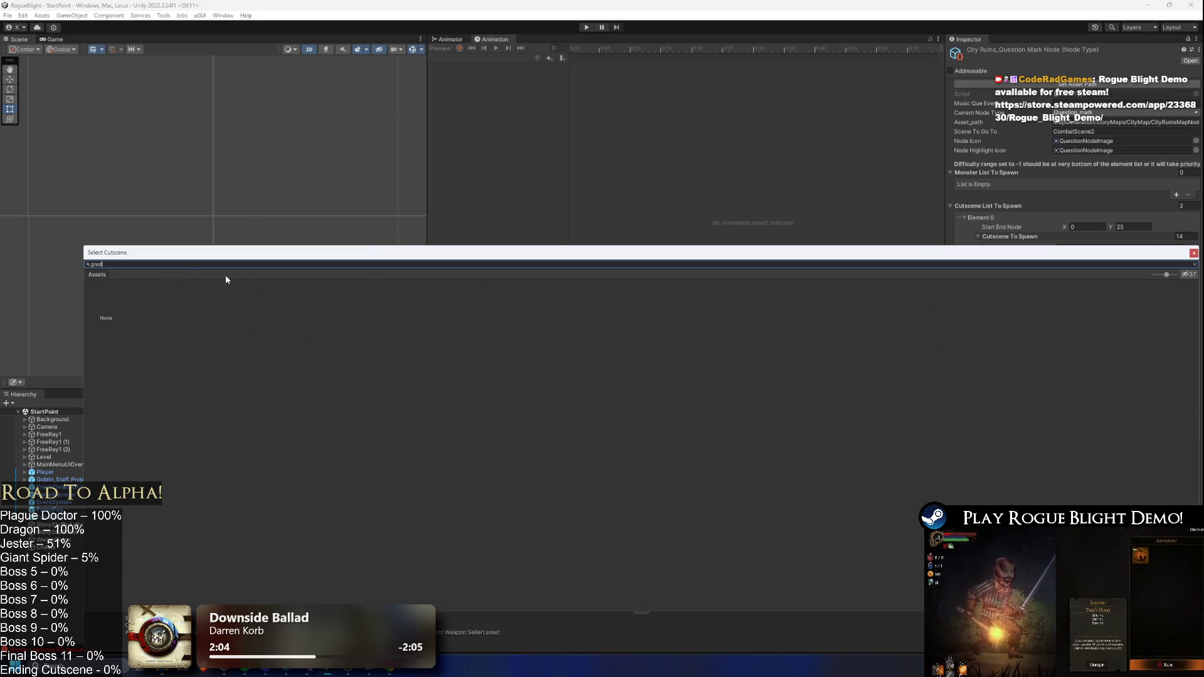
pyautogui.doubleClick(147, 298)
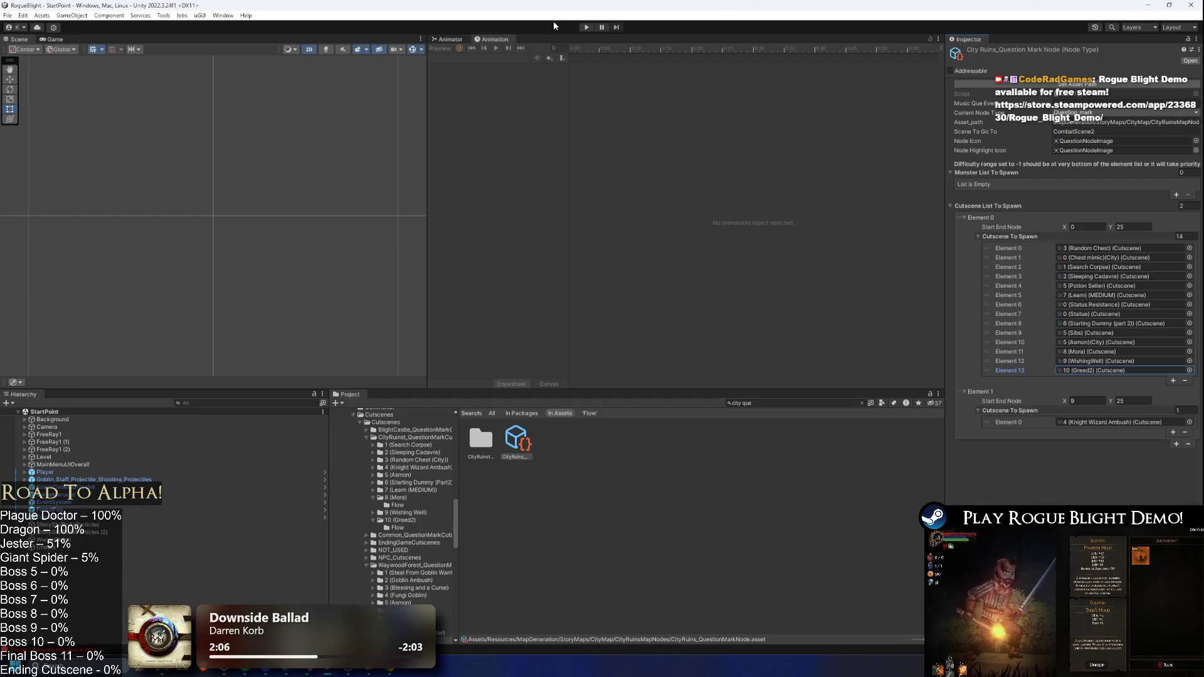
pyautogui.click(586, 28)
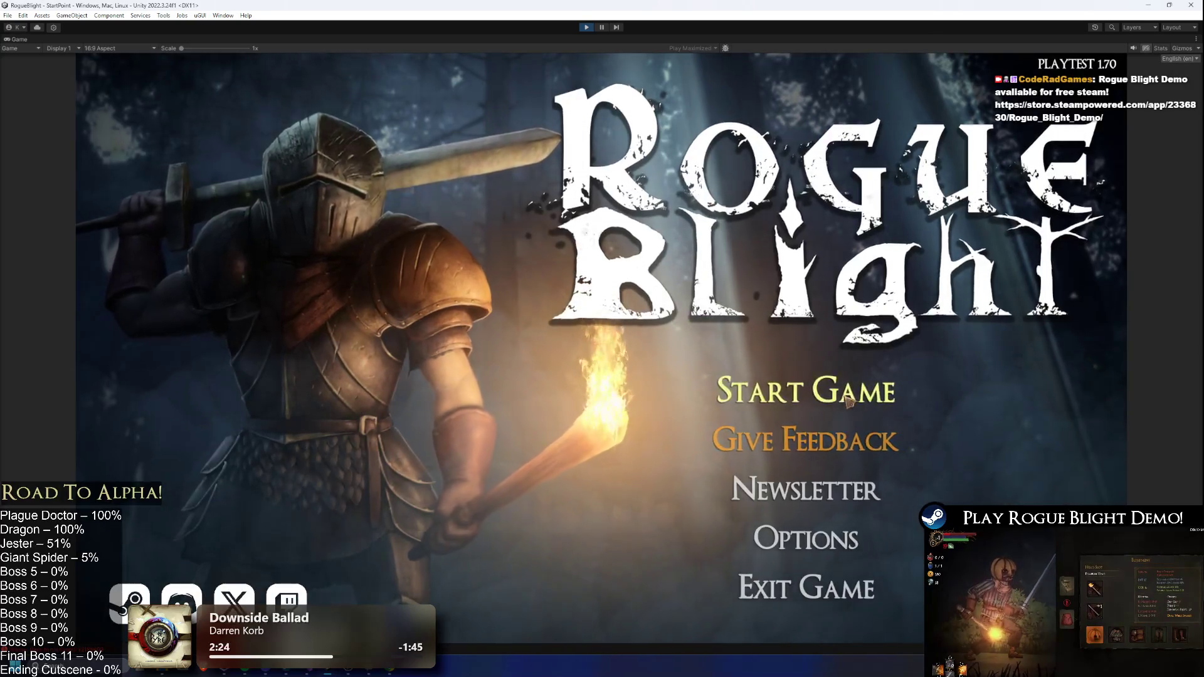
# - Start a new game from the save slot, kill the first enemy and take all its loot
pyautogui.click(858, 370)
pyautogui.click(859, 363)
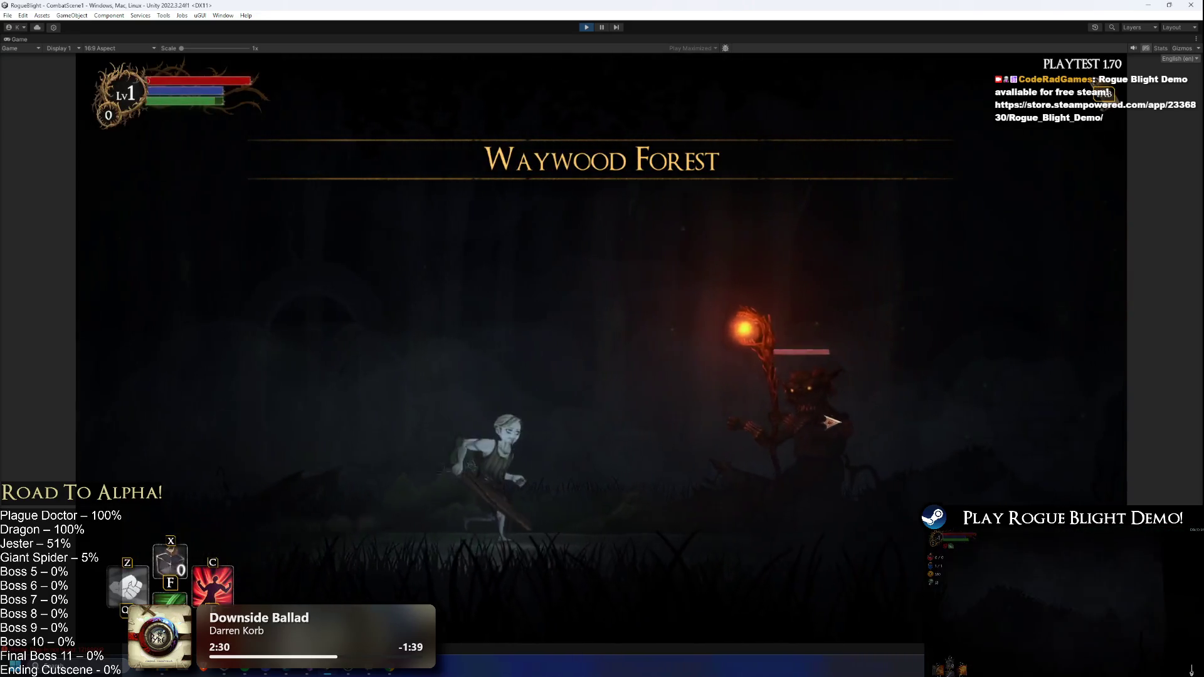
pyautogui.click(832, 422)
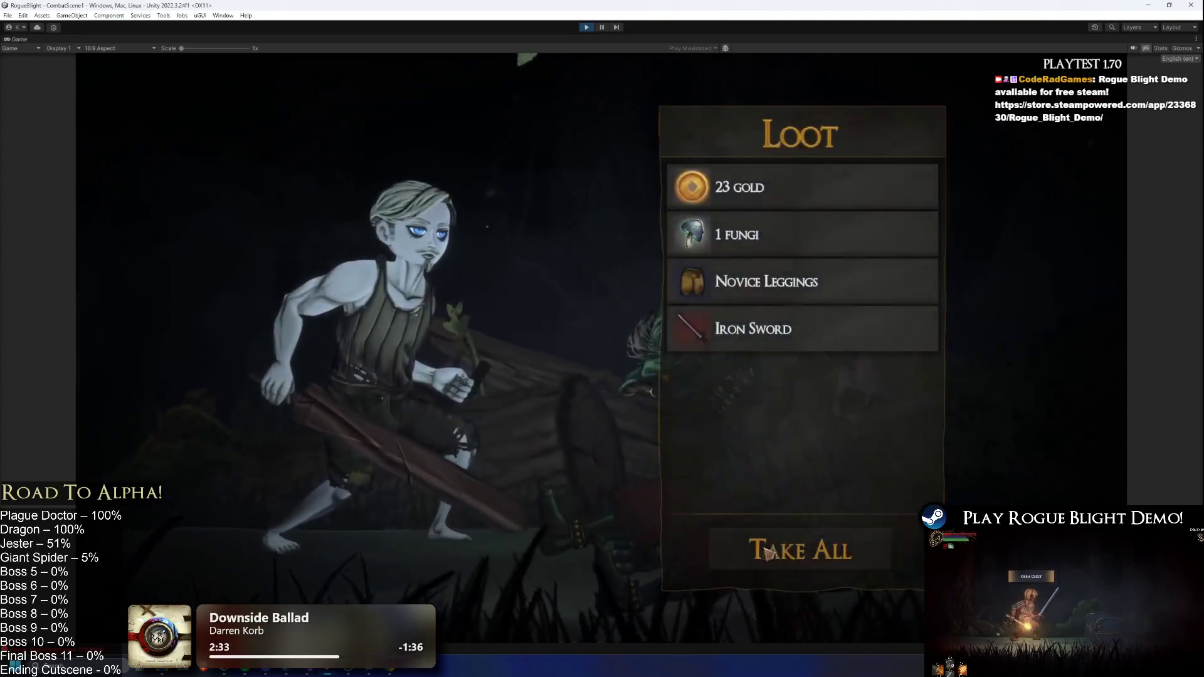
pyautogui.click(769, 552)
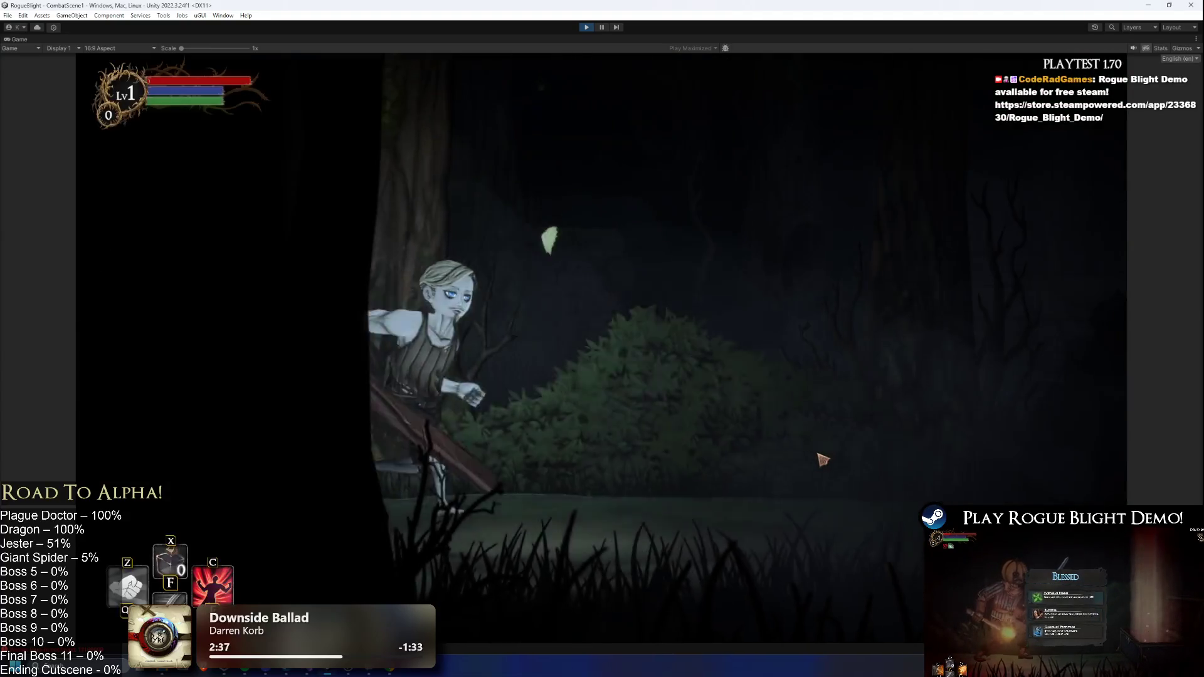
# - Open the chest, strike the mimic and use the F1 cheat to set enemy health to 1
pyautogui.click(489, 167)
pyautogui.click(726, 290)
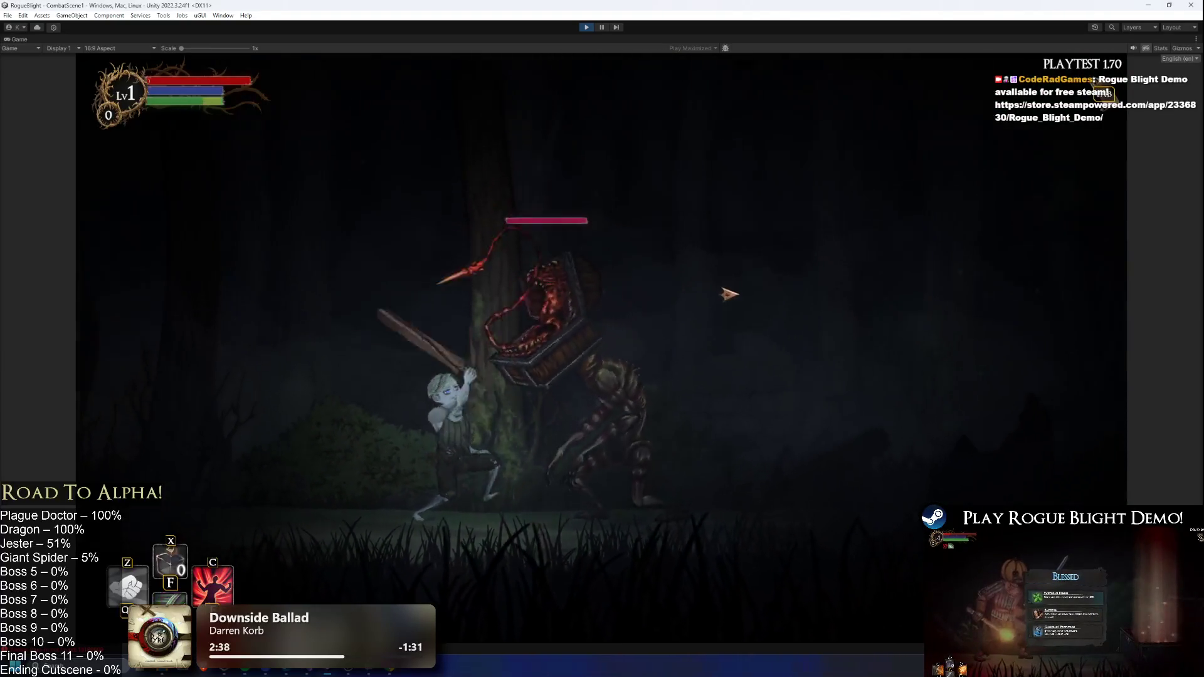
pyautogui.press('F1')
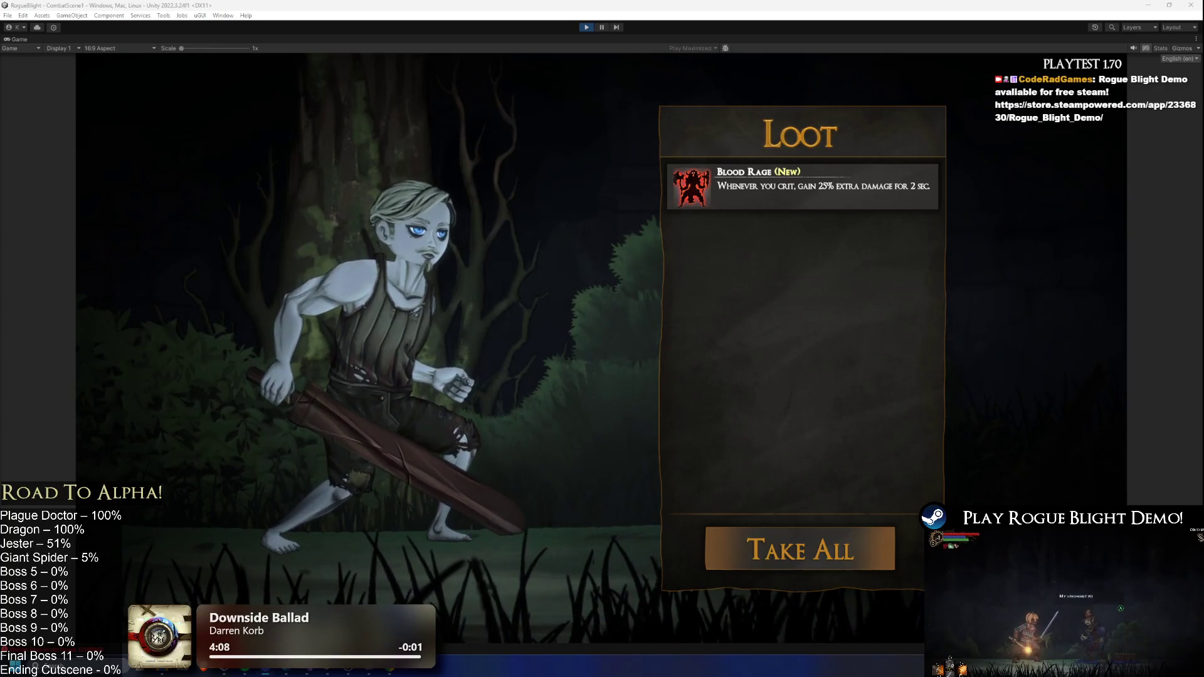
# - Take all of the mimic's loot, including the Blood Rage item
pyautogui.click(800, 548)
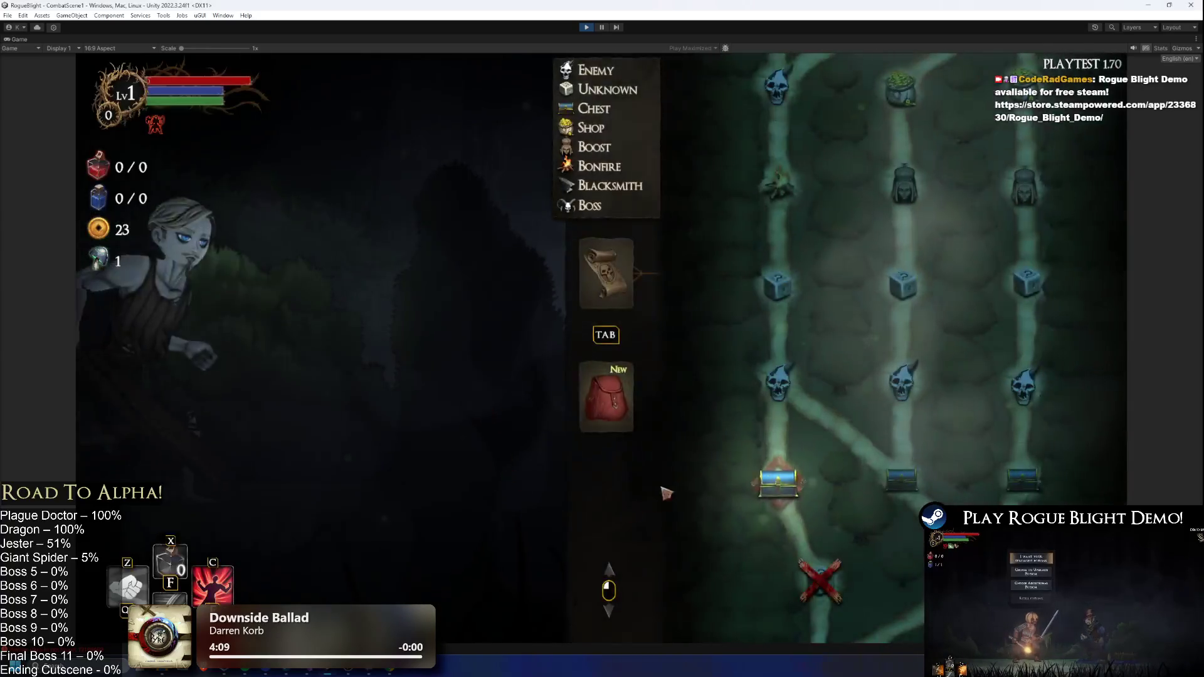
# - Equip the Iron Sword in the right hand, Wooden Sword in the left, and the new leggings
pyautogui.click(710, 286)
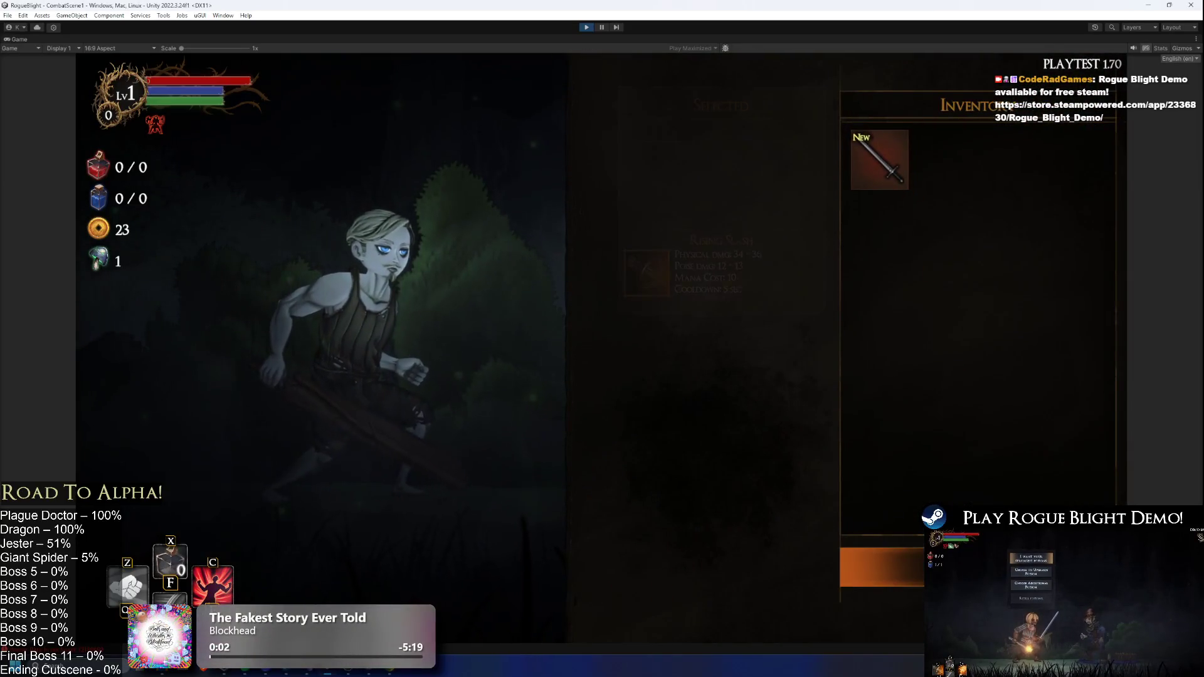
pyautogui.click(881, 159)
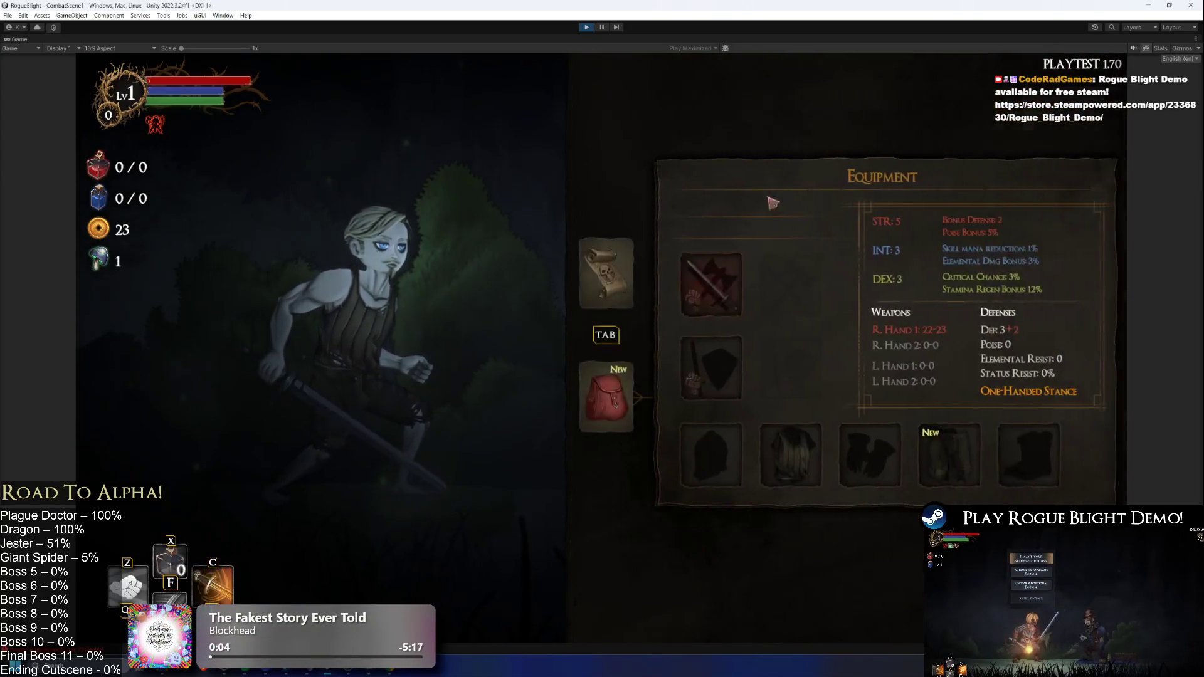
pyautogui.click(721, 345)
pyautogui.click(880, 159)
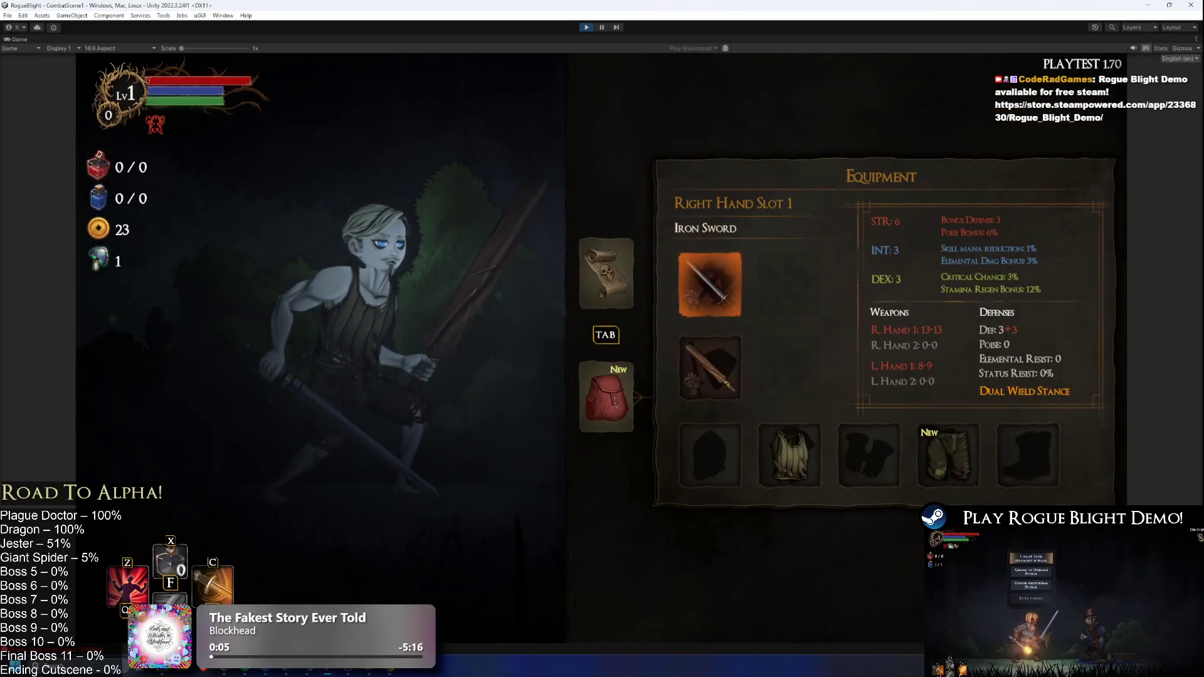
pyautogui.click(947, 455)
pyautogui.click(880, 160)
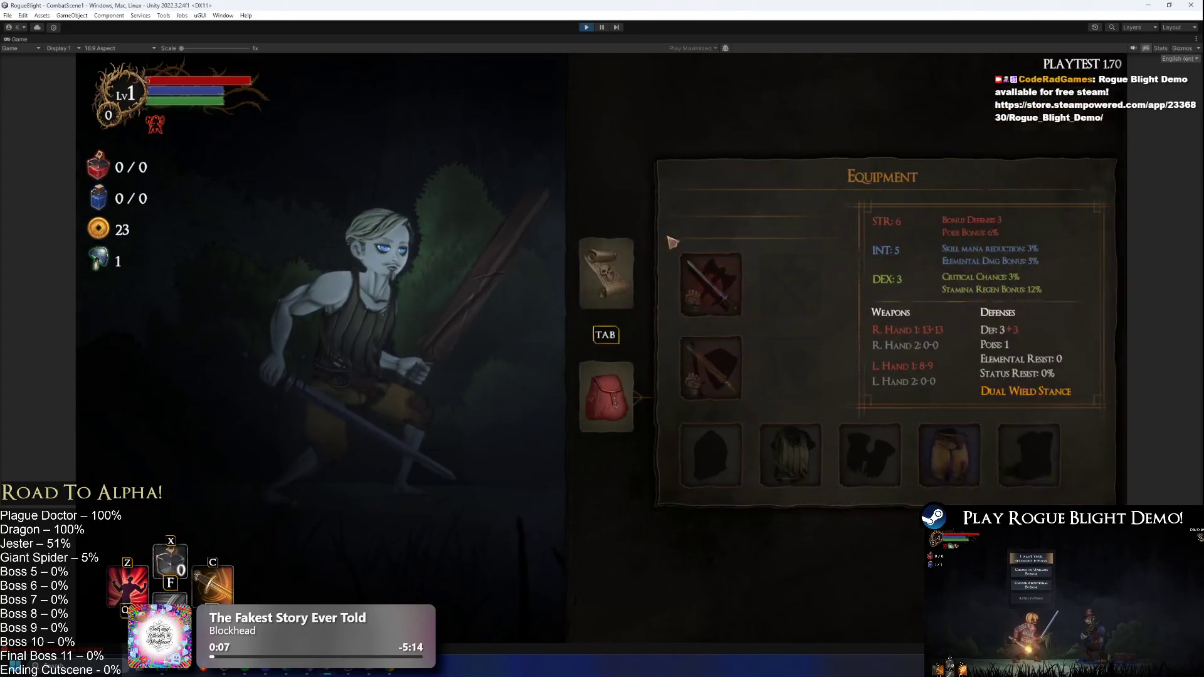
pyautogui.press('Tab')
pyautogui.press('Tab')
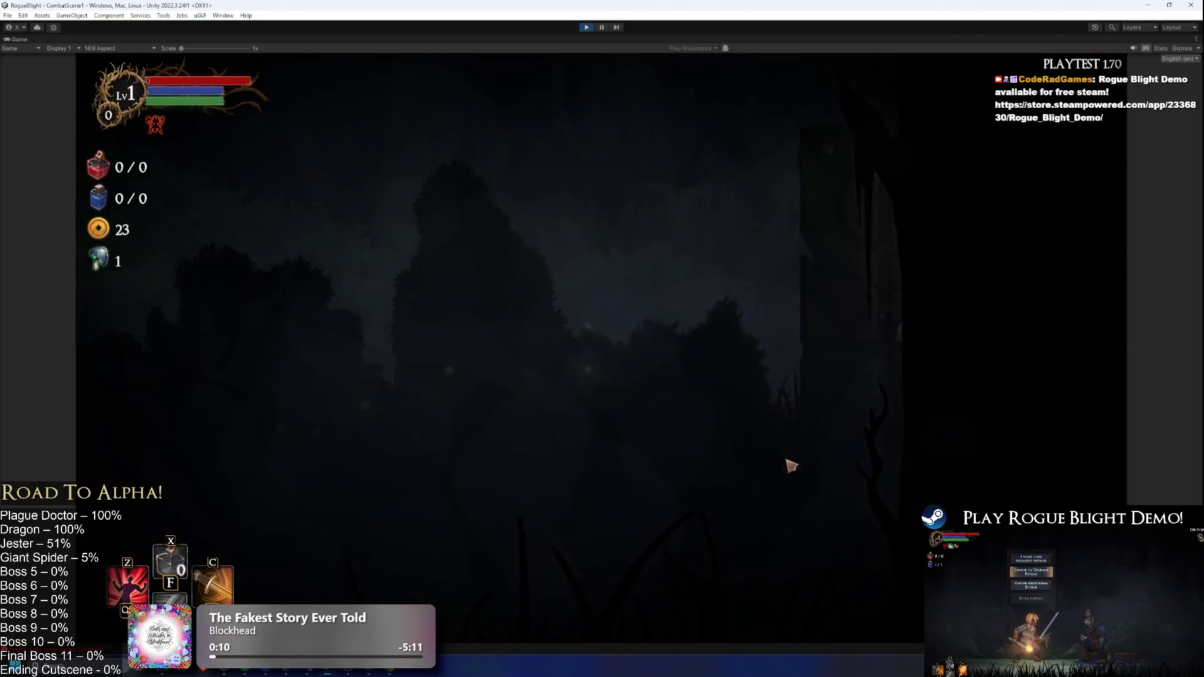
# - Take the Execute blessing from the chest, then walk the hero right into the next area
pyautogui.press('e')
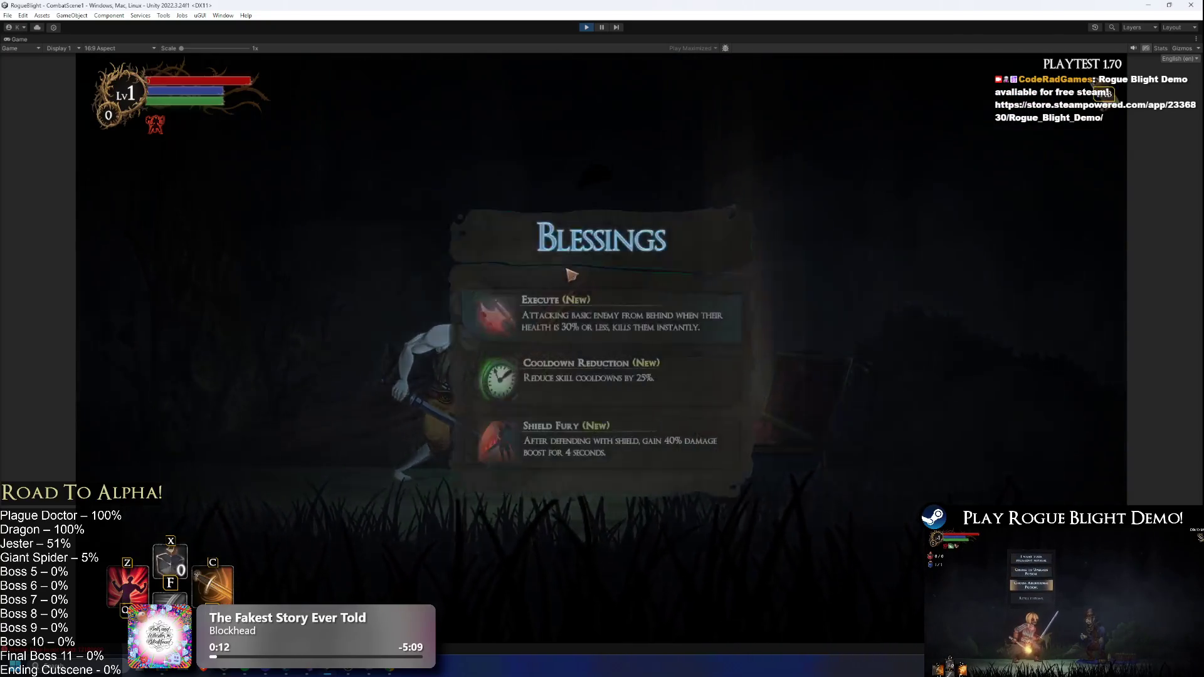
pyautogui.click(675, 318)
pyautogui.press('Tab')
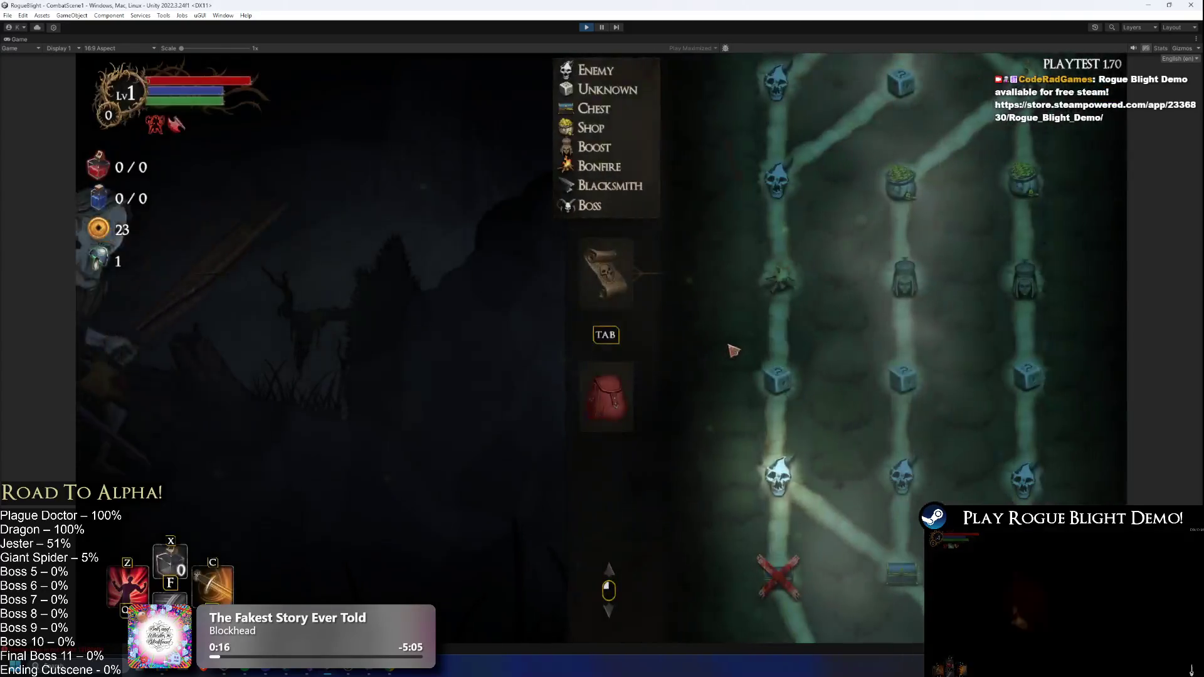
pyautogui.press('Tab')
pyautogui.press('Right')
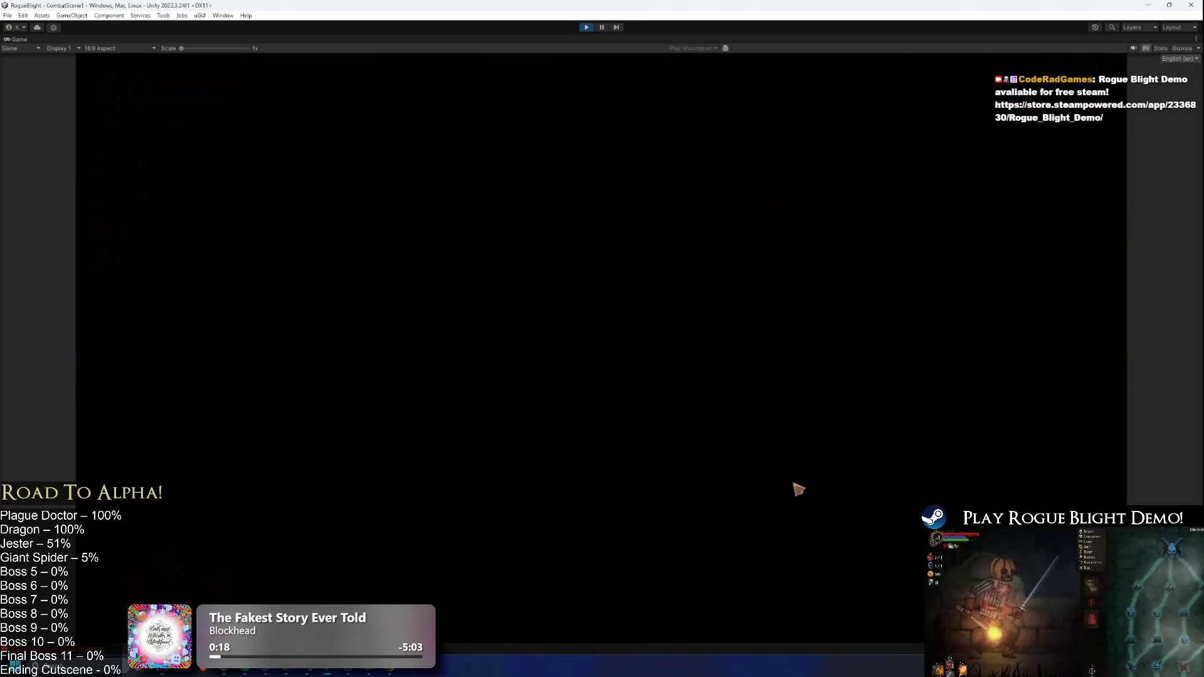
pyautogui.press('Right')
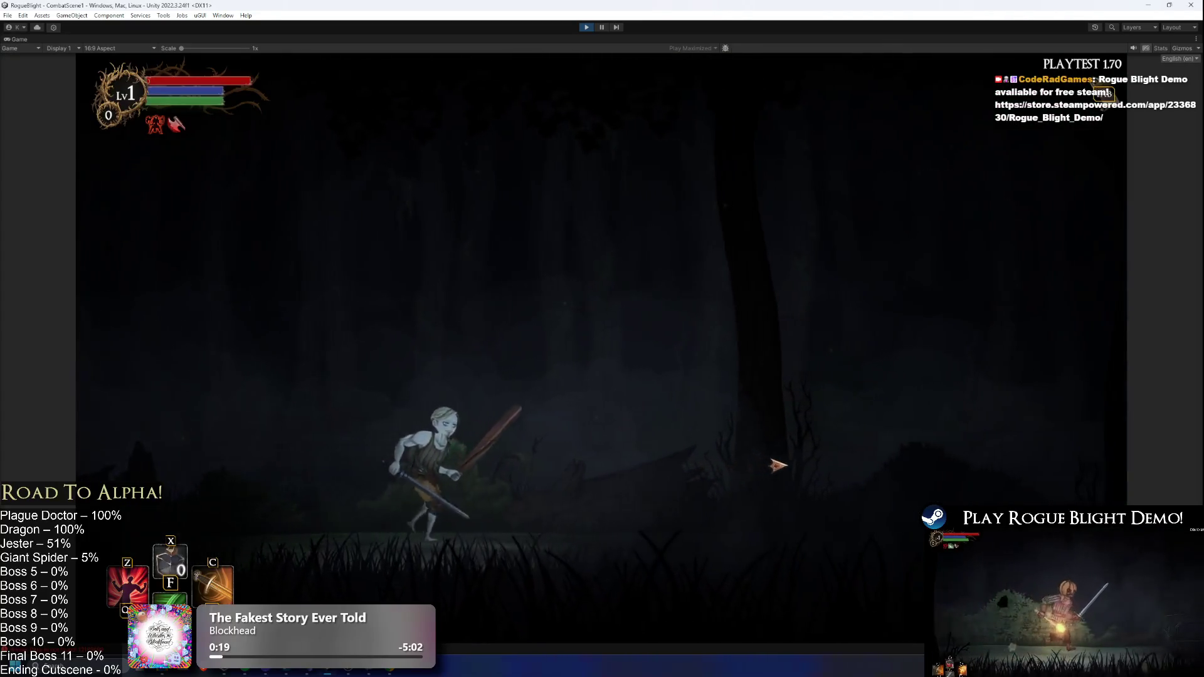
# - Kill the spider, take its loot and drag the Console window off the game view
pyautogui.click(637, 452)
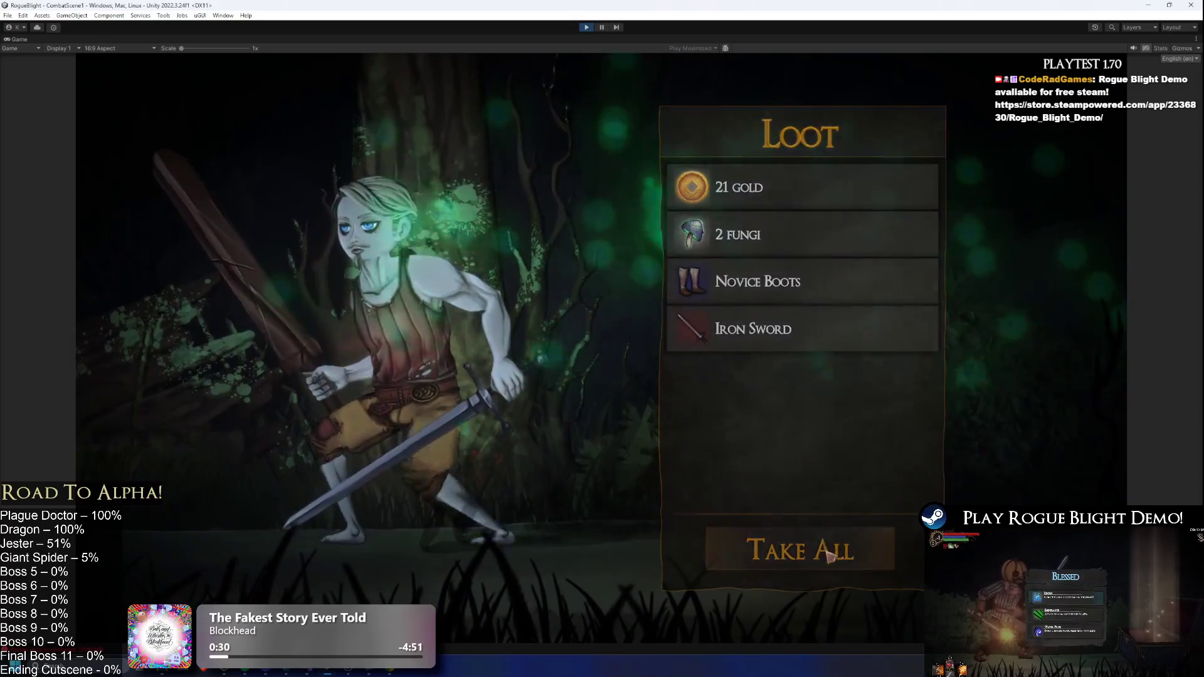
pyautogui.click(793, 547)
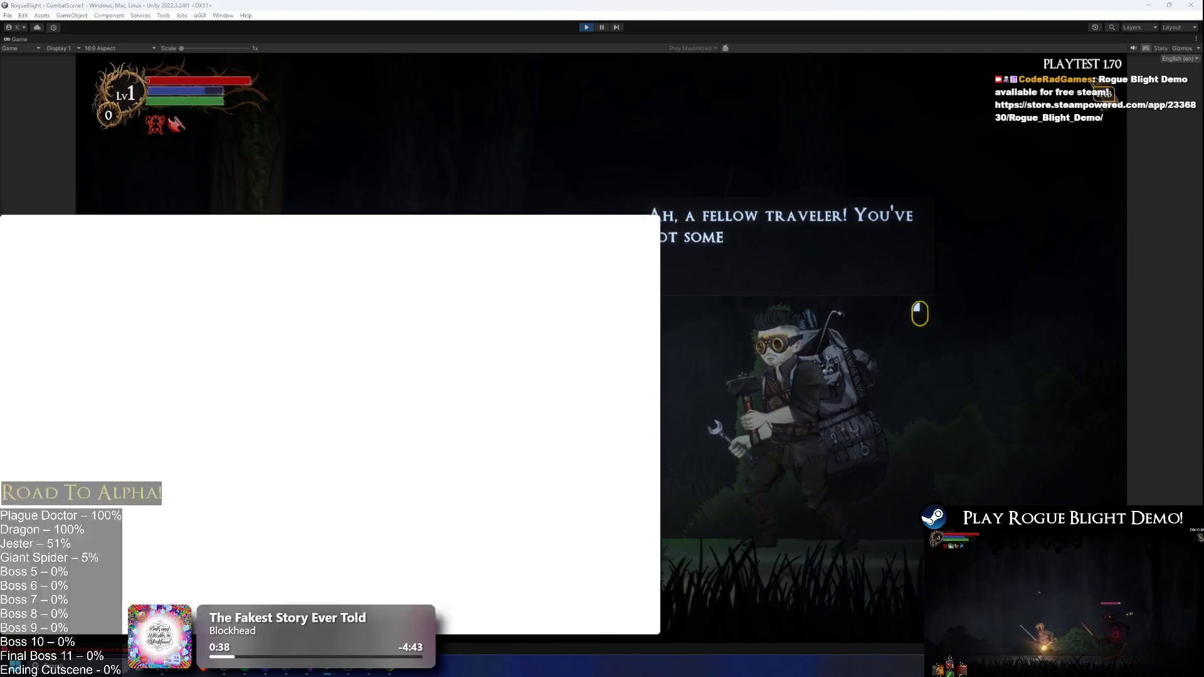
pyautogui.moveTo(22, 221); pyautogui.dragTo(1161, 238)
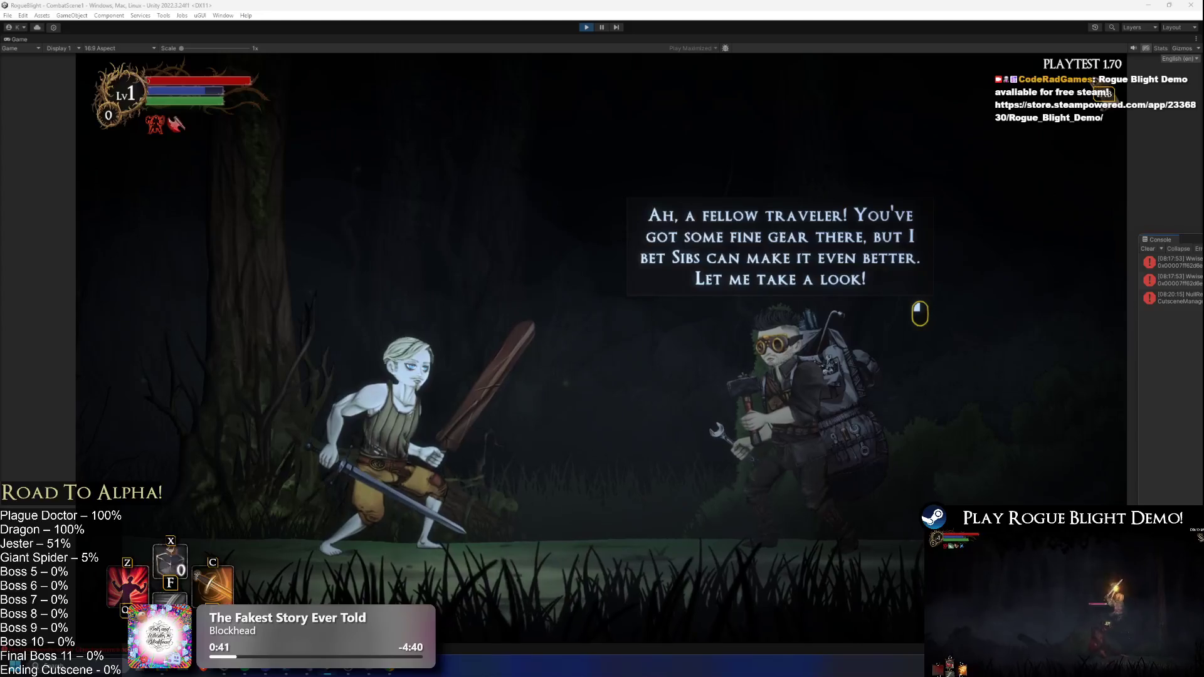
# - Check the blacksmith's Iron Sword upgrade offer, close it without upgrading, and travel onward
pyautogui.click(811, 326)
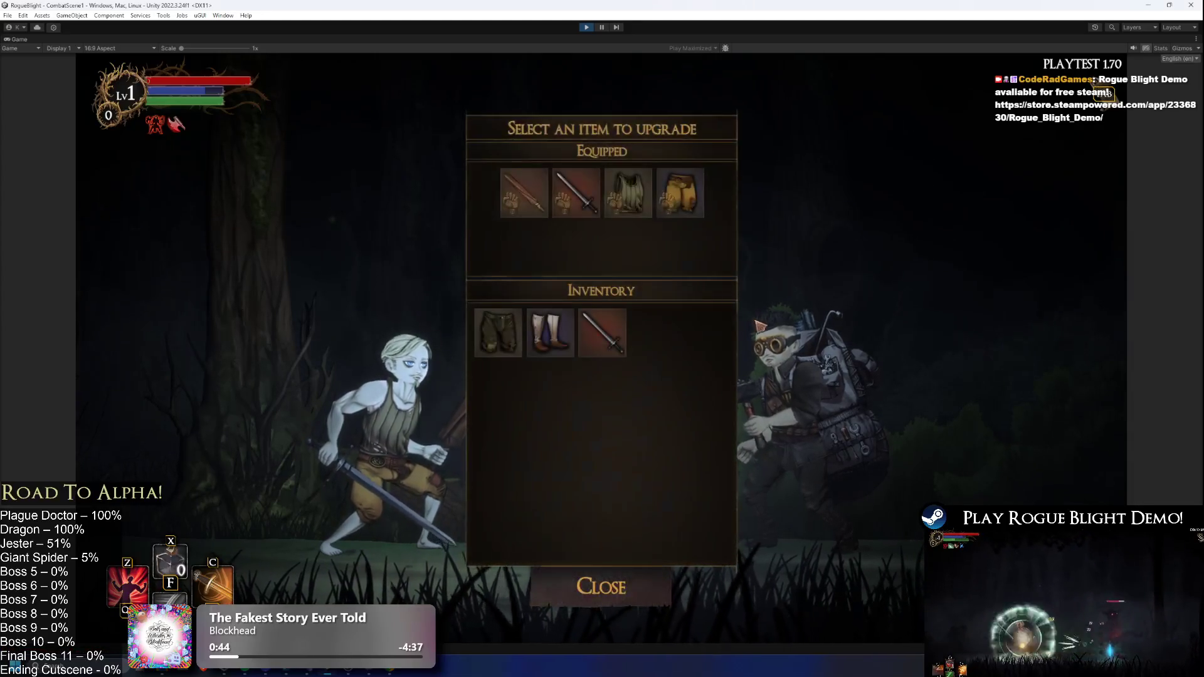
pyautogui.click(576, 192)
pyautogui.click(601, 586)
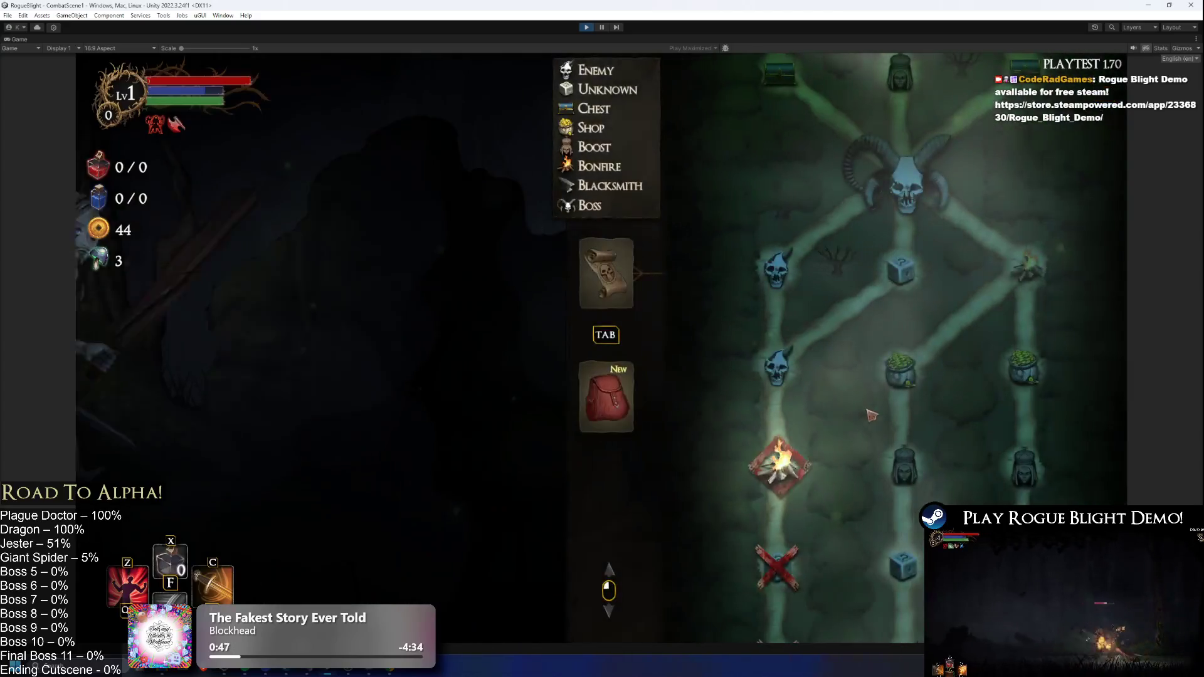
pyautogui.click(784, 462)
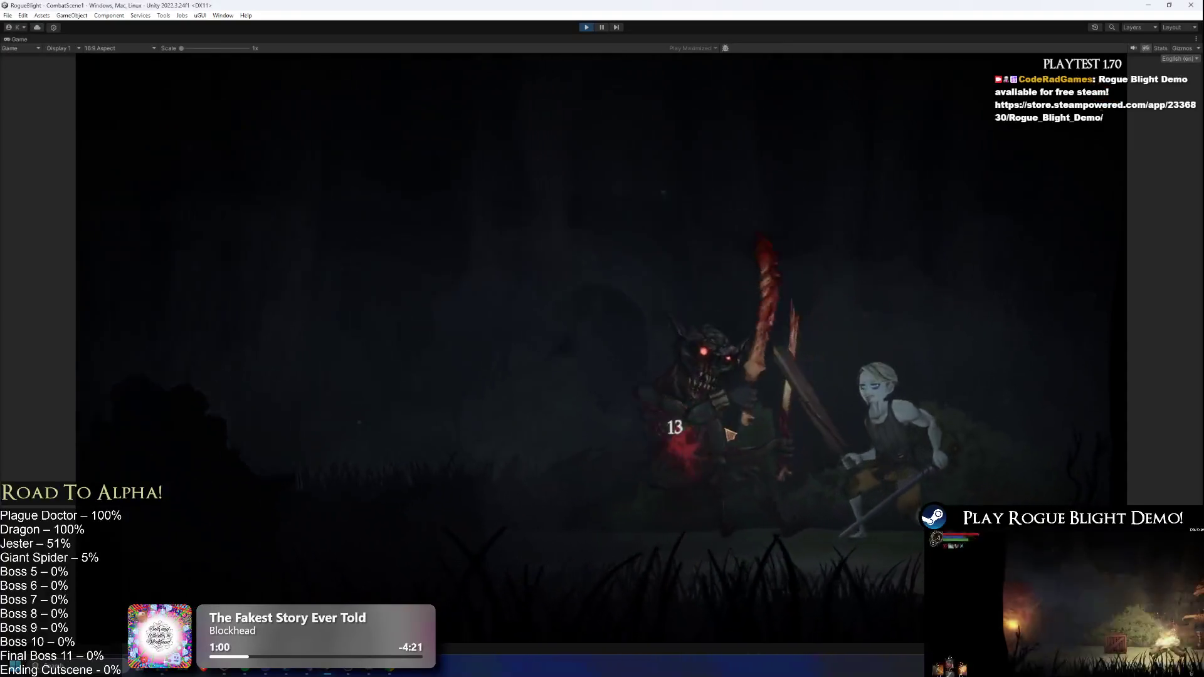
# - Loot the defeated enemy, travel to the next map node, and skip the knight, survivor and fungi dialogues
pyautogui.click(405, 550)
pyautogui.click(863, 434)
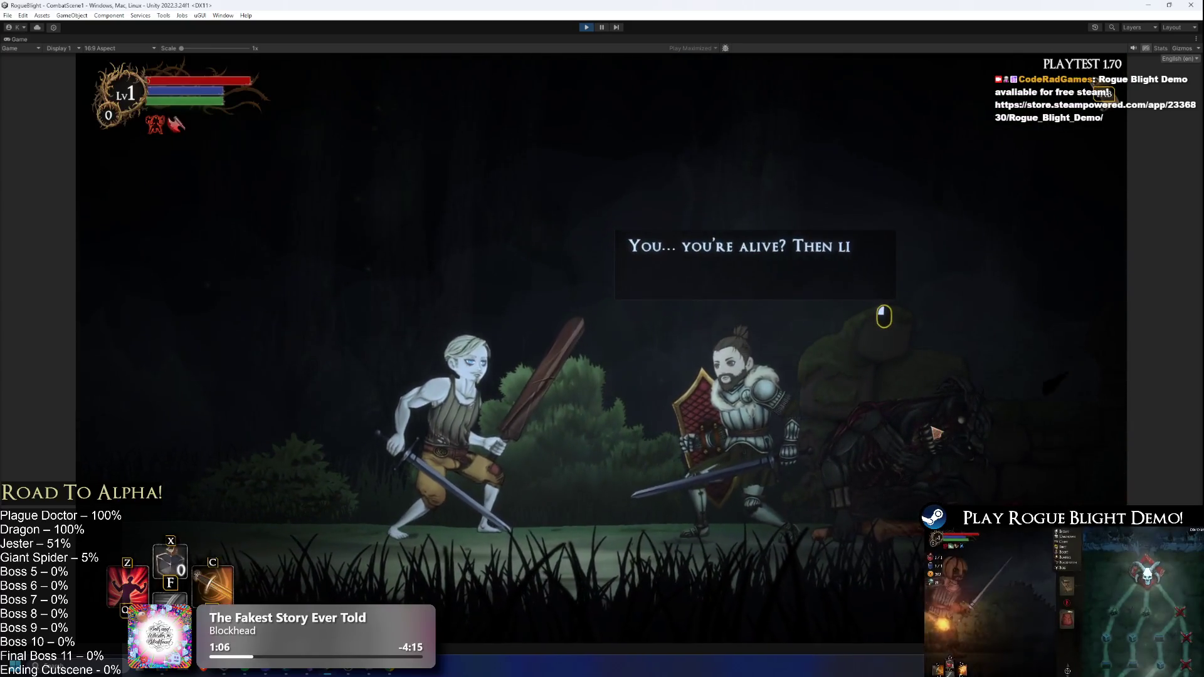
pyautogui.click(935, 430)
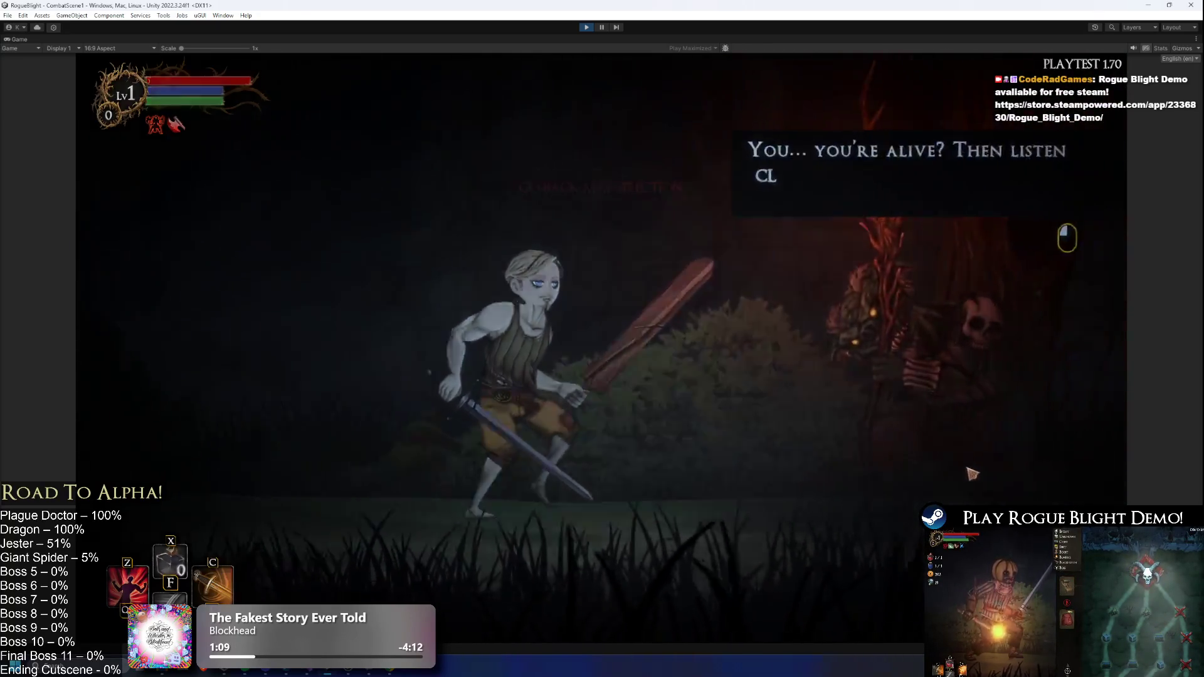
pyautogui.click(941, 470)
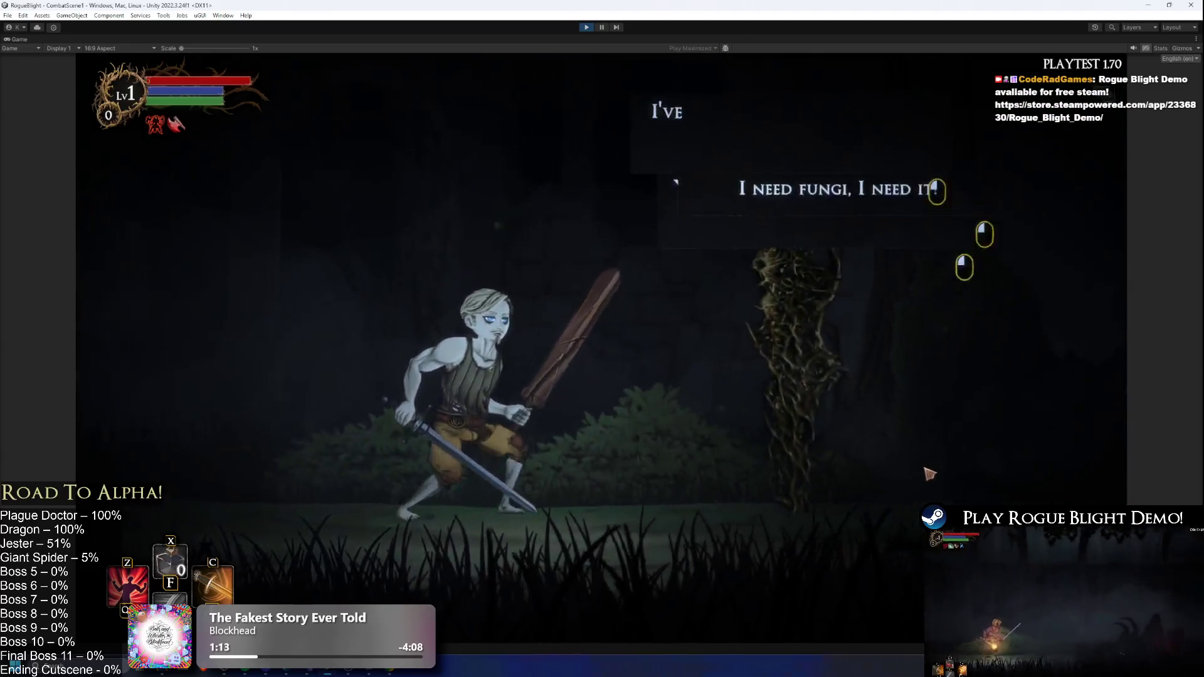
pyautogui.click(929, 473)
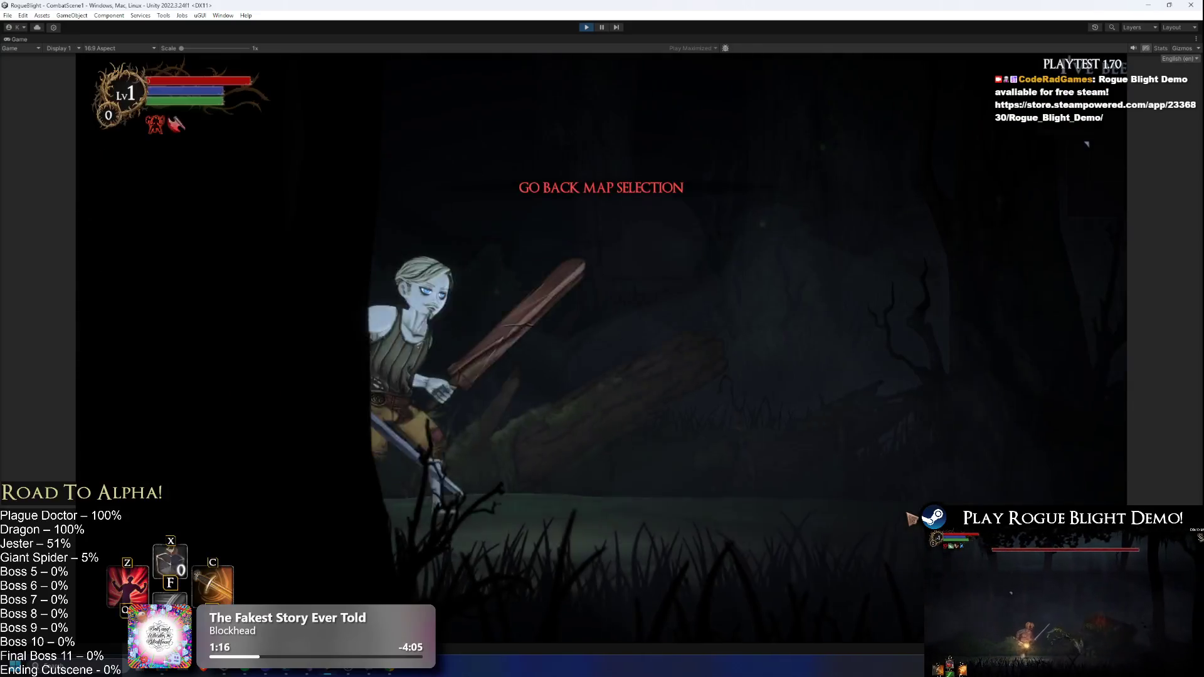
# - Skip past the chest encounter to the map and pause the game
pyautogui.press('Tab')
pyautogui.press('Tab')
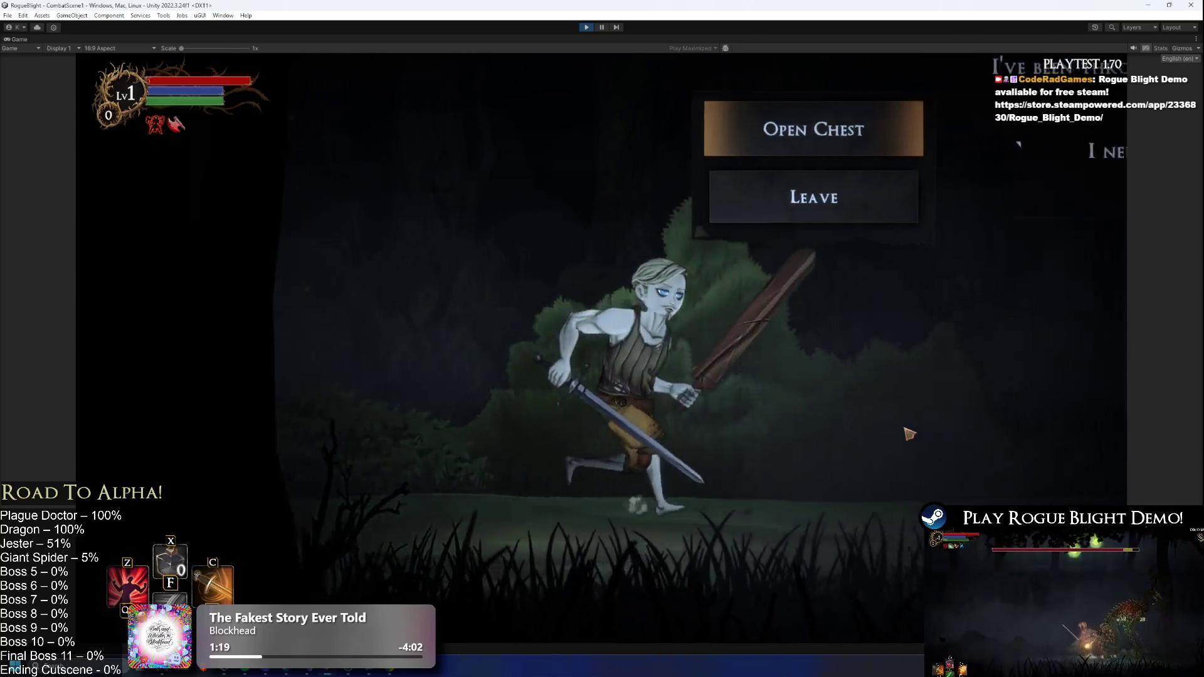
pyautogui.press('Tab')
pyautogui.press('Tab')
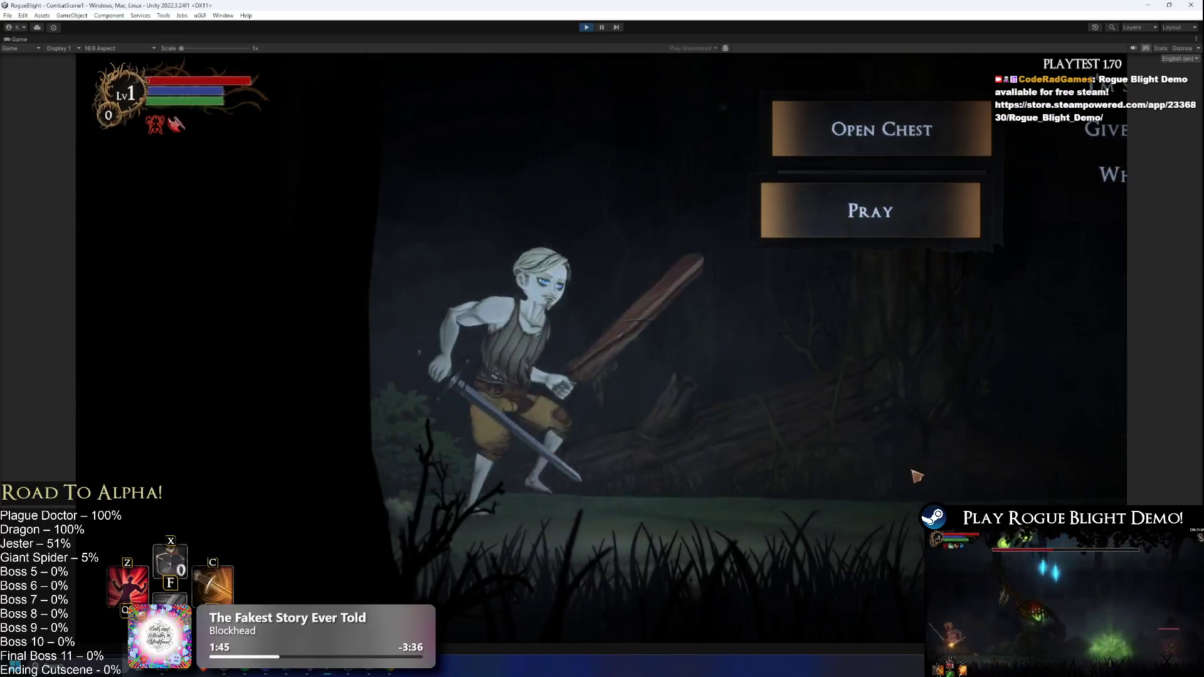
pyautogui.press('Escape')
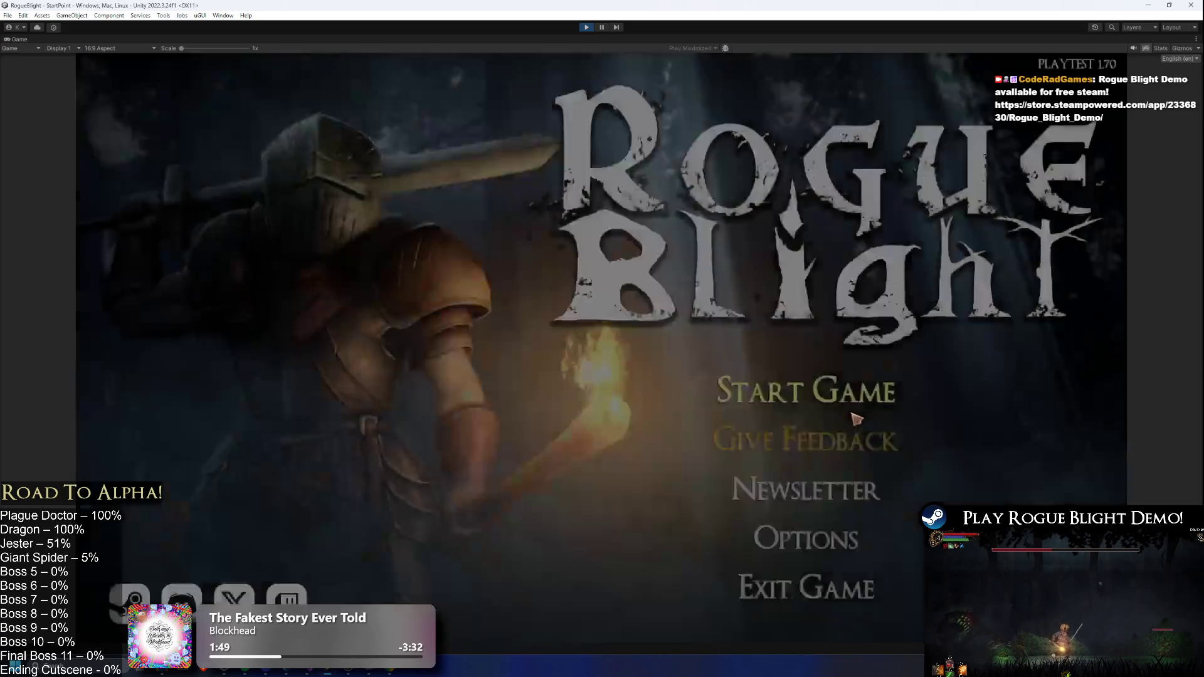
# - Start a new run and take the sword as the merchant's free weapon
pyautogui.click(803, 384)
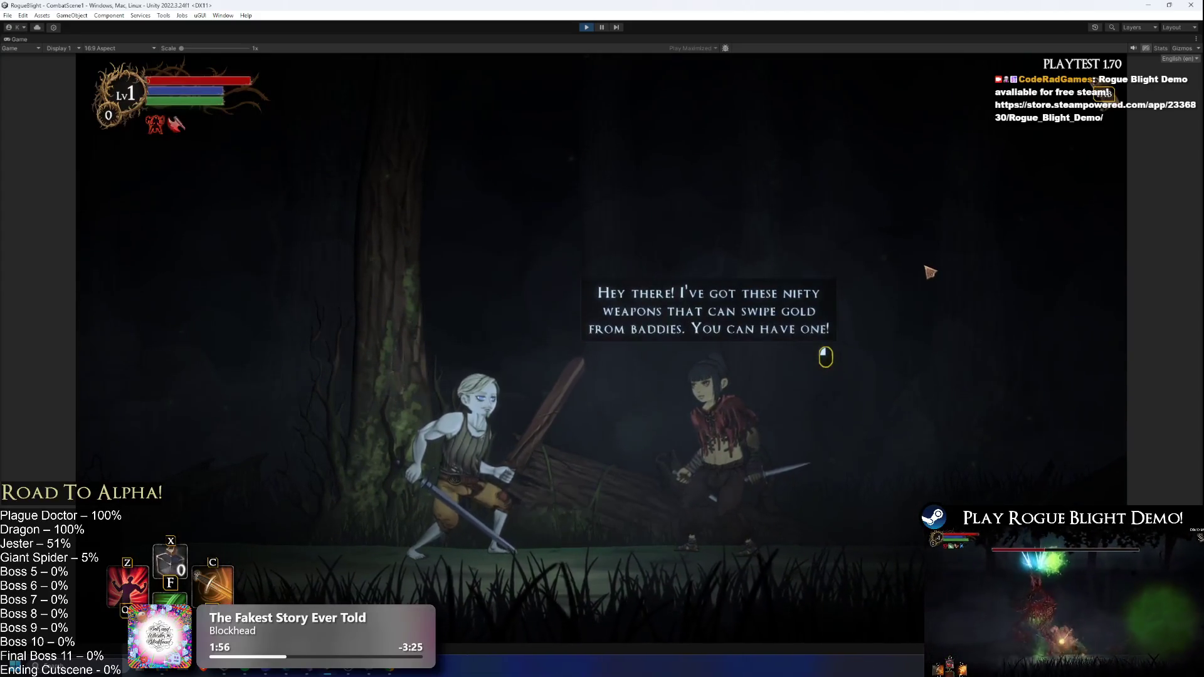
pyautogui.click(980, 252)
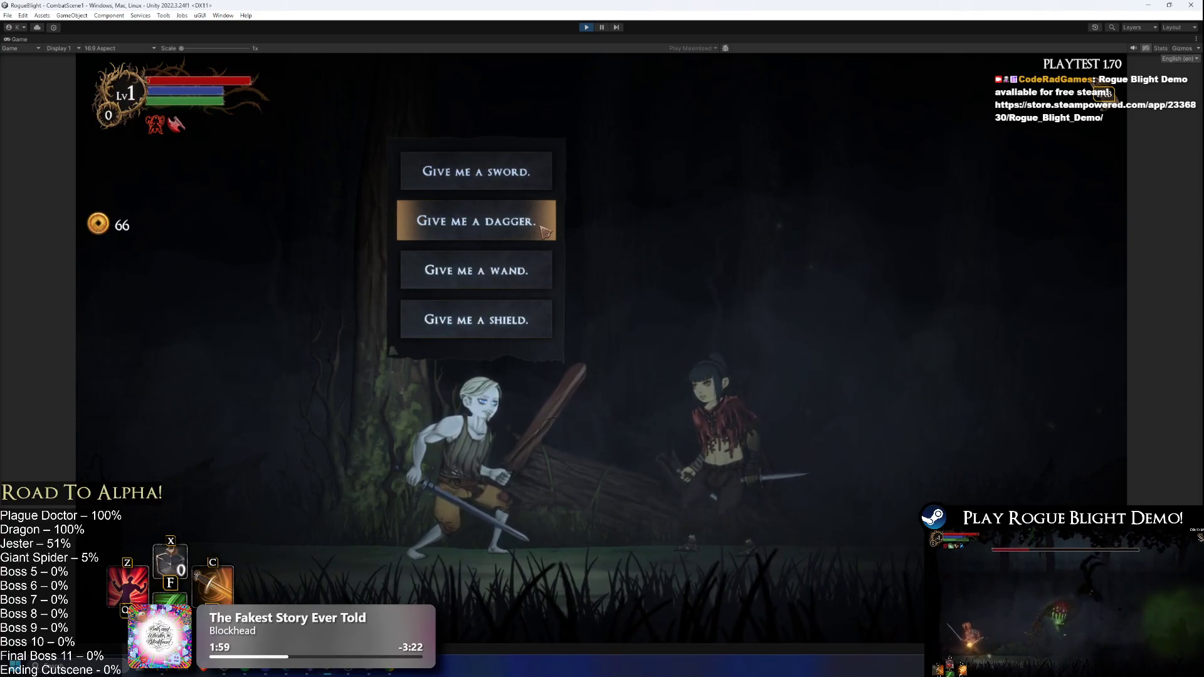
pyautogui.click(543, 173)
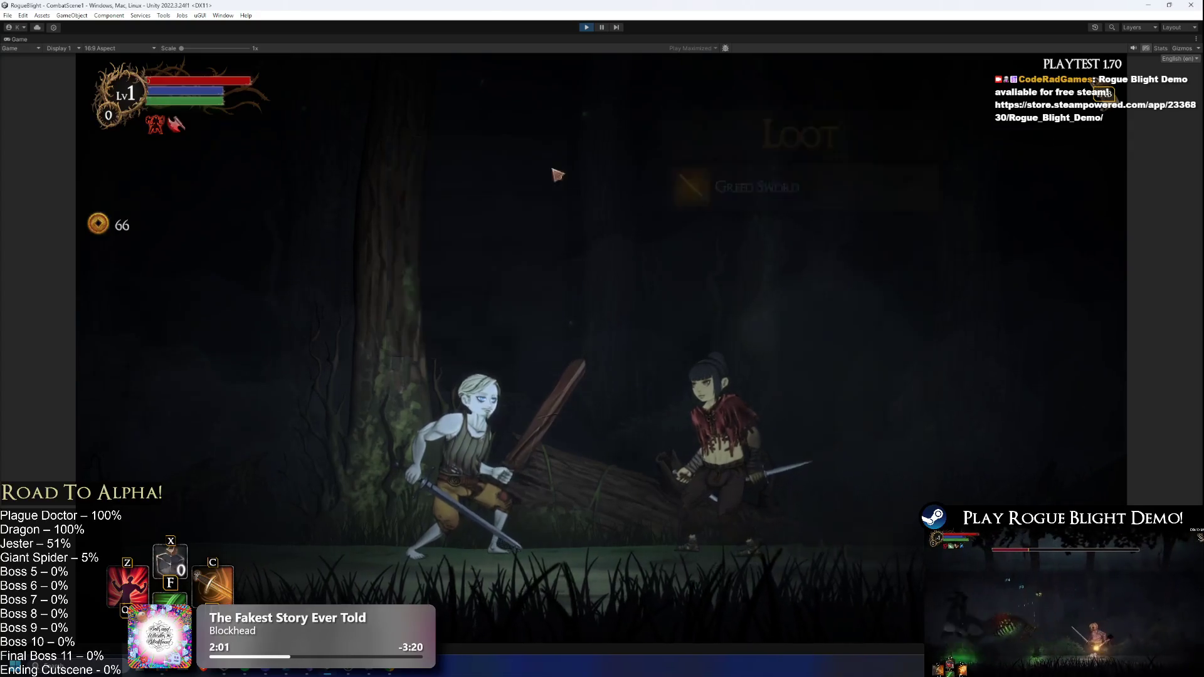
pyautogui.click(799, 548)
# - Equip the golden Greed Sword in place of the Wooden Sword and resume the run
pyautogui.press('Escape')
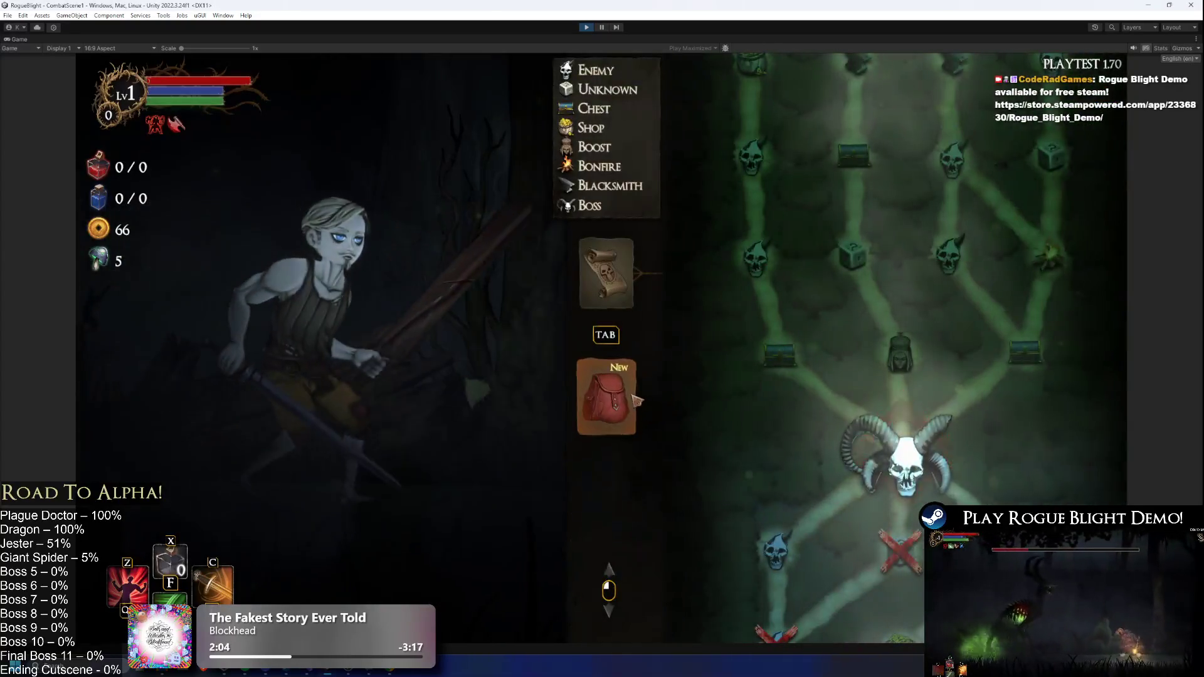
pyautogui.press('Tab')
pyautogui.click(710, 367)
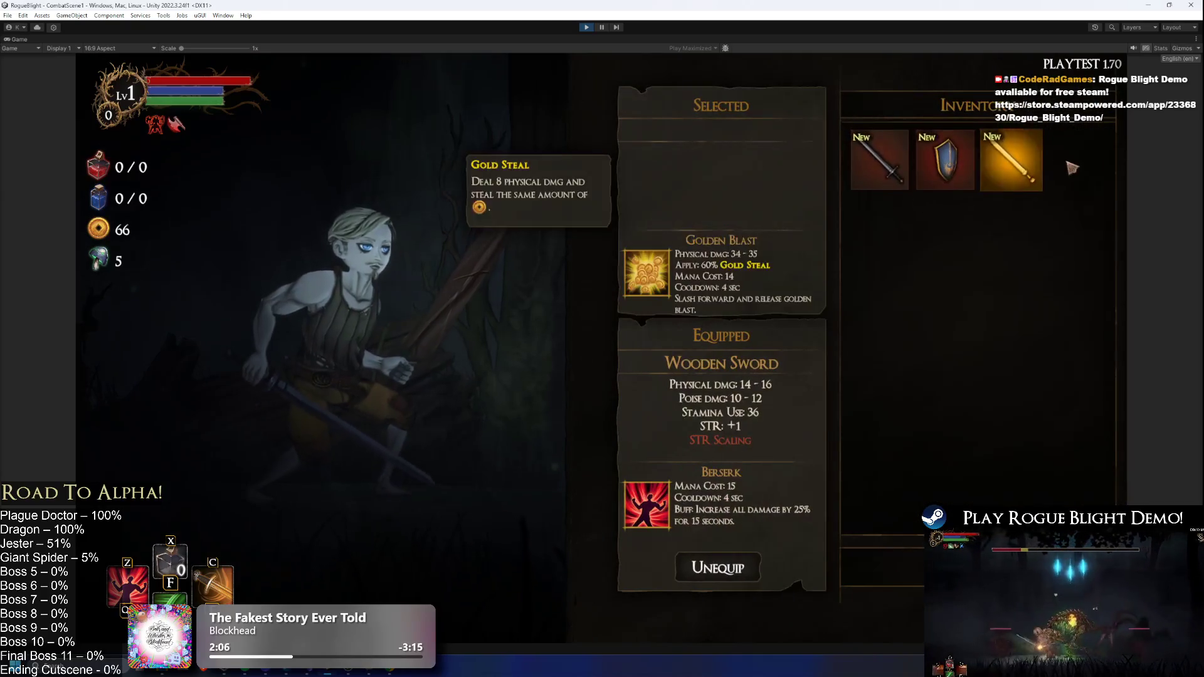
pyautogui.click(1014, 162)
pyautogui.press('Tab')
pyautogui.press('Escape')
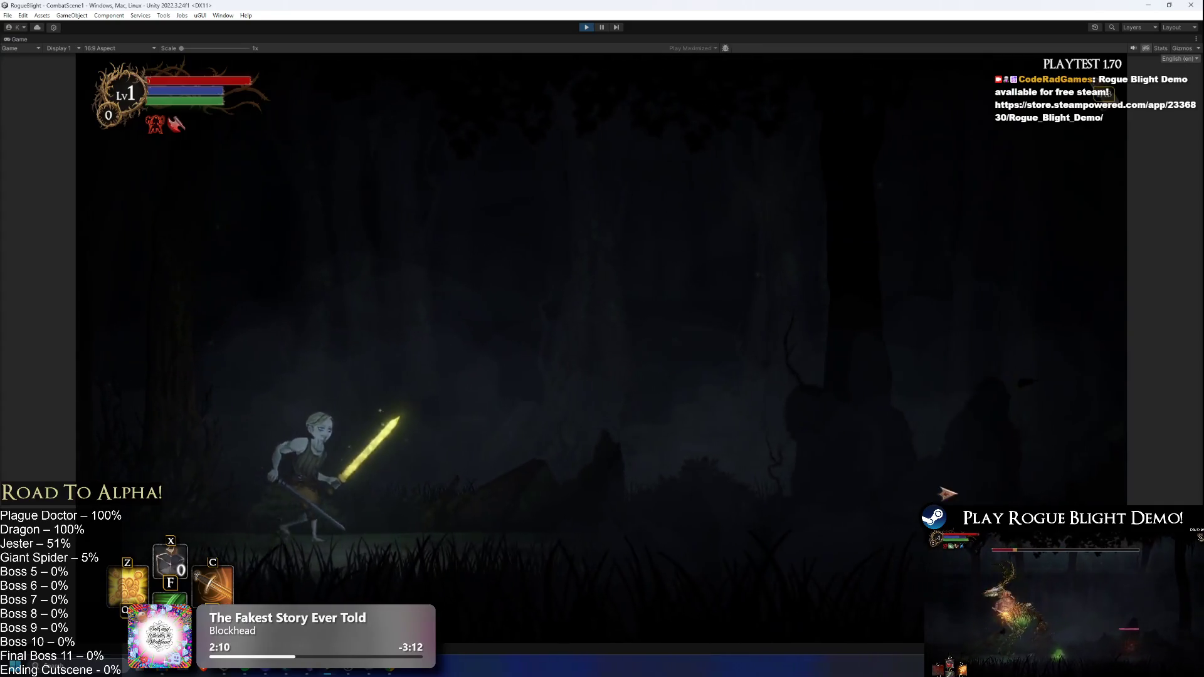
# - Open the boss fight with slashes, a Z skill, a C dash and a jump attack
pyautogui.press('Right')
pyautogui.click(941, 489)
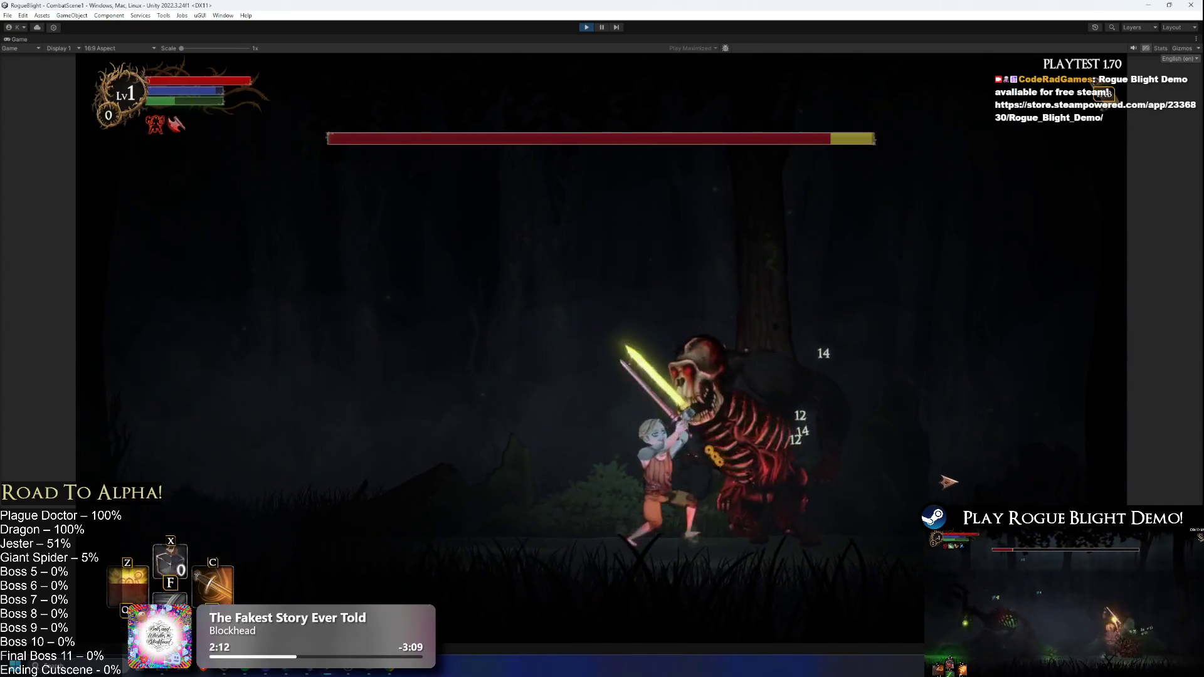
pyautogui.press('Right')
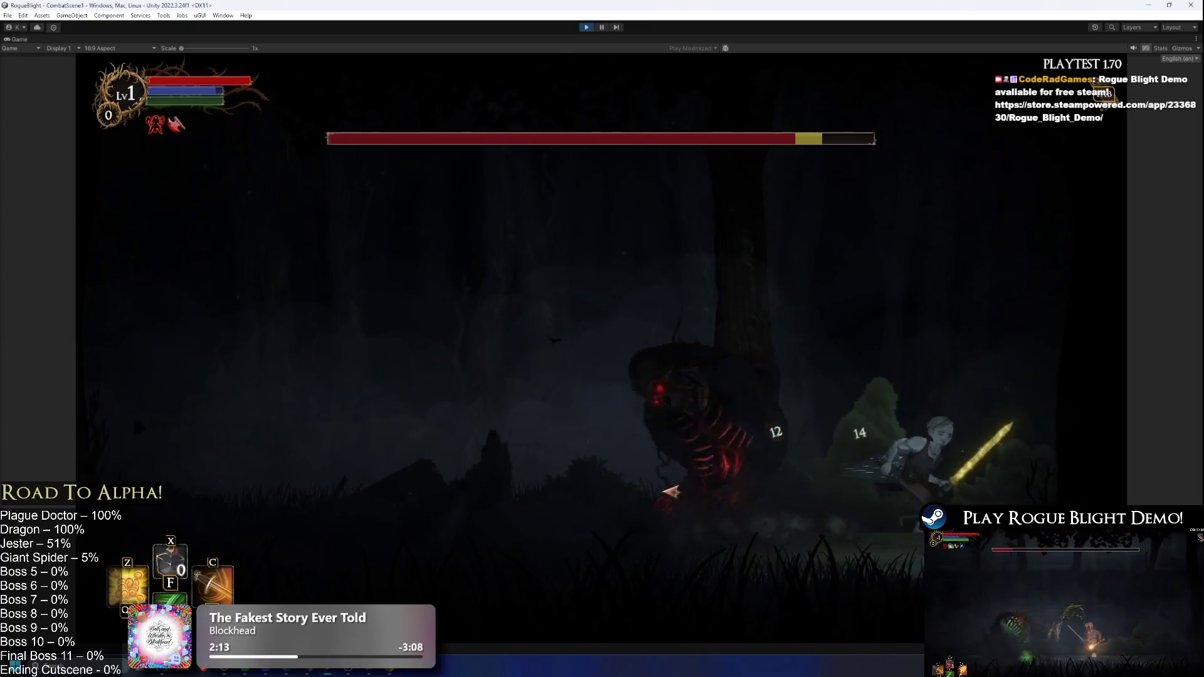
pyautogui.press('z')
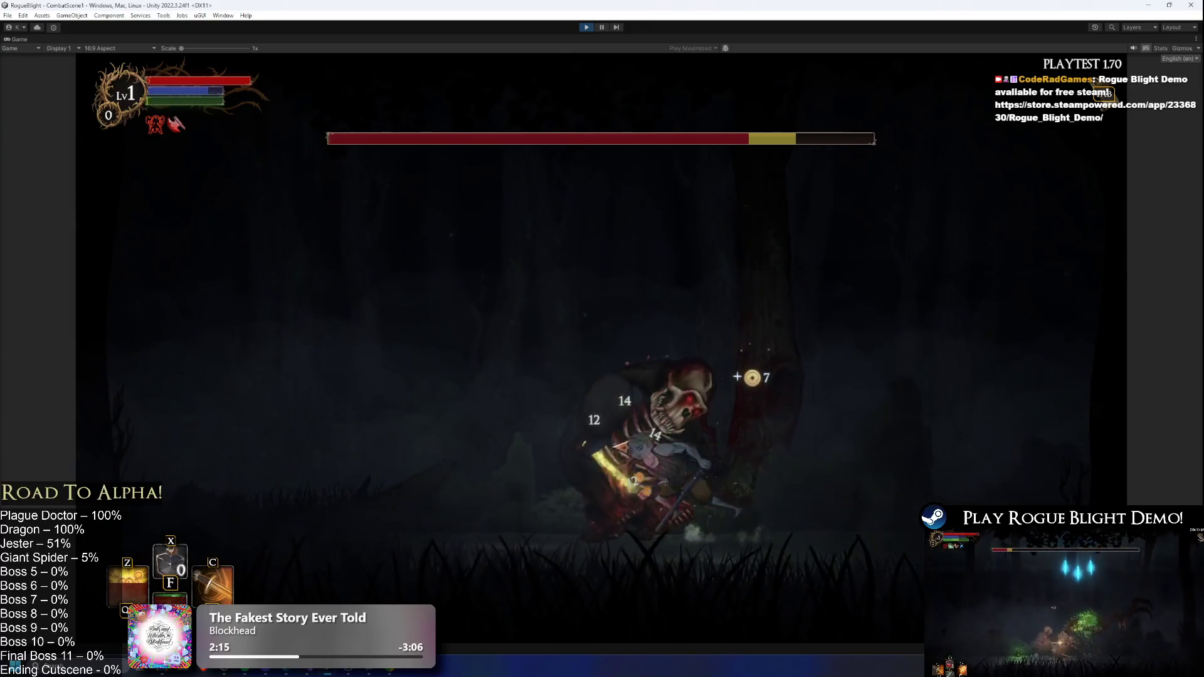
pyautogui.press('Left')
pyautogui.press('c')
pyautogui.press('space')
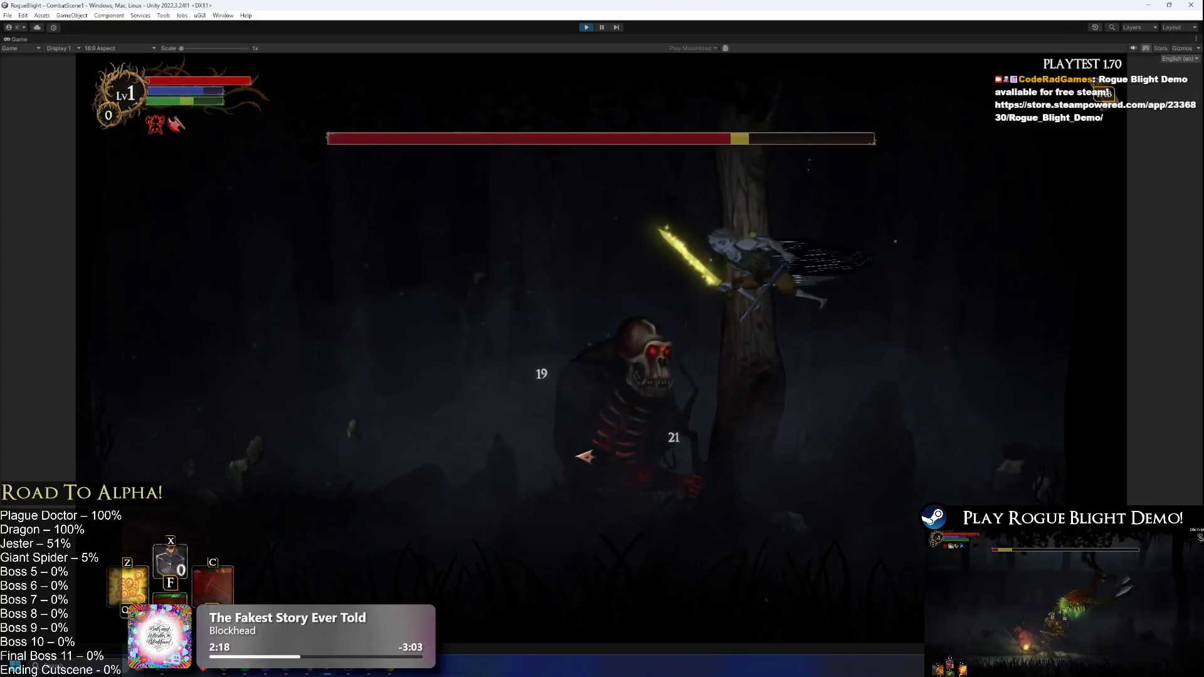
pyautogui.press('Left')
pyautogui.click(690, 455)
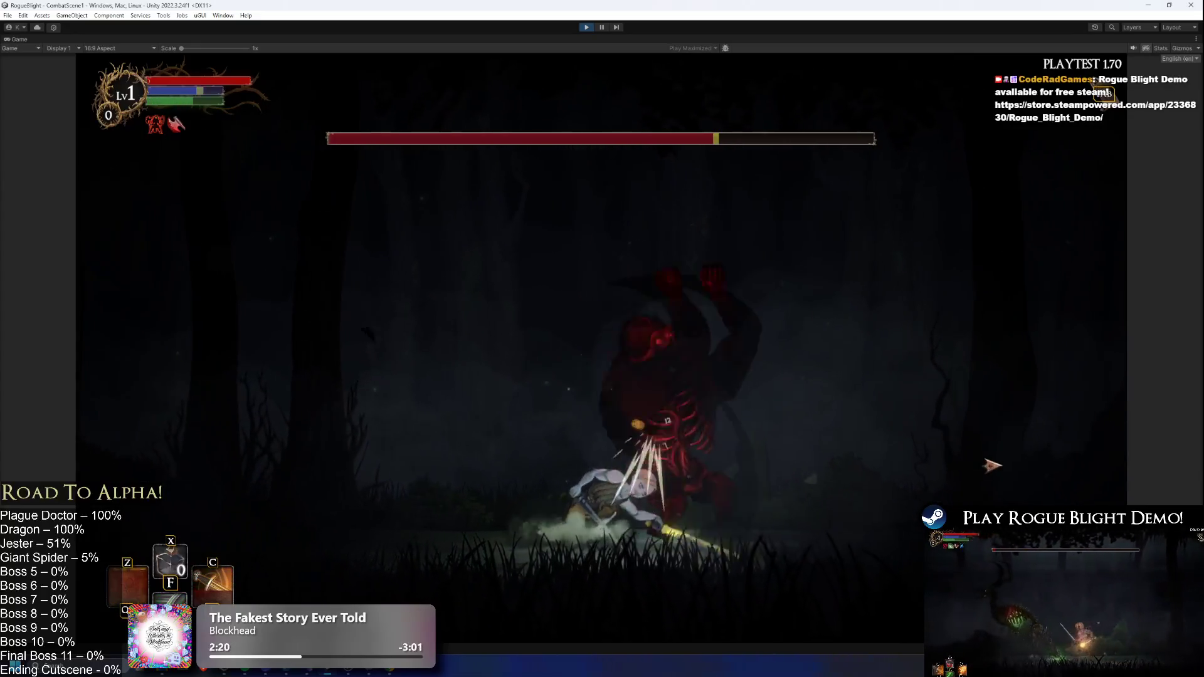
# - Keep striking the boss with slashes and C and Z skills while dodging side to side
pyautogui.press('Right')
pyautogui.click(561, 461)
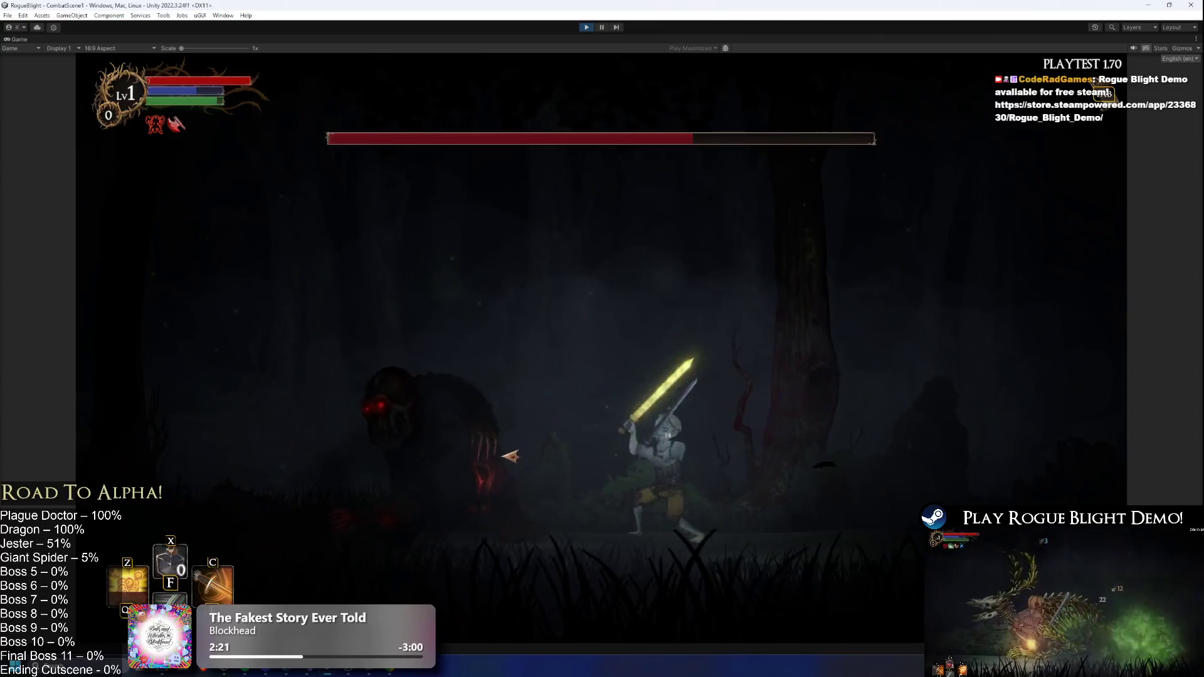
pyautogui.press('c')
pyautogui.press('z')
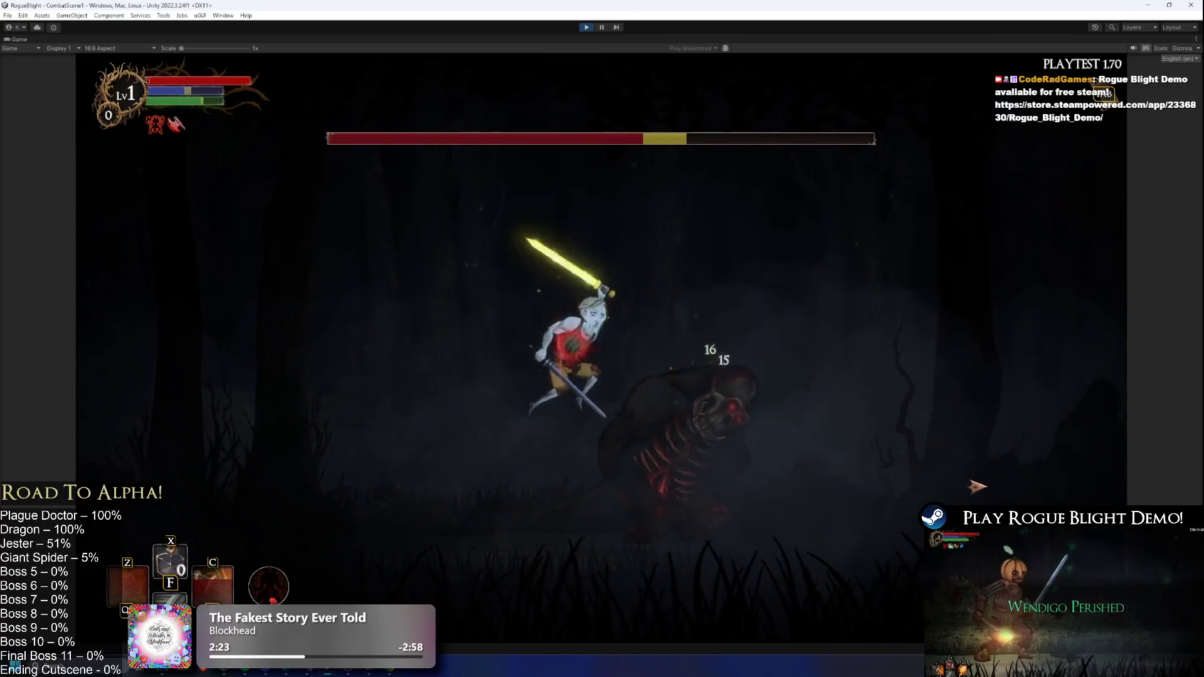
pyautogui.click(977, 487)
pyautogui.press('Left')
pyautogui.press('Right')
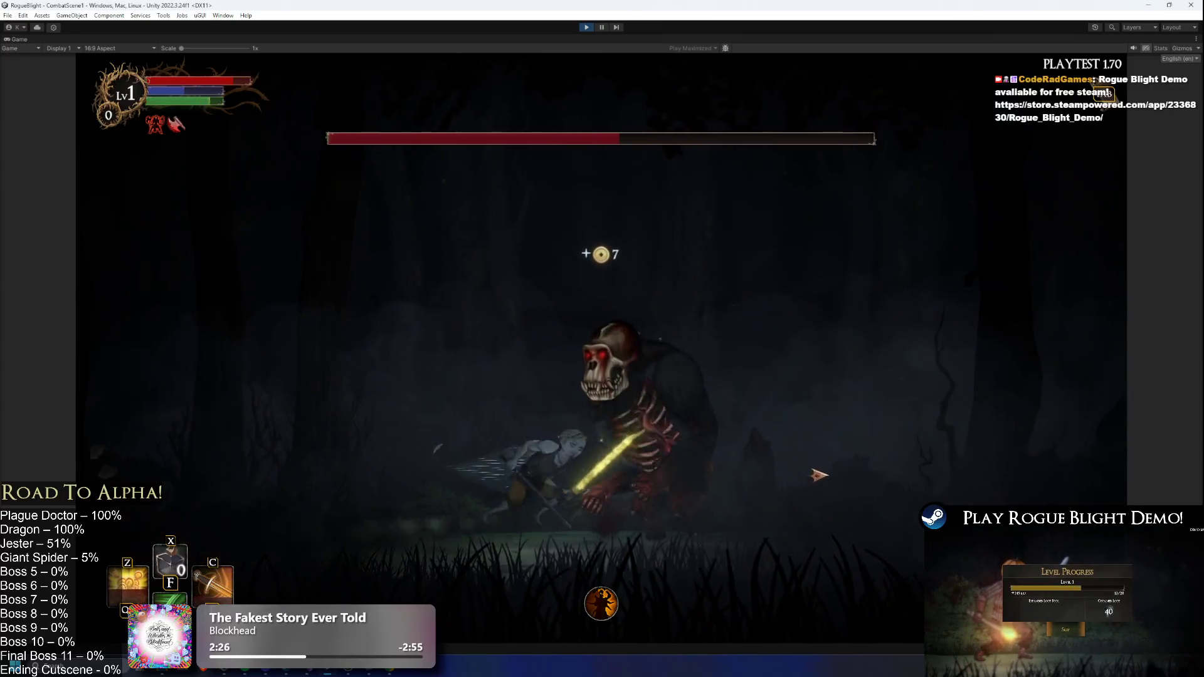
pyautogui.press('Right')
pyautogui.press('z')
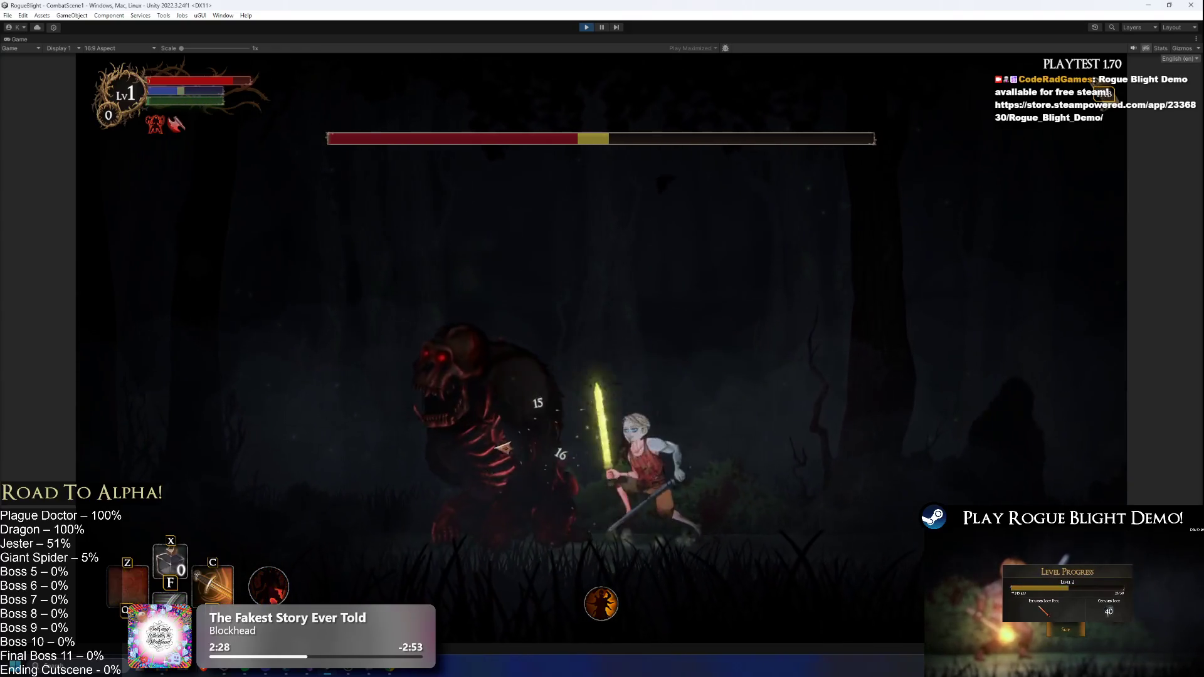
pyautogui.press('Left')
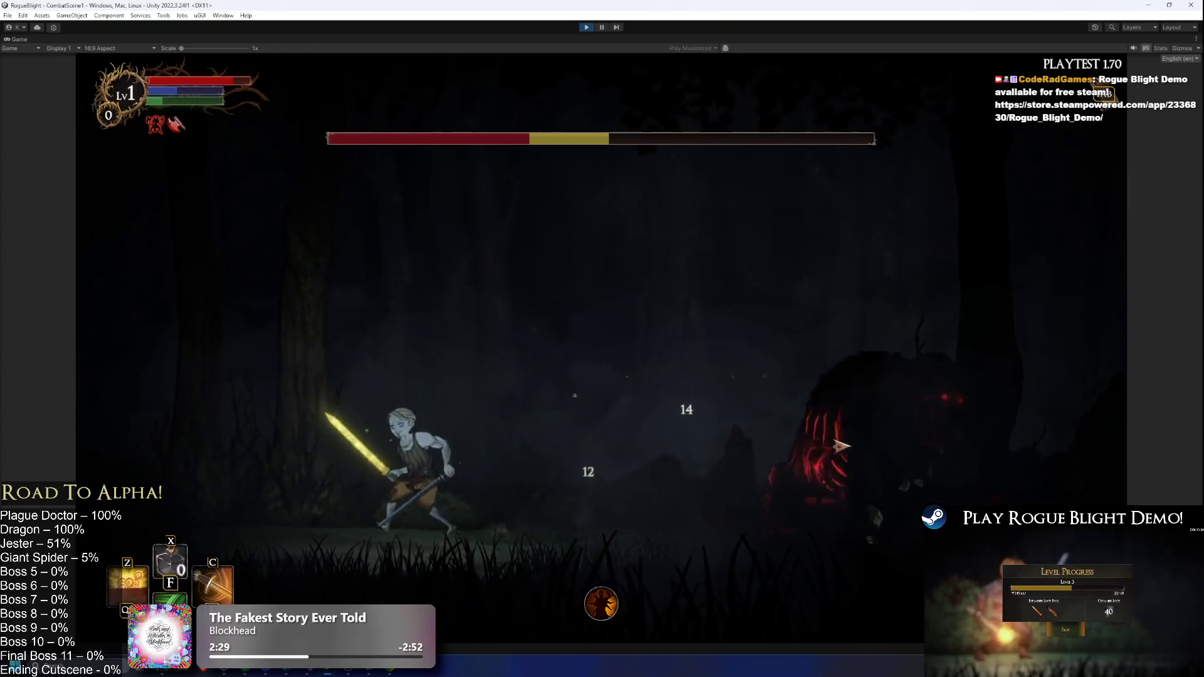
# - Finish the boss with jumps, the C skill and slashes to reach its Loot screen
pyautogui.press('Right')
pyautogui.click(829, 442)
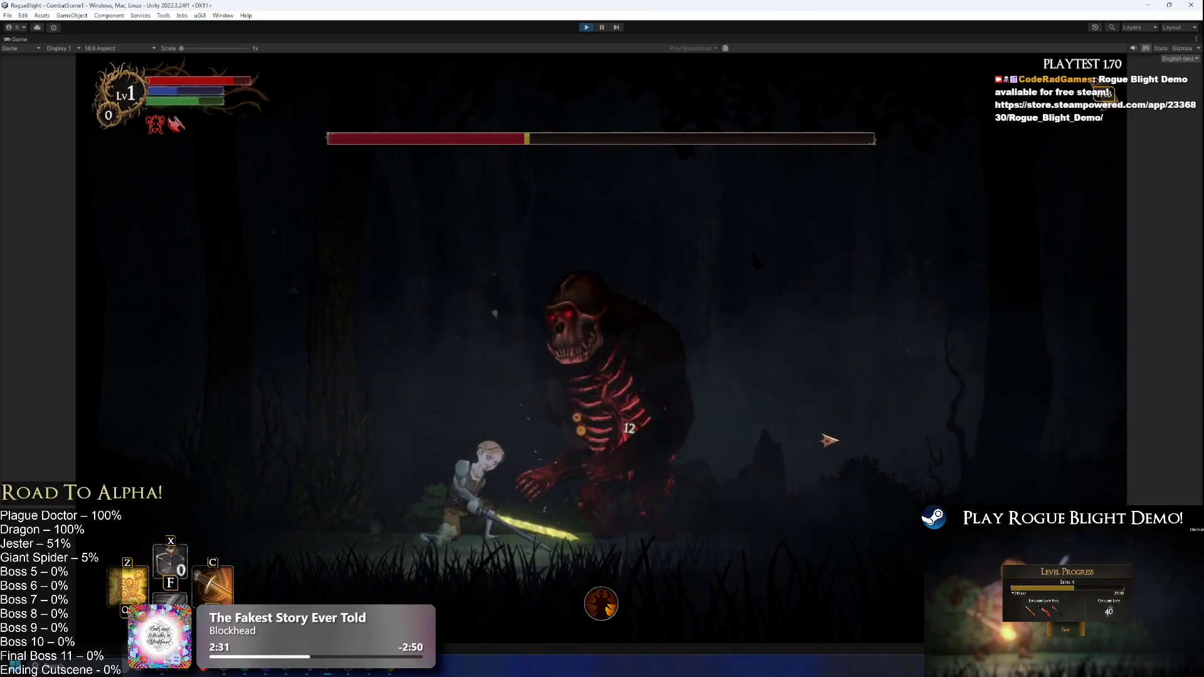
pyautogui.press('space')
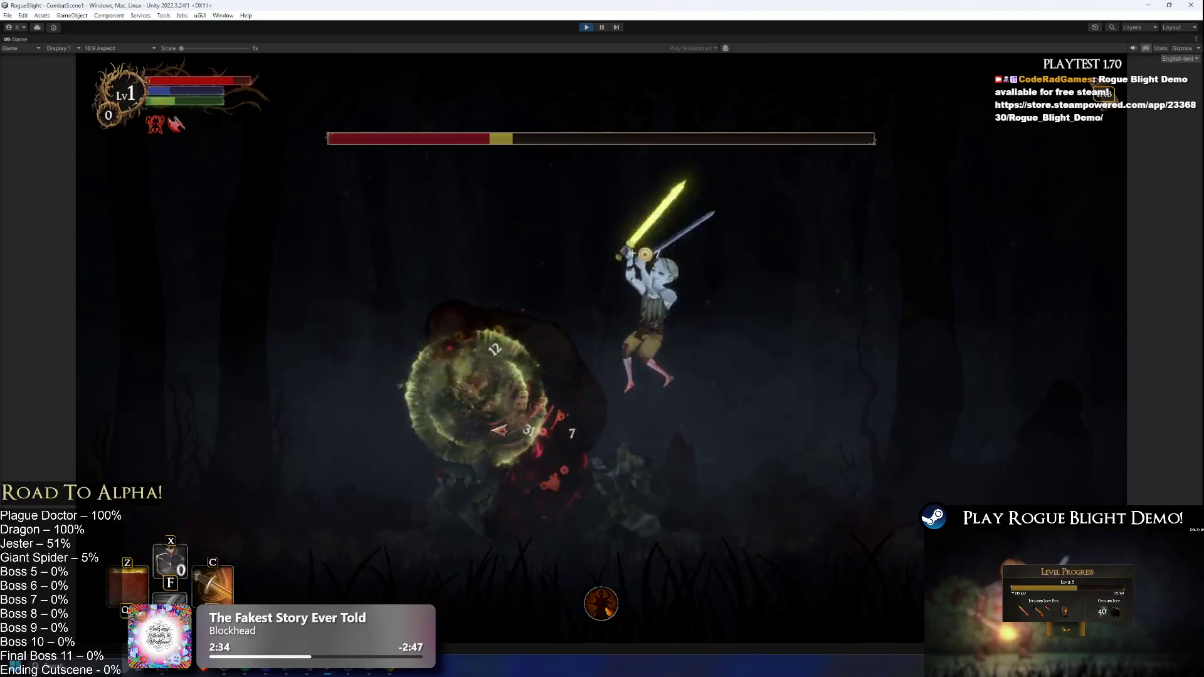
pyautogui.press('c')
pyautogui.press('space')
pyautogui.press('Left')
pyautogui.click(711, 423)
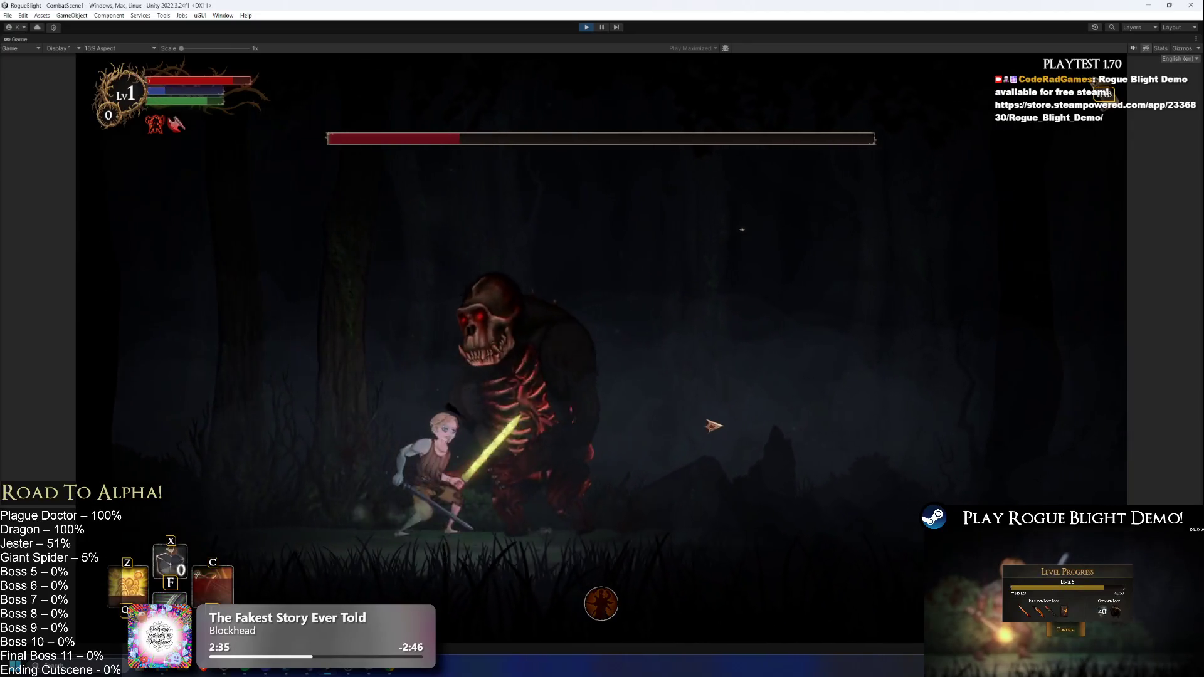
pyautogui.click(452, 421)
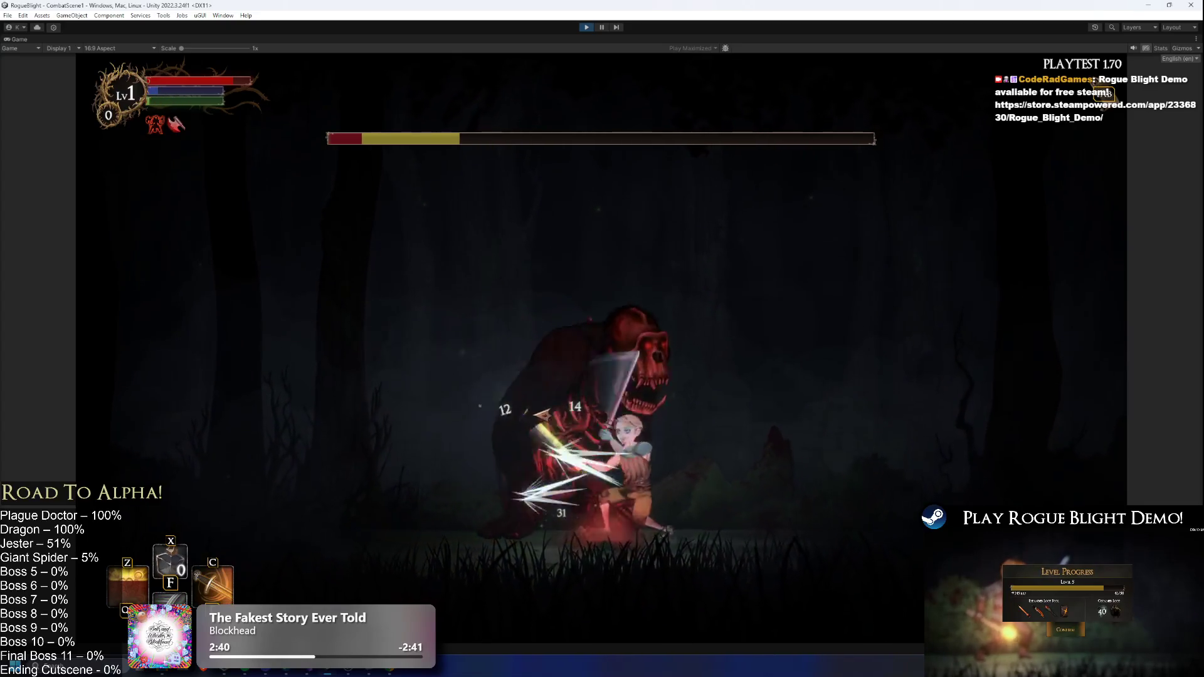
pyautogui.click(846, 427)
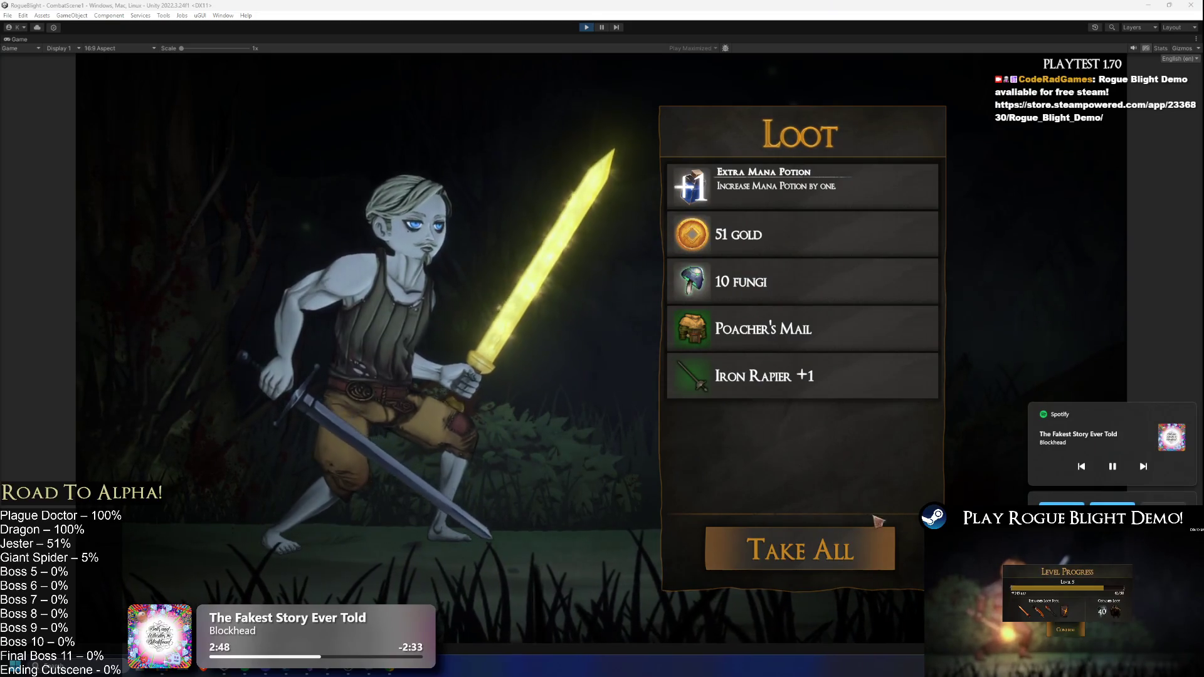
# - Take all the boss loot and claim the Fiery Meteor blessing in the chest room
pyautogui.click(840, 541)
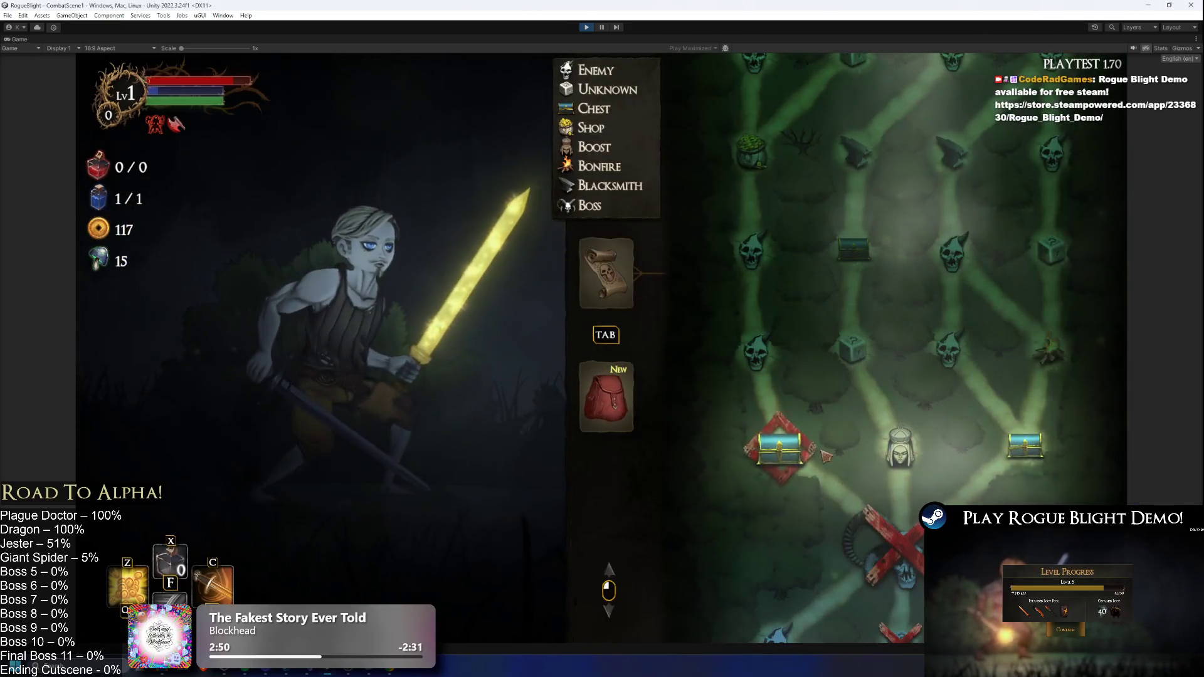
pyautogui.click(1027, 446)
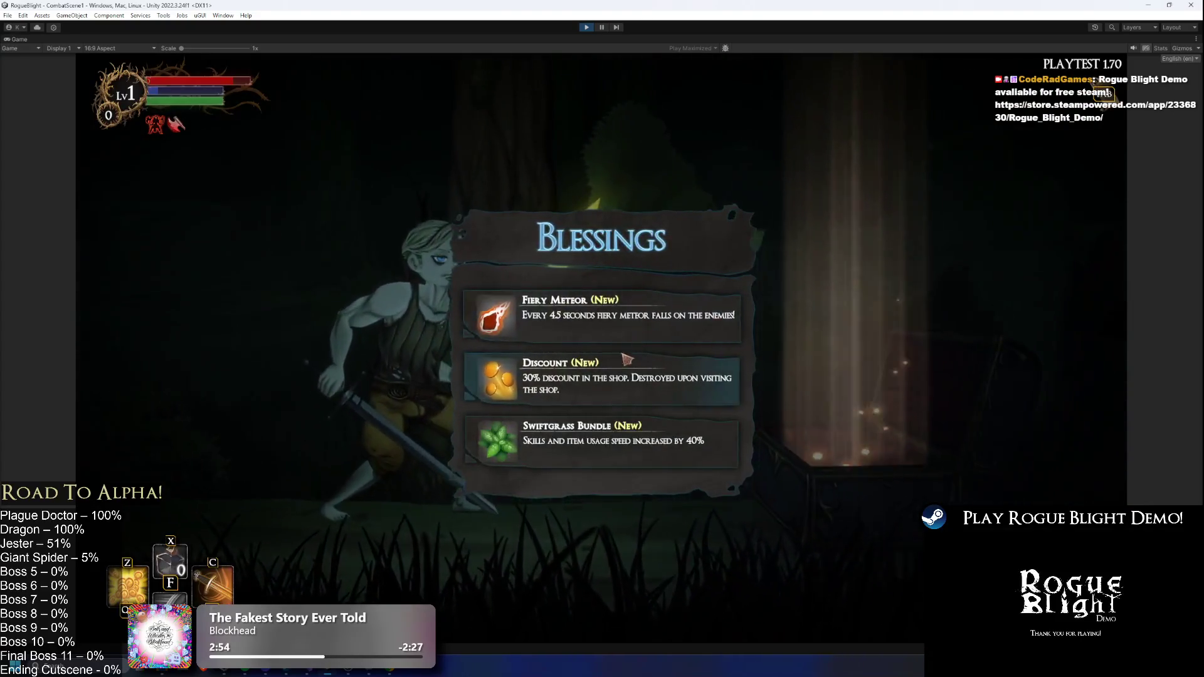
pyautogui.click(621, 316)
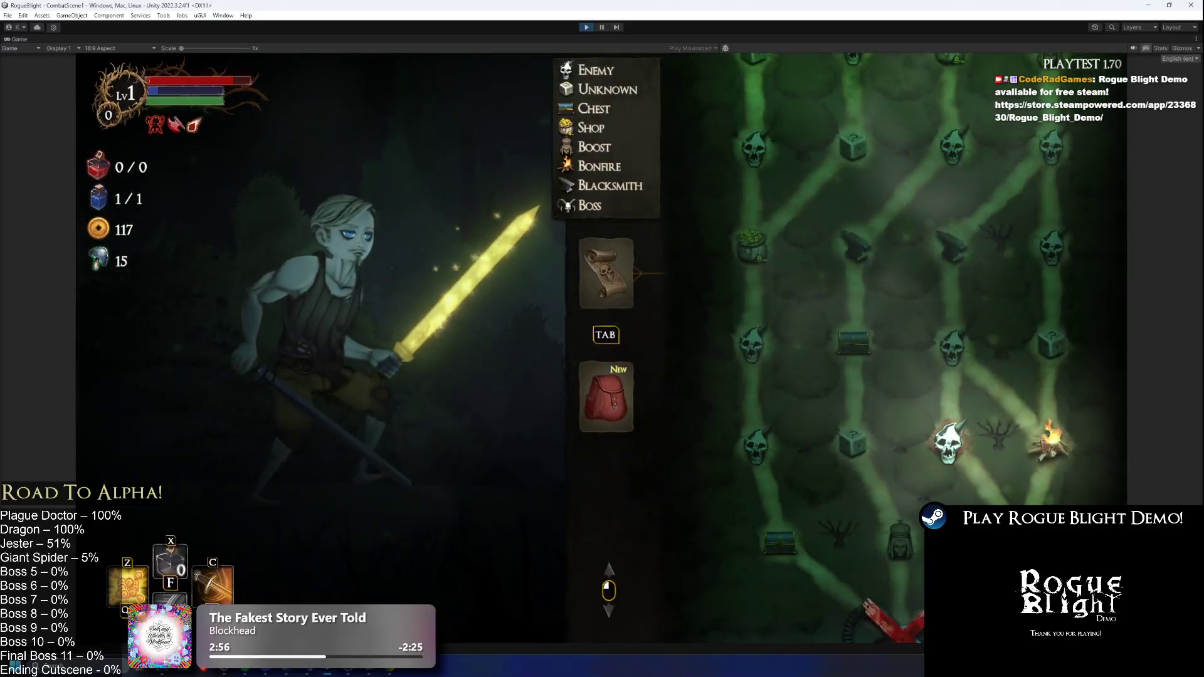
# - Clear the next forest enemy room, loot it, and pass through the blacksmith
pyautogui.click(1054, 442)
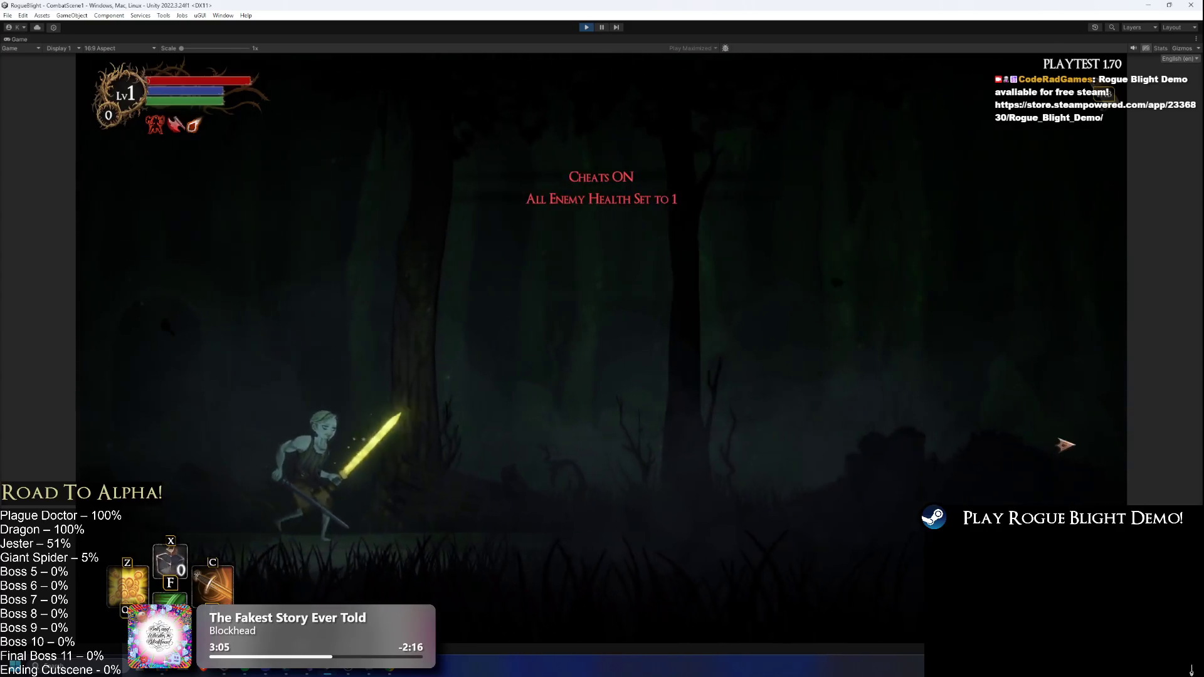
pyautogui.press('d')
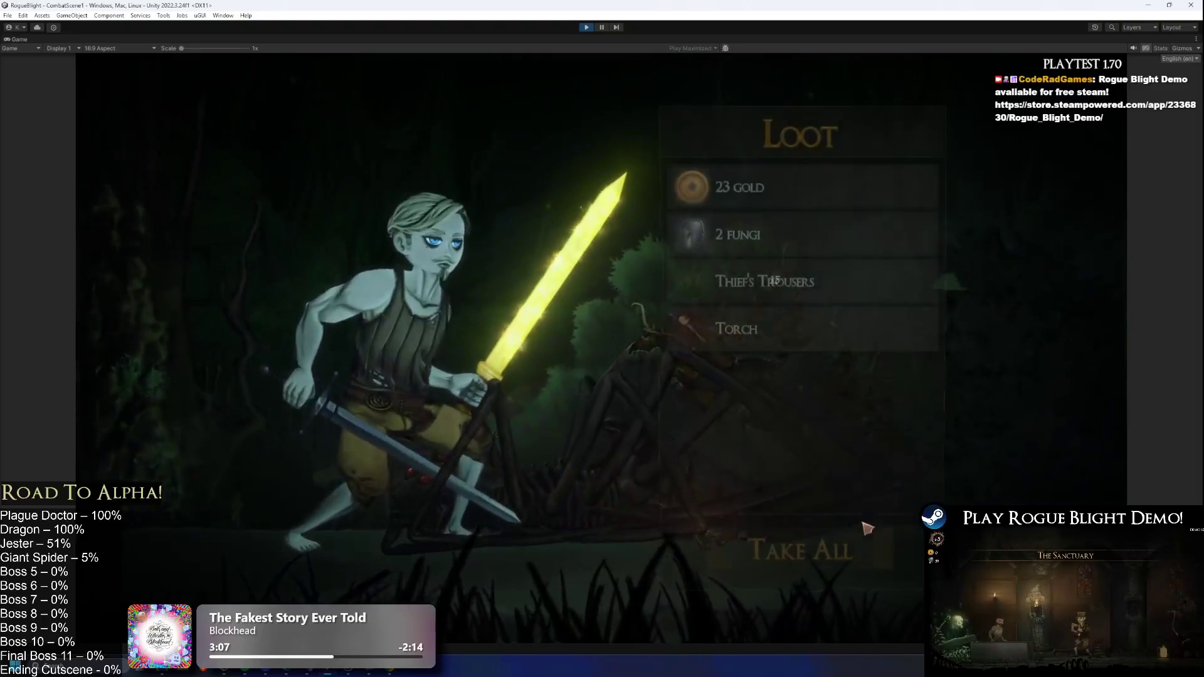
pyautogui.click(828, 555)
pyautogui.click(954, 432)
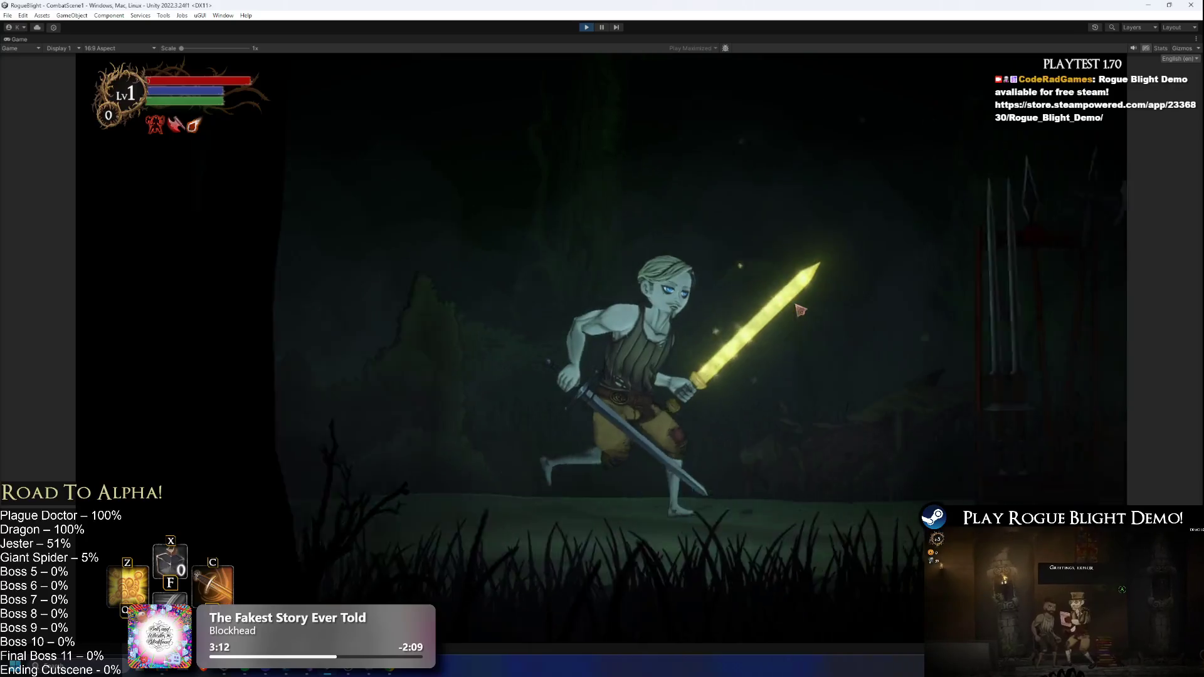
pyautogui.click(909, 552)
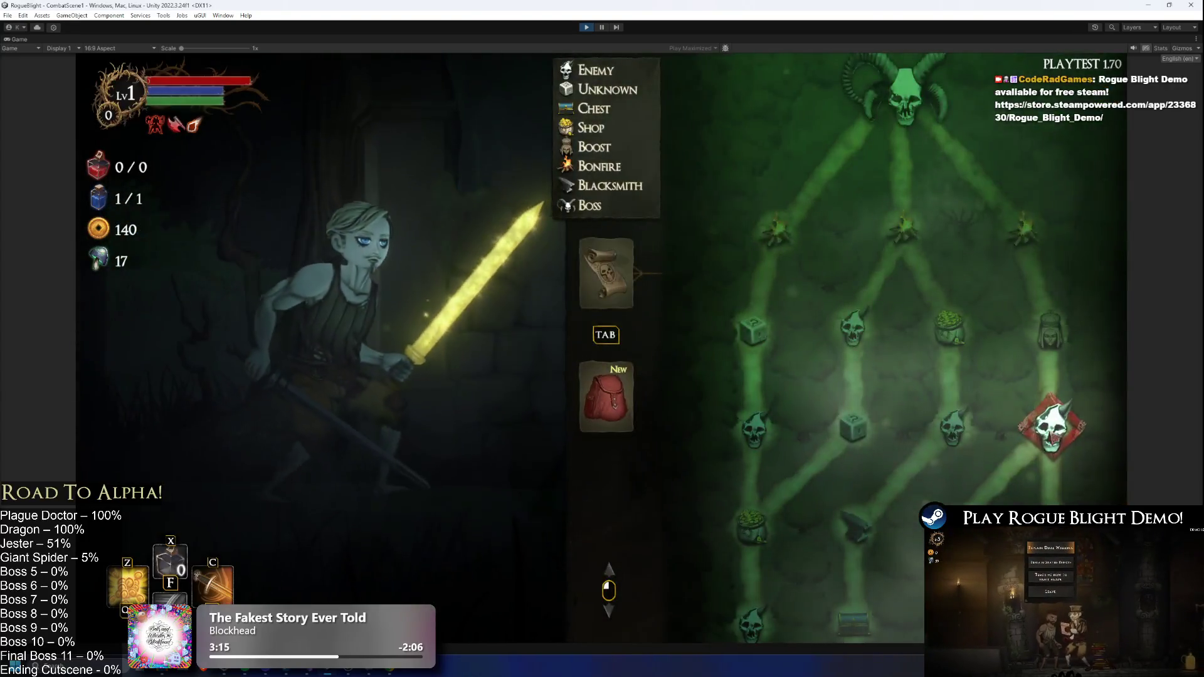
# - Defeat the skeleton and the last forest room, looting both, to reach Fireworn City
pyautogui.click(1049, 428)
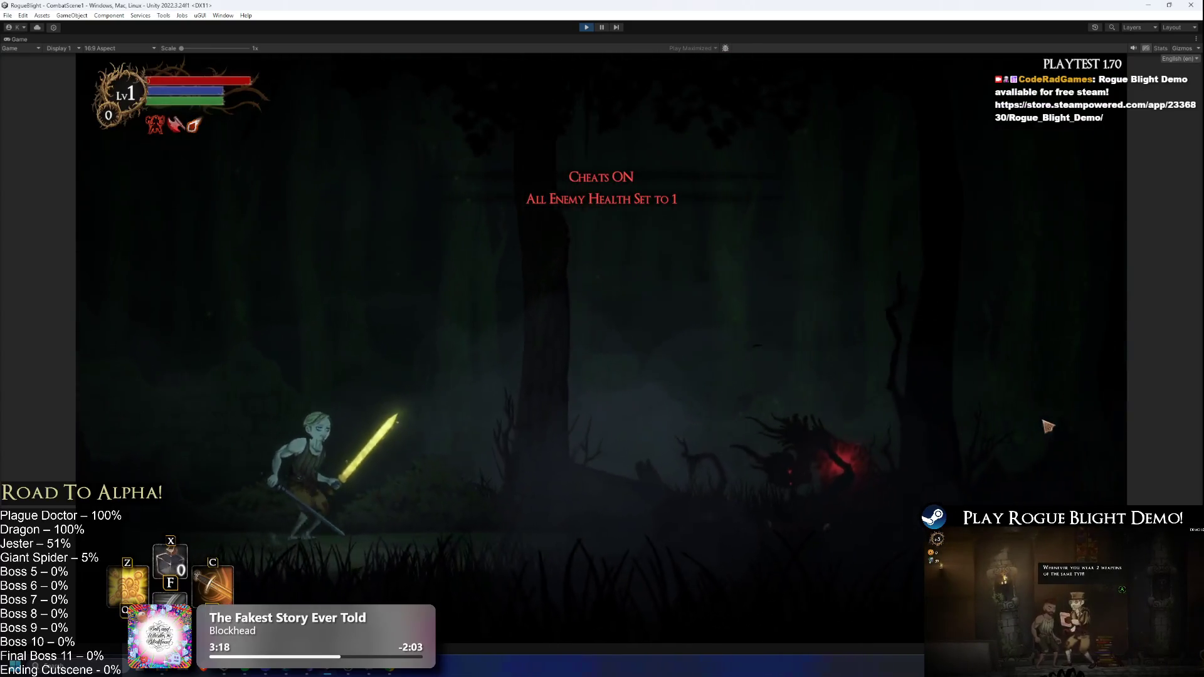
pyautogui.click(837, 426)
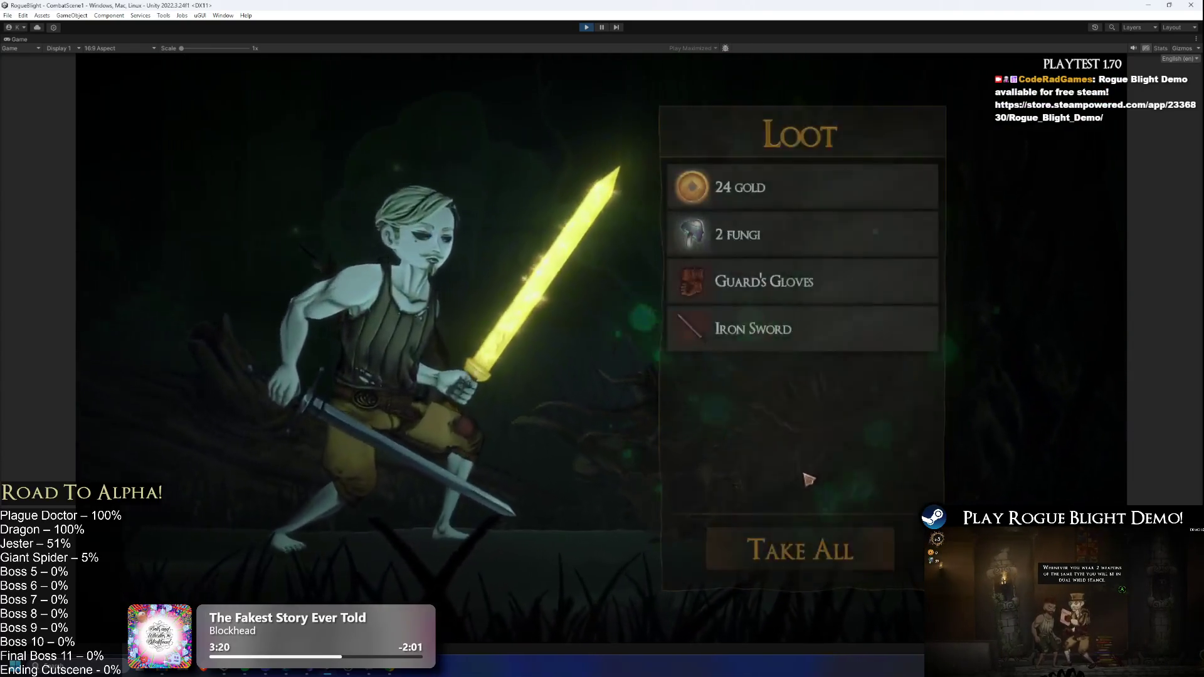
pyautogui.click(855, 547)
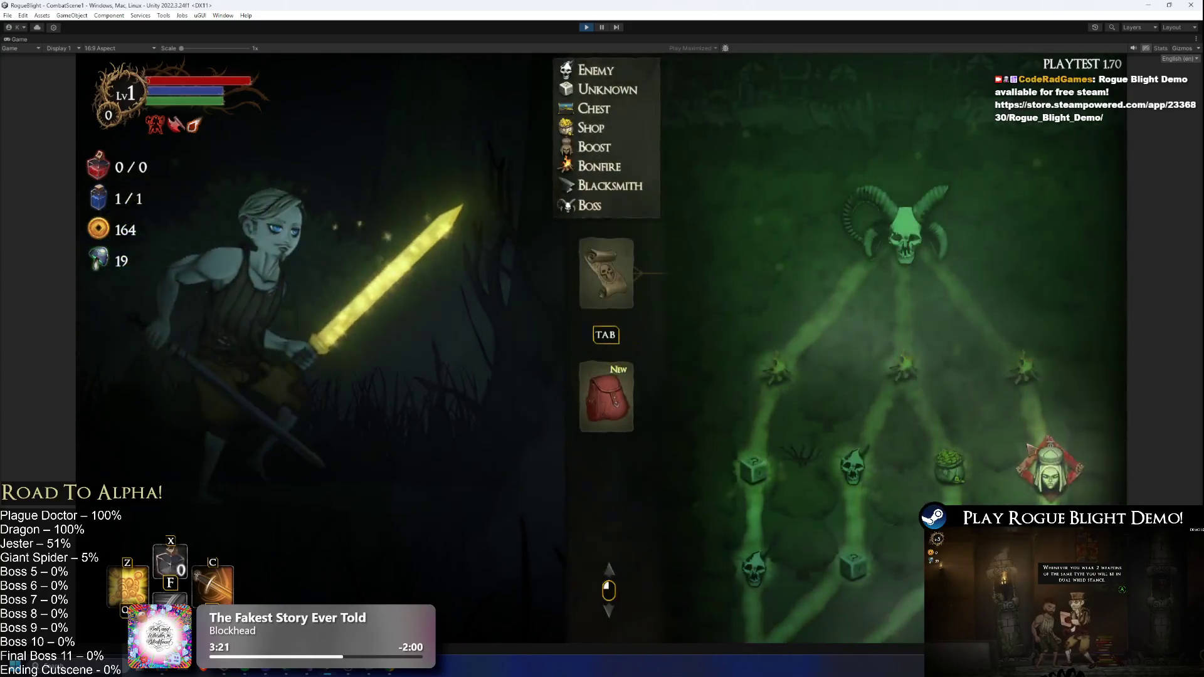
pyautogui.click(1052, 464)
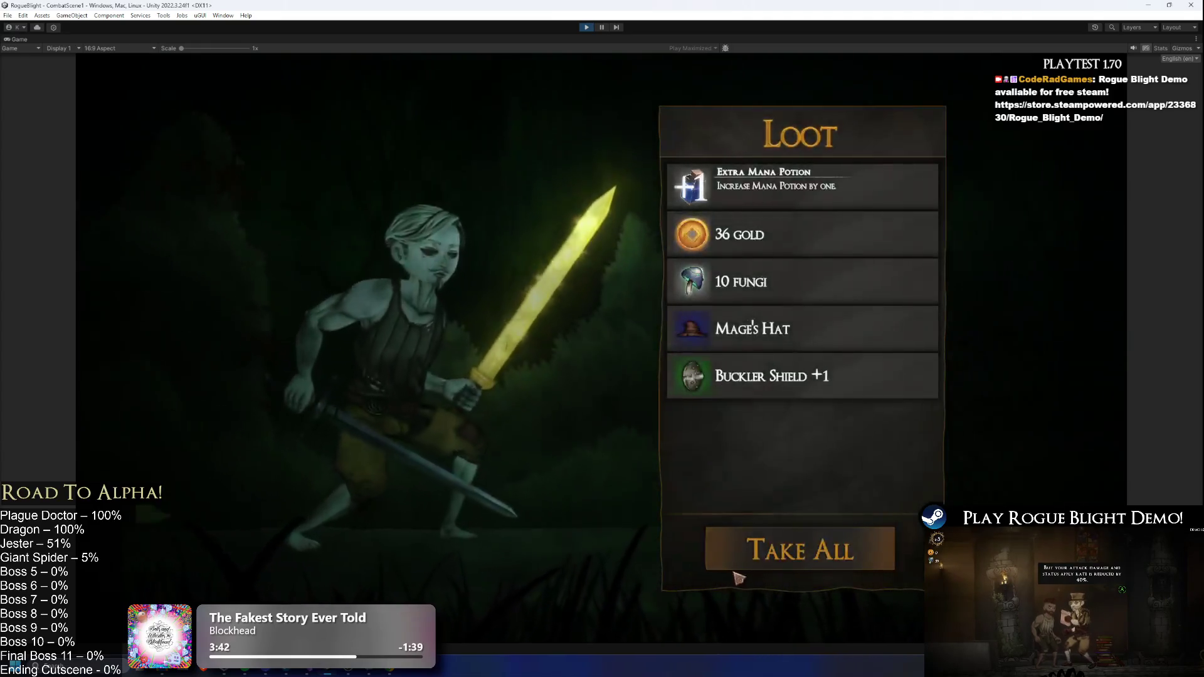
pyautogui.click(847, 555)
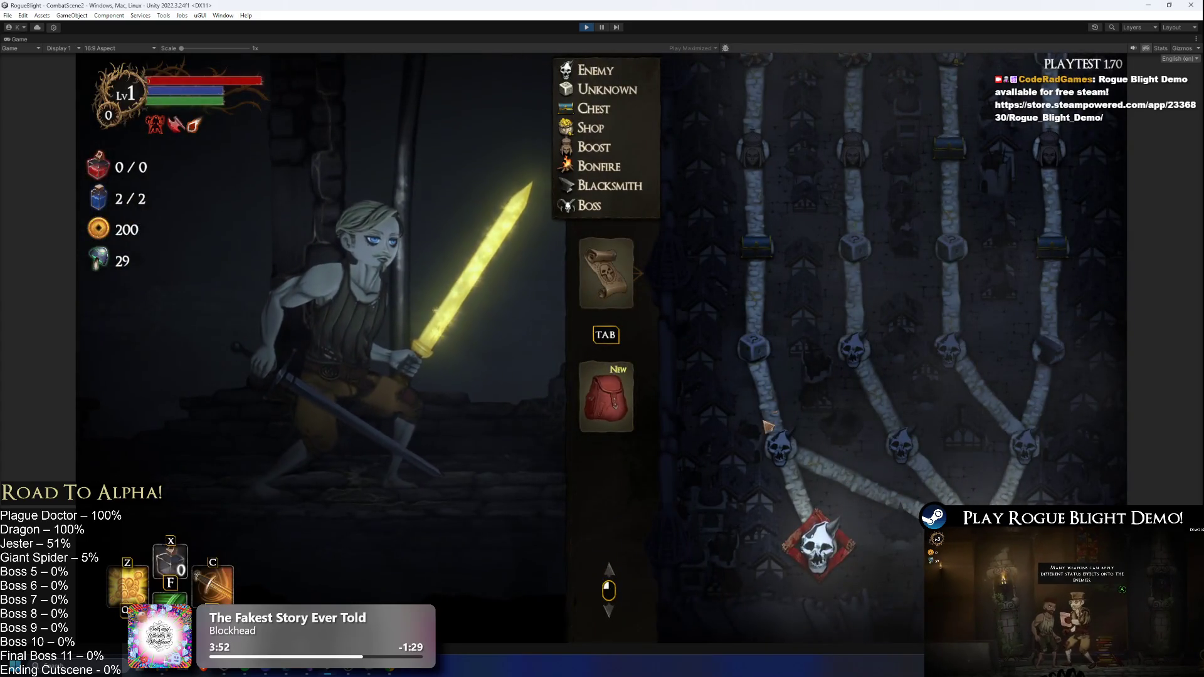
pyautogui.press('Tab')
# - Fight into the Fireworn City rooms, enabling the all-enemies-1-health cheat with H
pyautogui.press('d')
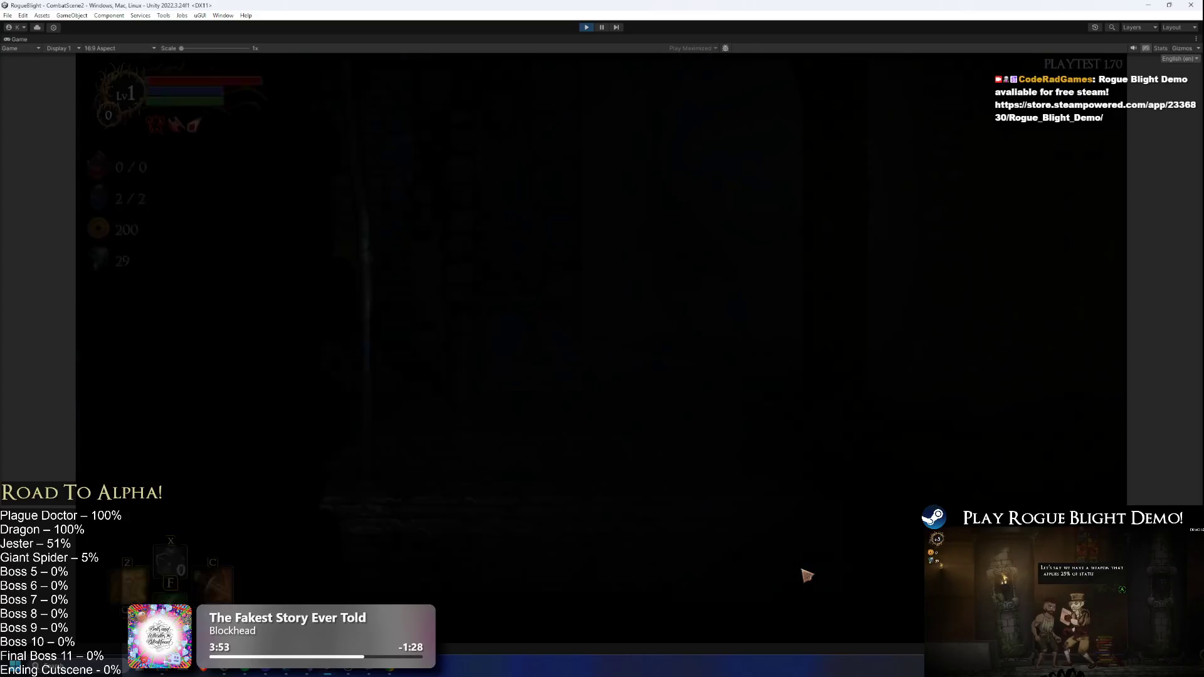
pyautogui.press('z')
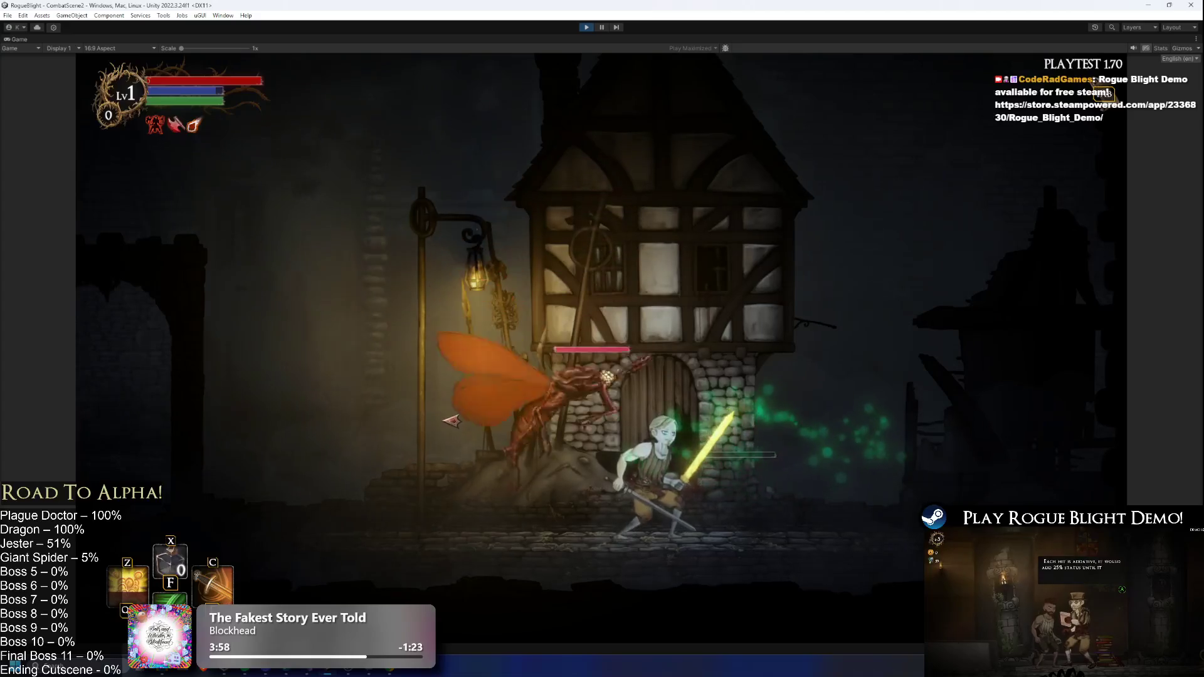
pyautogui.press('h')
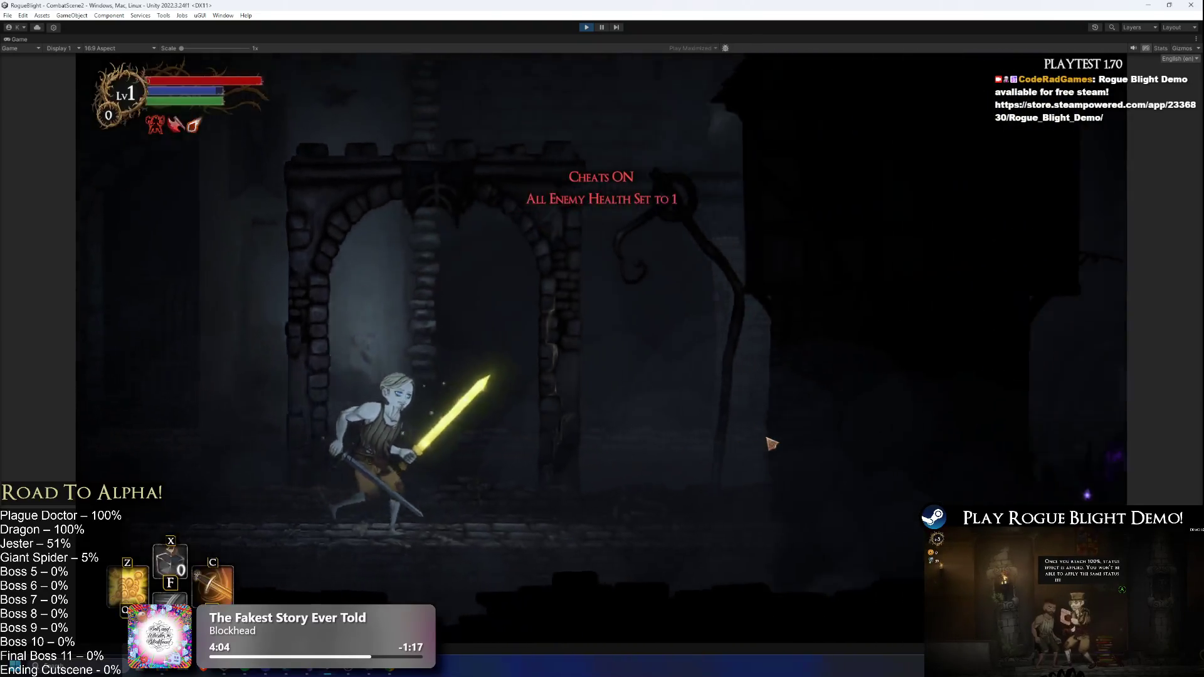
pyautogui.press('Right')
pyautogui.click(809, 464)
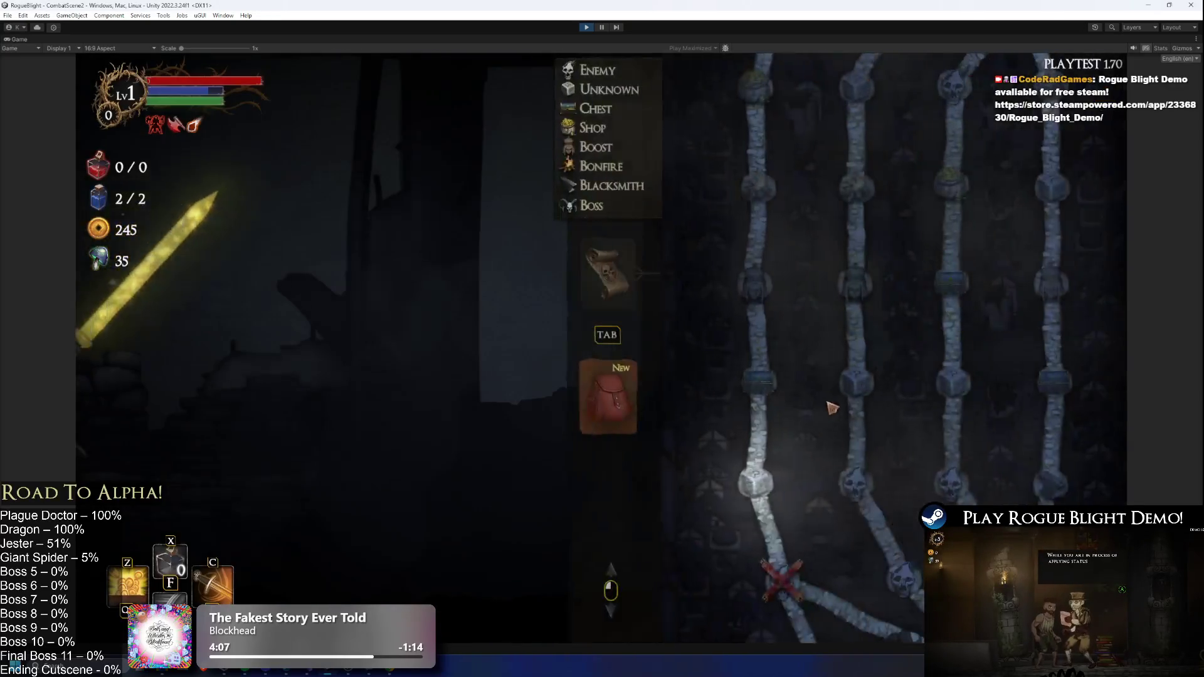
# - Skip past the map and chest room, then pause the game with Escape
pyautogui.press('Tab')
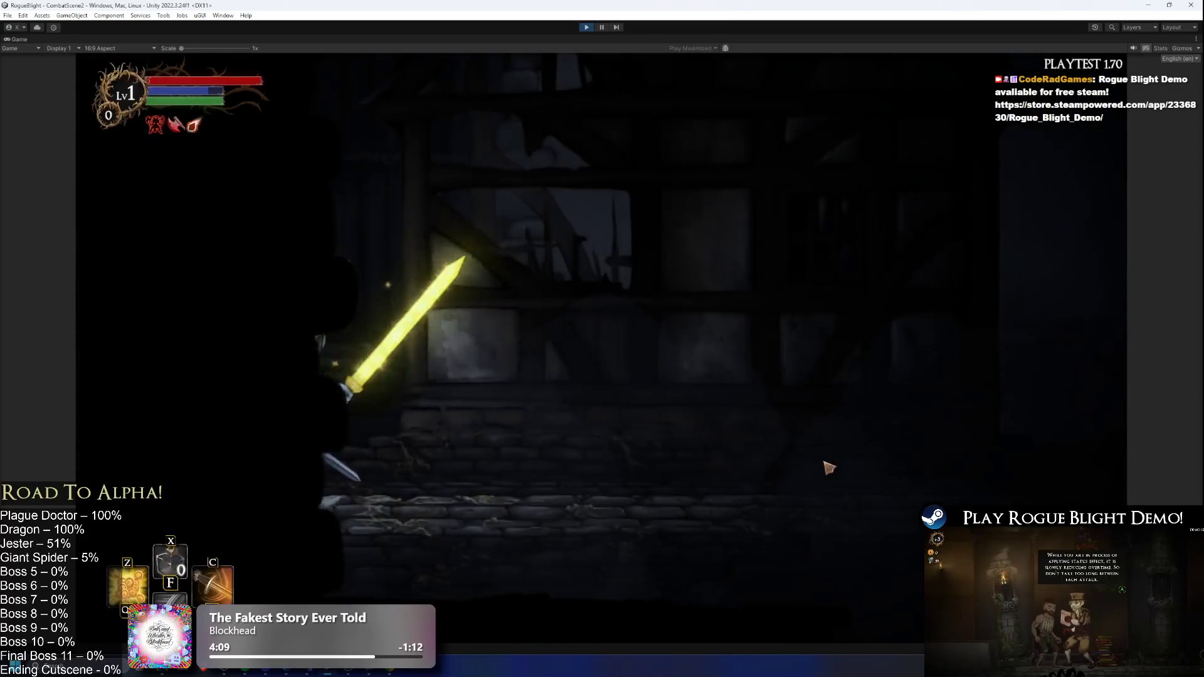
pyautogui.press('Tab')
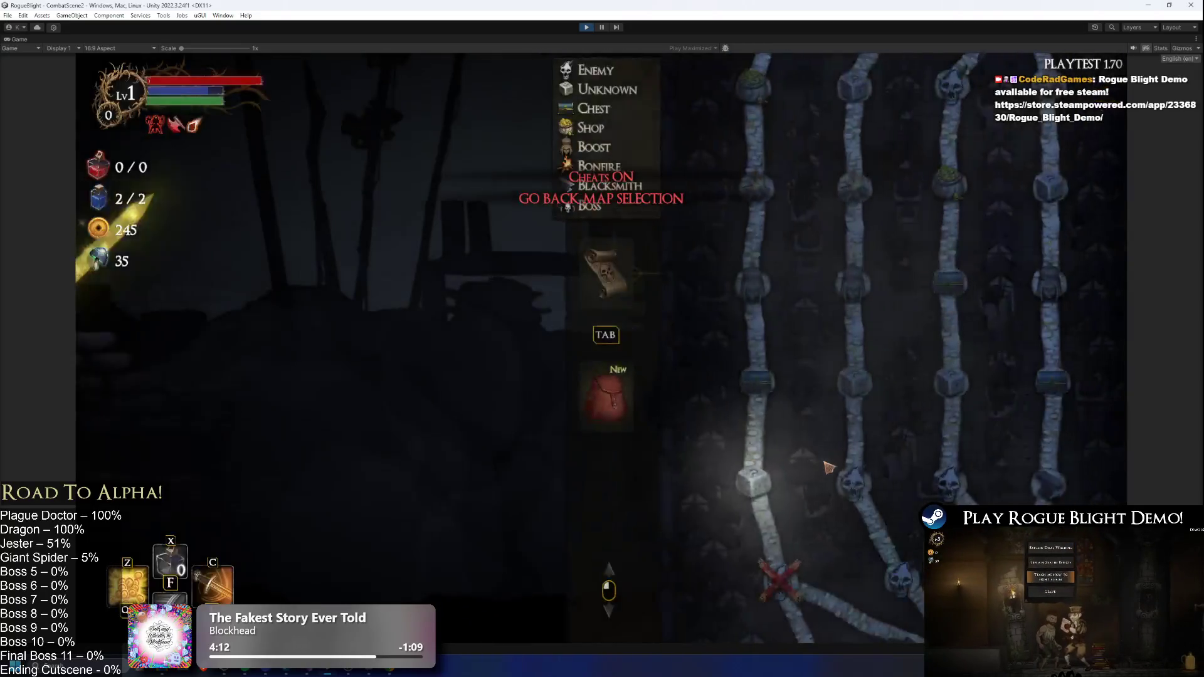
pyautogui.press('Tab')
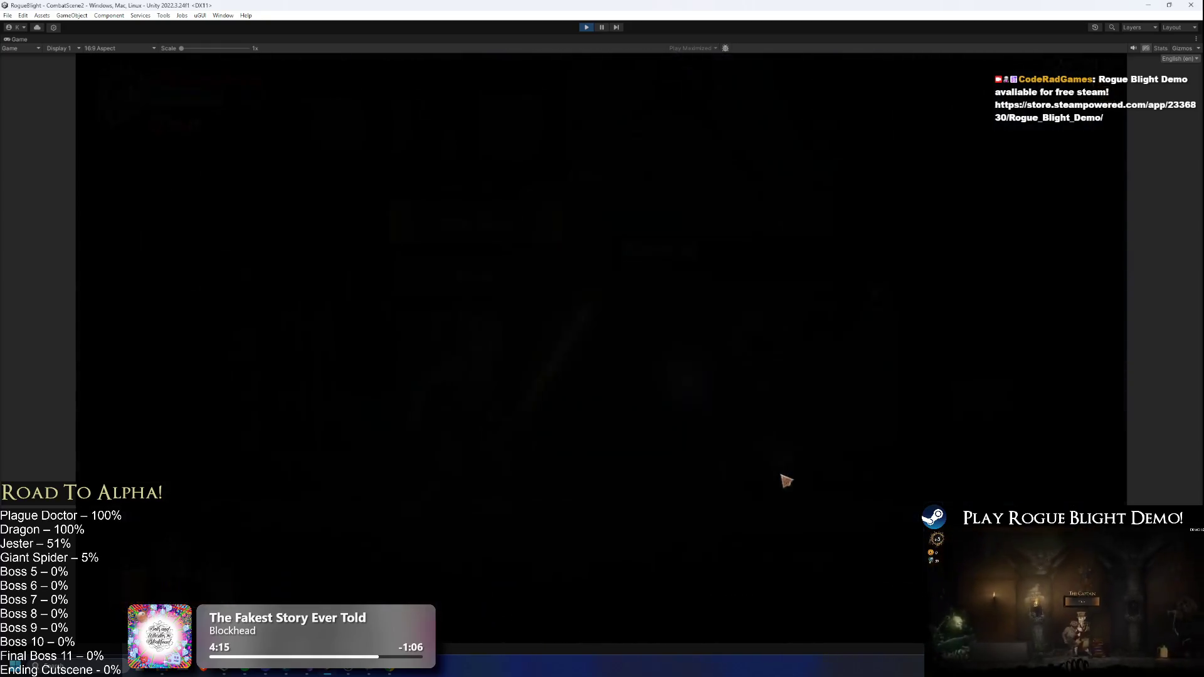
pyautogui.press('Tab')
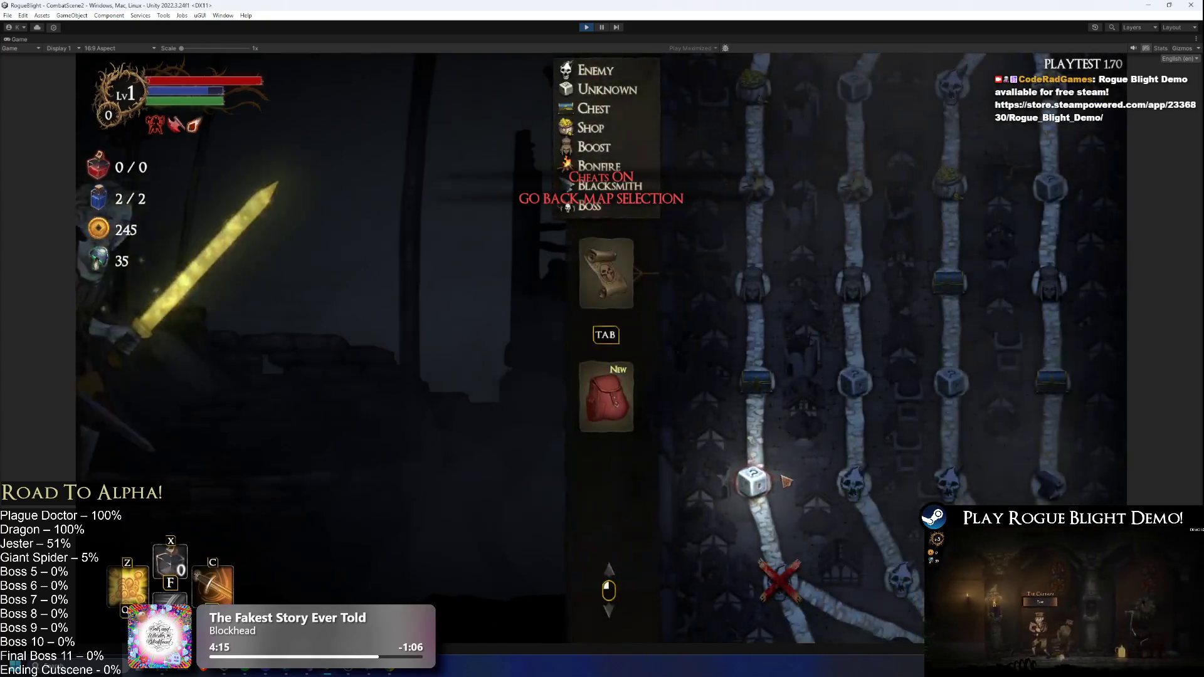
pyautogui.press('Tab')
pyautogui.press('Escape')
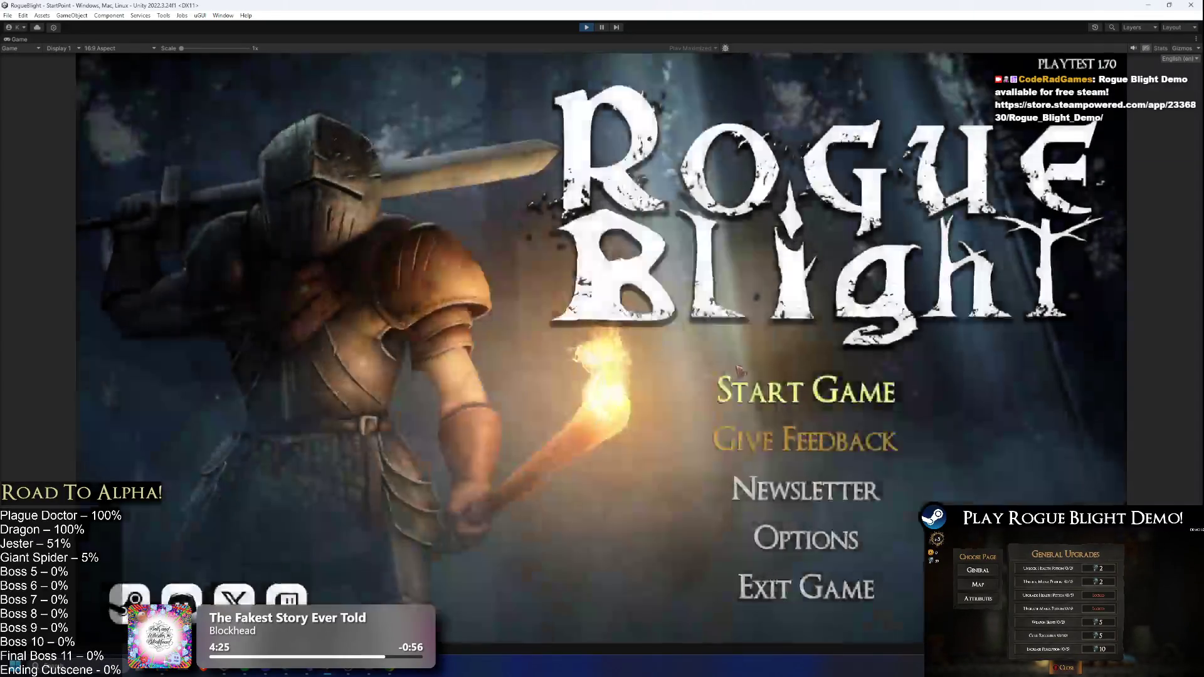
# - Save and quit to the title screen, reload the run, and dismiss the knight boss's dialogue
pyautogui.click(805, 376)
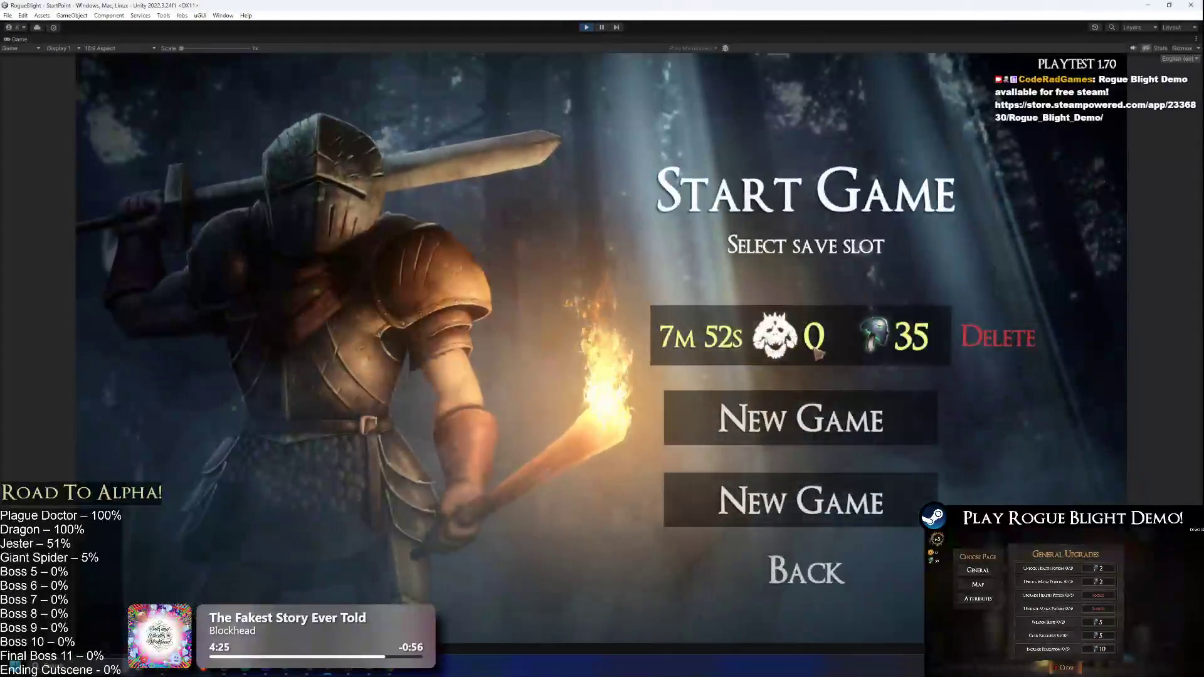
pyautogui.click(814, 344)
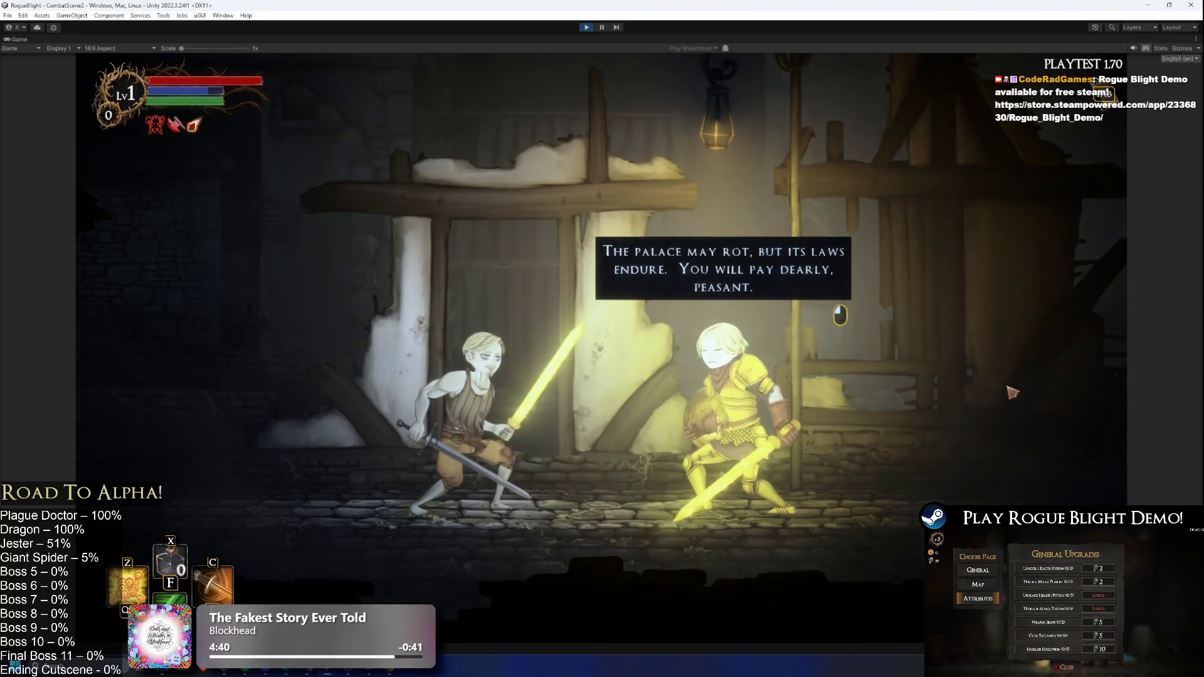
pyautogui.click(964, 419)
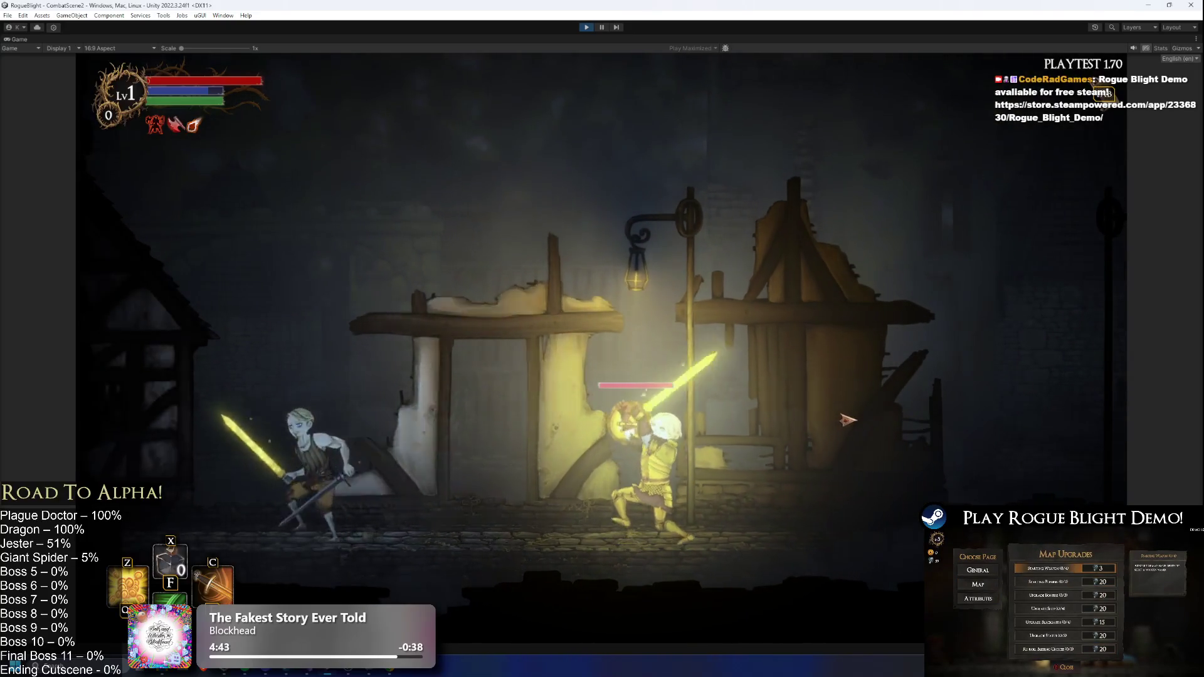
# - Engage the knight, dashing past the pale swordsman and casting a glowing burst
pyautogui.press('Right')
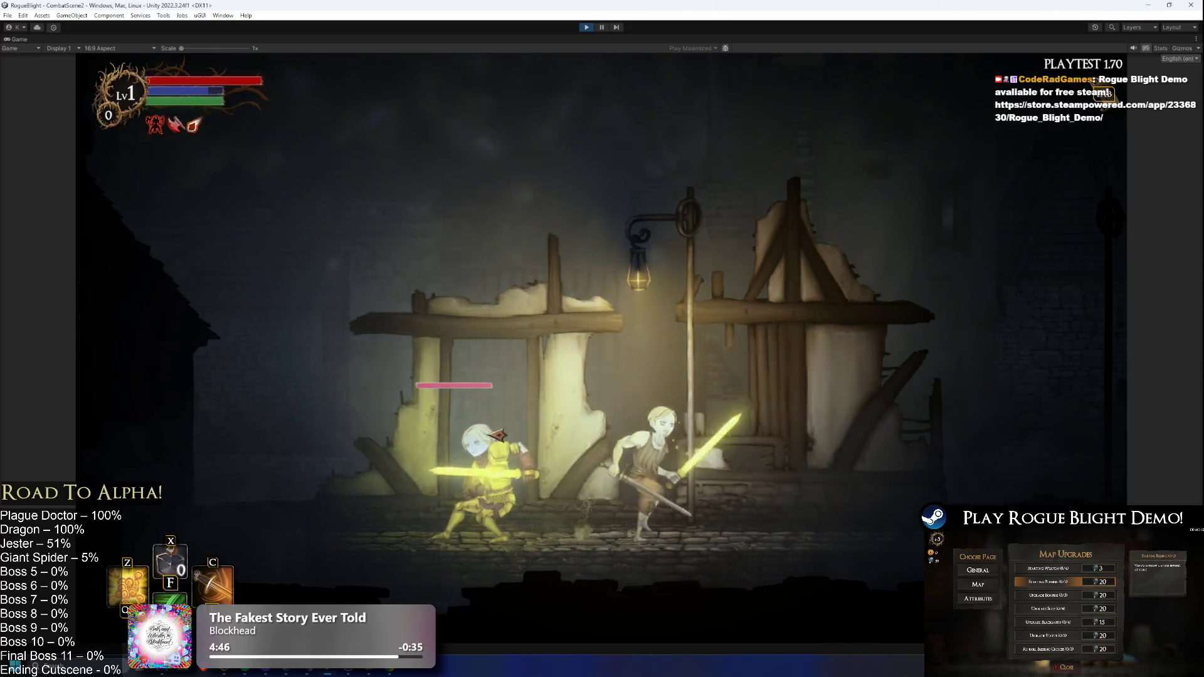
pyautogui.click(495, 435)
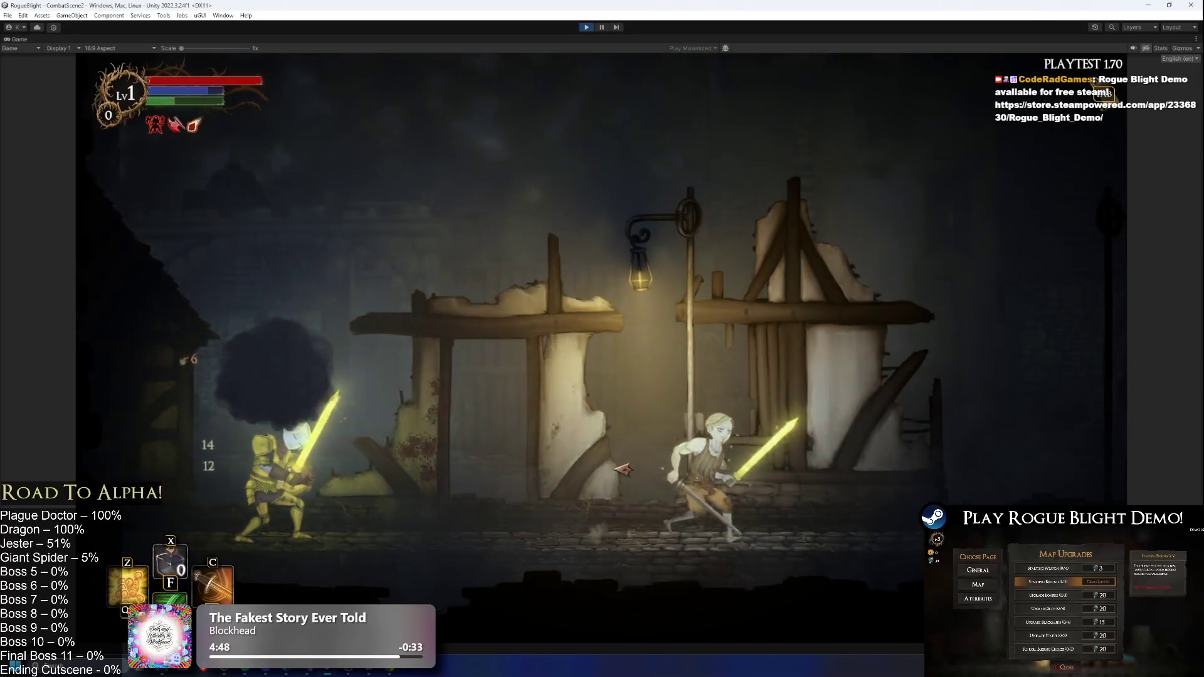
pyautogui.press('Right')
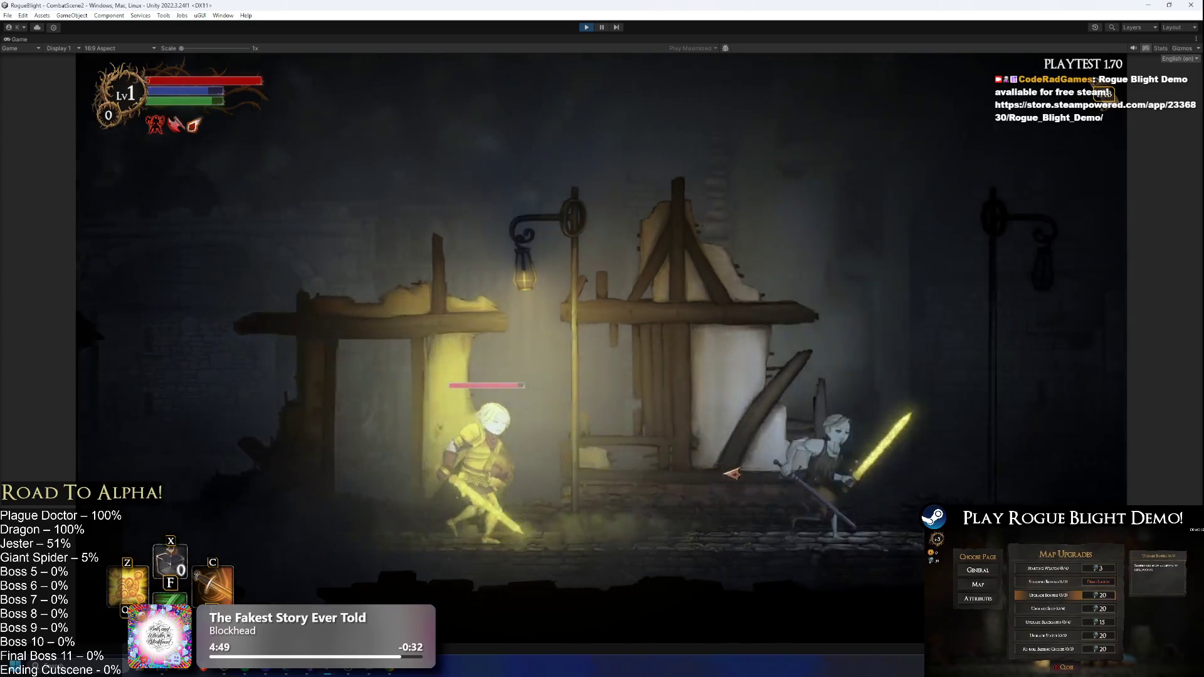
pyautogui.press('Right')
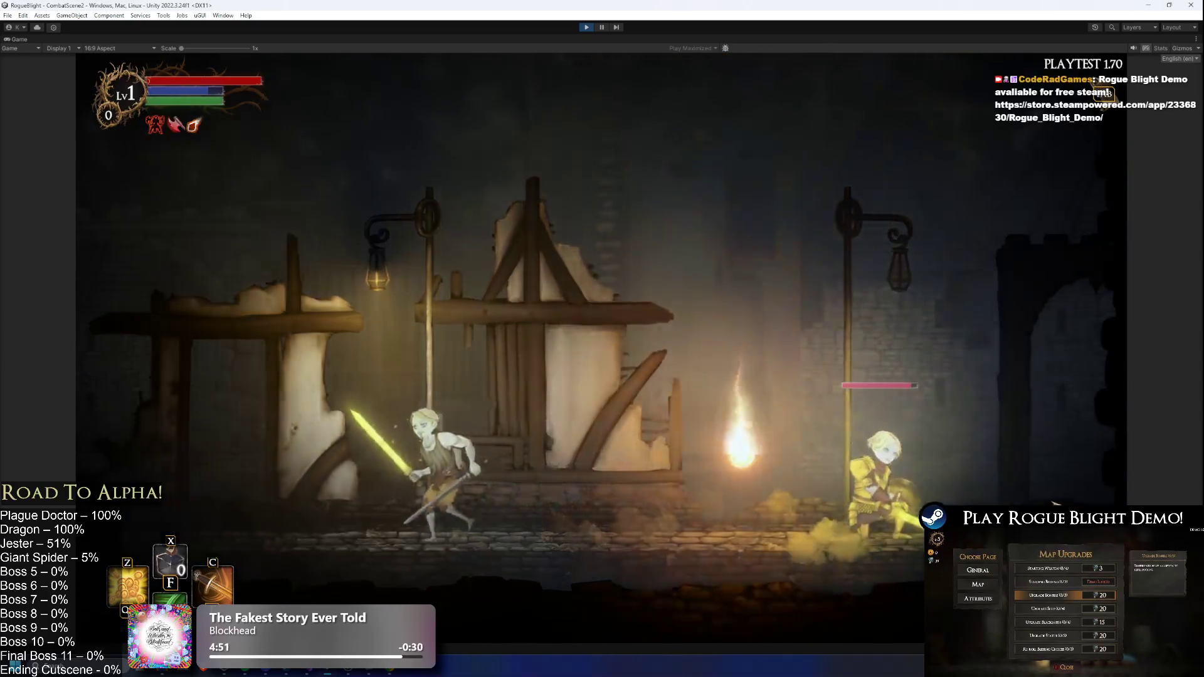
pyautogui.press('Left')
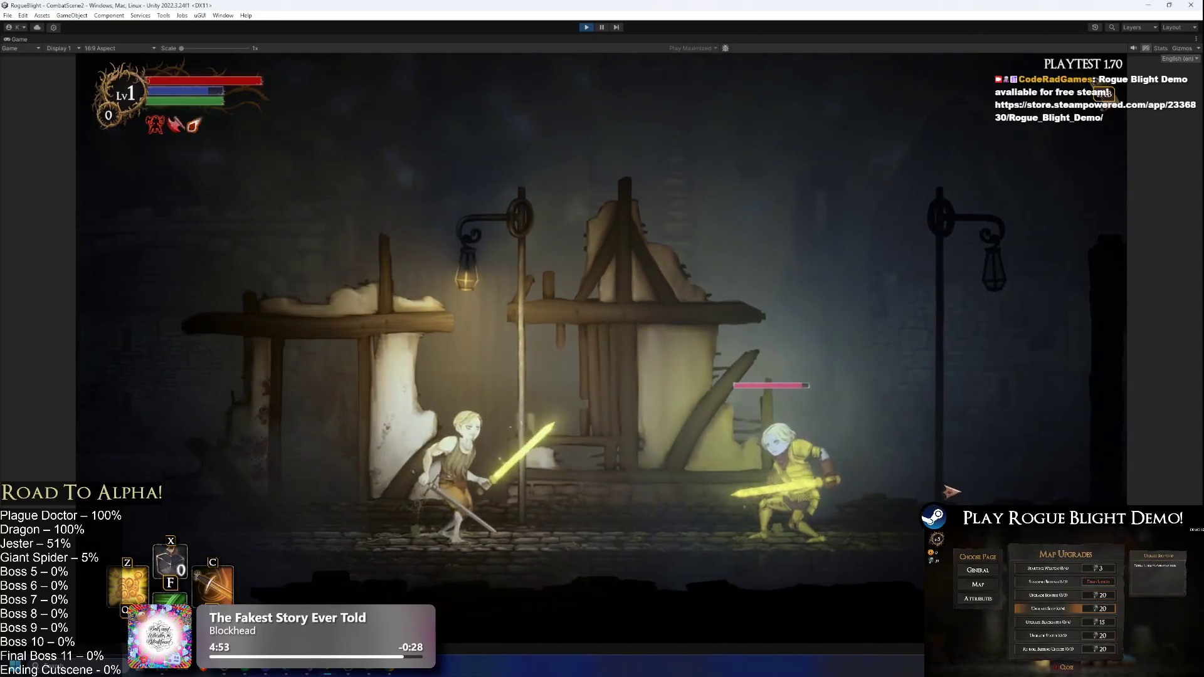
pyautogui.press('Left')
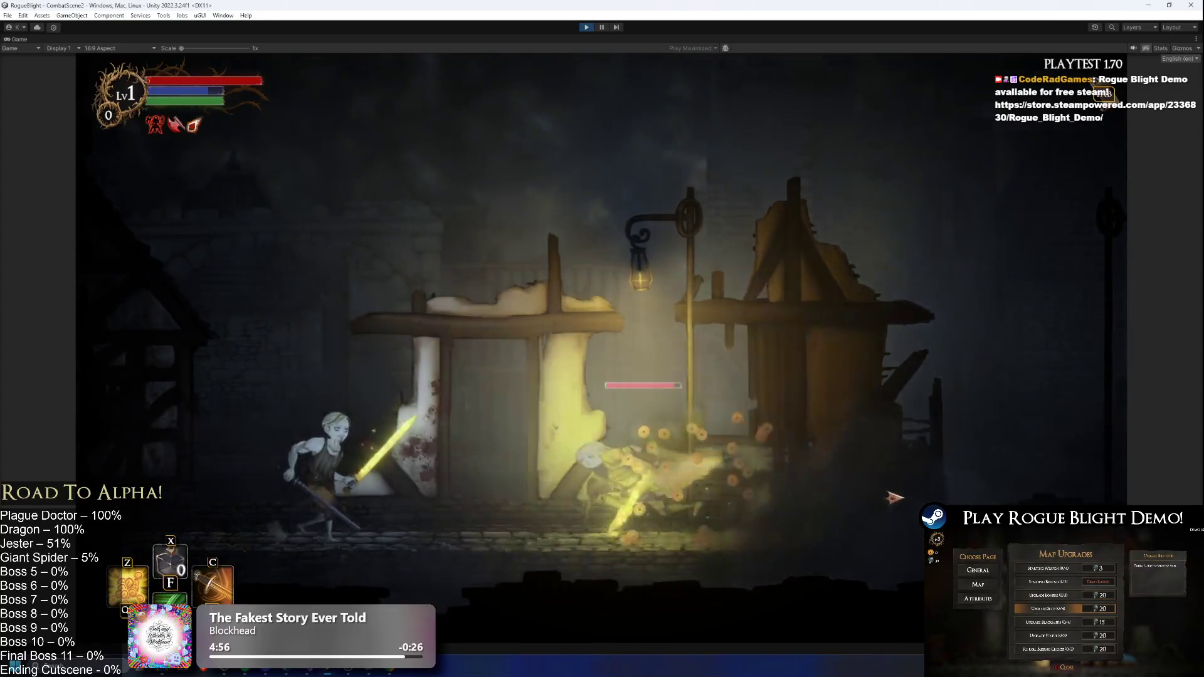
pyautogui.press('Left')
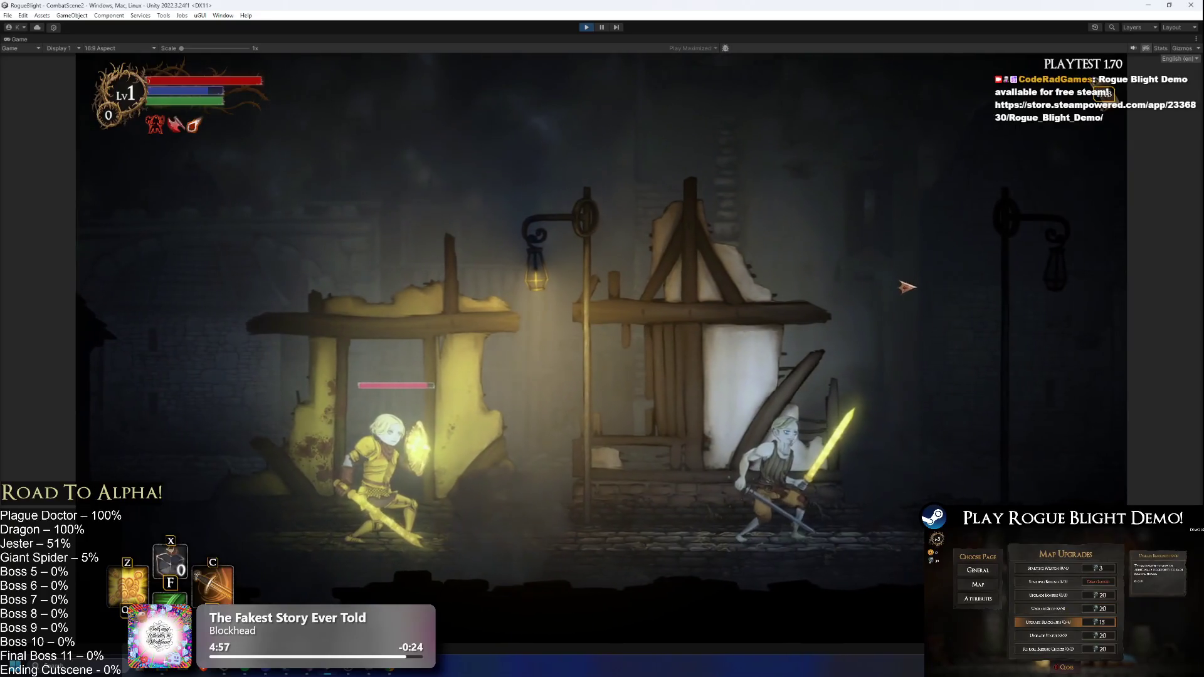
pyautogui.press('Right')
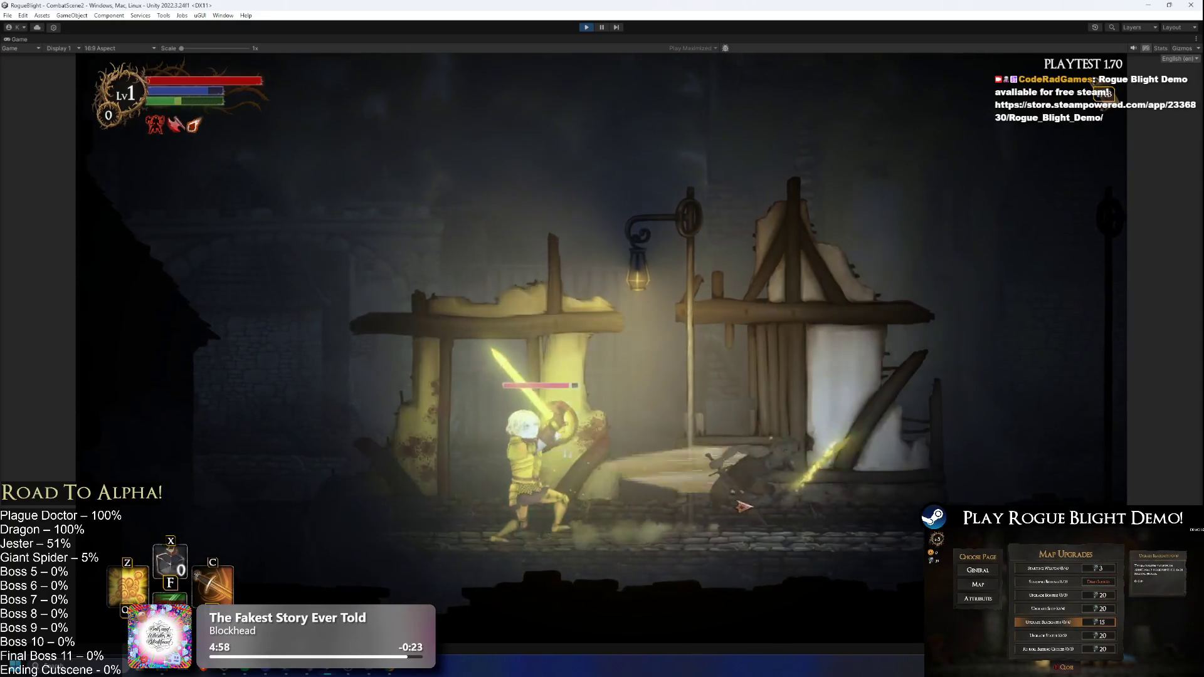
# - Keep duelling the pale swordsman, moving back and forth past him and swinging
pyautogui.press('Right')
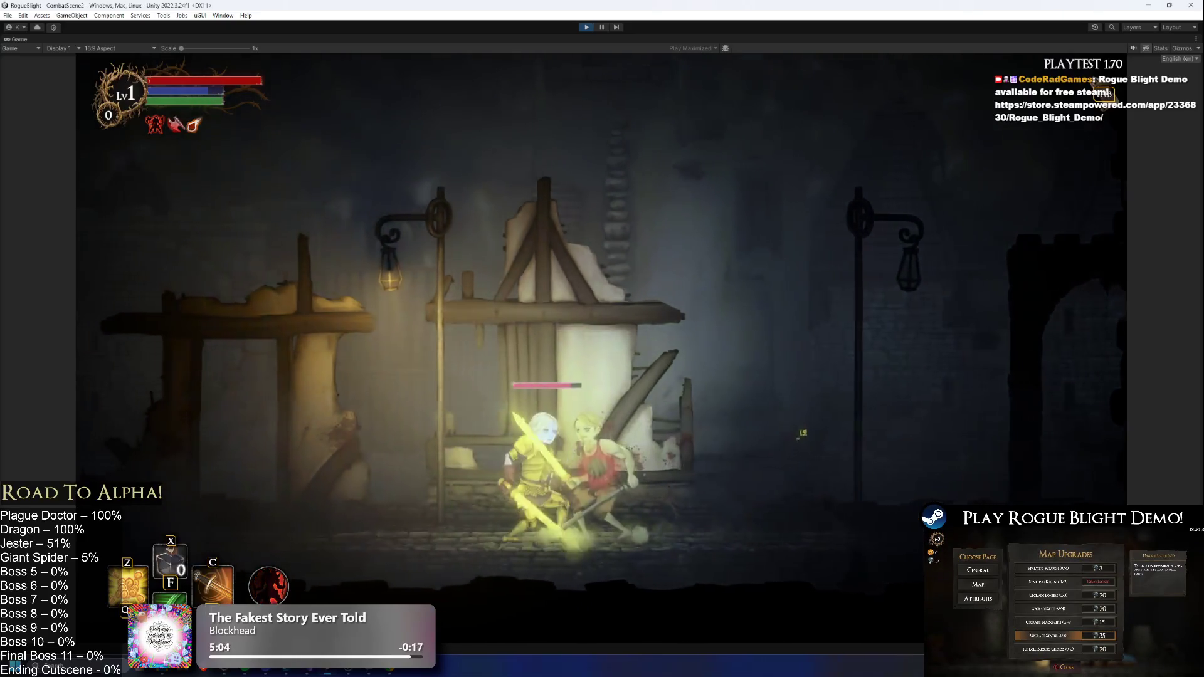
pyautogui.press('Right')
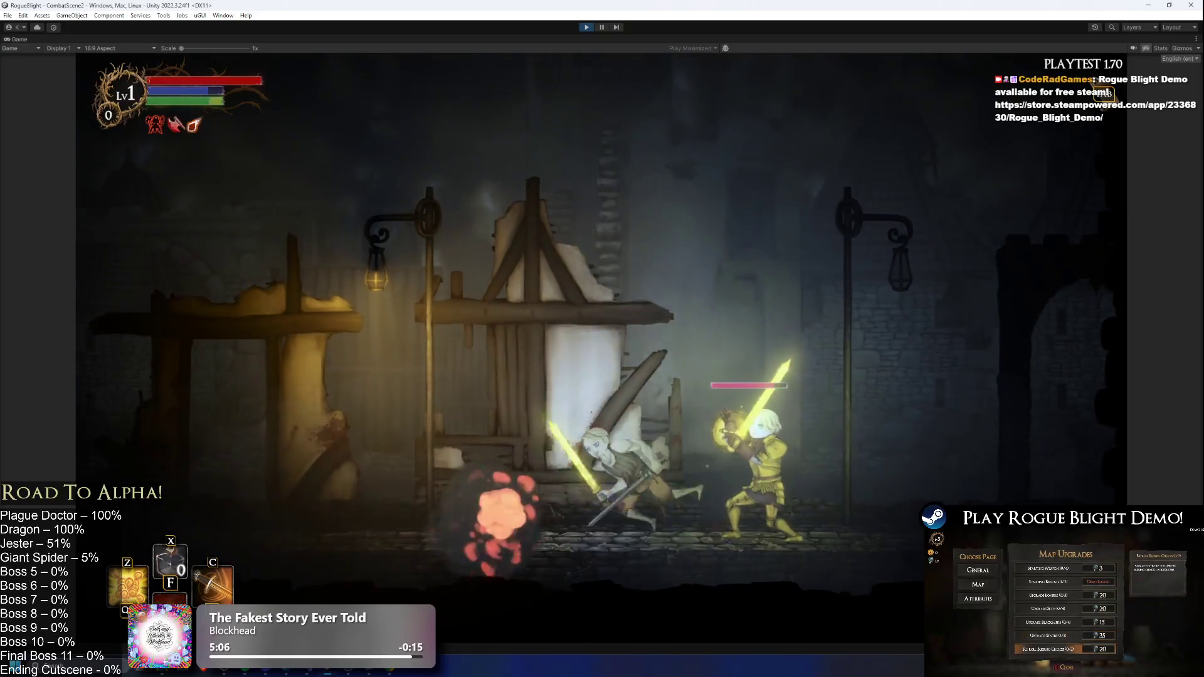
pyautogui.press('Left')
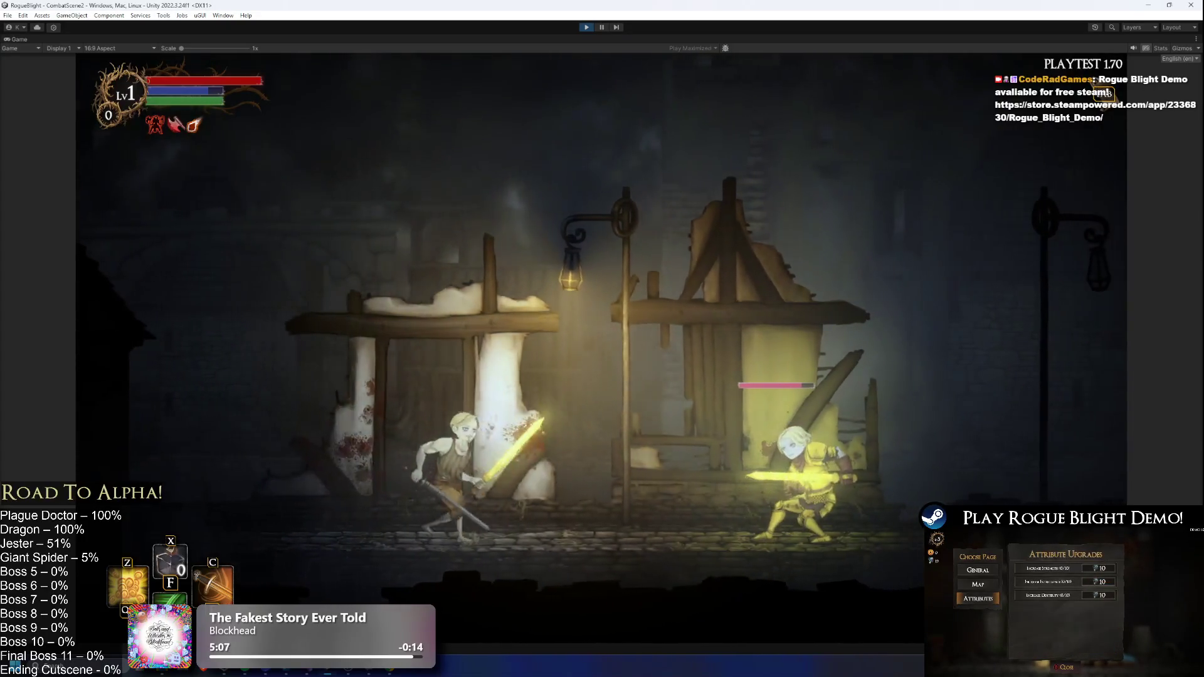
pyautogui.press('Left')
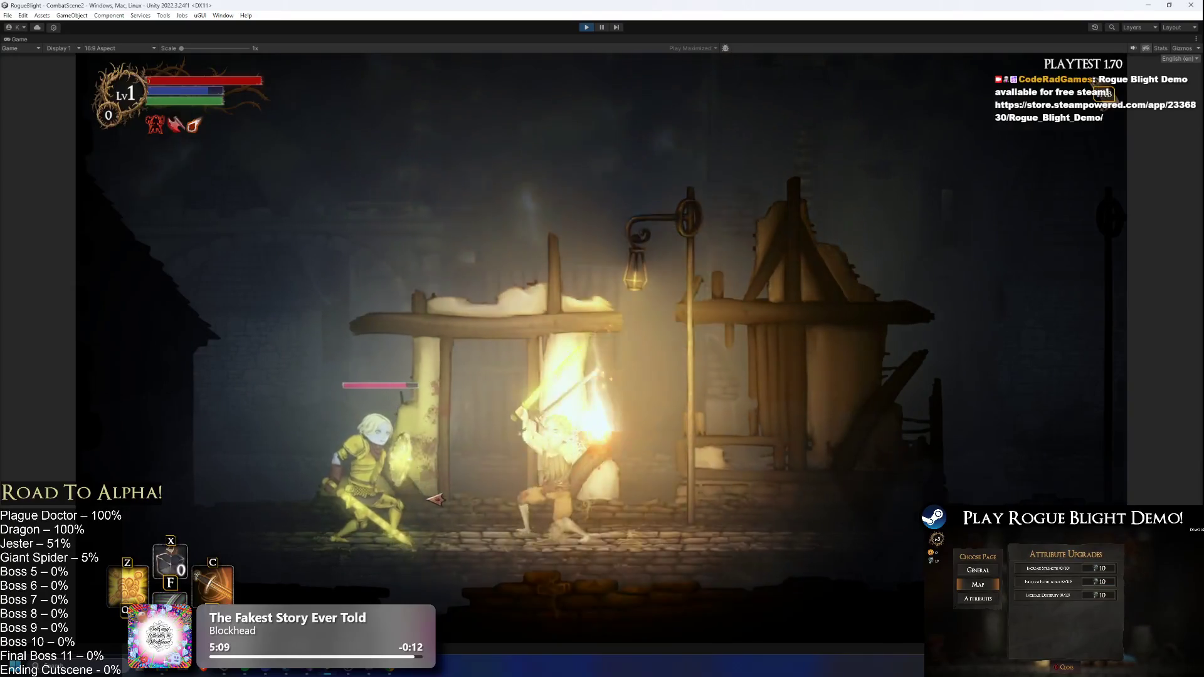
pyautogui.press('Right')
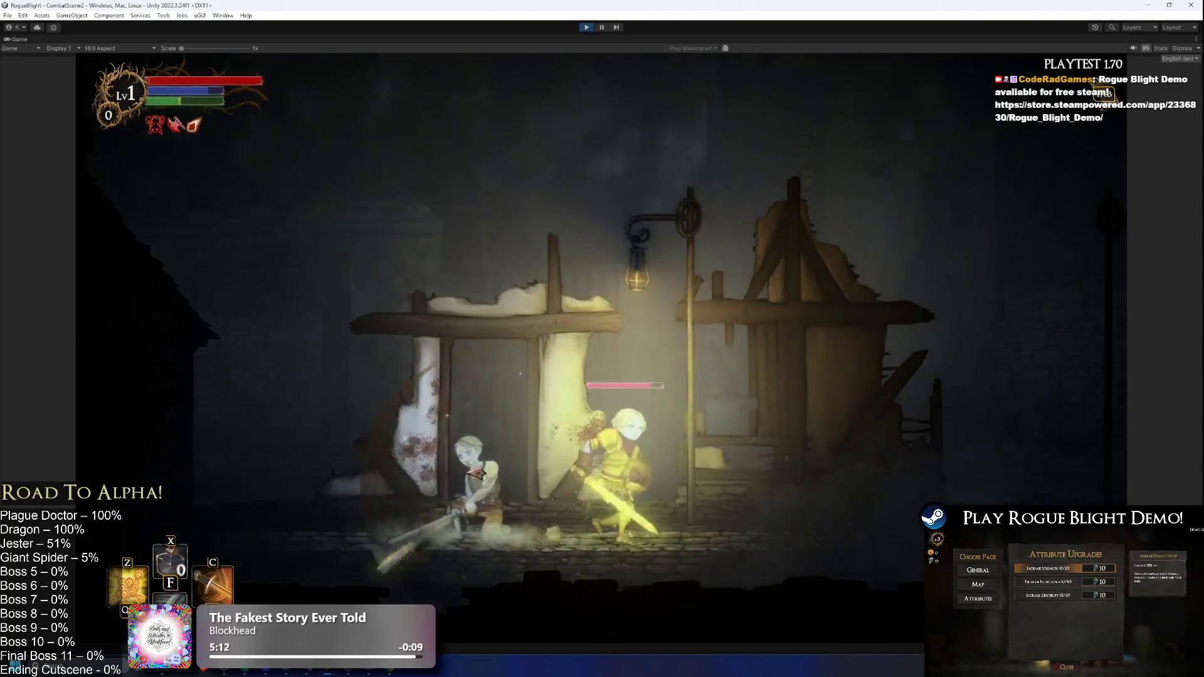
pyautogui.press('Left')
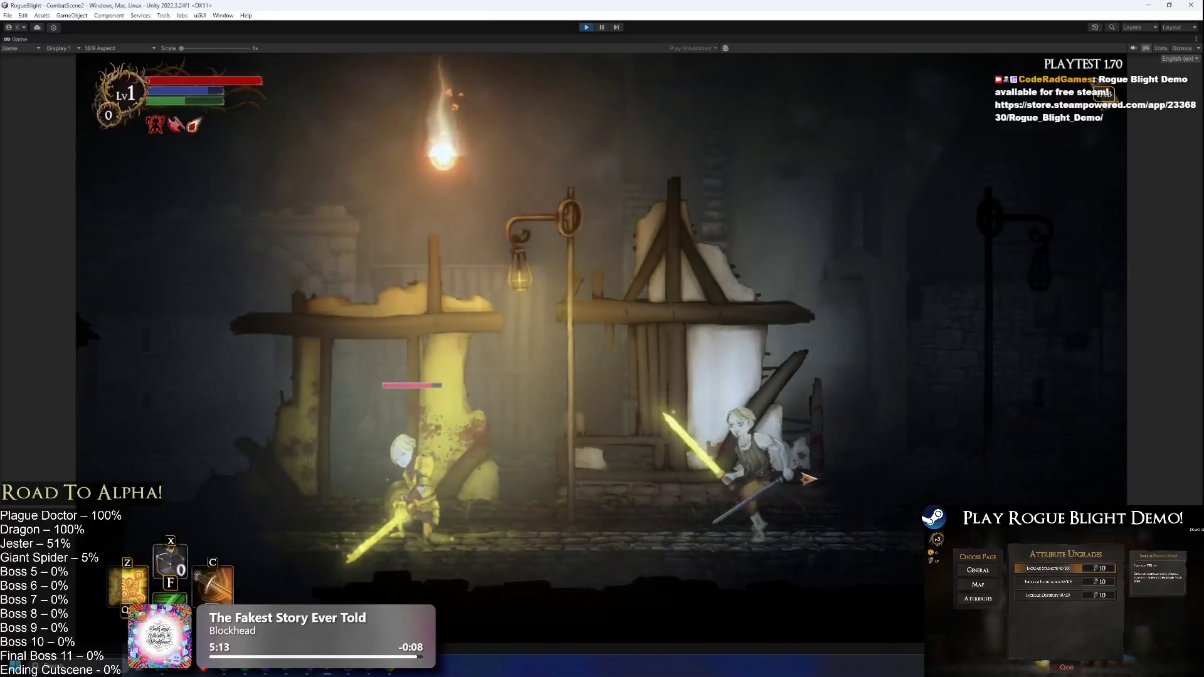
pyautogui.press('Right')
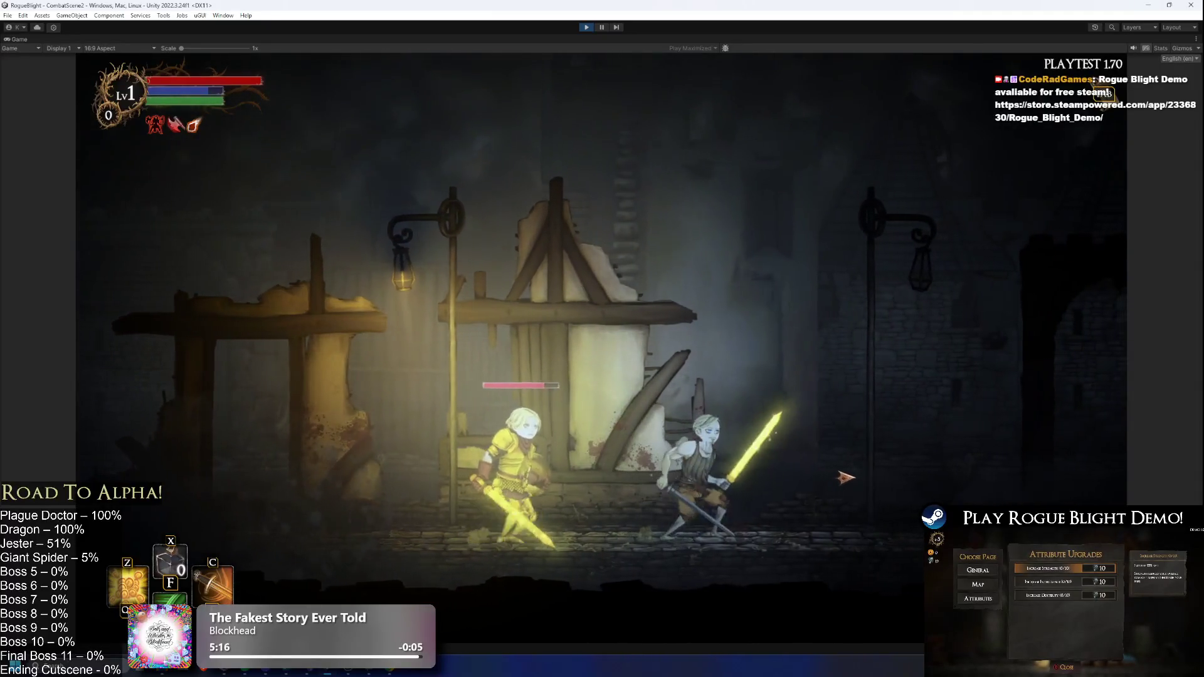
pyautogui.press('Right')
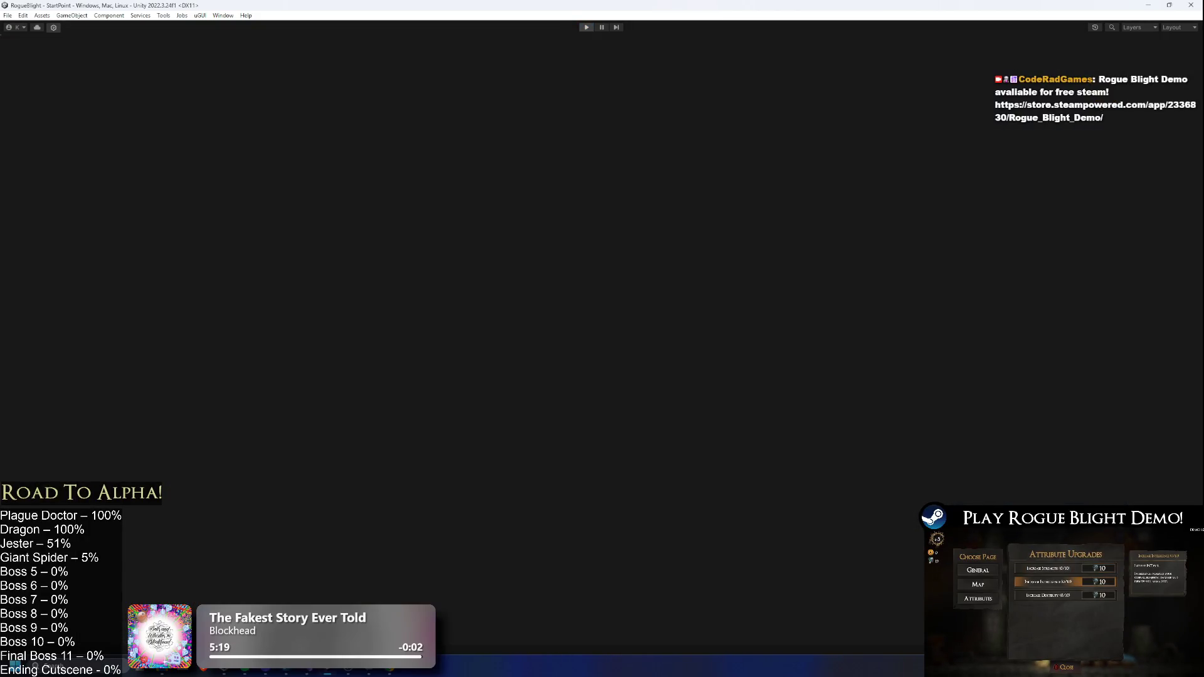
# - Stop Play mode and clear the Project asset search
pyautogui.click(587, 27)
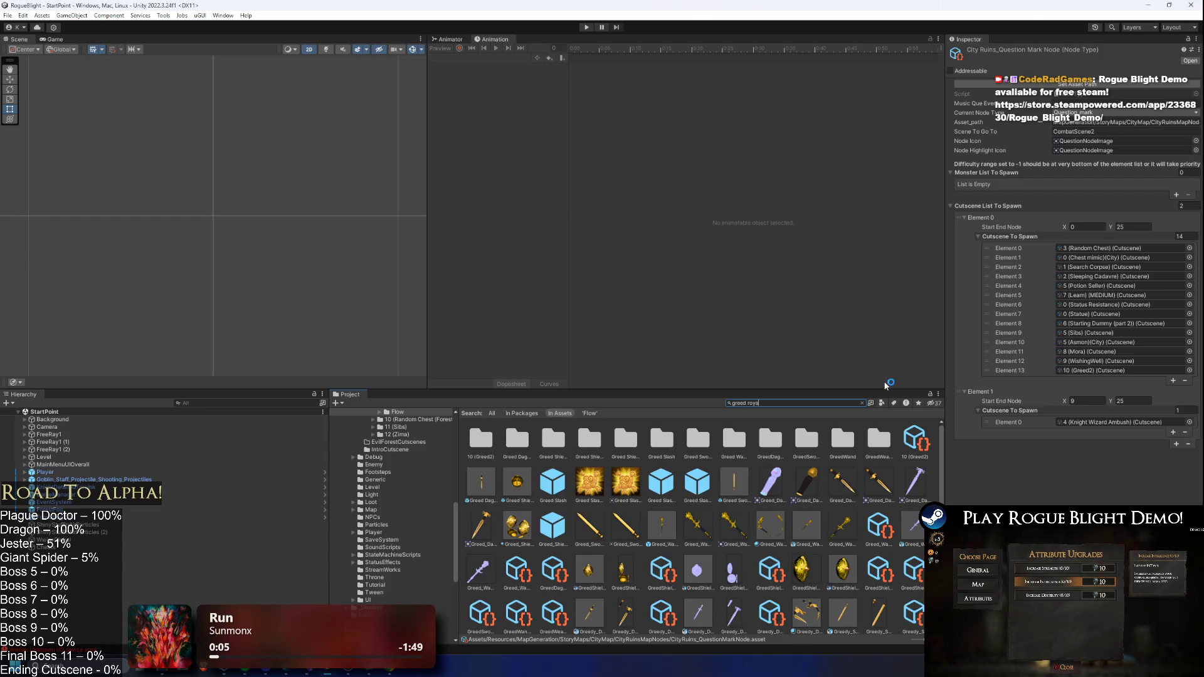
pyautogui.press('BackSpace')
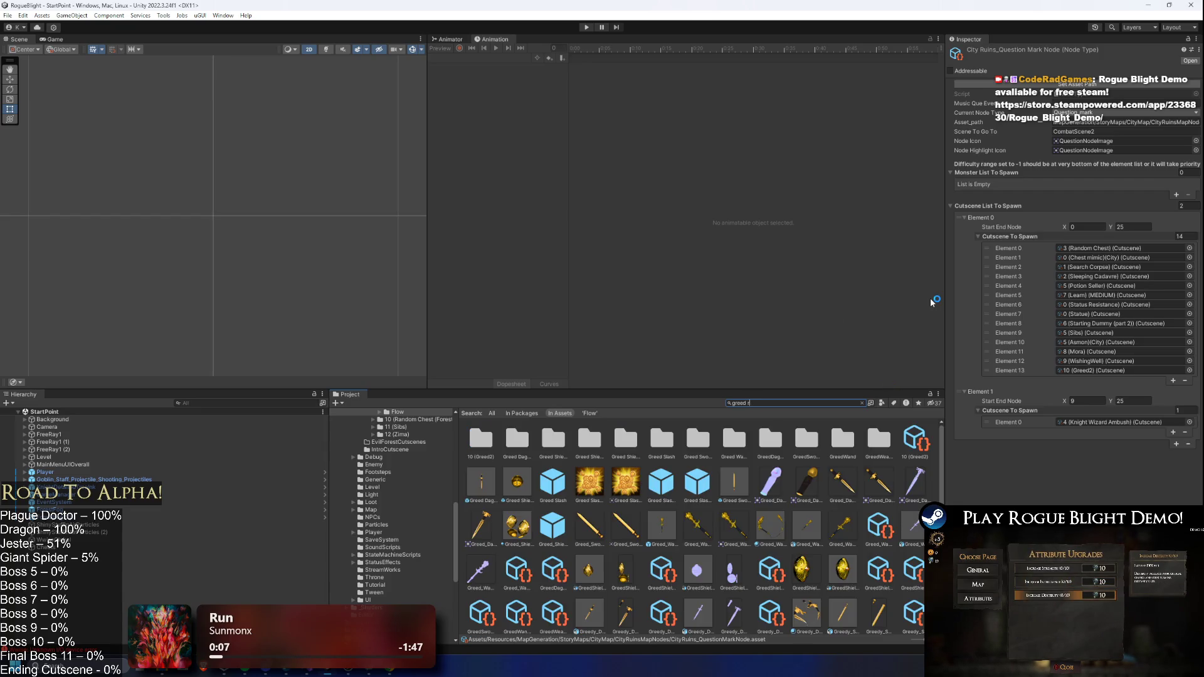
pyautogui.press('BackSpace')
pyautogui.write('mp')
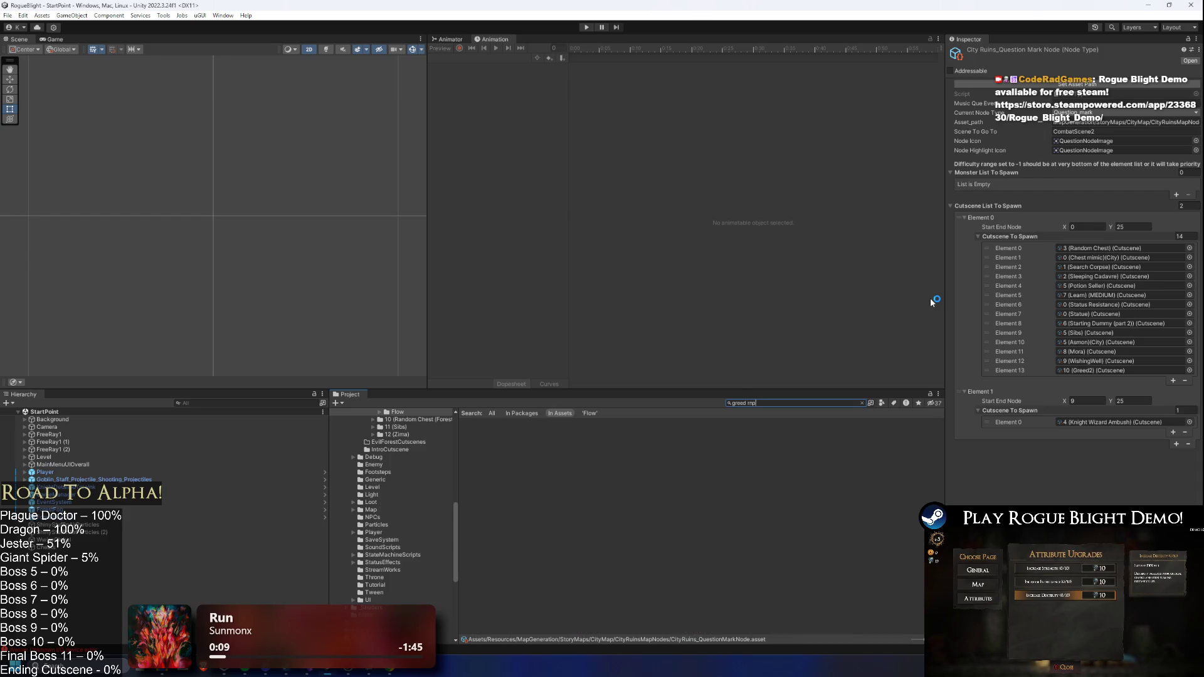
pyautogui.press('BackSpace')
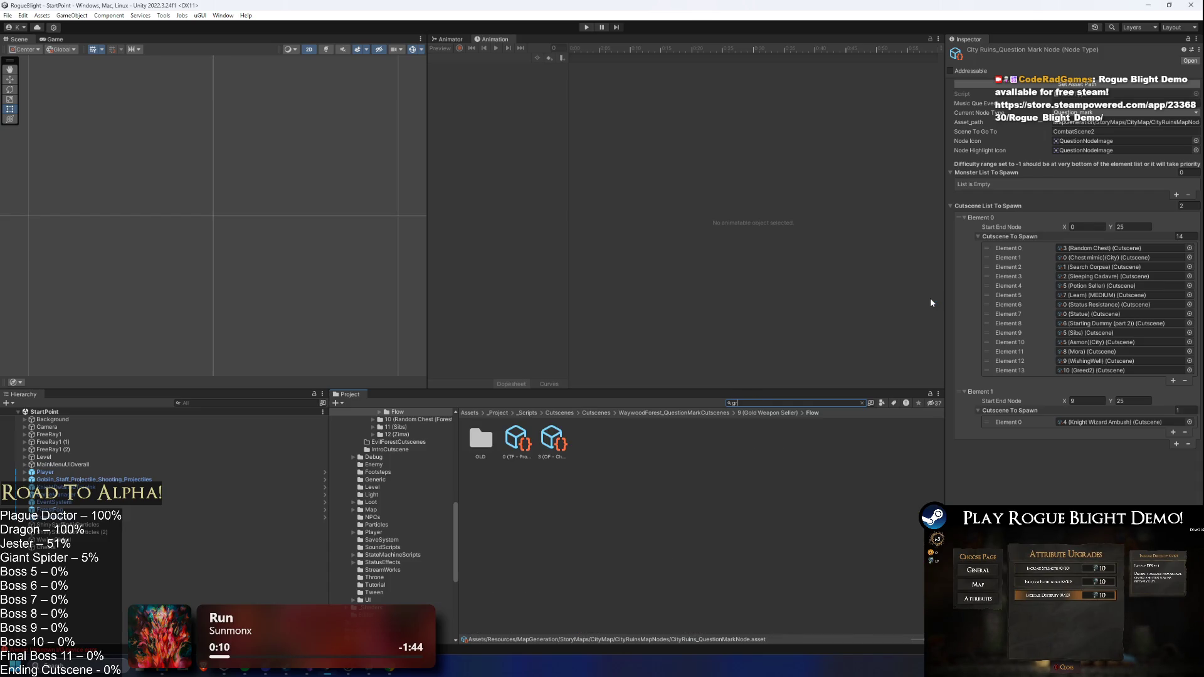
# - Ping the 10 (Greed 2) cutscene and select the NPC_Fighter_ROYAL_Prefab it spawns
pyautogui.click(1092, 370)
pyautogui.click(531, 443)
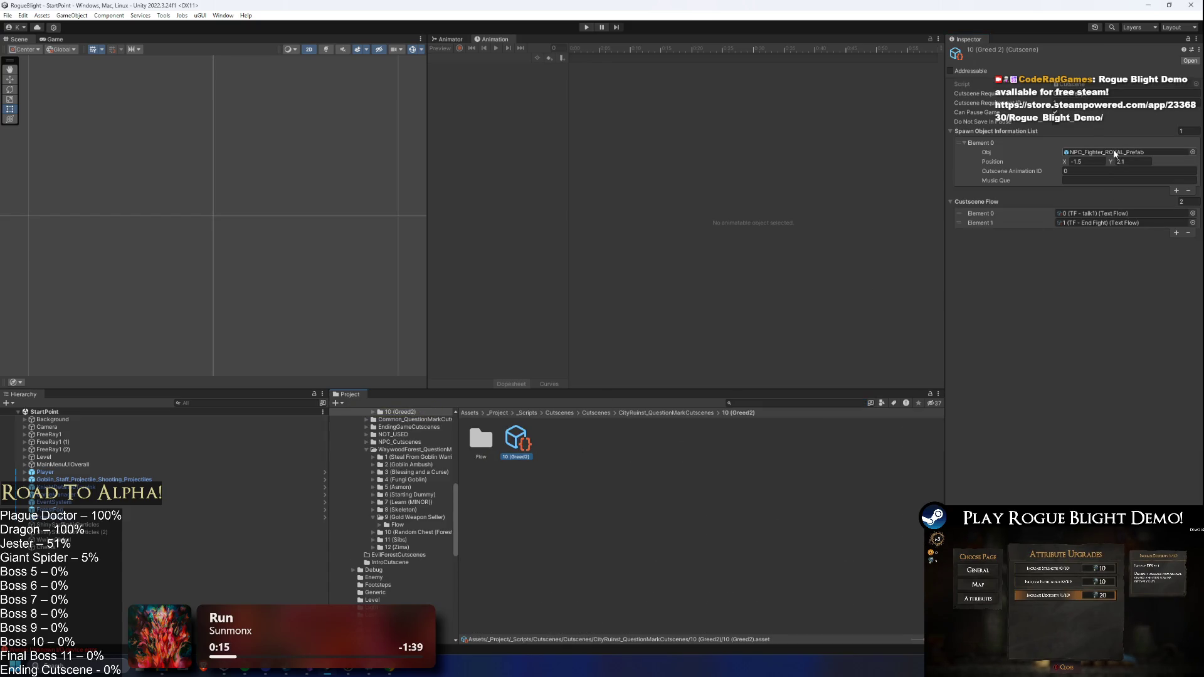
pyautogui.click(1118, 154)
pyautogui.click(524, 442)
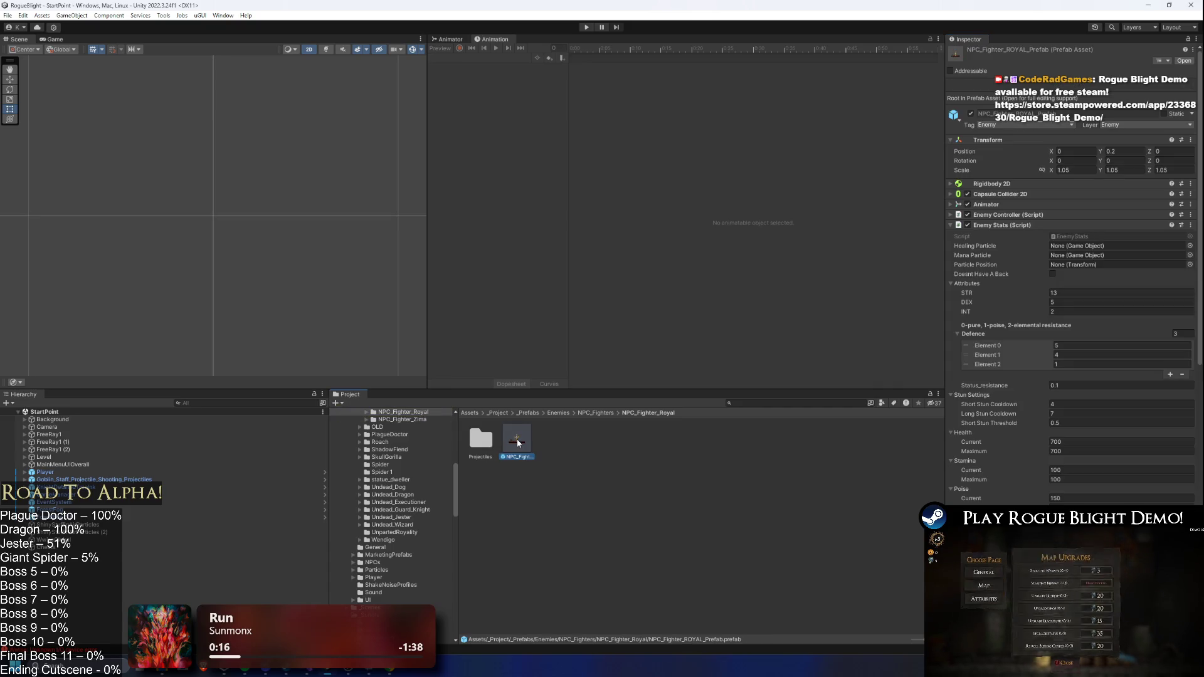
# - Enter Prefab Mode for NPC_Fighter_ROYAL_Prefab, search 'pc fight', select the root, save with Ctrl+S, frame it
pyautogui.doubleClick(519, 444)
pyautogui.moveTo(275, 231); pyautogui.dragTo(356, 162)
pyautogui.scroll(3, 292, 149)
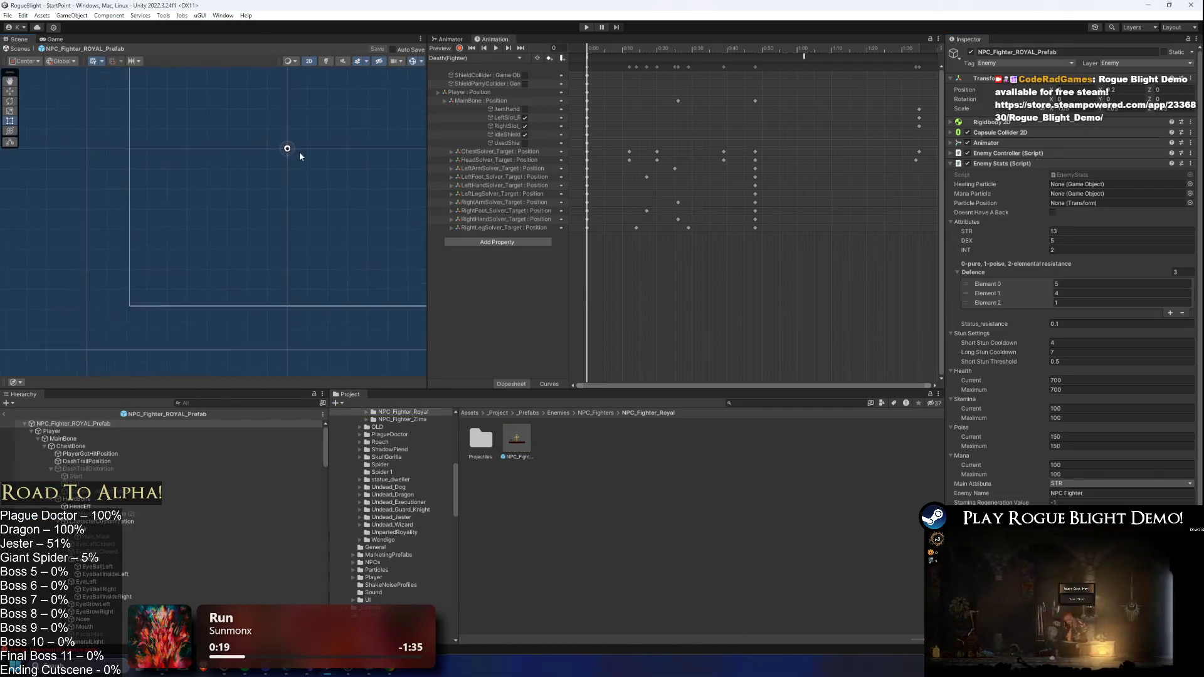
pyautogui.write('npc fight')
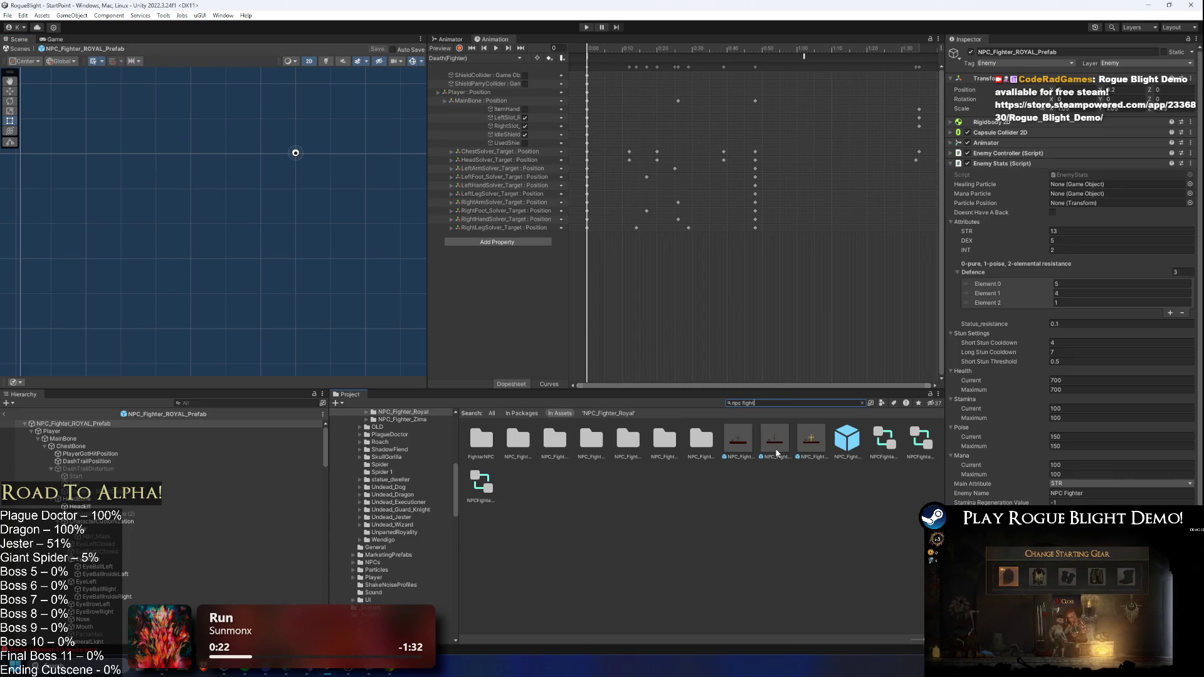
pyautogui.scroll(-5, 1137, 411)
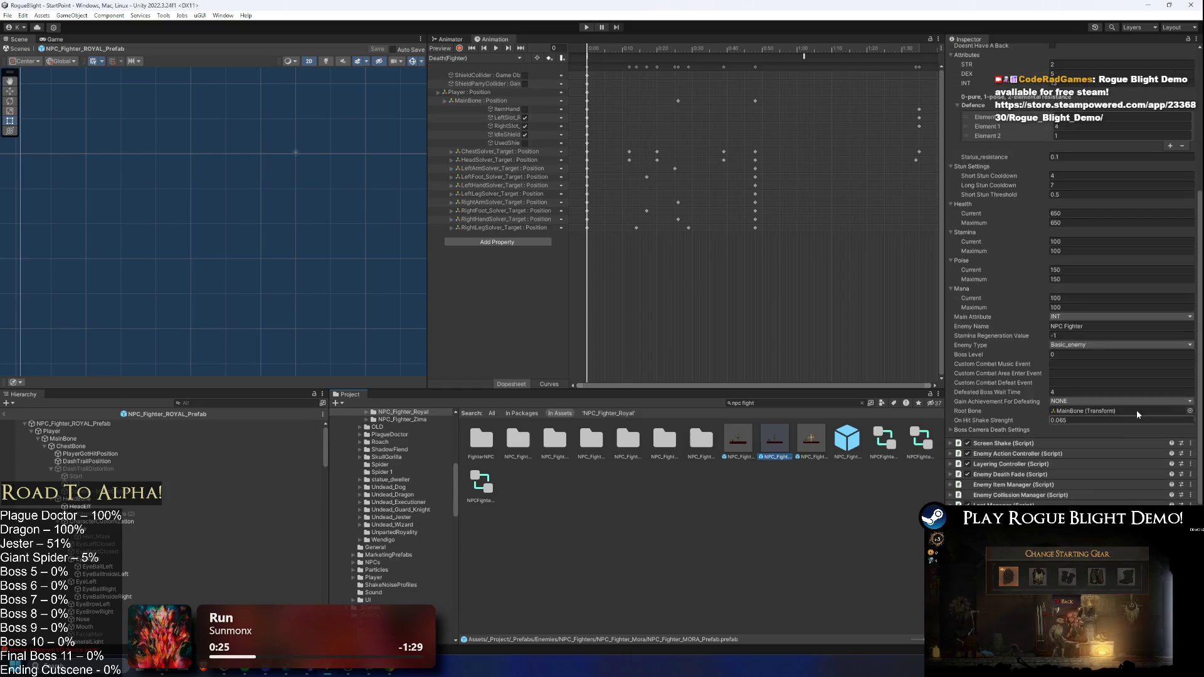
pyautogui.click(73, 424)
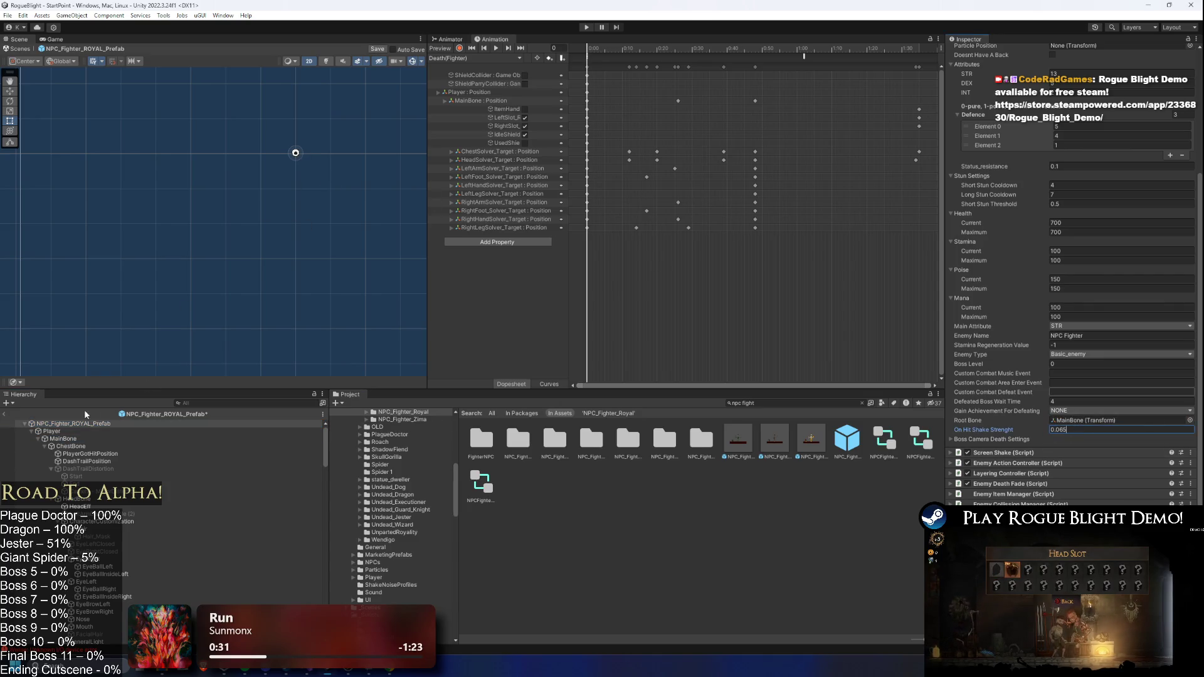
pyautogui.hotkey('ctrl', 's')
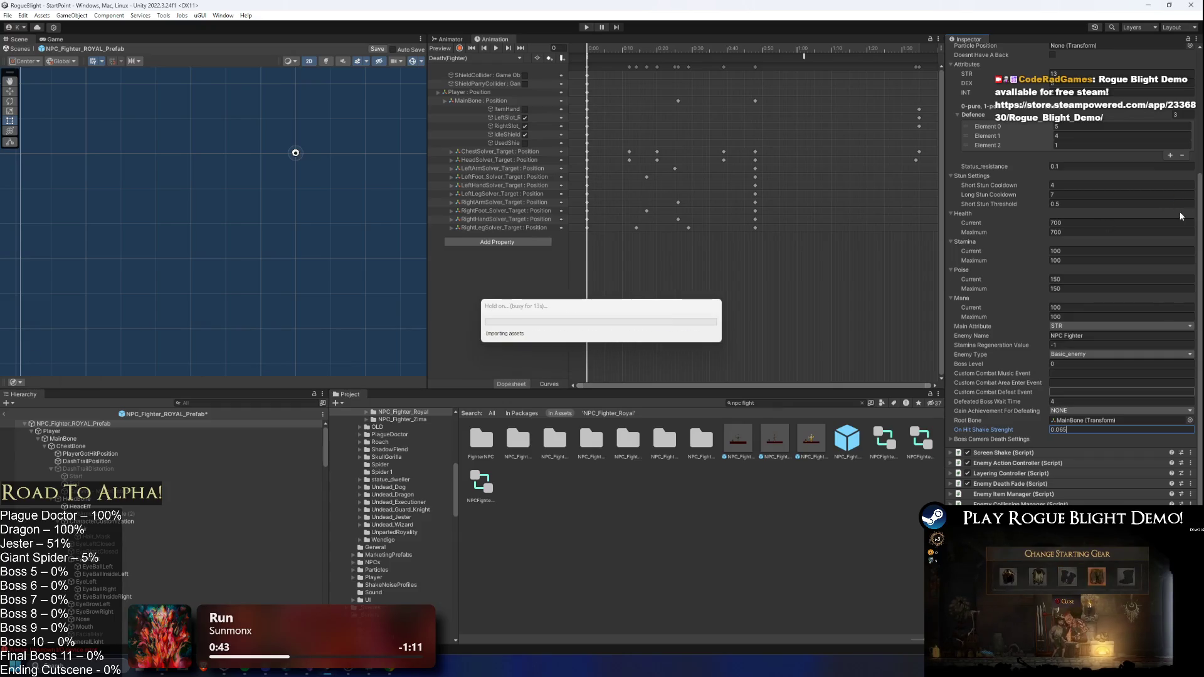
pyautogui.doubleClick(126, 425)
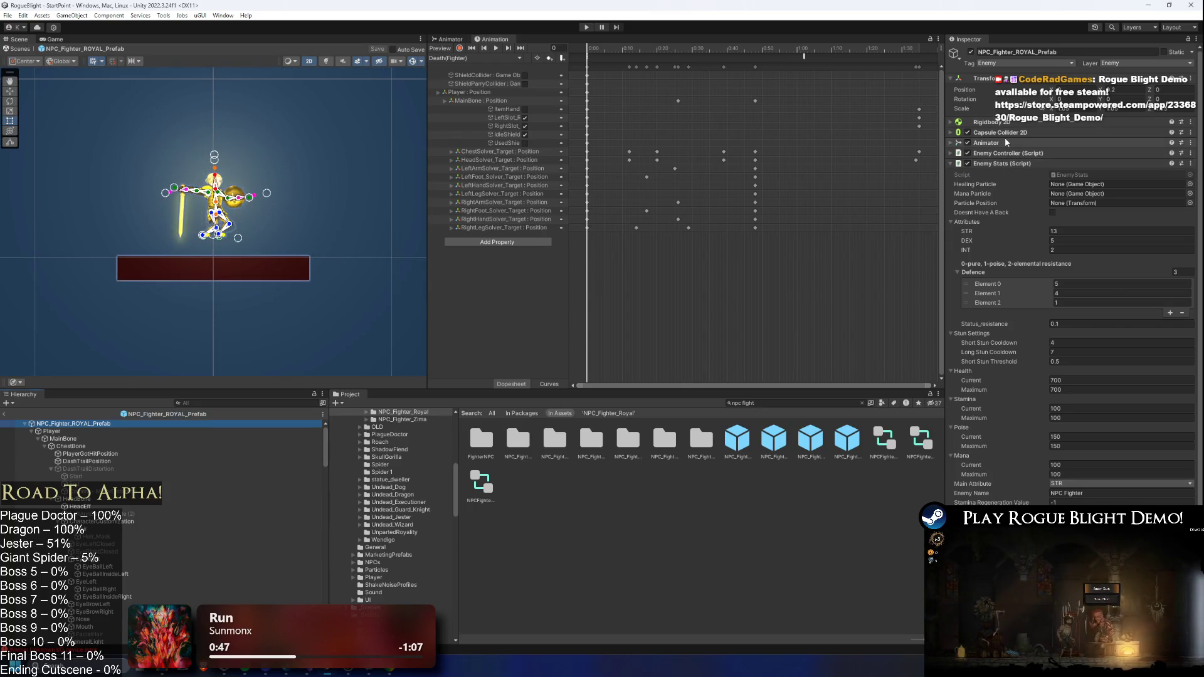
# - Compare the ROYAL and ZIMA prefabs, then ping and inspect the MORA and ROYAL animator controllers
pyautogui.click(1016, 142)
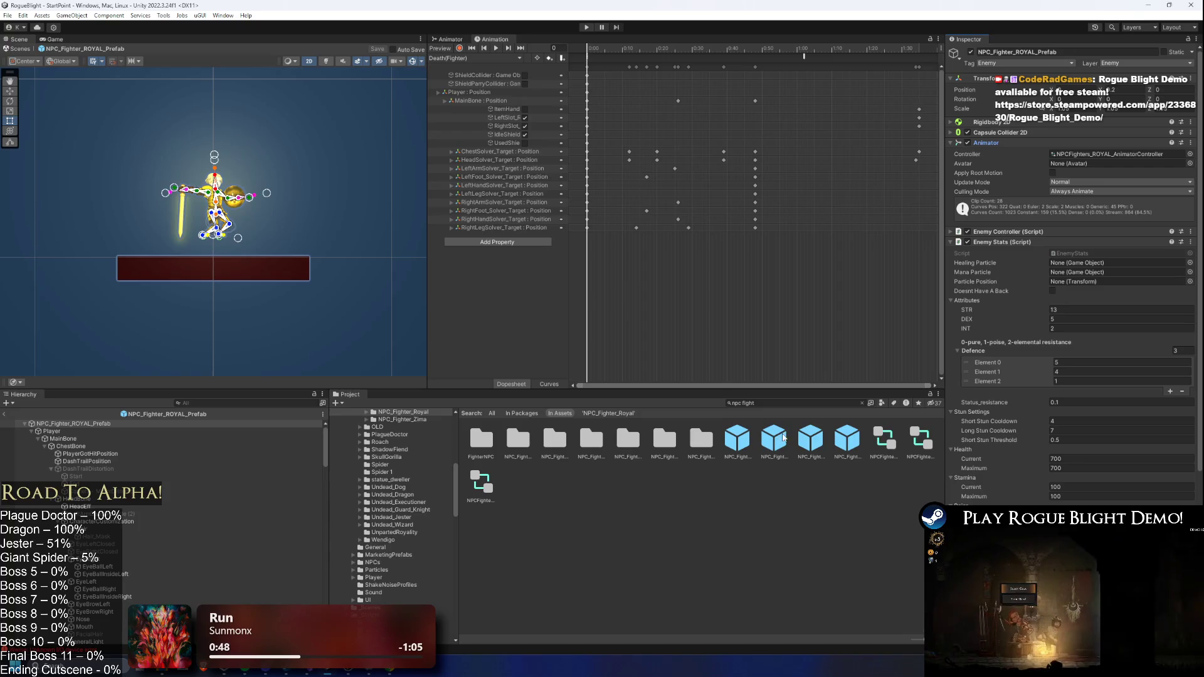
pyautogui.click(815, 443)
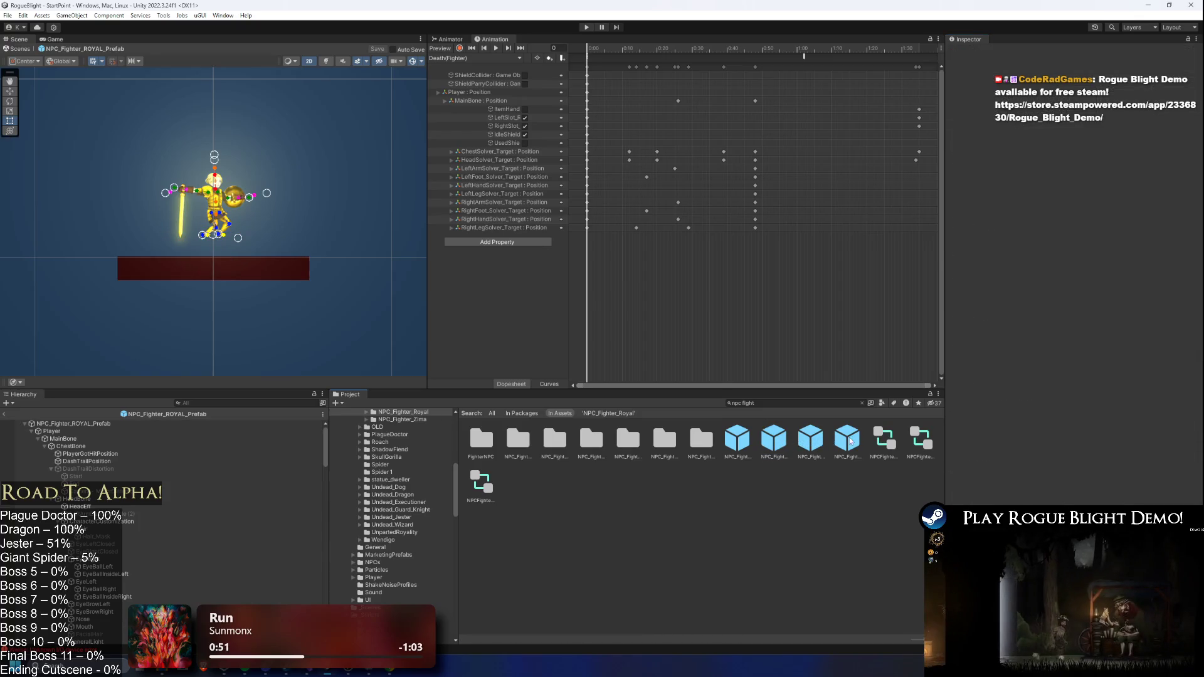
pyautogui.click(850, 442)
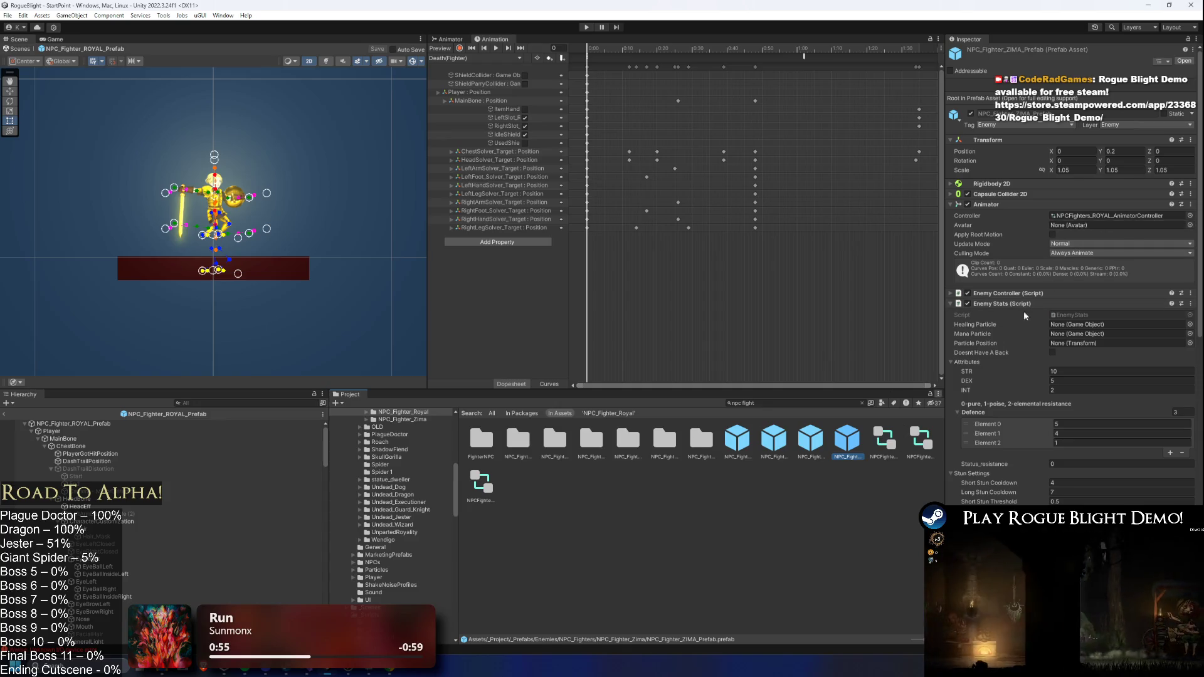
pyautogui.click(807, 443)
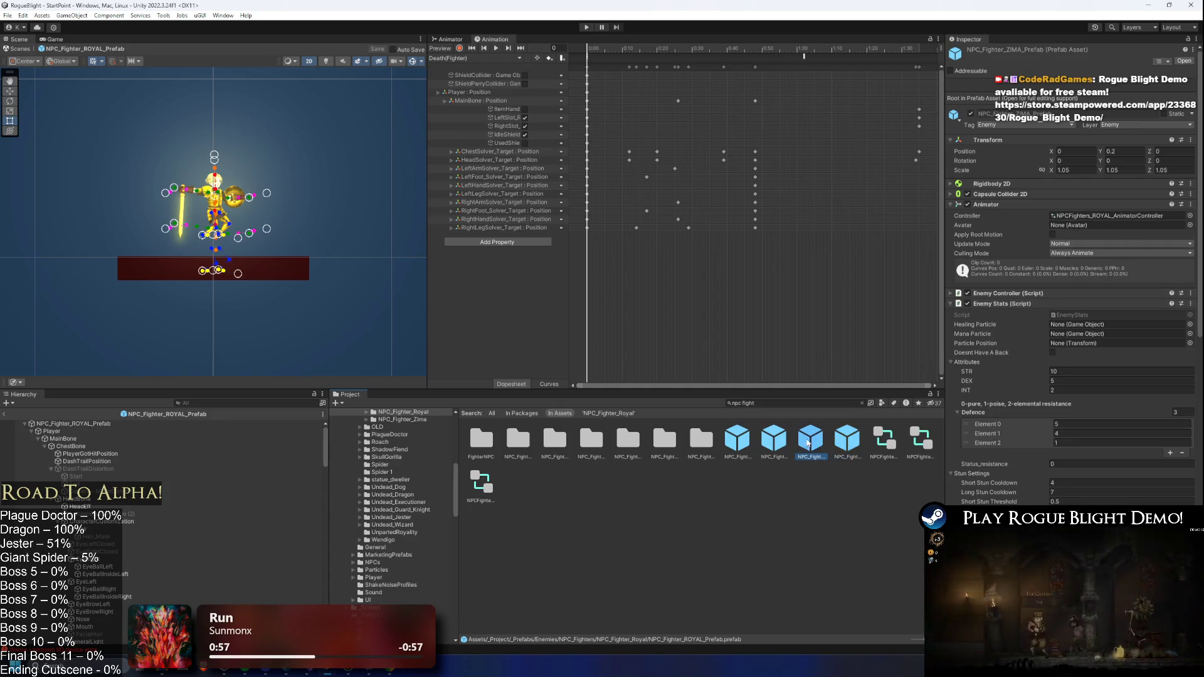
pyautogui.click(1102, 217)
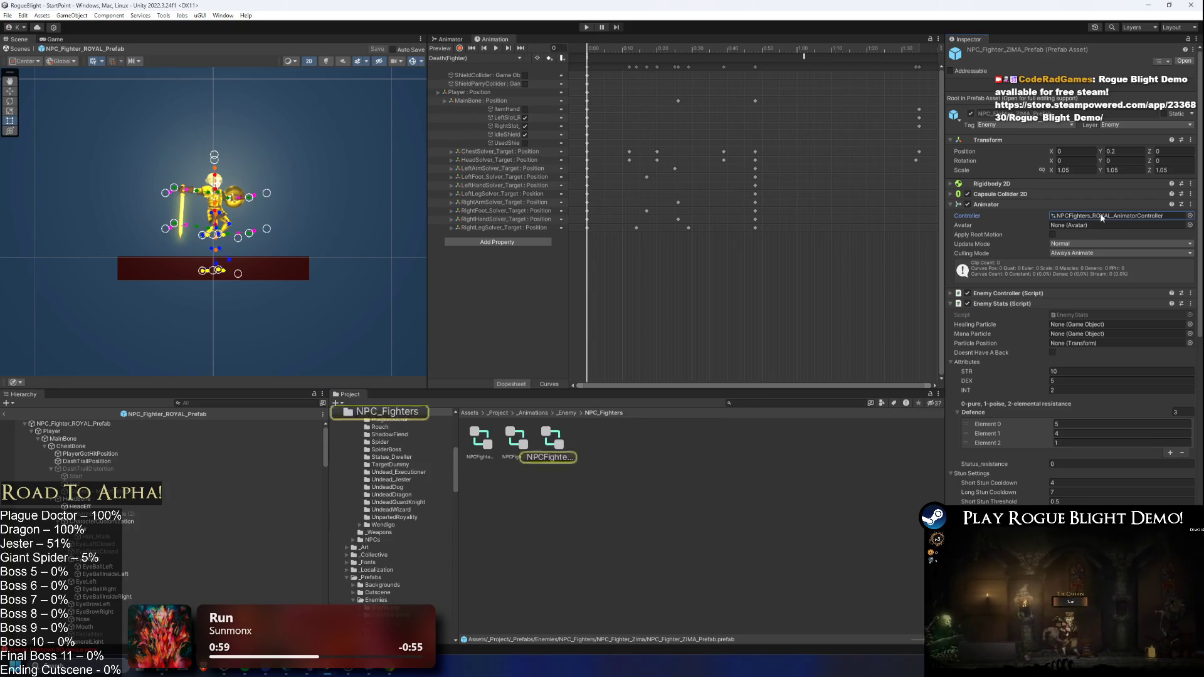
pyautogui.click(516, 439)
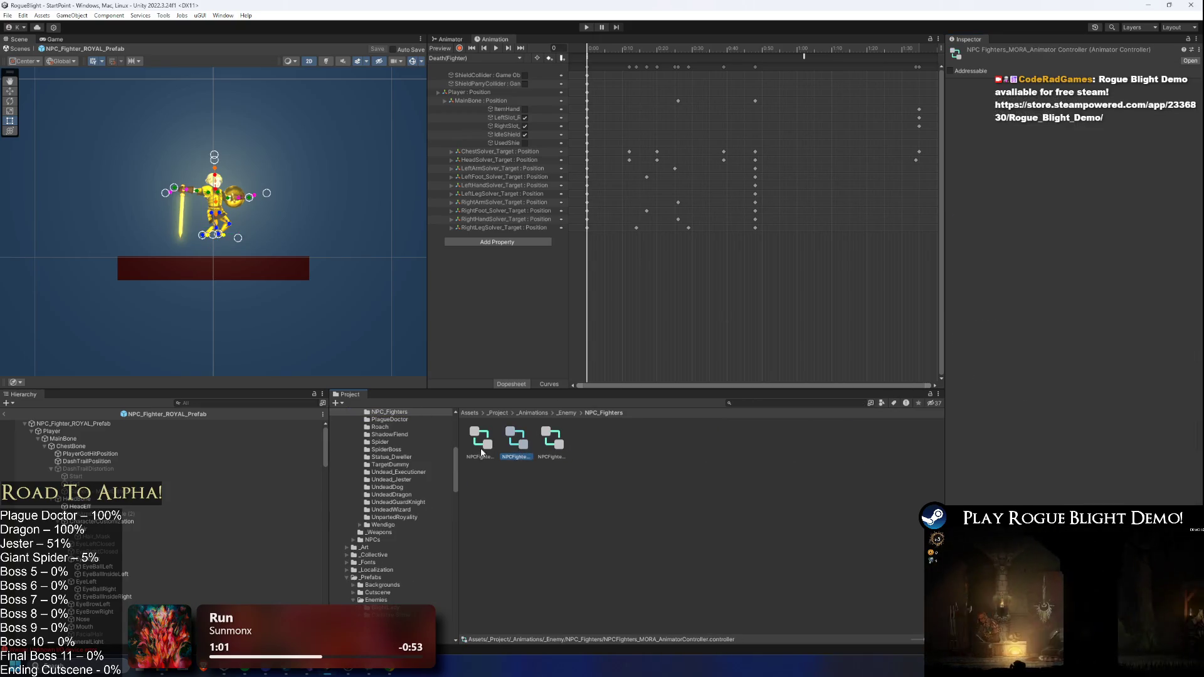
pyautogui.click(562, 442)
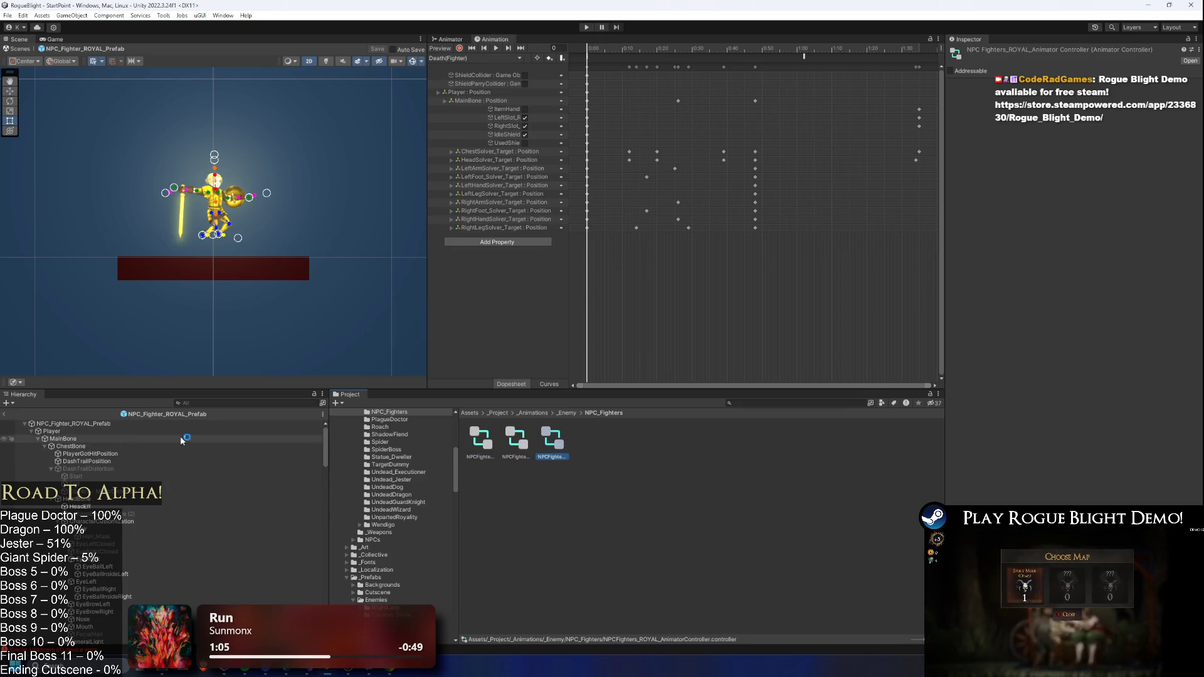
# - Rename the ROYAL controller asset to NPCFighters_ZIMAL_AnimatorController
pyautogui.rightClick(552, 442)
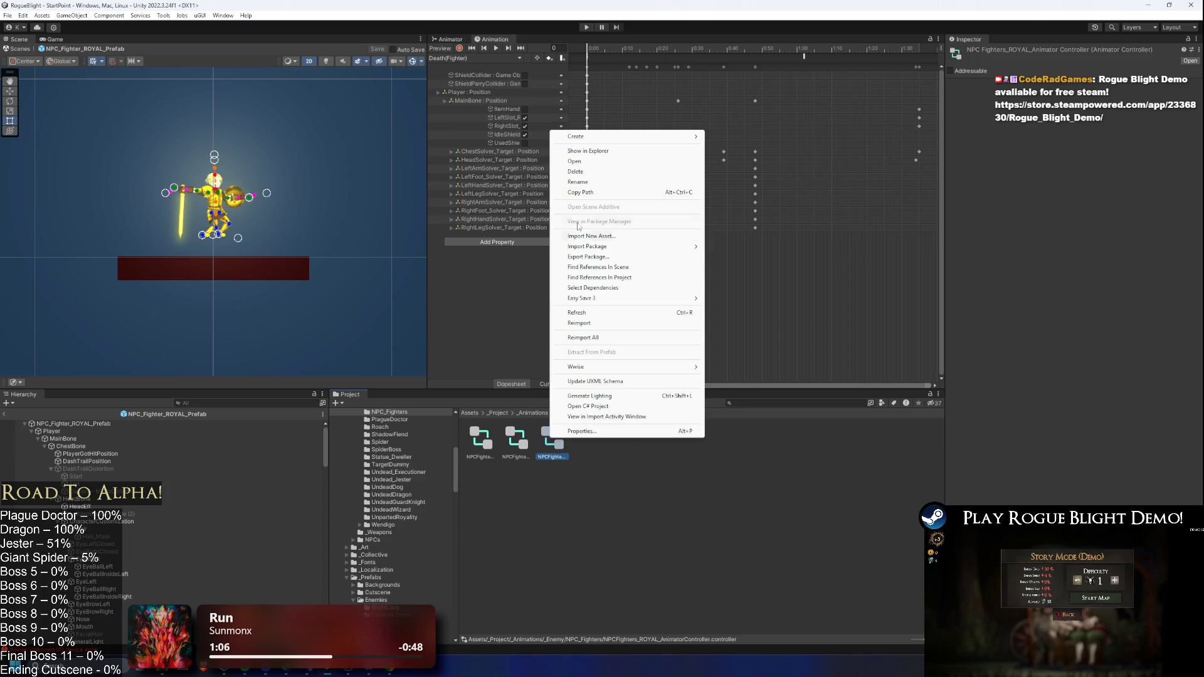
pyautogui.click(581, 186)
pyautogui.press('Home')
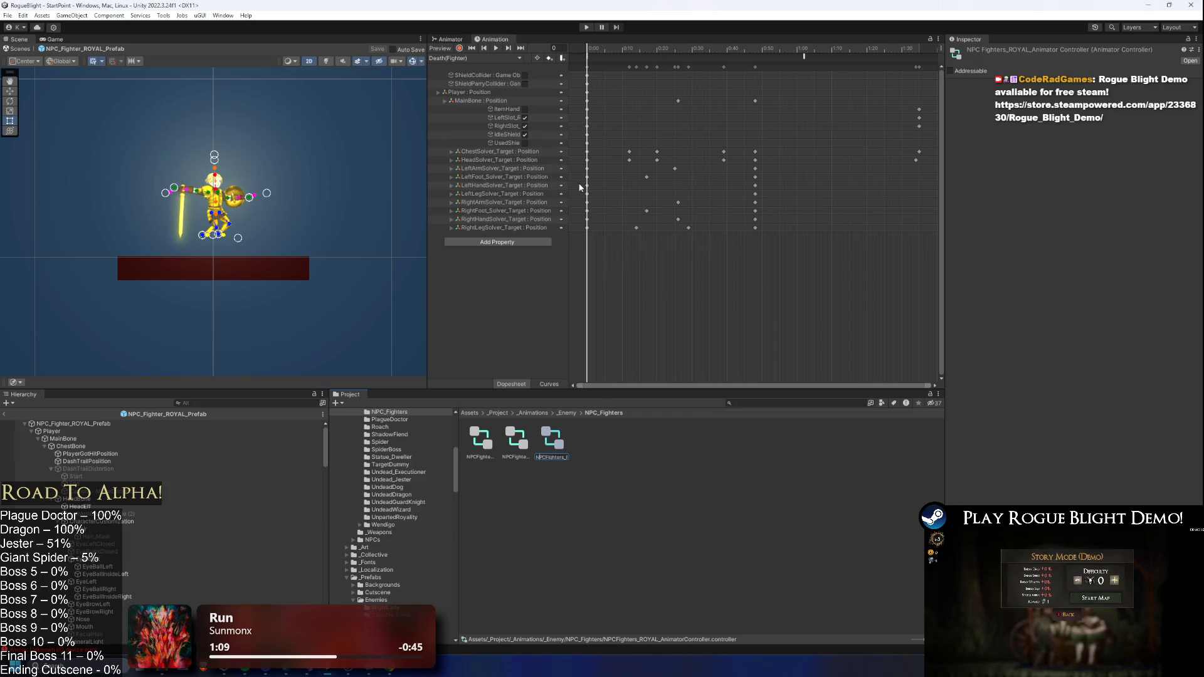
pyautogui.hotkey('ctrl', 'Delete')
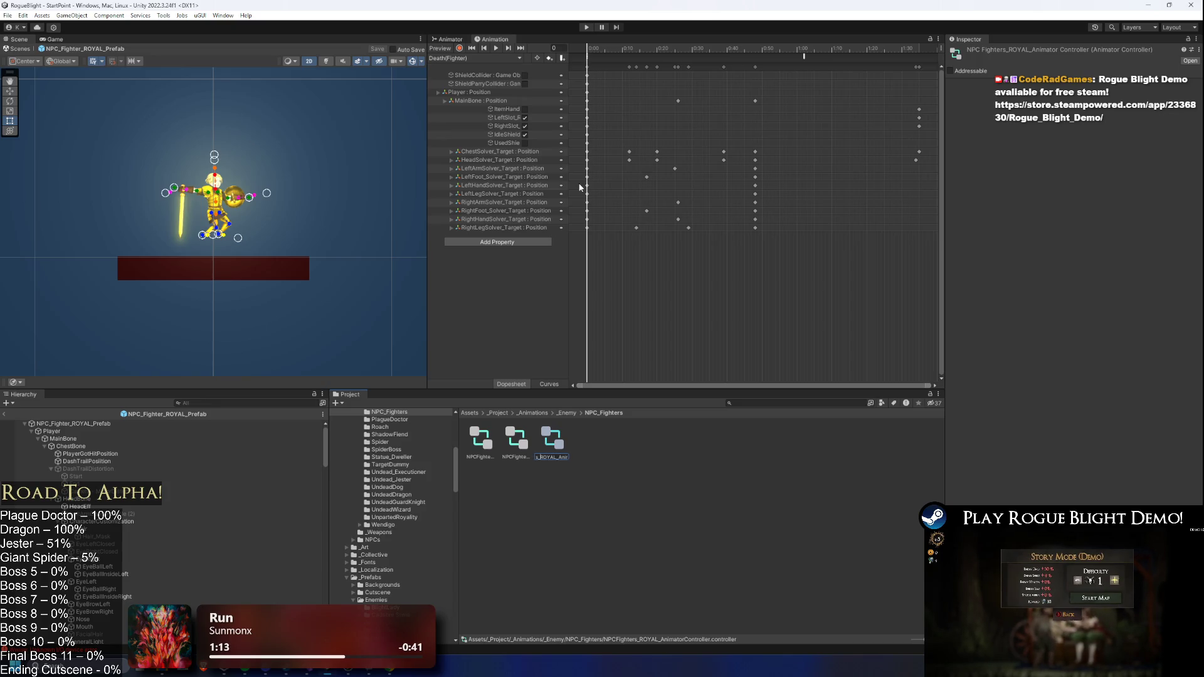
pyautogui.press('Delete')
pyautogui.press('Return')
# - Correct the controller name to NPCFighters_ZIMA_AnimatorController by removing the extra L
pyautogui.click(73, 424)
pyautogui.click(1105, 157)
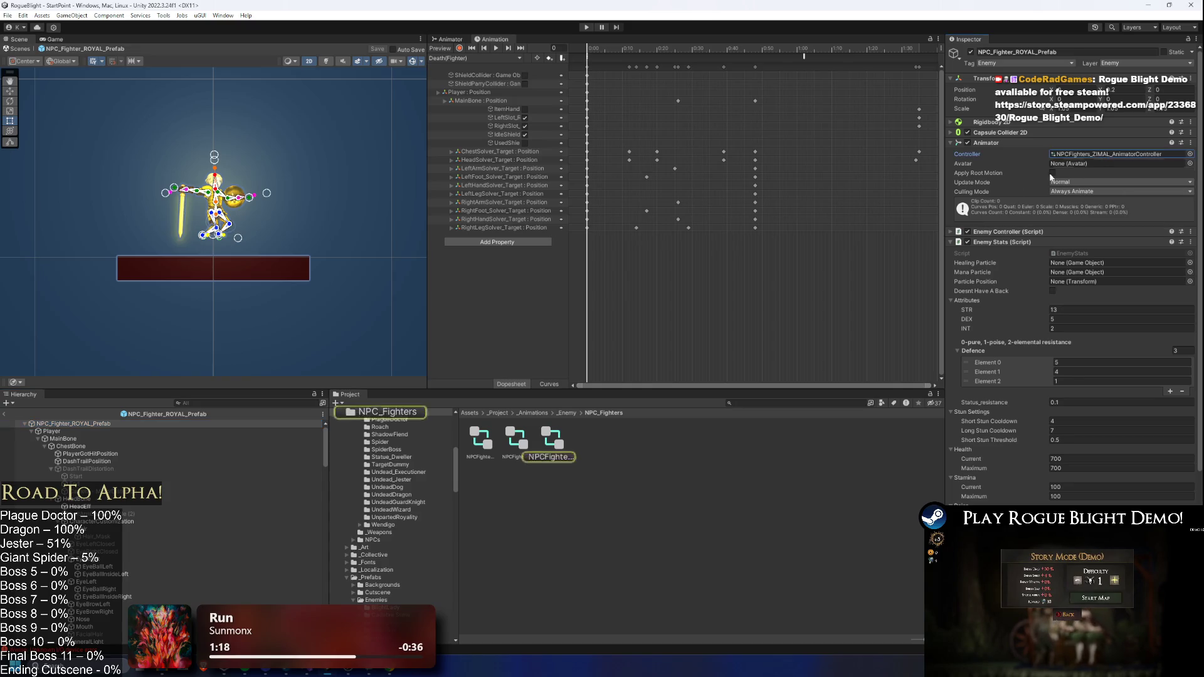
pyautogui.rightClick(564, 441)
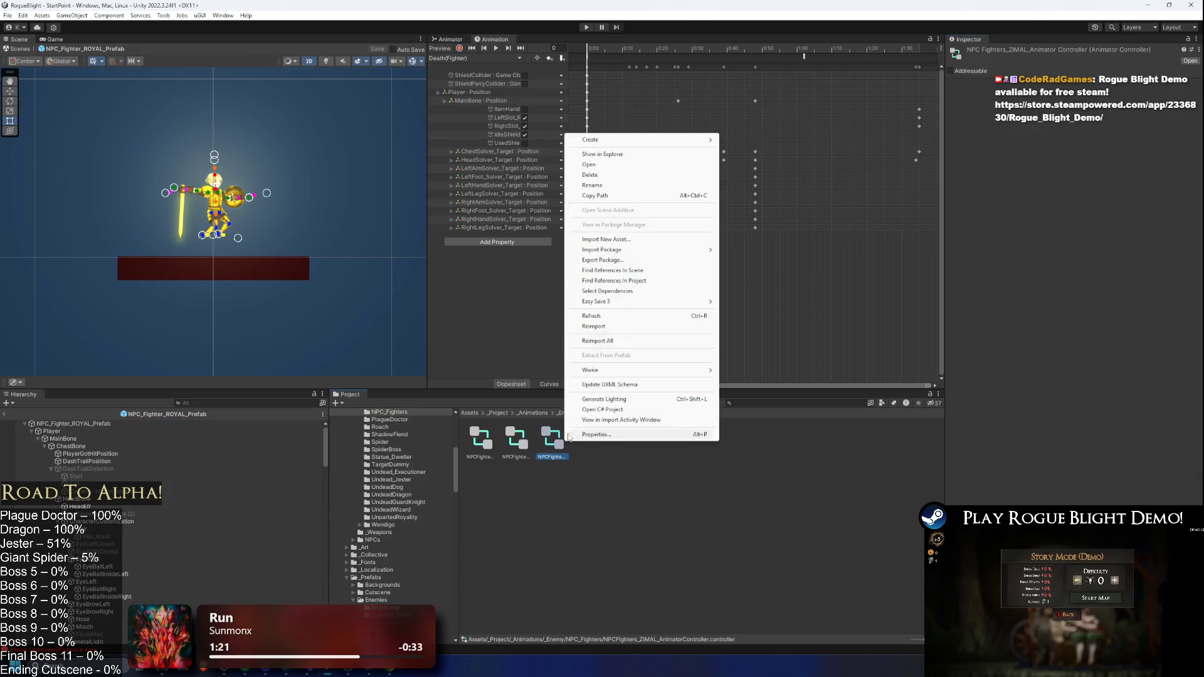
pyautogui.click(595, 192)
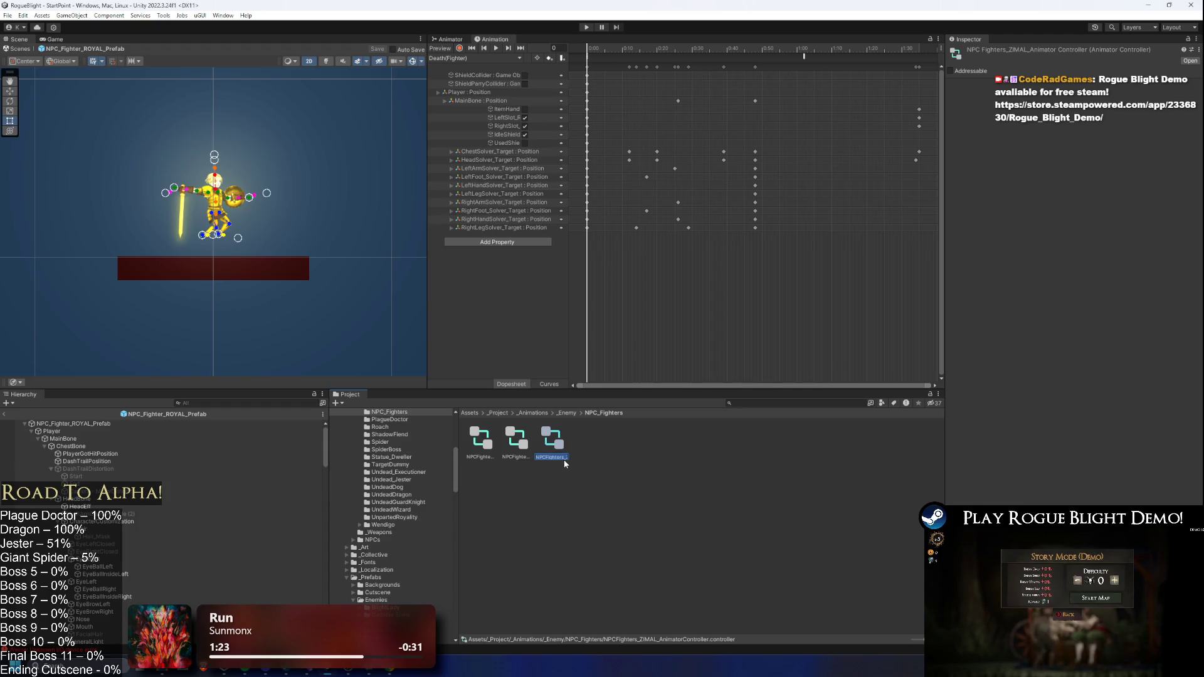
pyautogui.press('Right')
pyautogui.press('Right')
pyautogui.press('Right')
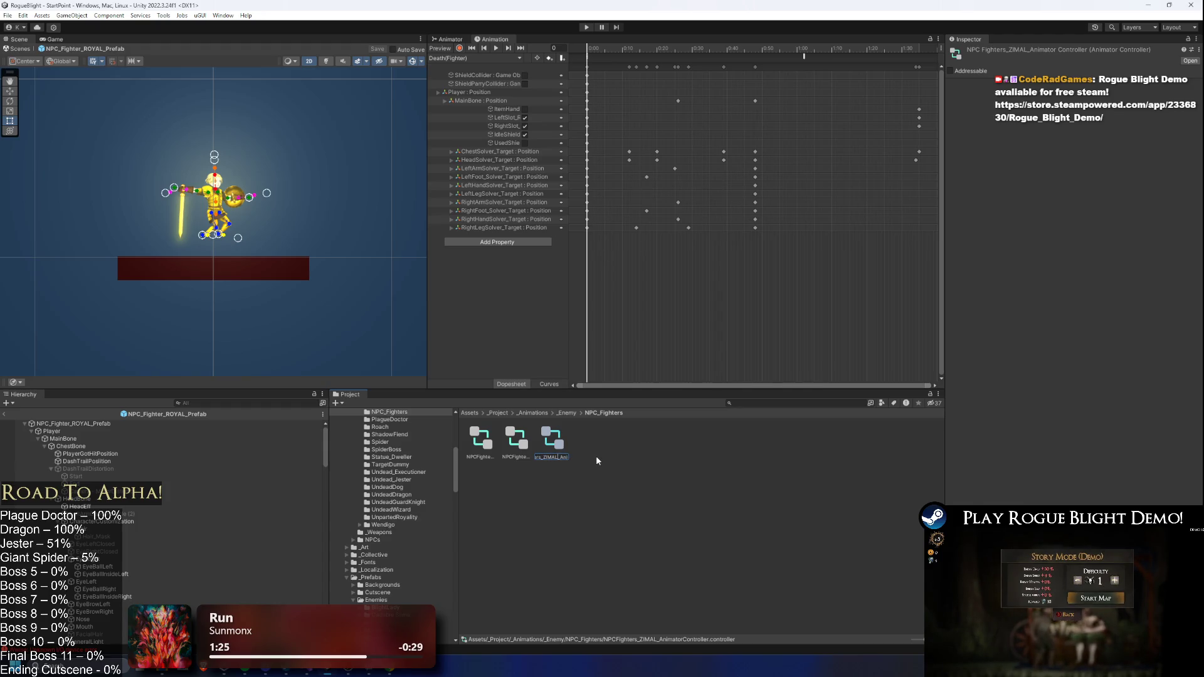
pyautogui.press('BackSpace')
pyautogui.press('Return')
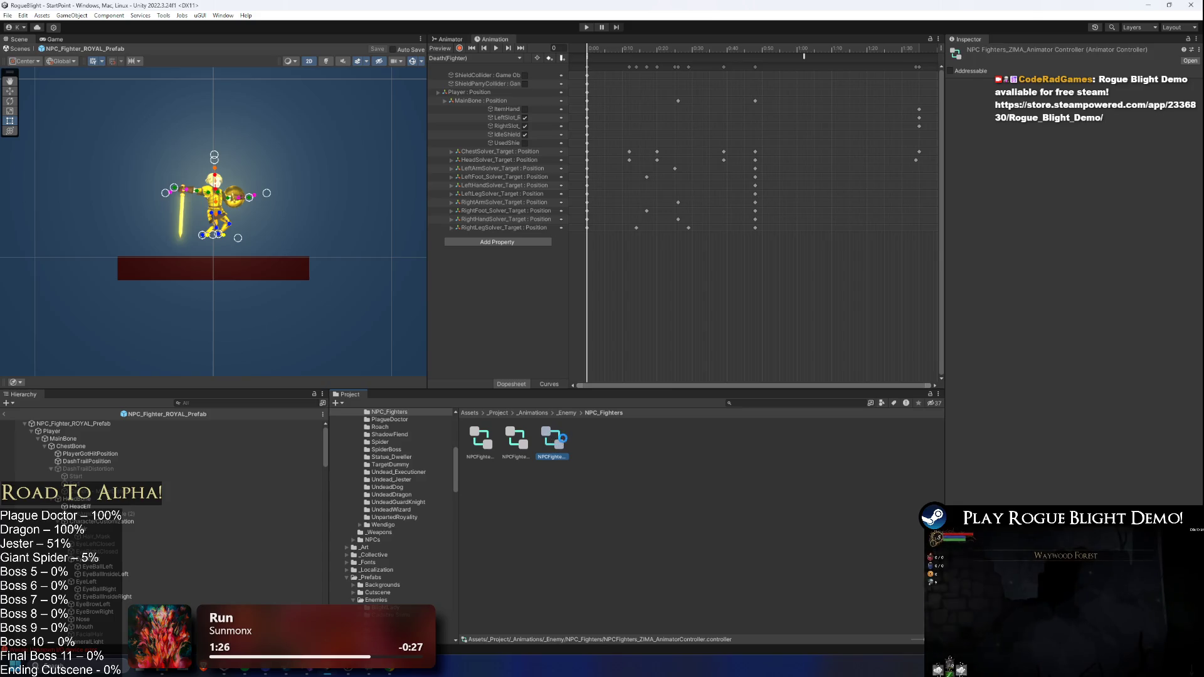
# - Duplicate the ZIMA controller and rename the copy NPCFighters_ROYAL_AnimatorController
pyautogui.hotkey('ctrl', 'd')
pyautogui.rightClick(591, 449)
pyautogui.click(602, 190)
pyautogui.press('End')
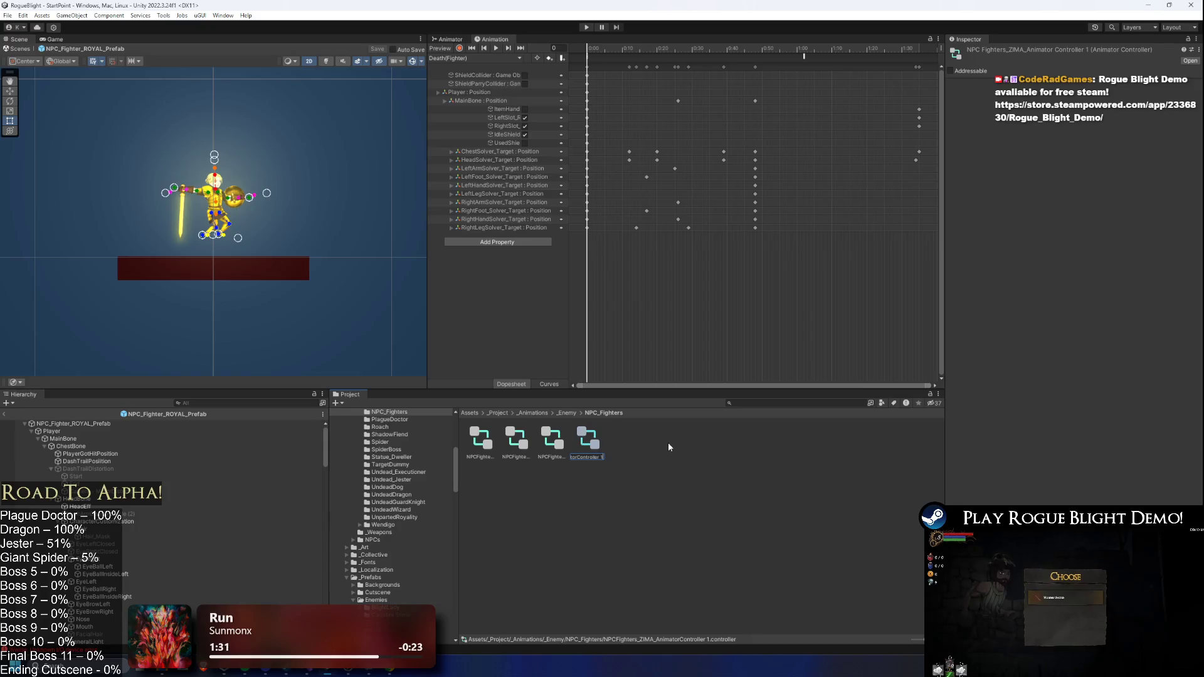
pyautogui.press('Left')
pyautogui.press('Left')
pyautogui.press('Left')
pyautogui.press('BackSpace')
pyautogui.press('BackSpace')
pyautogui.press('BackSpace')
pyautogui.write('ROYAL')
pyautogui.press('Return')
pyautogui.click(73, 424)
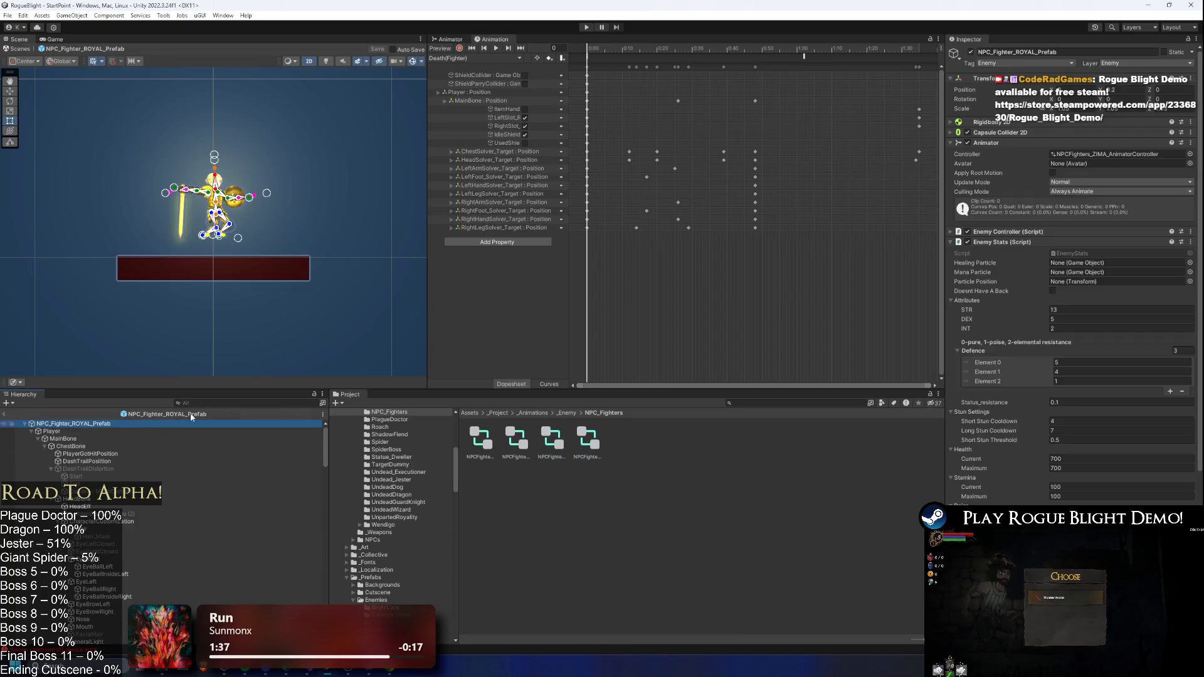
# - Assign NPCFighters_ROYAL_AnimatorController to the prefab's Animator and open its EnemyAI > Actions states
pyautogui.moveTo(552, 440)
pyautogui.mouseDown()
pyautogui.moveTo(1115, 180)
pyautogui.moveTo(1098, 155)
pyautogui.mouseUp()
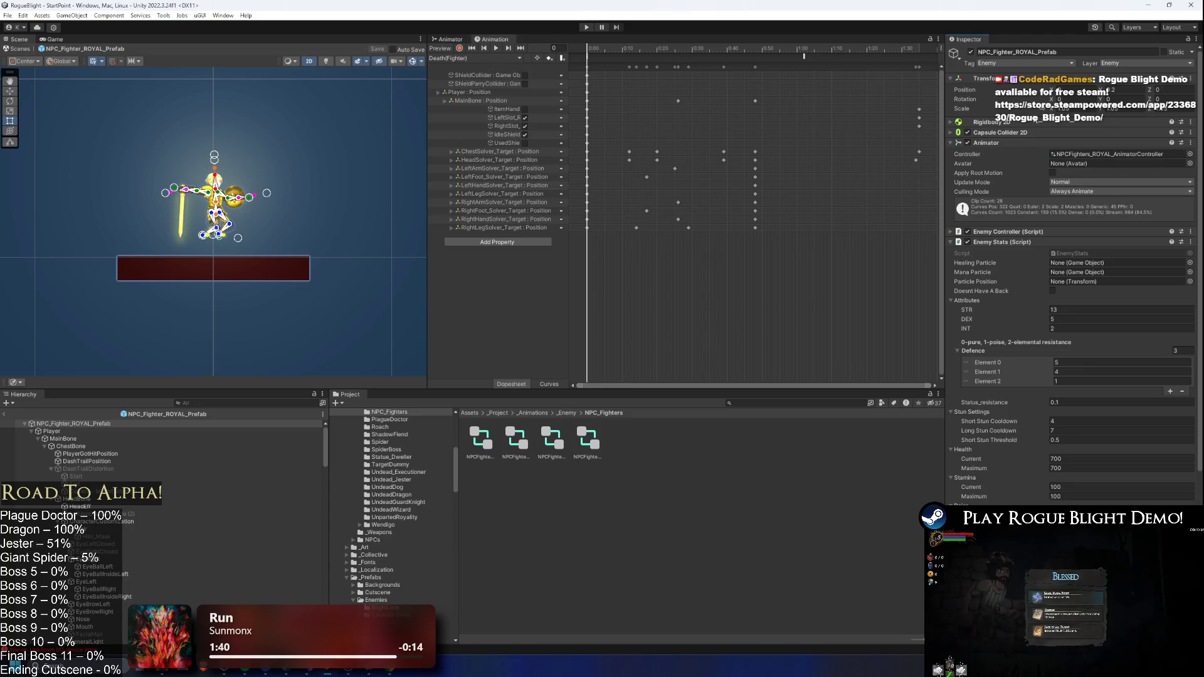
pyautogui.doubleClick(552, 439)
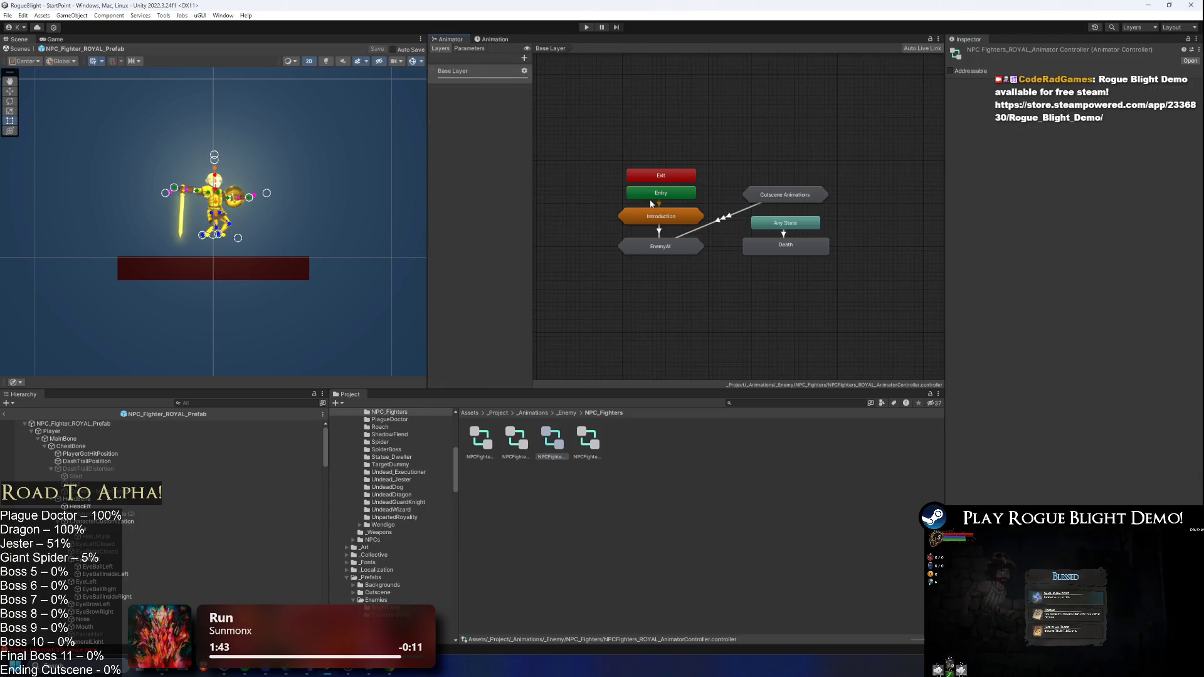
pyautogui.doubleClick(674, 244)
pyautogui.doubleClick(675, 260)
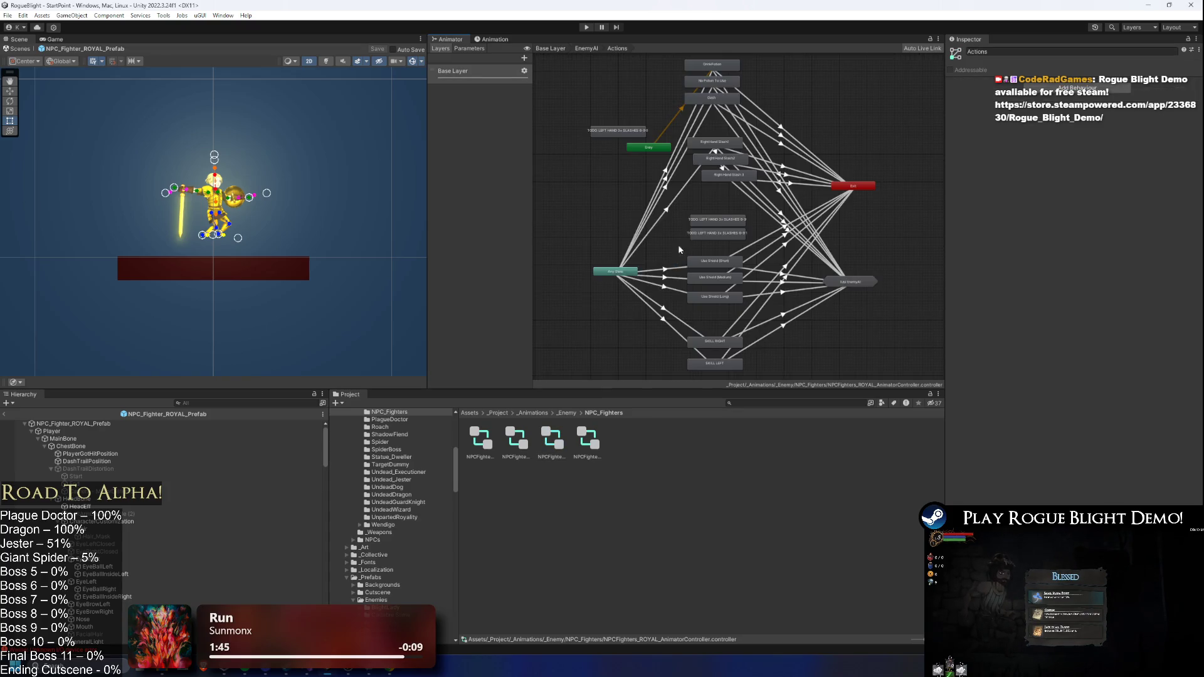
# - Review the DrinkPotion, No Potion To Use and Dash states, then pick a new motion for Right Hand Slash1
pyautogui.scroll(3, 727, 129)
pyautogui.click(703, 131)
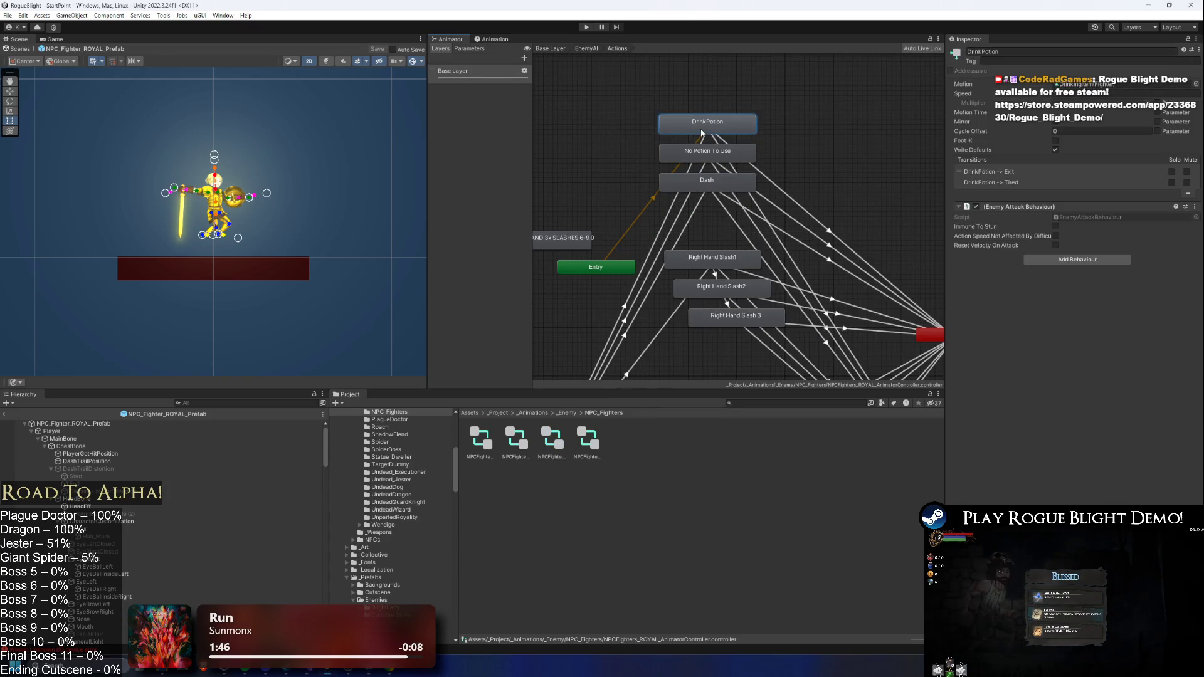
pyautogui.click(711, 160)
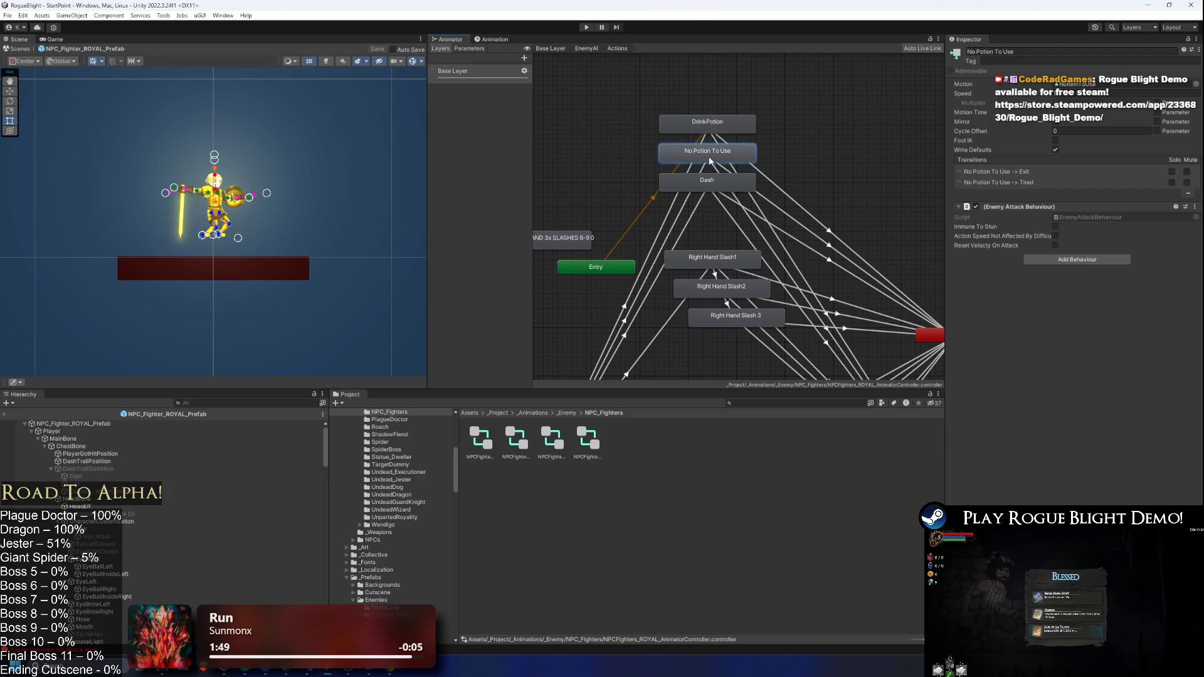
pyautogui.click(706, 188)
pyautogui.scroll(-5, 722, 163)
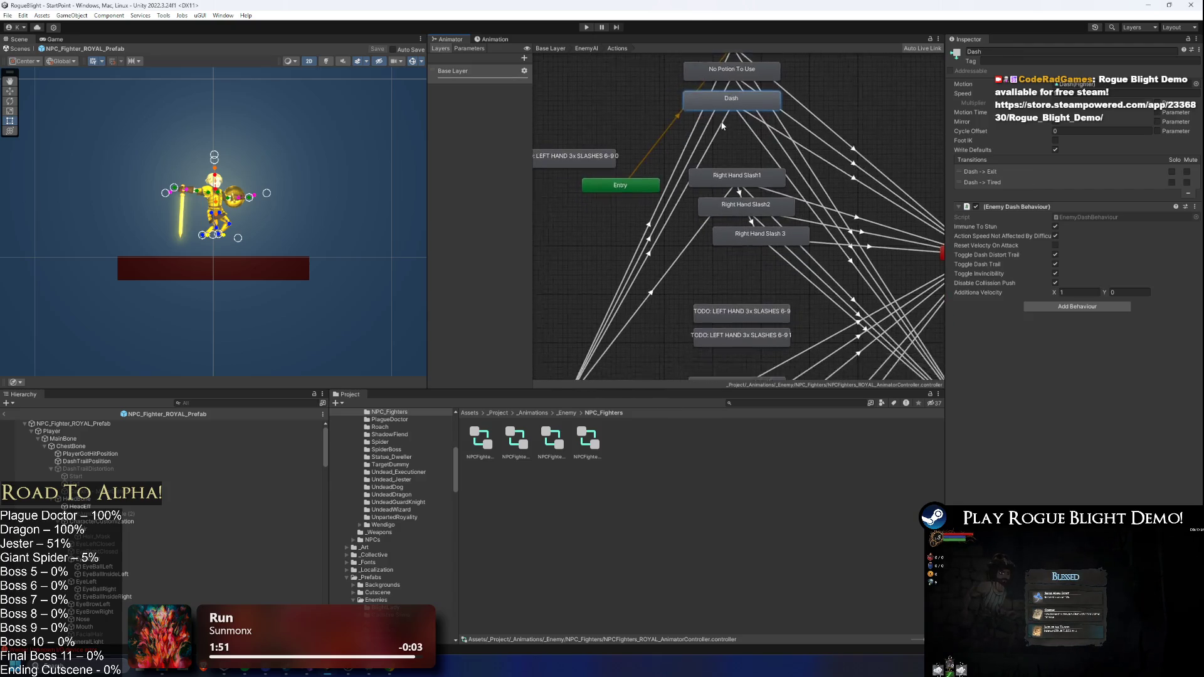
pyautogui.click(738, 128)
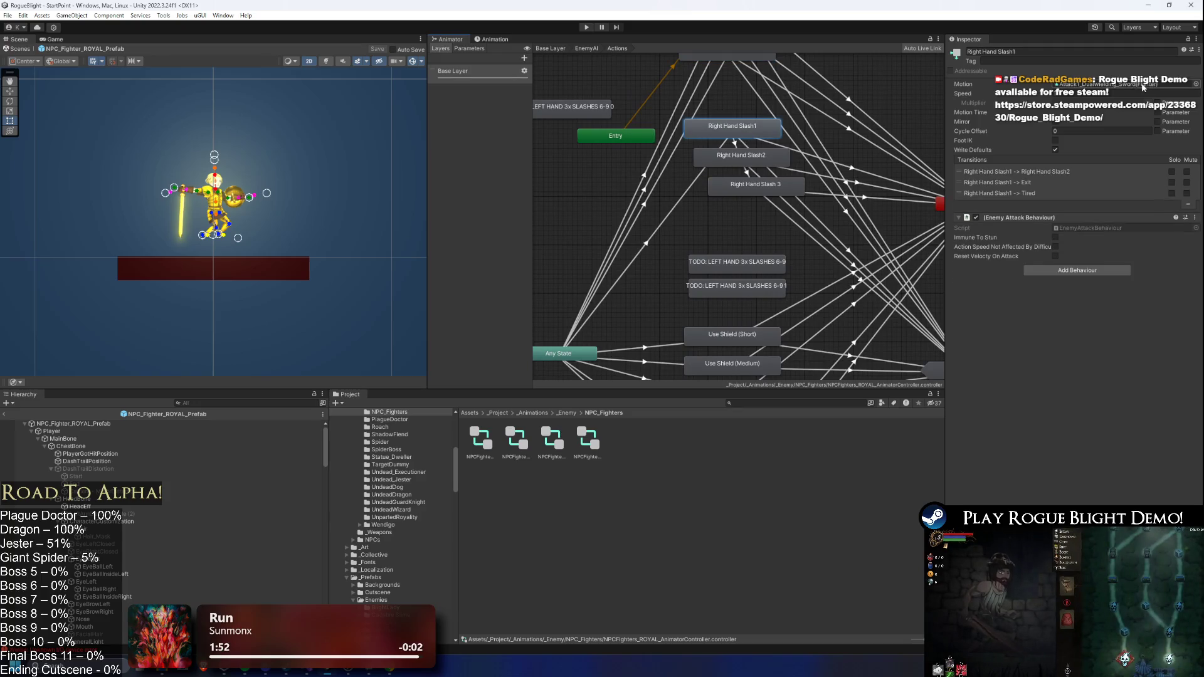
pyautogui.click(1148, 87)
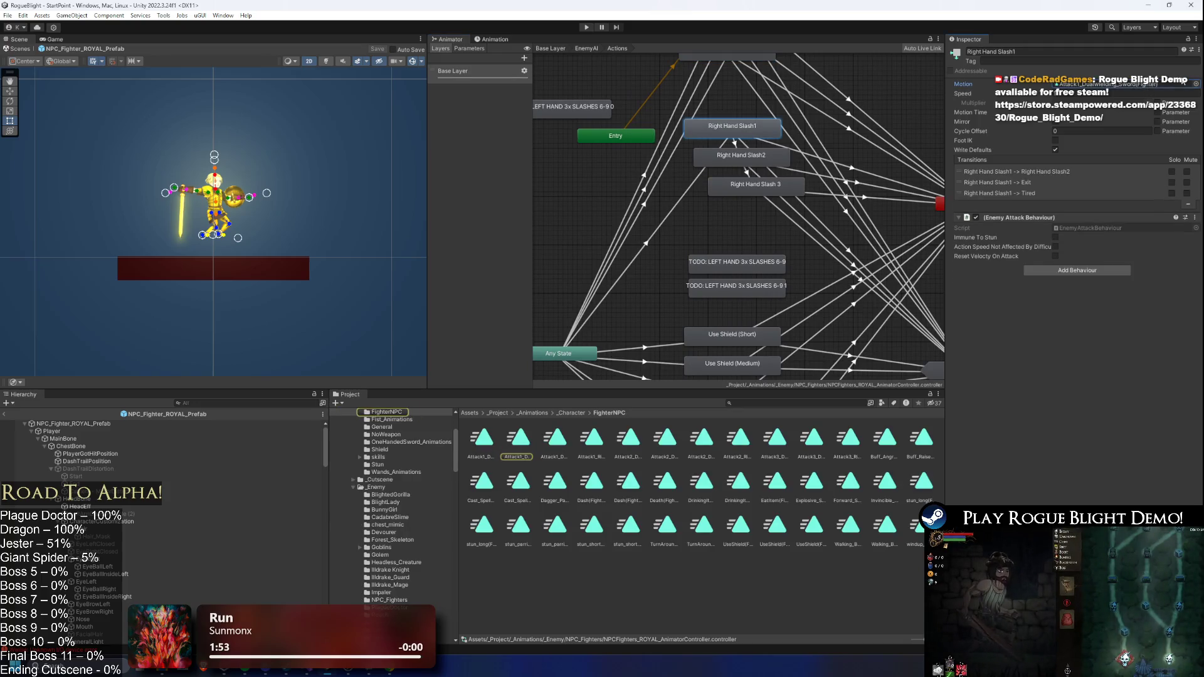
pyautogui.click(1197, 83)
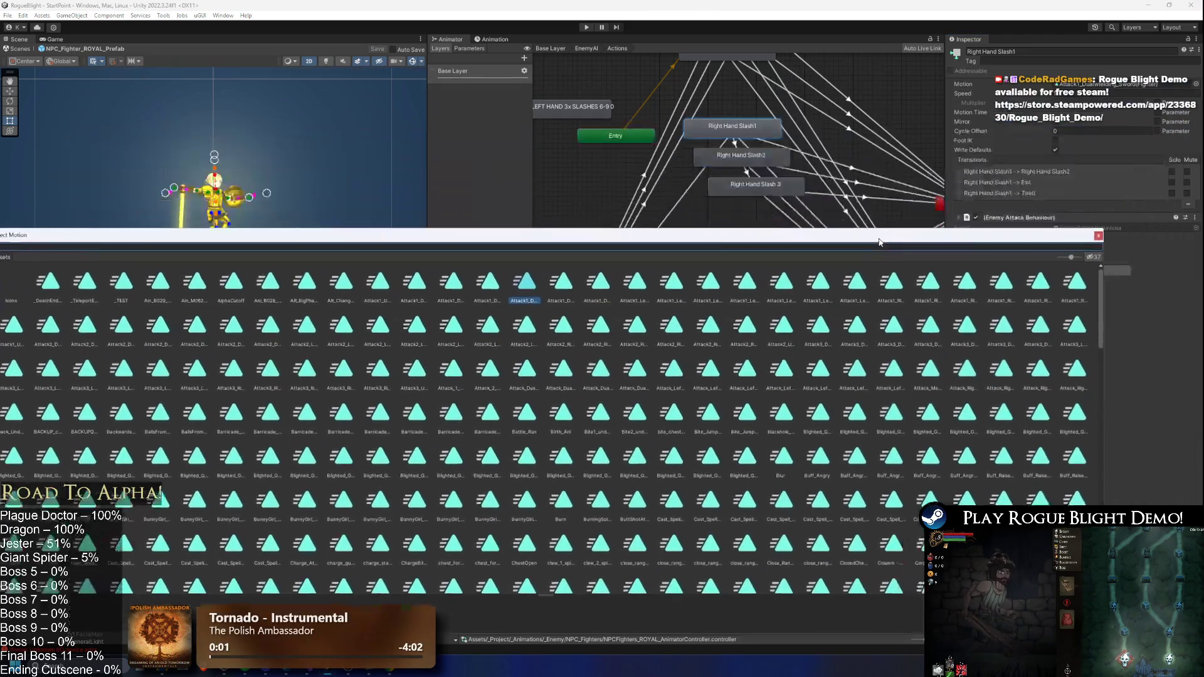
# - Search the fighter clips and assign Attack1_Right as the selected state's motion
pyautogui.moveTo(423, 242); pyautogui.dragTo(552, 282)
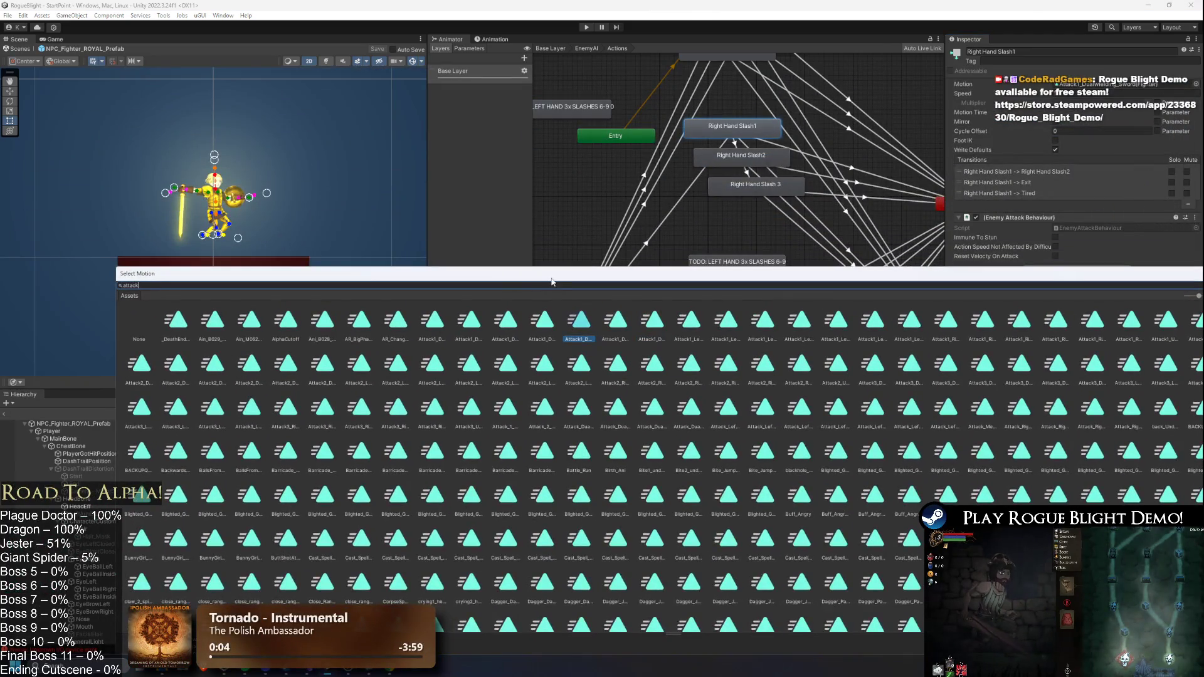
pyautogui.write('k 1 fi')
pyautogui.press('BackSpace')
pyautogui.press('BackSpace')
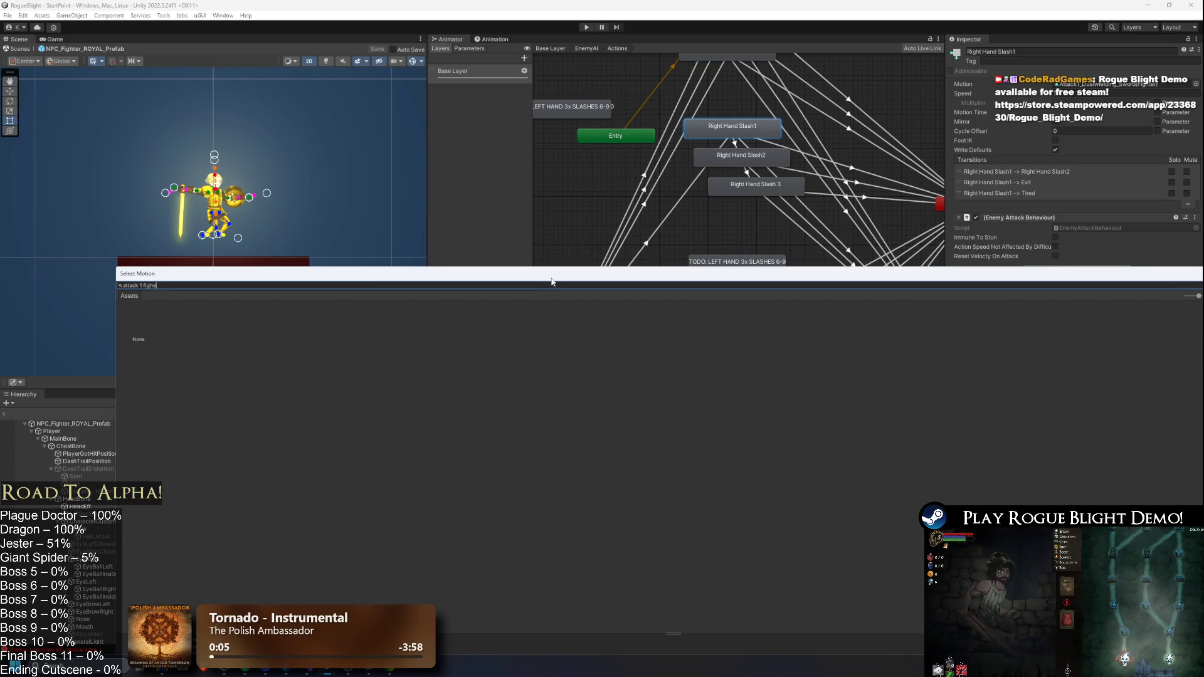
pyautogui.write('ter')
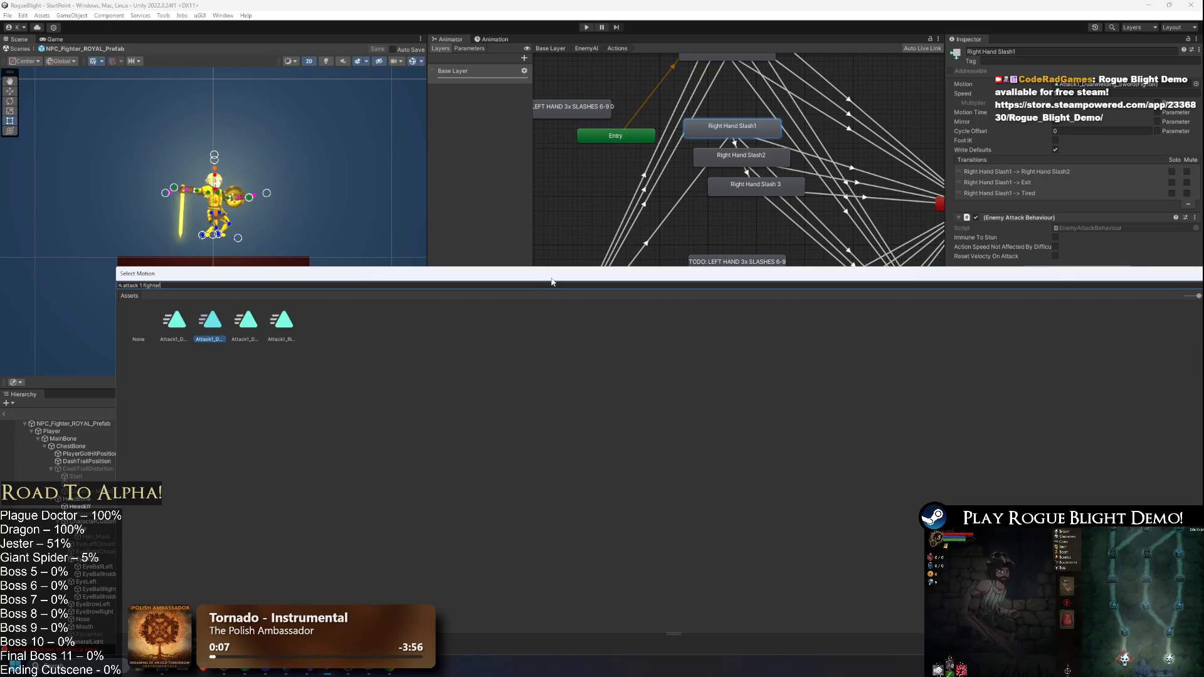
pyautogui.click(175, 338)
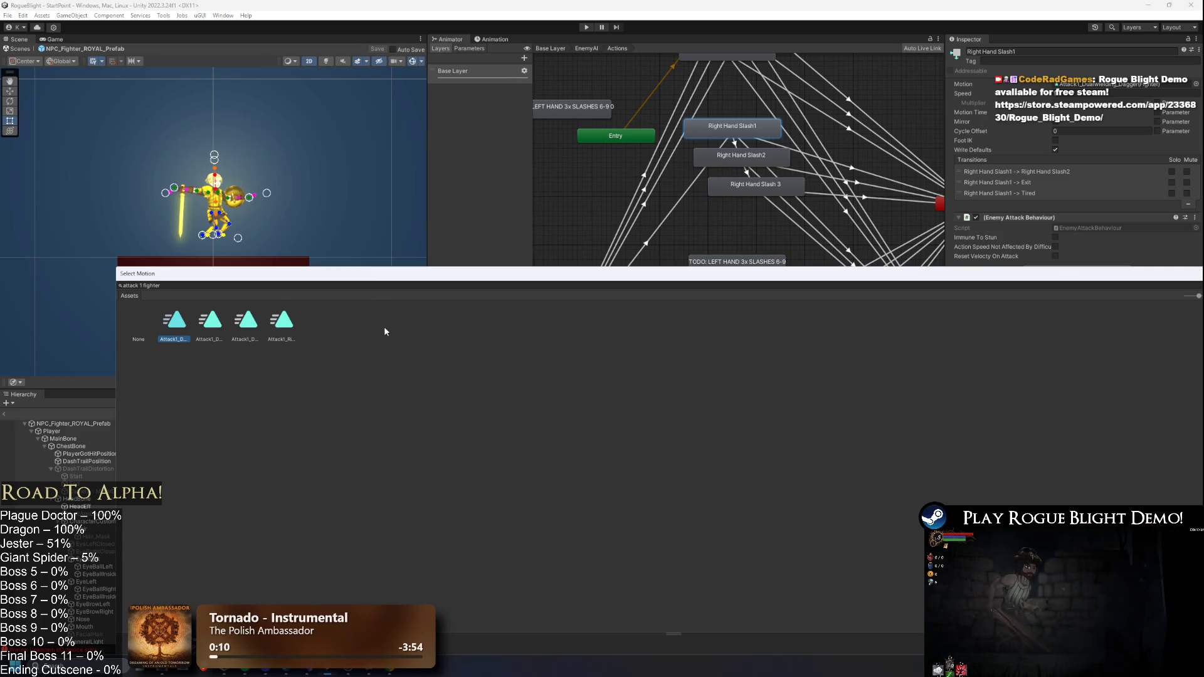
pyautogui.press('Right')
pyautogui.press('Right')
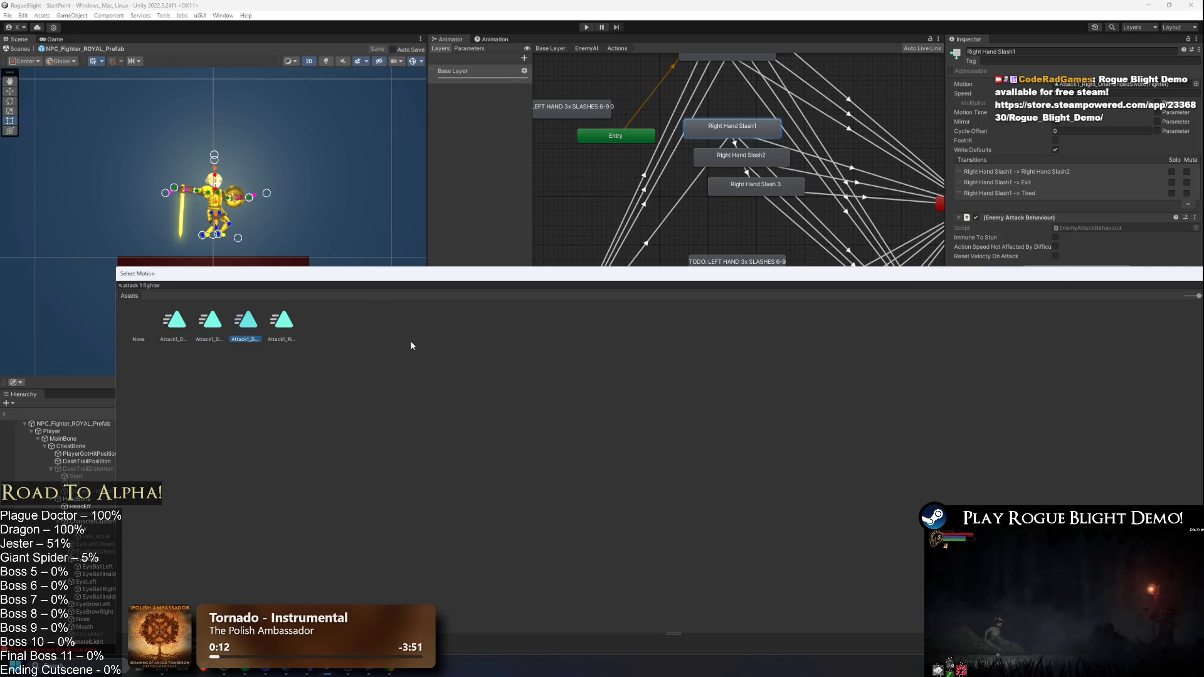
pyautogui.press('Right')
pyautogui.press('Return')
pyautogui.click(1104, 84)
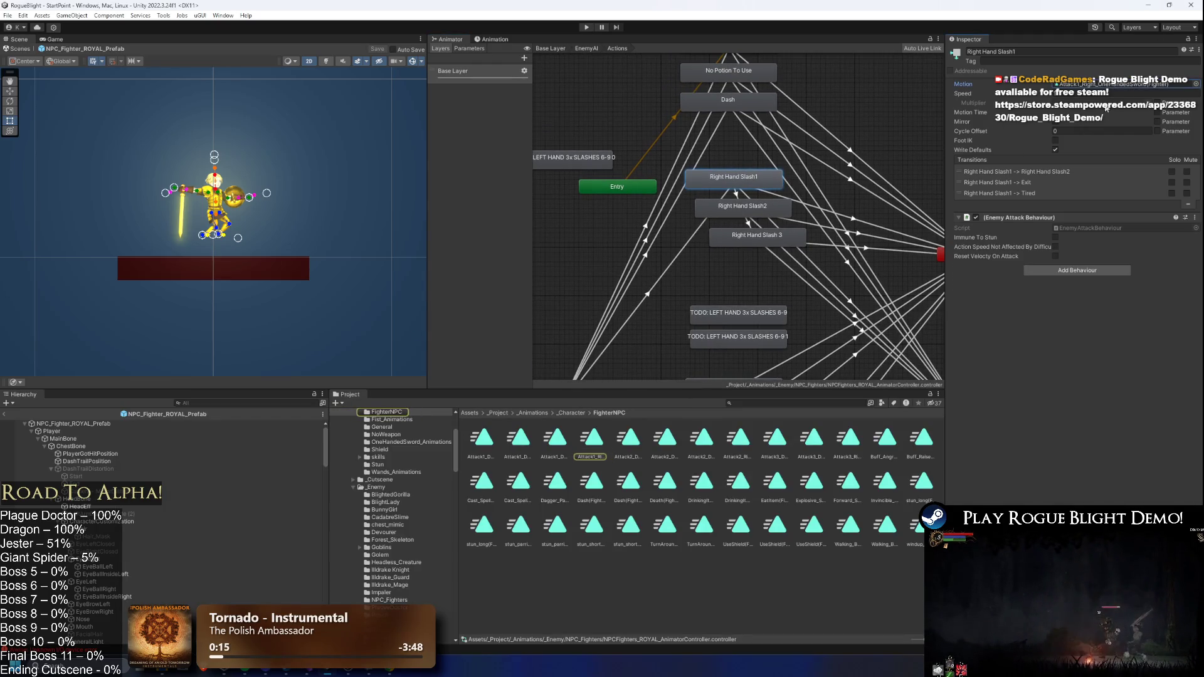
# - Give the Right Hand Slash2 state the Attack2_Right fighter clip
pyautogui.click(726, 213)
pyautogui.click(1195, 84)
pyautogui.write('attack2 ')
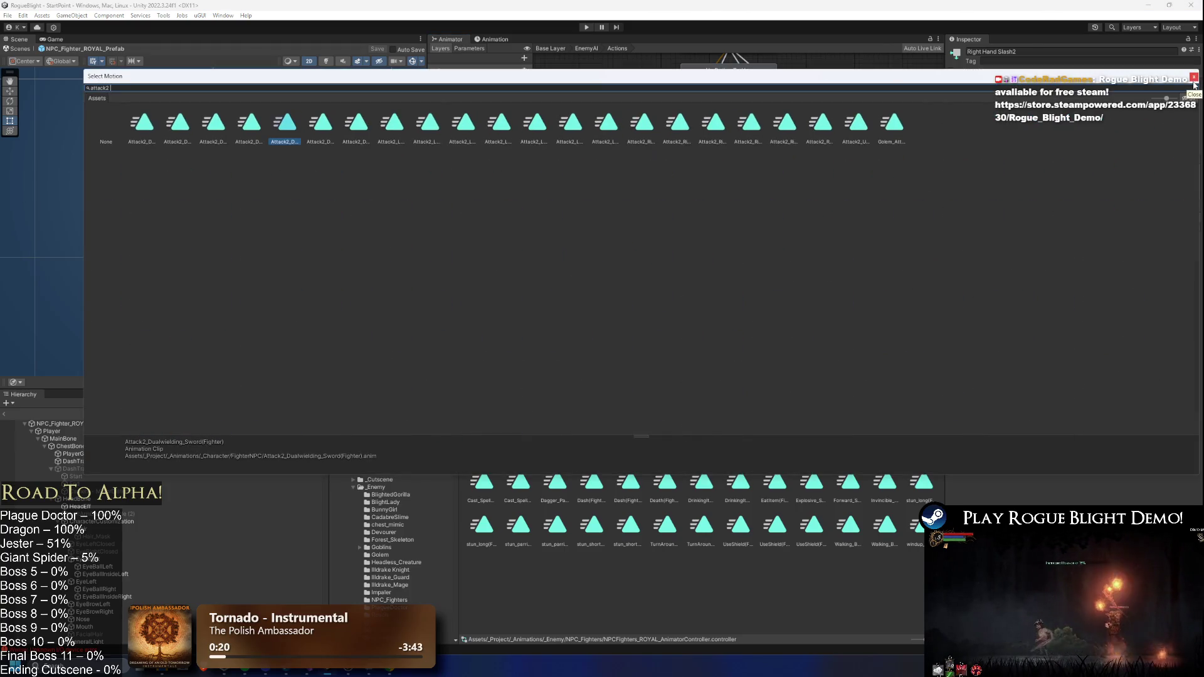
pyautogui.write('fighter')
pyautogui.click(255, 124)
pyautogui.press('Left')
pyautogui.press('Left')
pyautogui.press('Right')
pyautogui.press('Right')
pyautogui.press('Return')
# - Set Right Hand Slash 3's motion to Attack3_Right_OneHandedSword(Fighter)
pyautogui.click(717, 178)
pyautogui.click(742, 207)
pyautogui.click(785, 239)
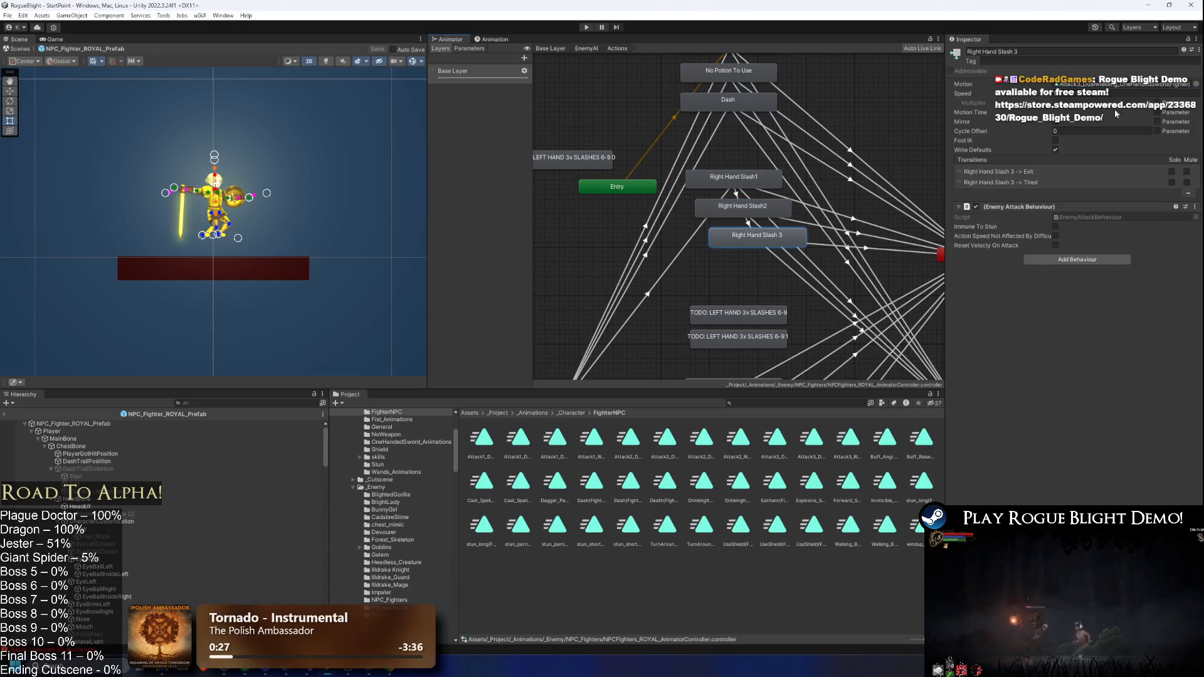
pyautogui.click(1196, 84)
pyautogui.write('attack 3 fighter')
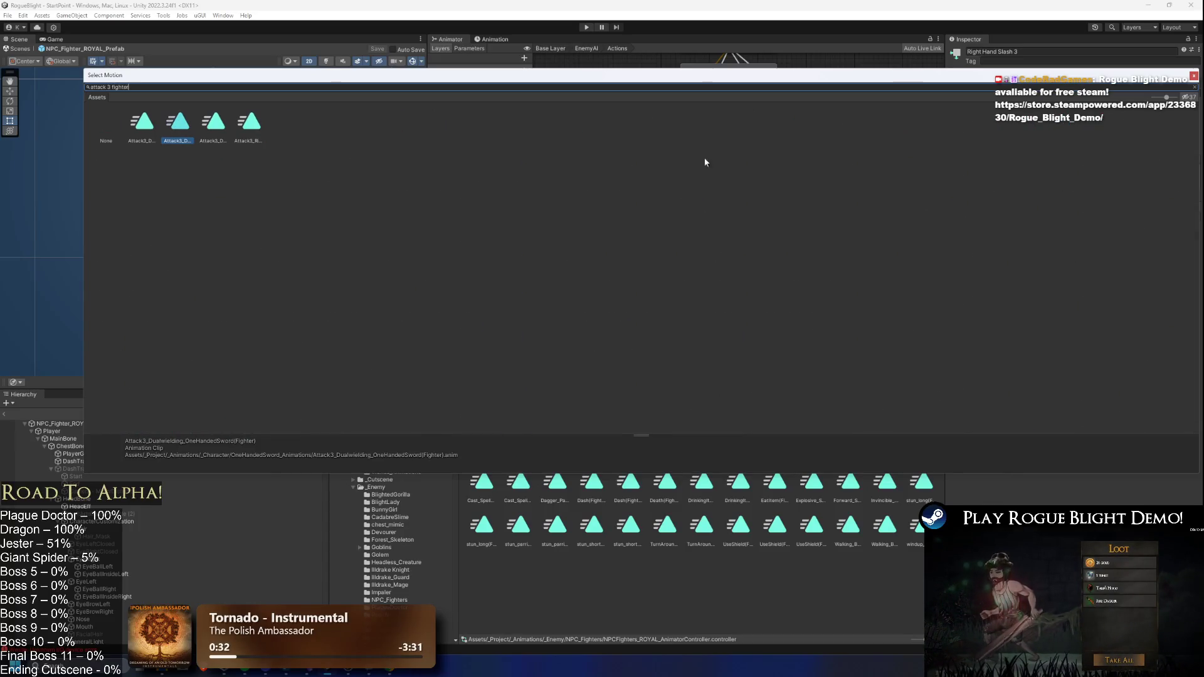
pyautogui.click(245, 125)
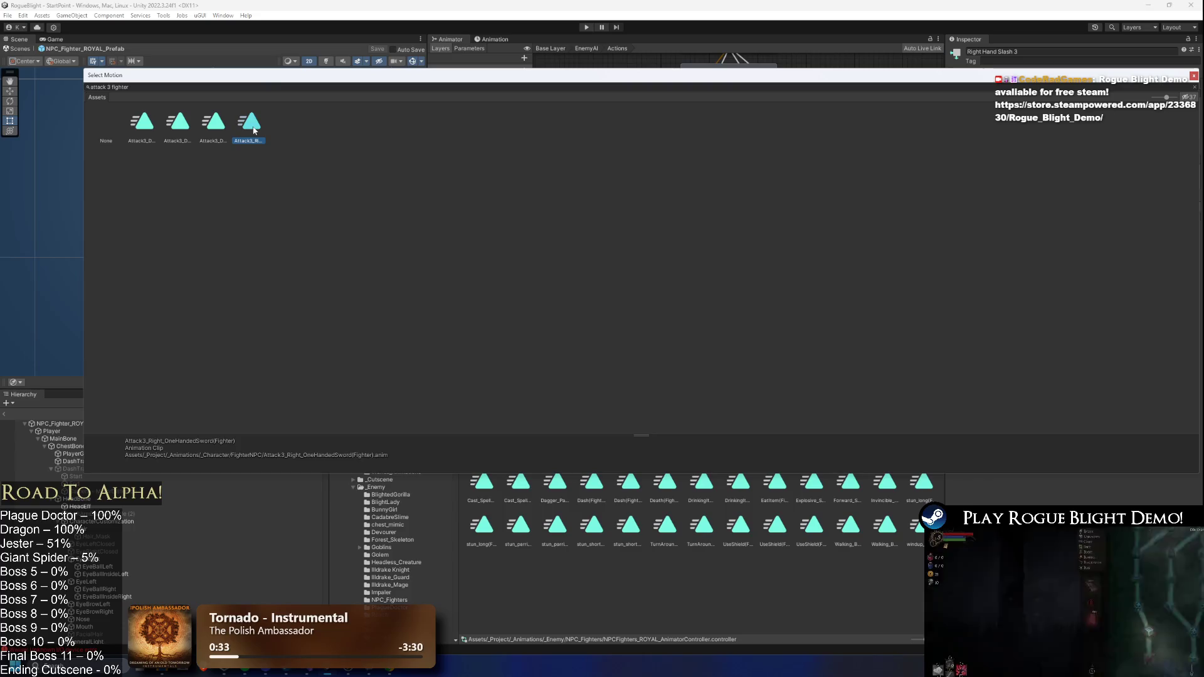
pyautogui.doubleClick(252, 126)
pyautogui.scroll(-5, 785, 215)
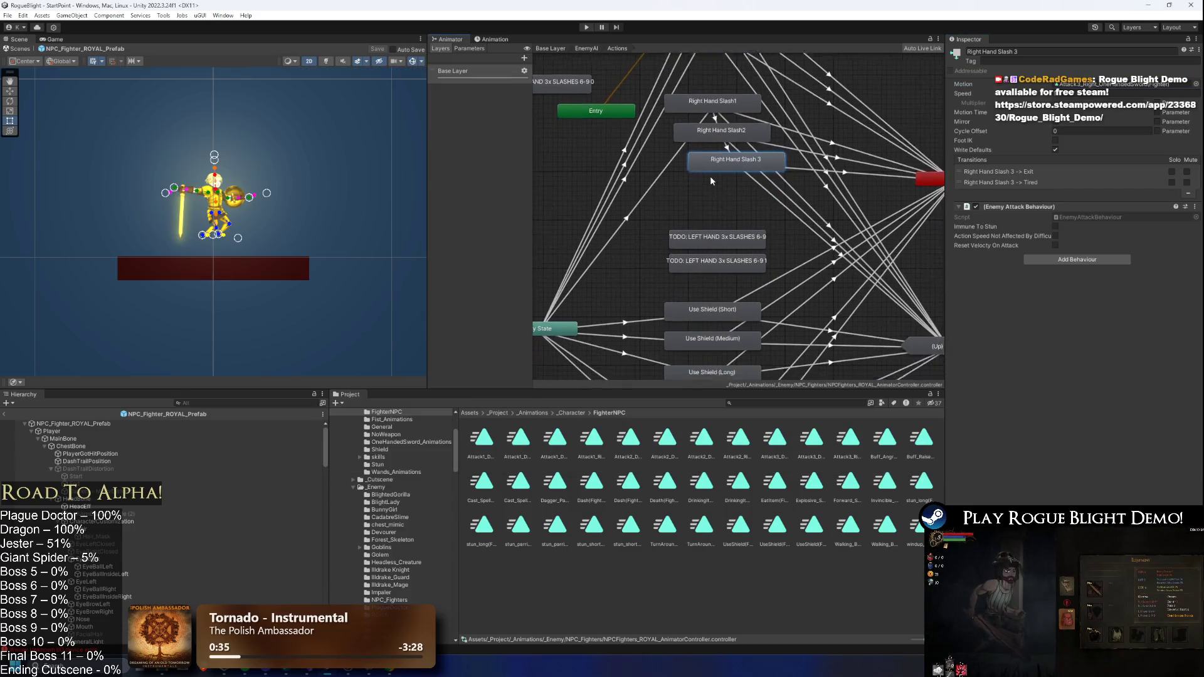
# - Review the Use Shield (Short) and (Long) states, then select SKILL RIGHT
pyautogui.scroll(-2, 753, 182)
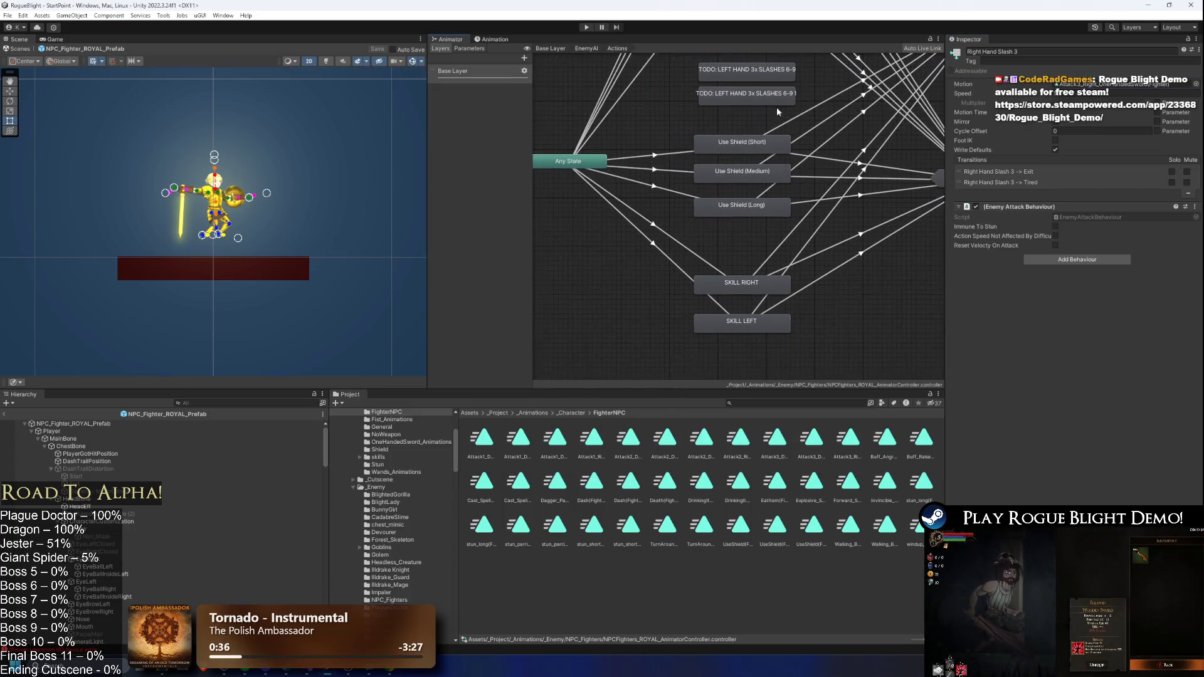
pyautogui.click(755, 143)
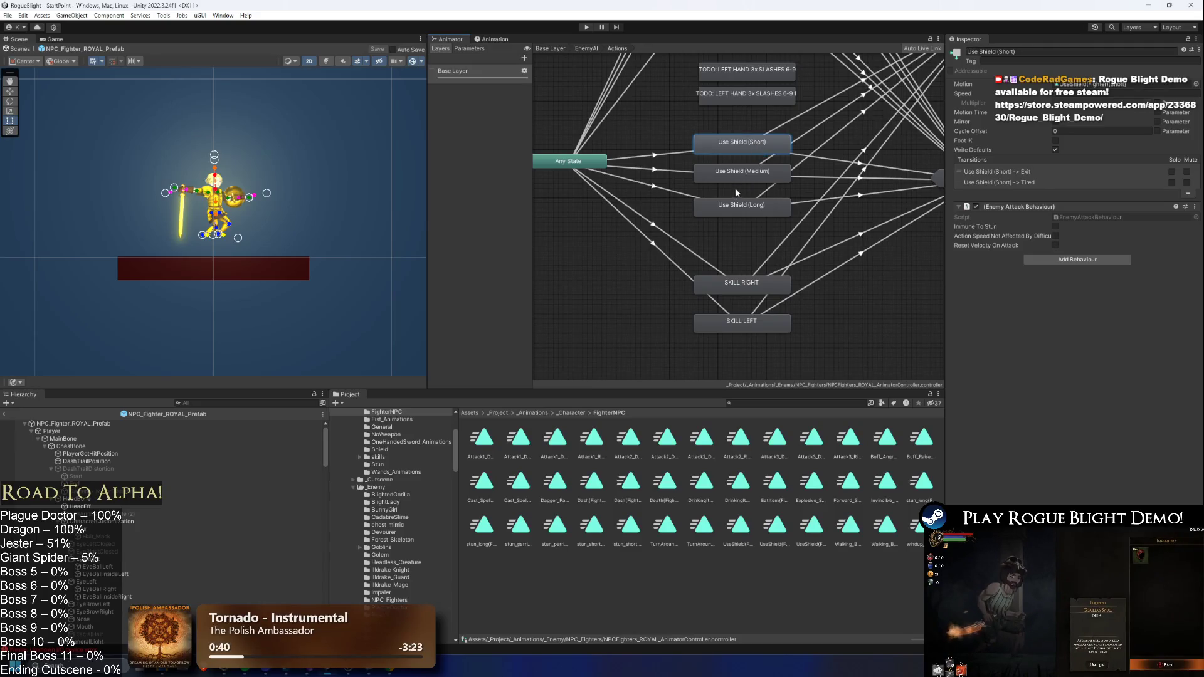
pyautogui.click(748, 175)
pyautogui.click(744, 210)
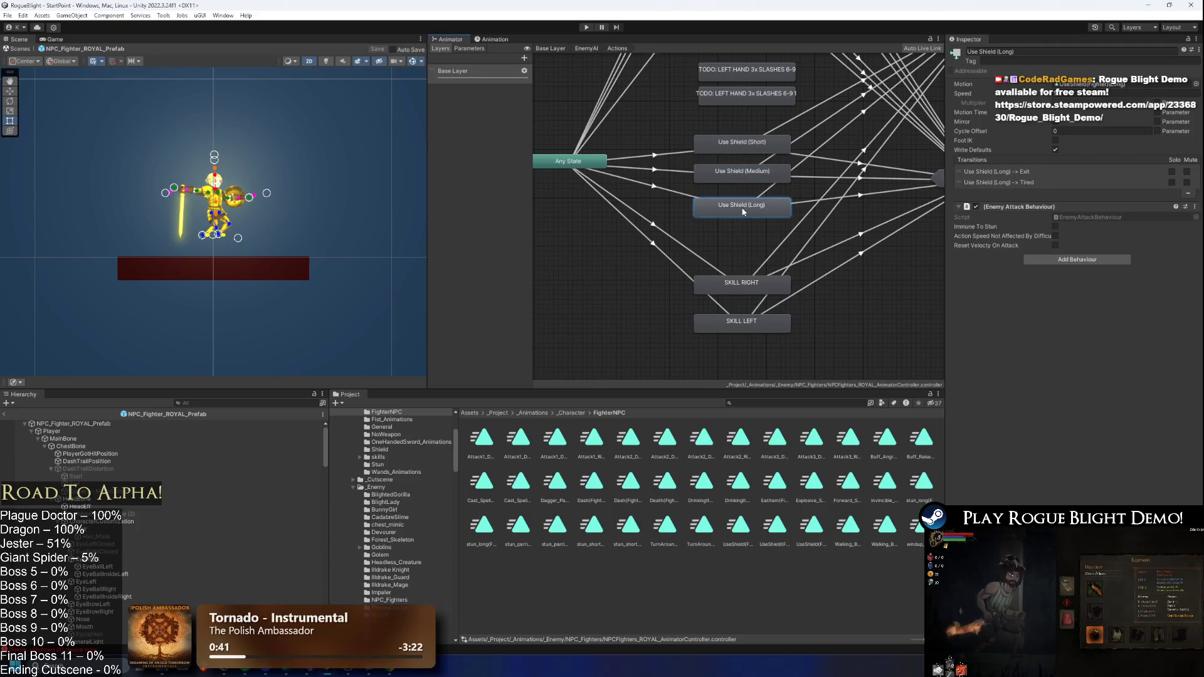
pyautogui.click(760, 280)
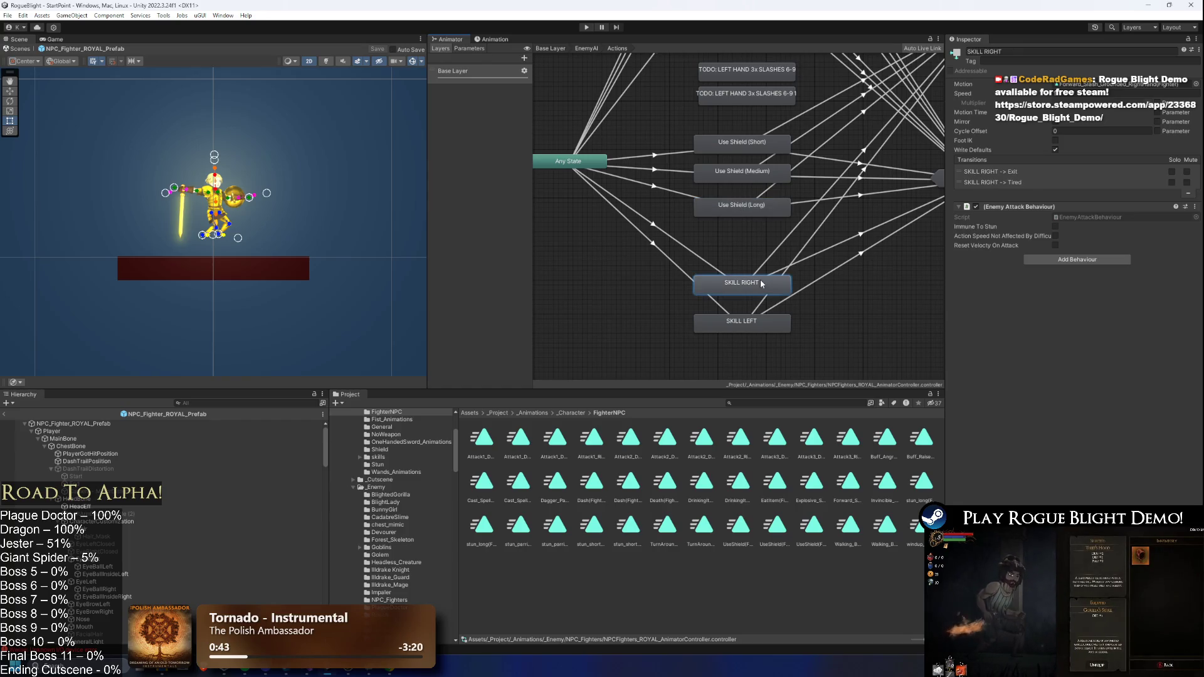
# - Preview the fighter clips and give SKILL RIGHT the Forward fighter clip
pyautogui.click(1196, 84)
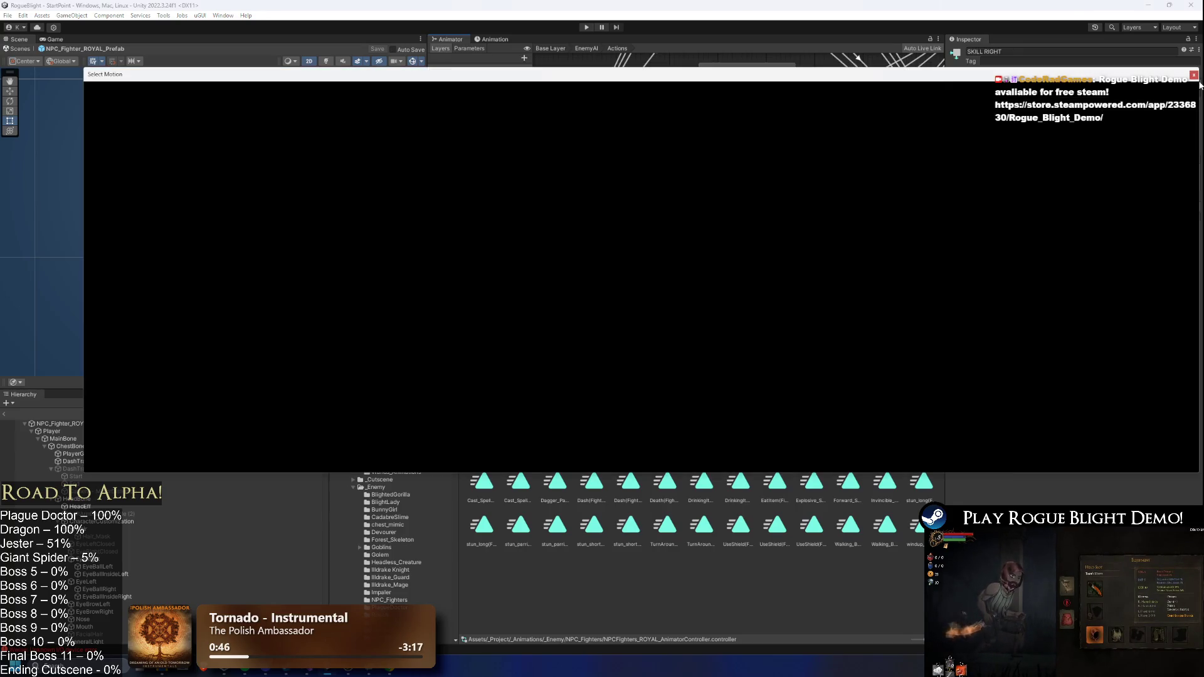
pyautogui.moveTo(952, 84); pyautogui.dragTo(919, 279)
pyautogui.write('fight g')
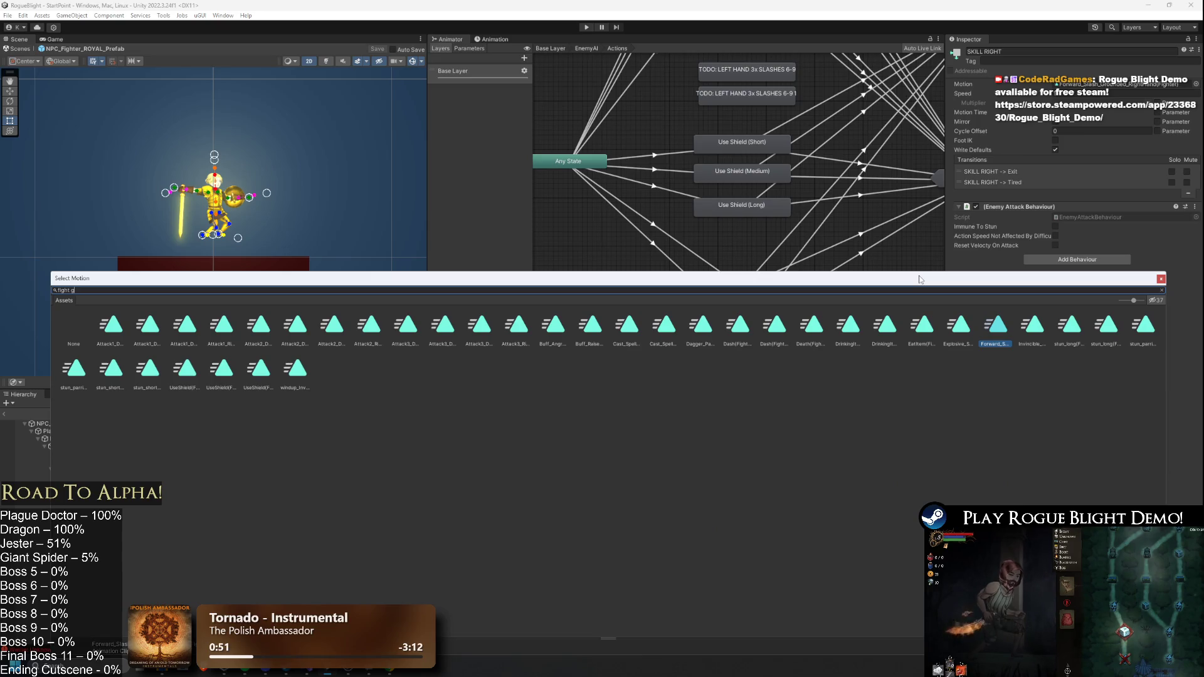
pyautogui.write('re')
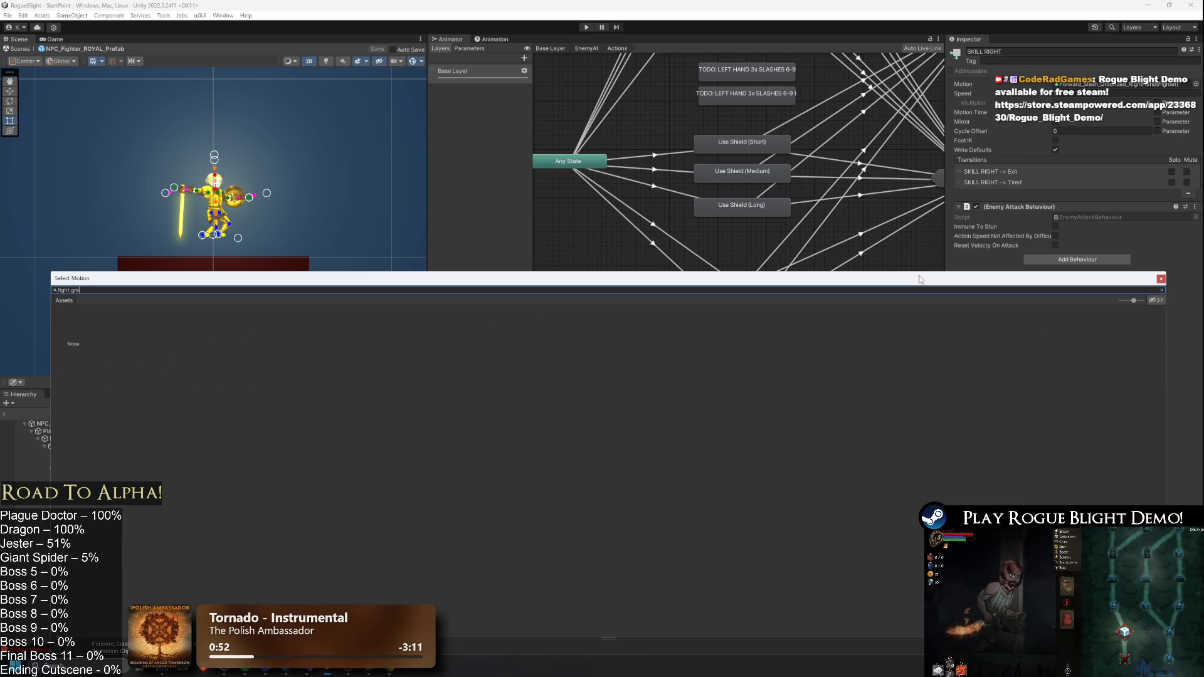
pyautogui.press('BackSpace')
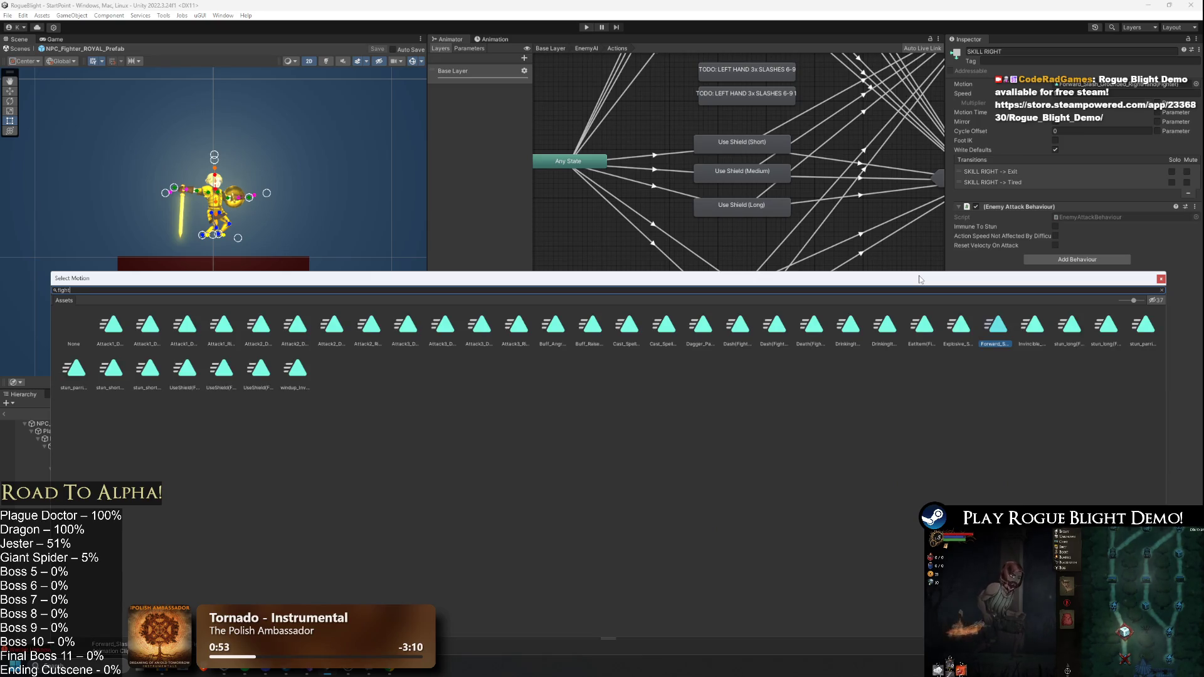
pyautogui.write('er')
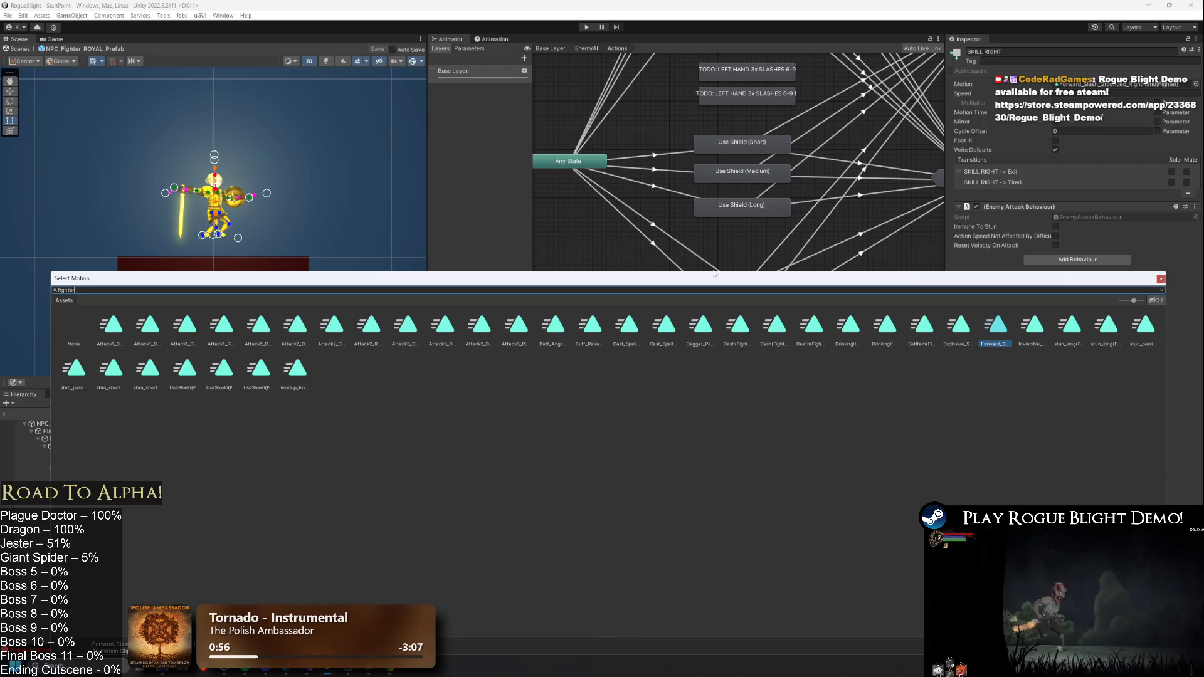
pyautogui.click(543, 328)
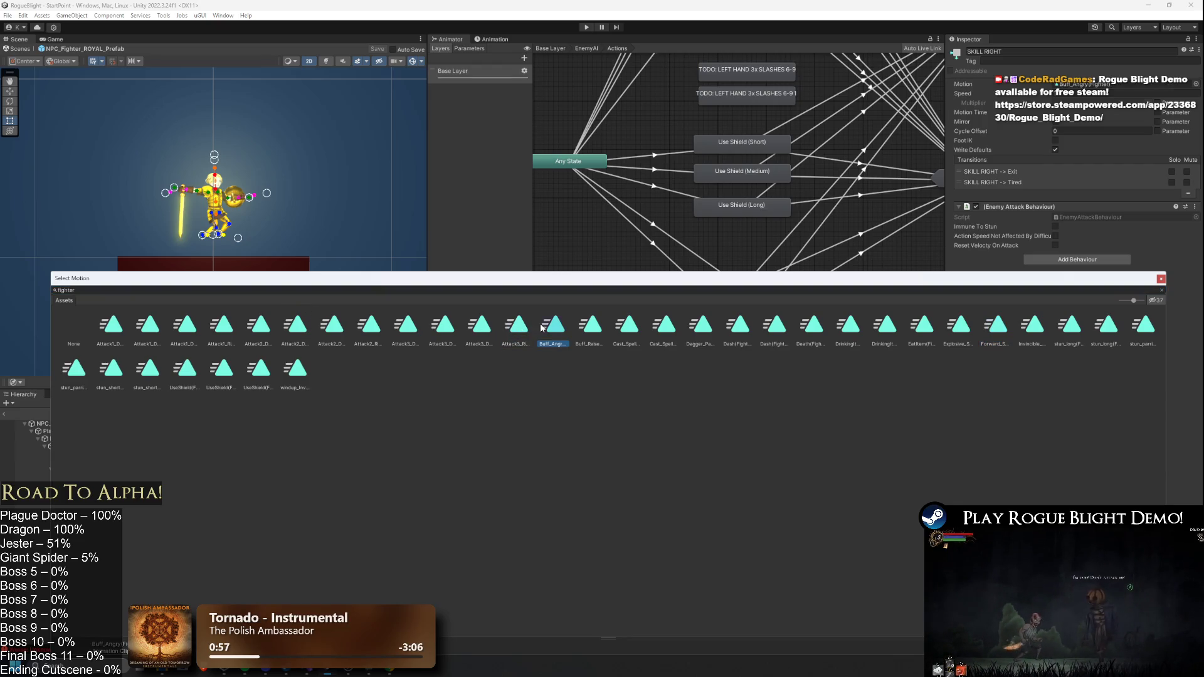
pyautogui.press('Right')
pyautogui.press('Right')
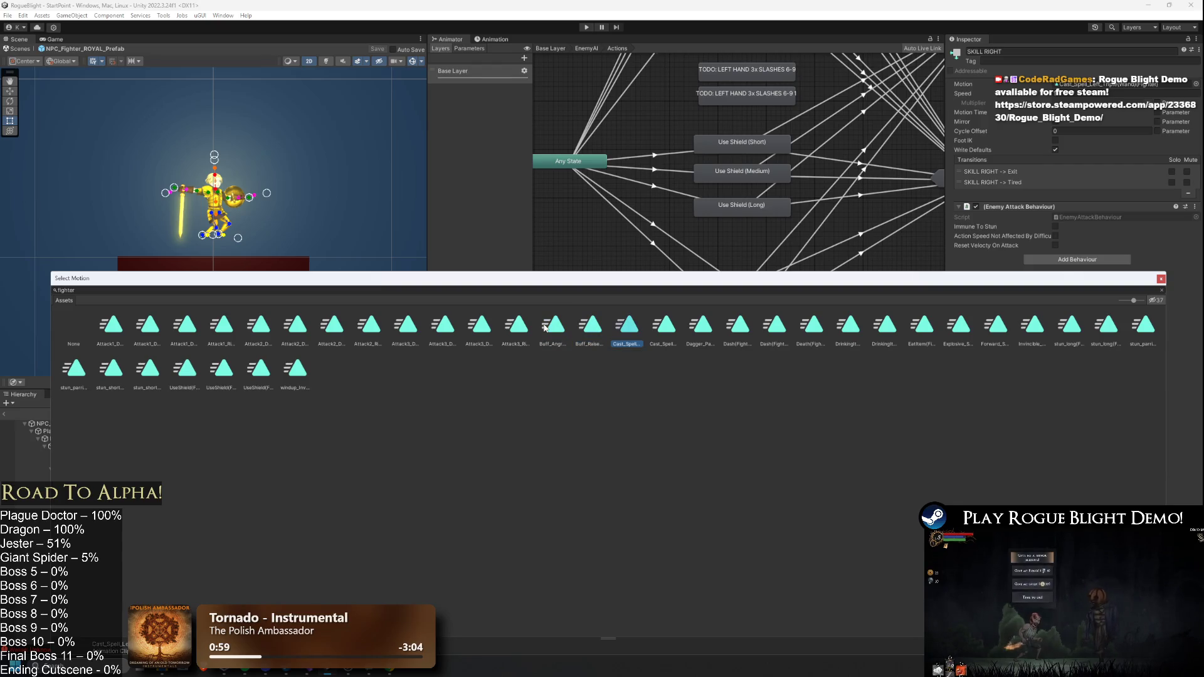
pyautogui.press('Right')
pyautogui.press('Right')
pyautogui.press('Right')
pyautogui.press('Right')
pyautogui.press('Right')
pyautogui.press('Right')
pyautogui.press('Right')
pyautogui.press('Right')
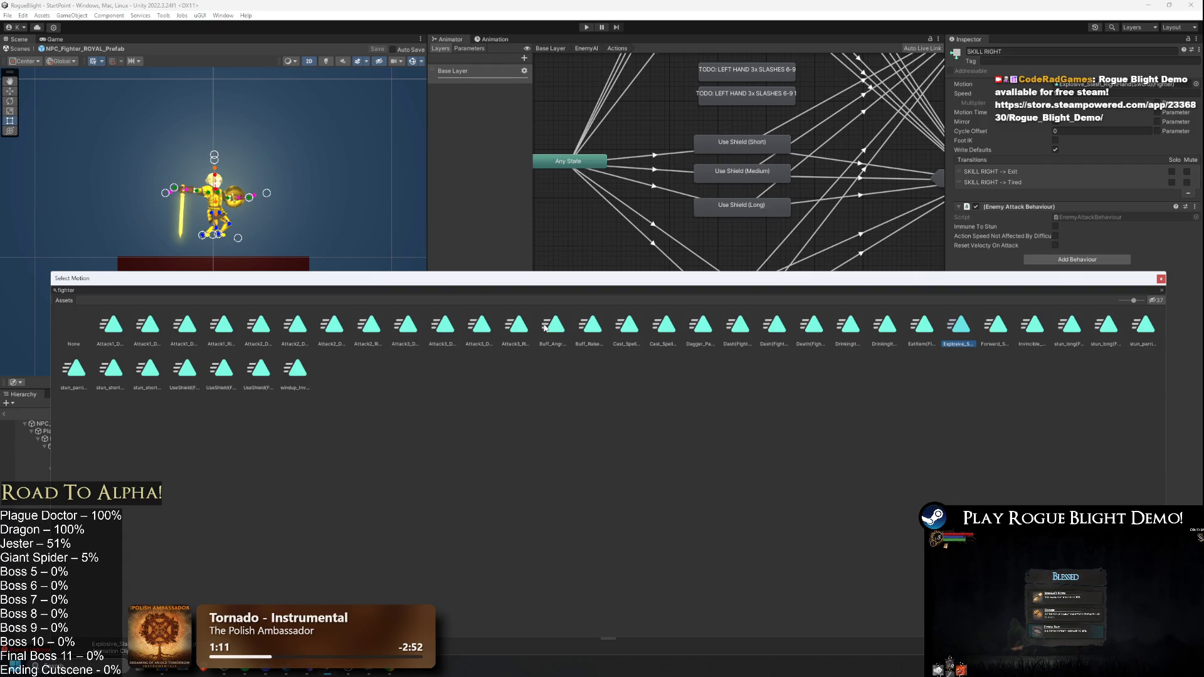
pyautogui.press('Right')
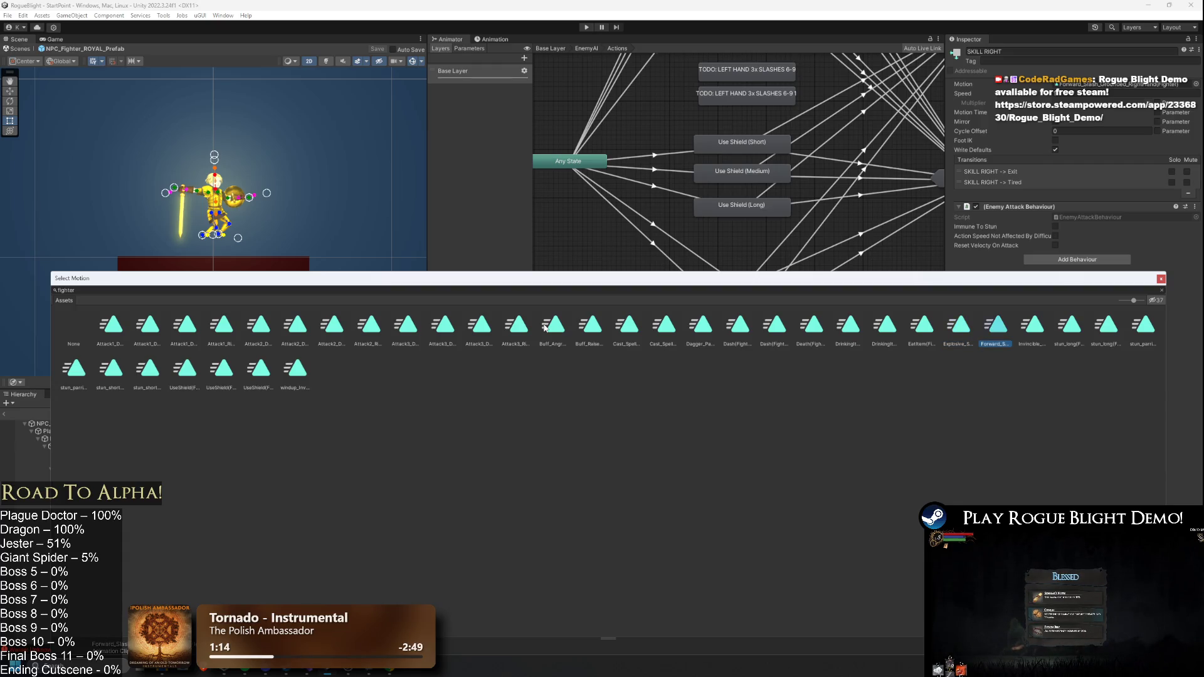
pyautogui.press('Left')
pyautogui.press('Right')
pyautogui.press('Return')
# - Assign the Buff_Raise_Left_Hand(Fighter) clip to the SKILL LEFT state via a 'raise fighter' search
pyautogui.click(747, 324)
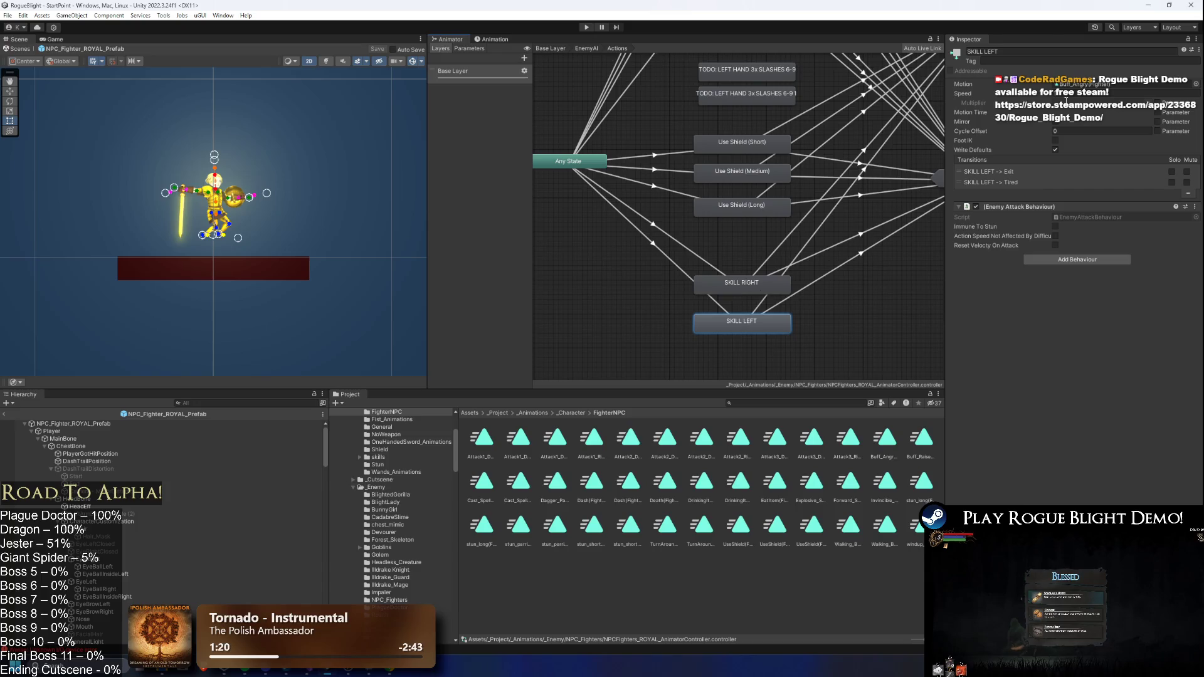
pyautogui.click(1196, 84)
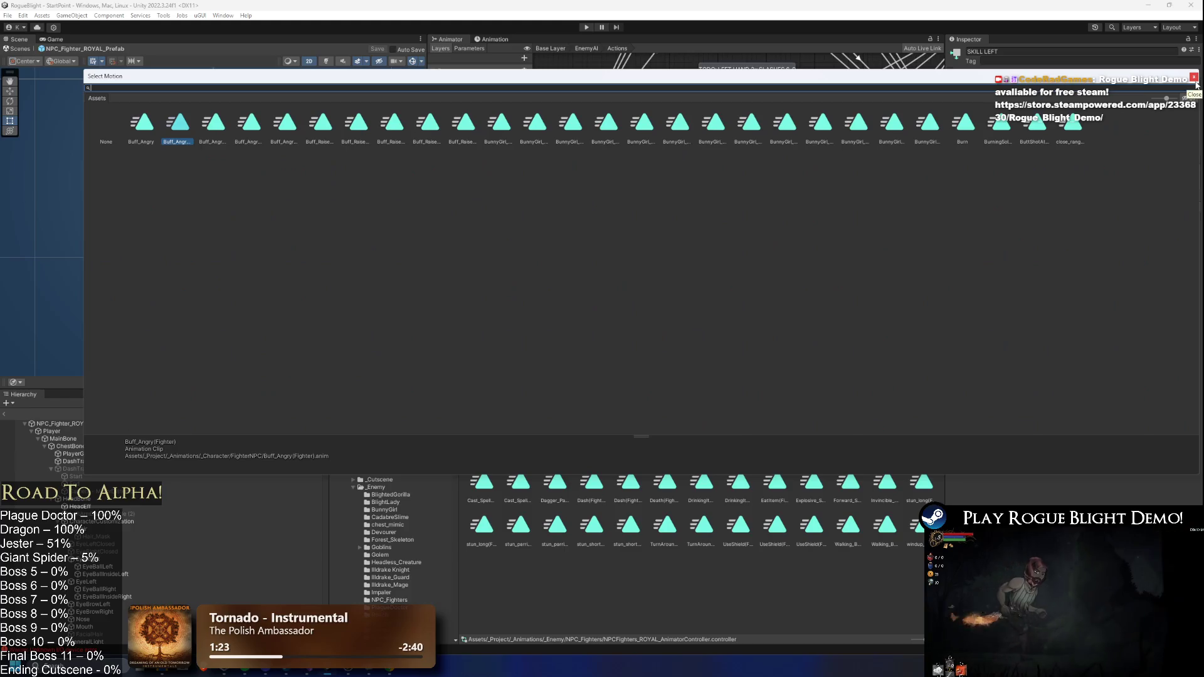
pyautogui.press('BackSpace')
pyautogui.press('BackSpace')
pyautogui.write('raise fi')
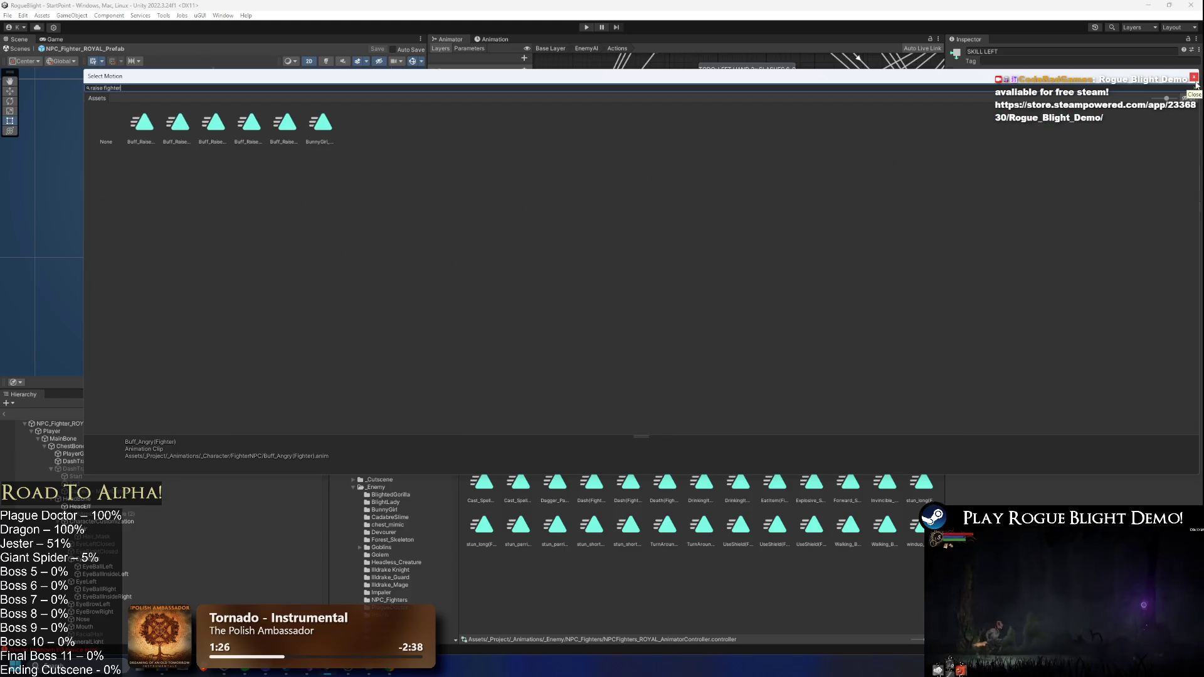
pyautogui.write('ghter')
pyautogui.click(146, 139)
pyautogui.doubleClick(146, 139)
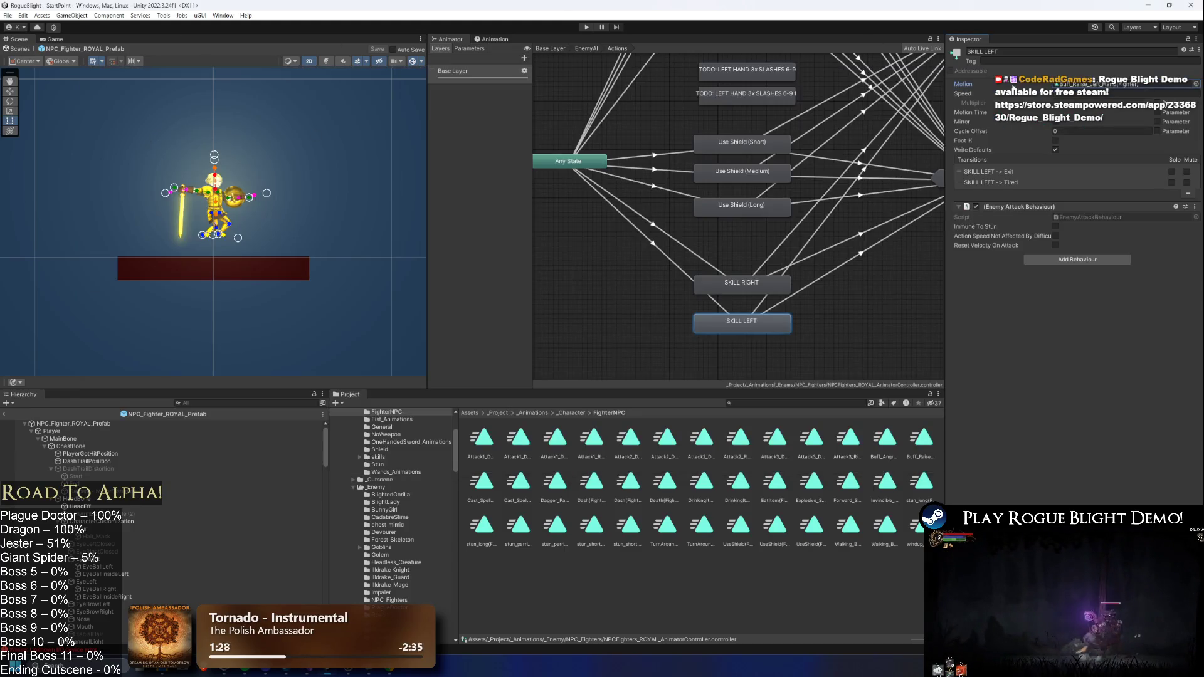
pyautogui.scroll(-5, 686, 242)
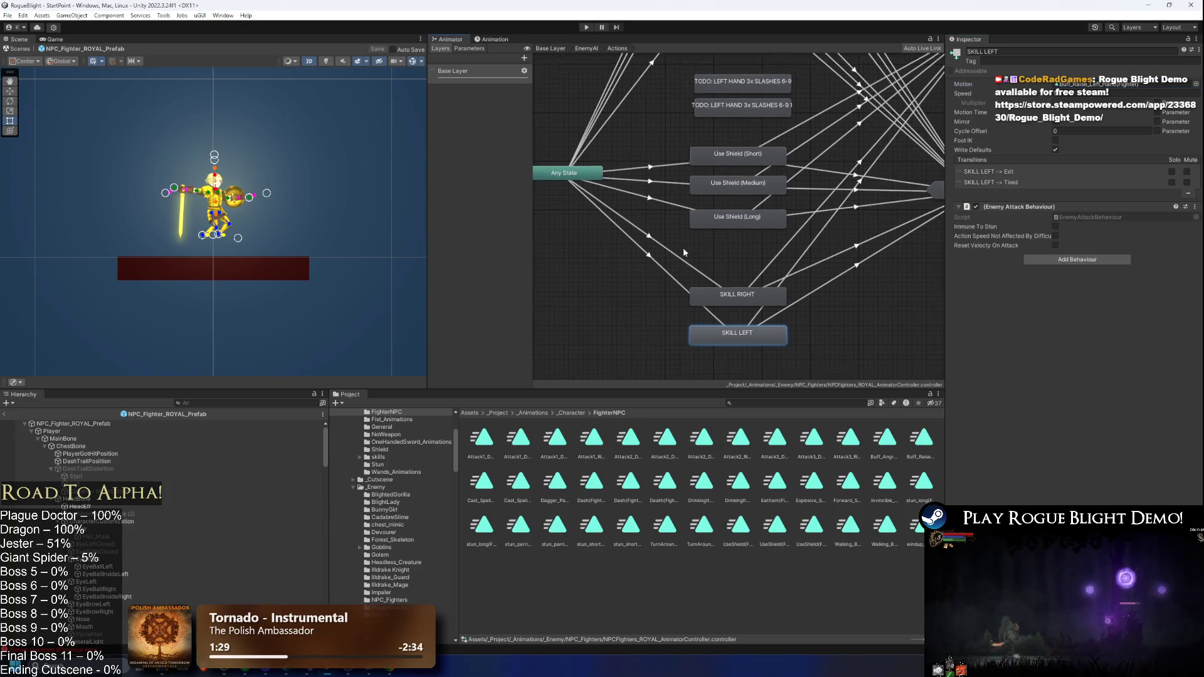
pyautogui.scroll(3, 702, 167)
pyautogui.scroll(2, 704, 169)
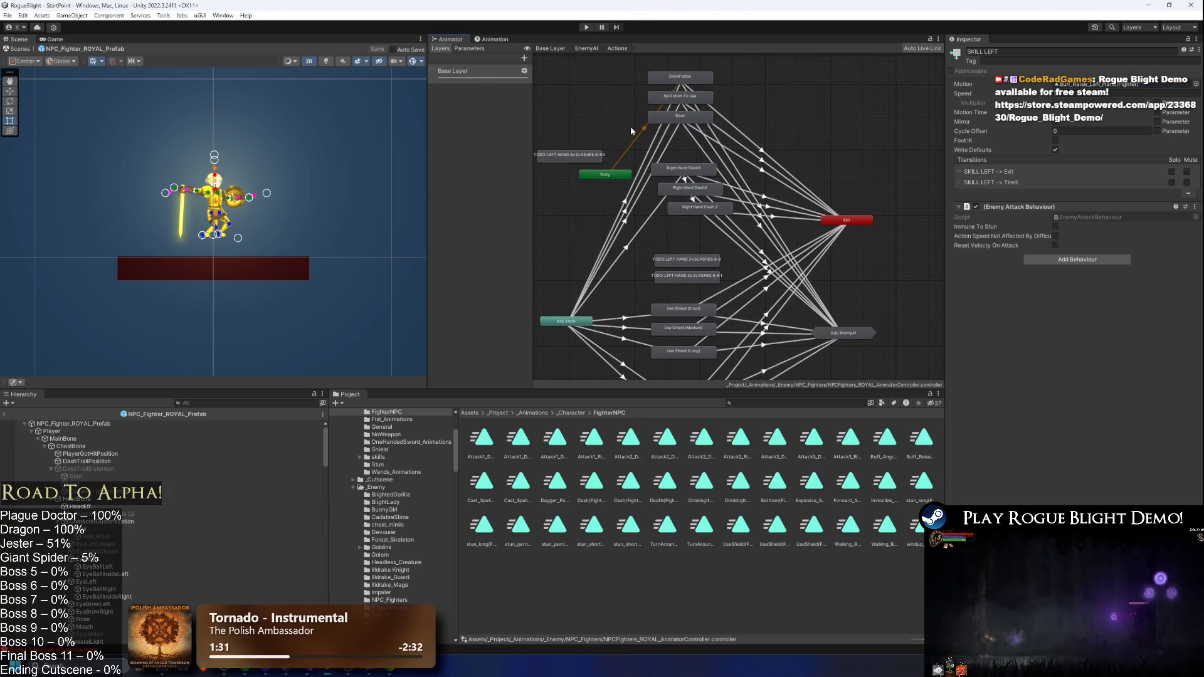
# - Enter Play mode, accept the modification warning, and switch to Unity Hub once the reload stalls
pyautogui.click(584, 28)
pyautogui.press('Escape')
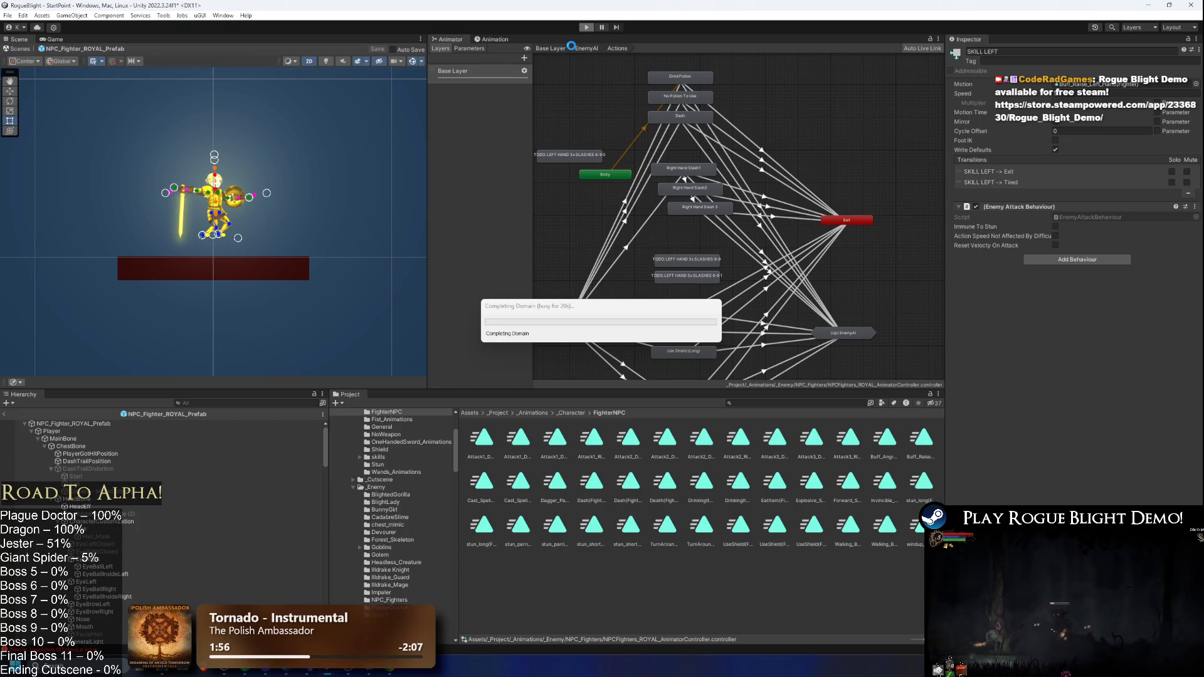
pyautogui.moveTo(334, 673)
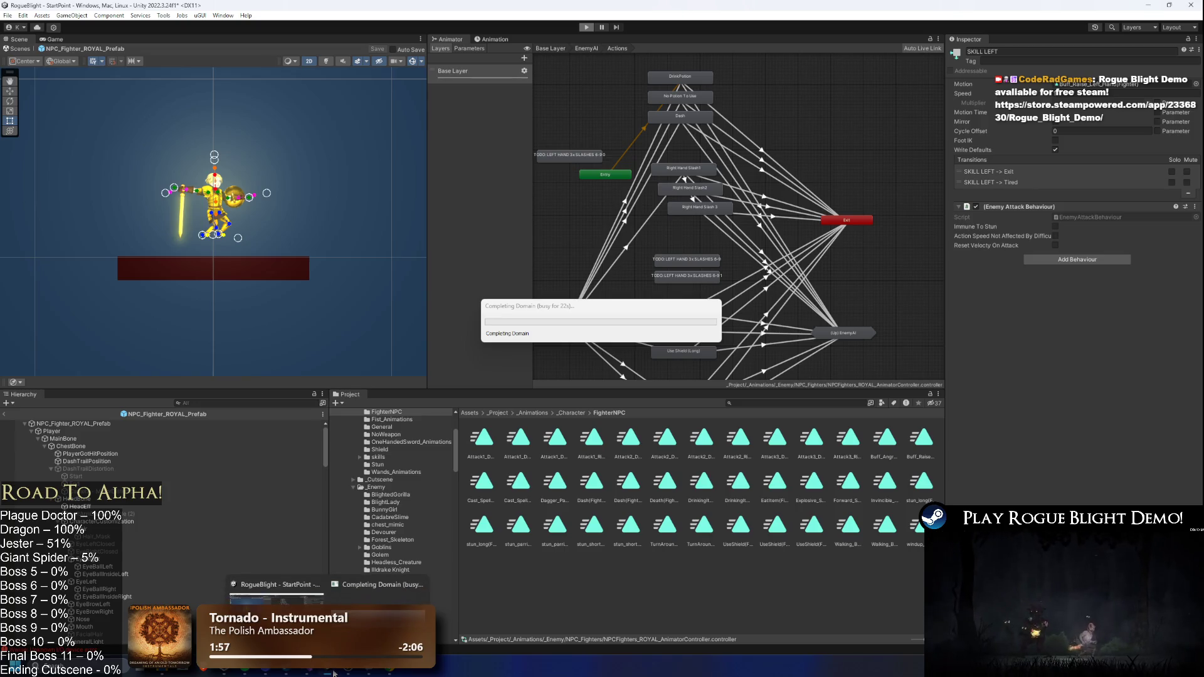
pyautogui.click(465, 661)
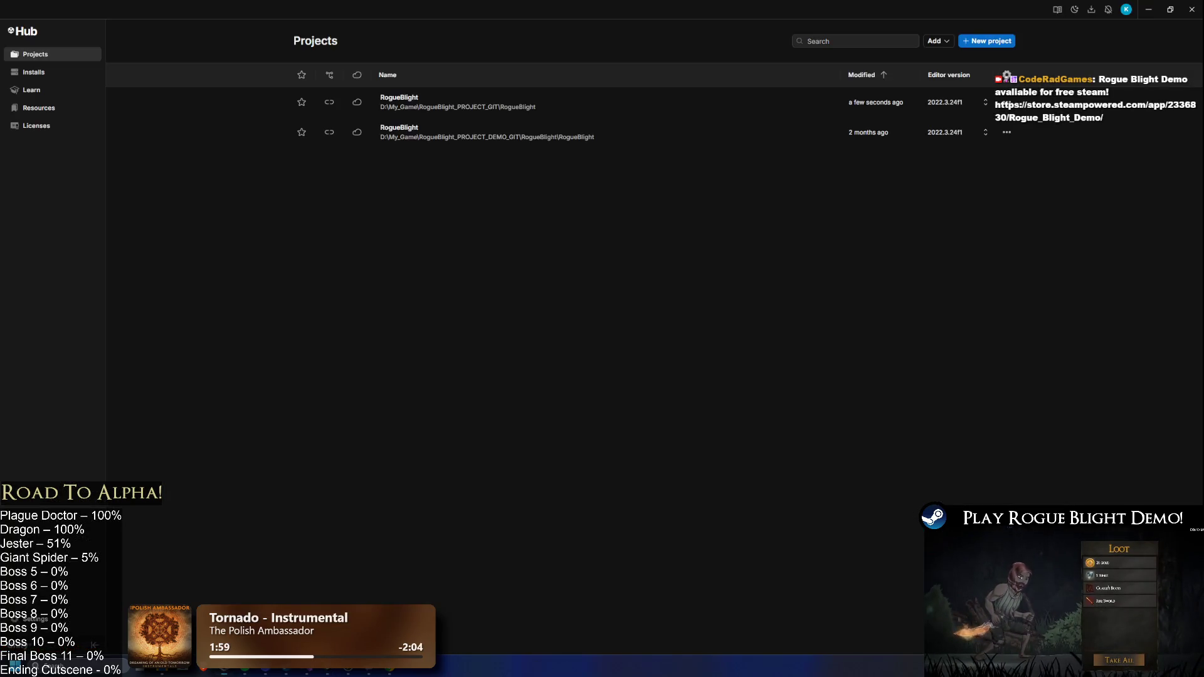
# - End the hung Unity editor in Task Manager and reopen RogueBlight from Unity Hub
pyautogui.hotkey('alt', 'Tab')
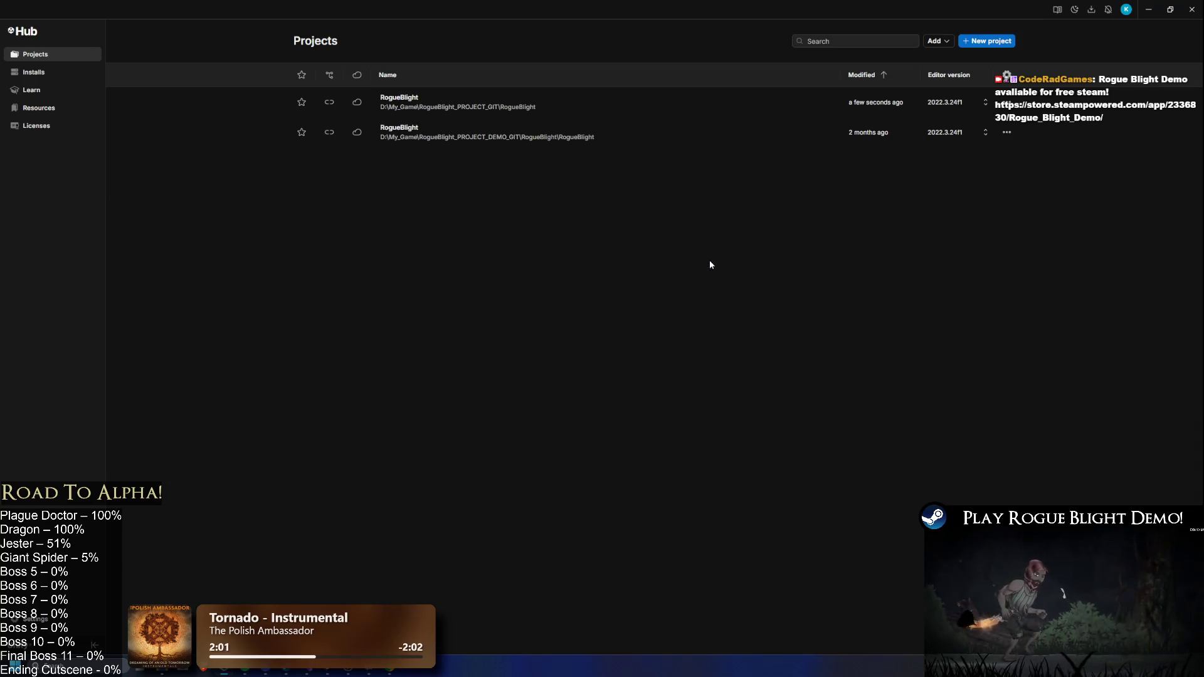
pyautogui.moveTo(328, 673)
pyautogui.click(370, 589)
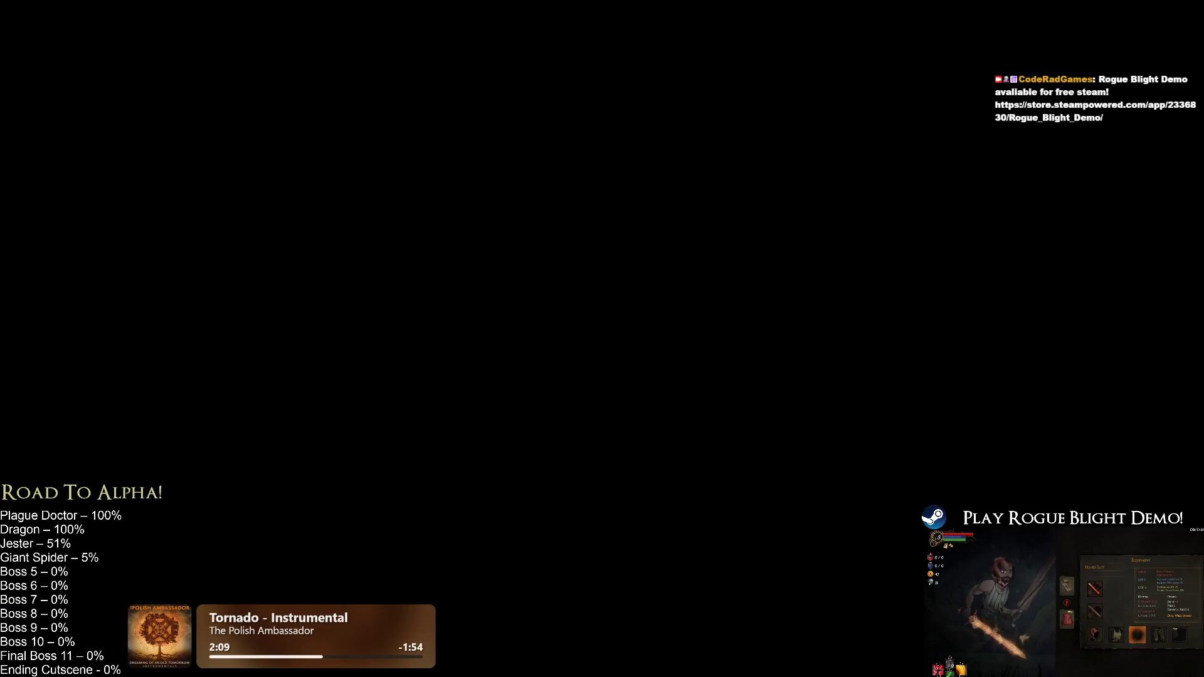
pyautogui.hotkey('alt', 'Tab')
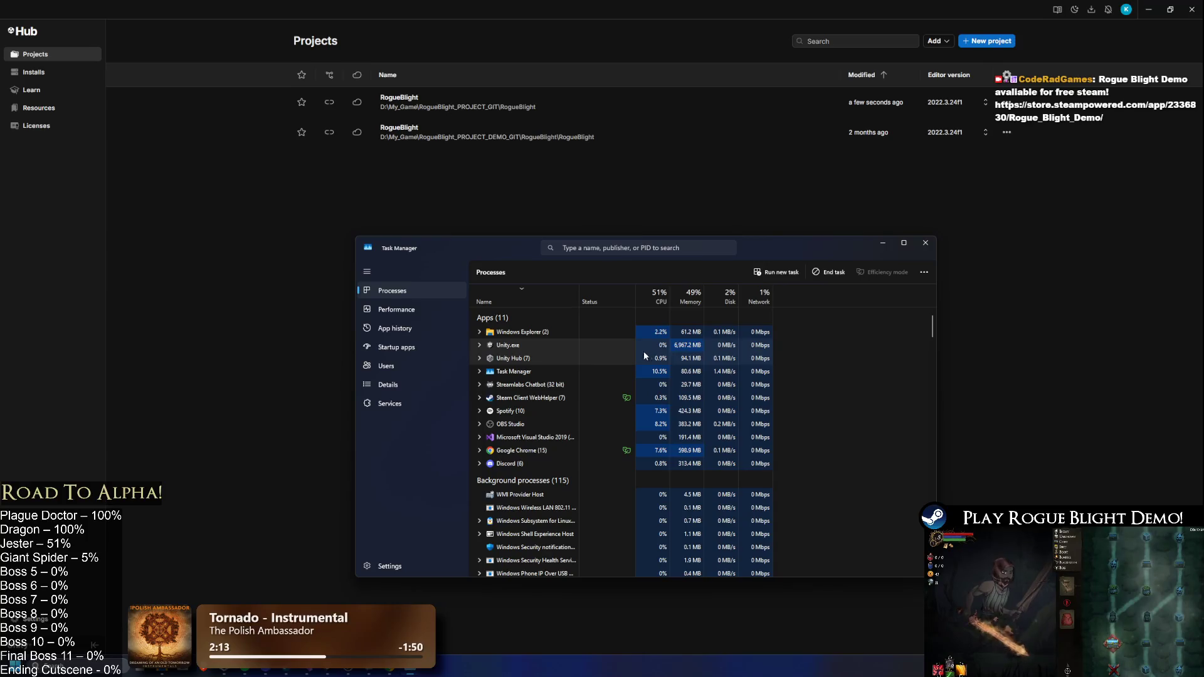
pyautogui.hotkey('alt', 'Tab')
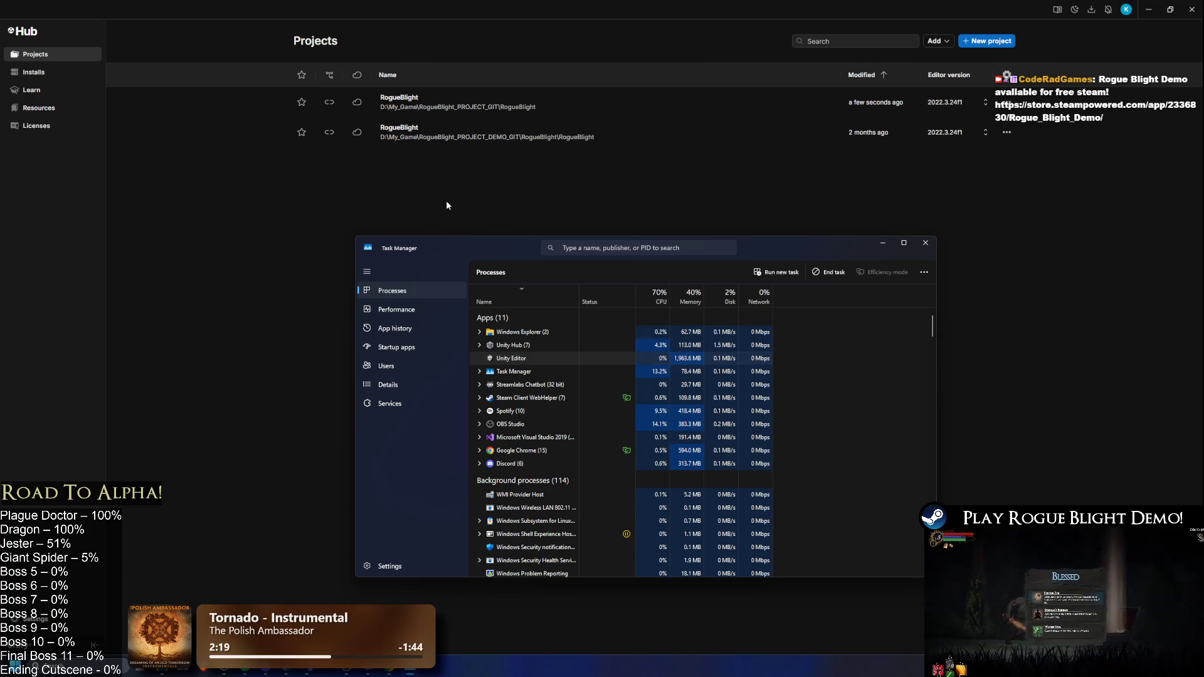
pyautogui.click(680, 109)
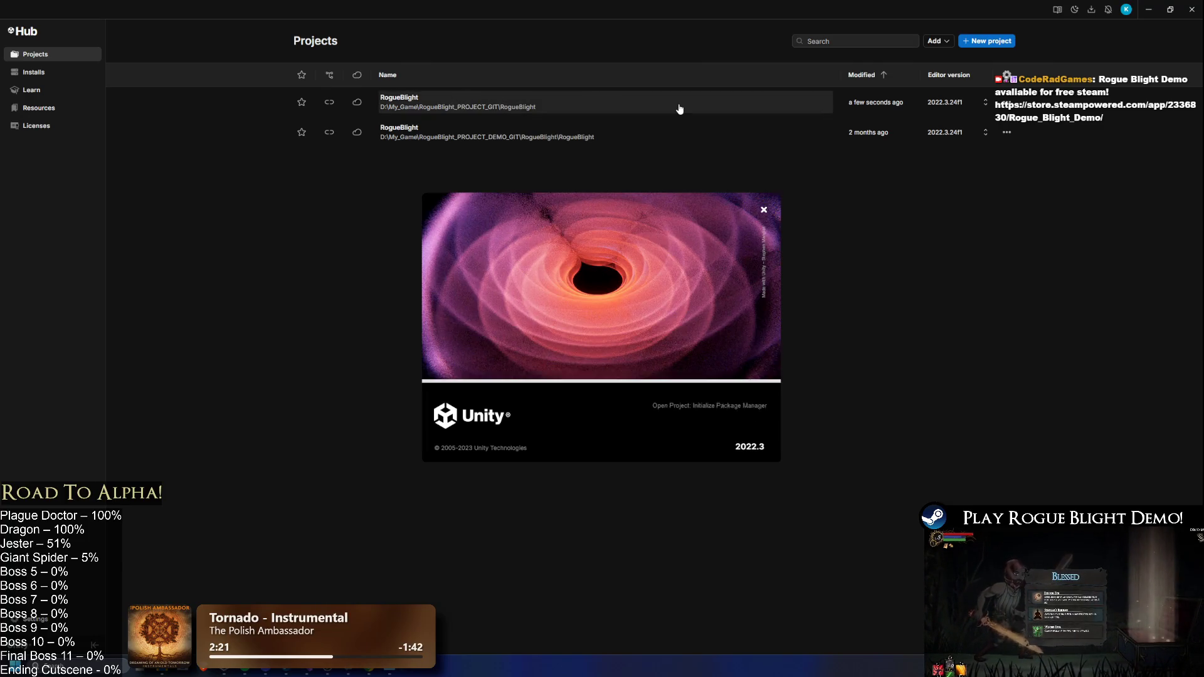
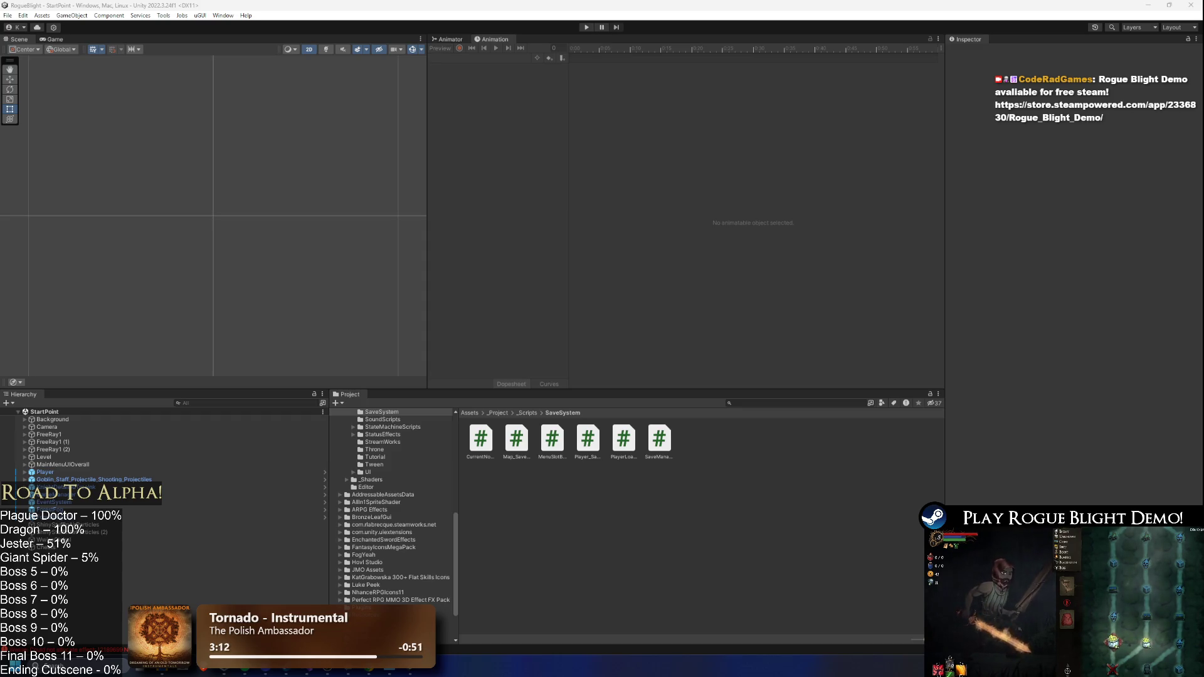
# - Search 'disc' in the Start menu and launch Discord
pyautogui.press('super')
pyautogui.write('ste')
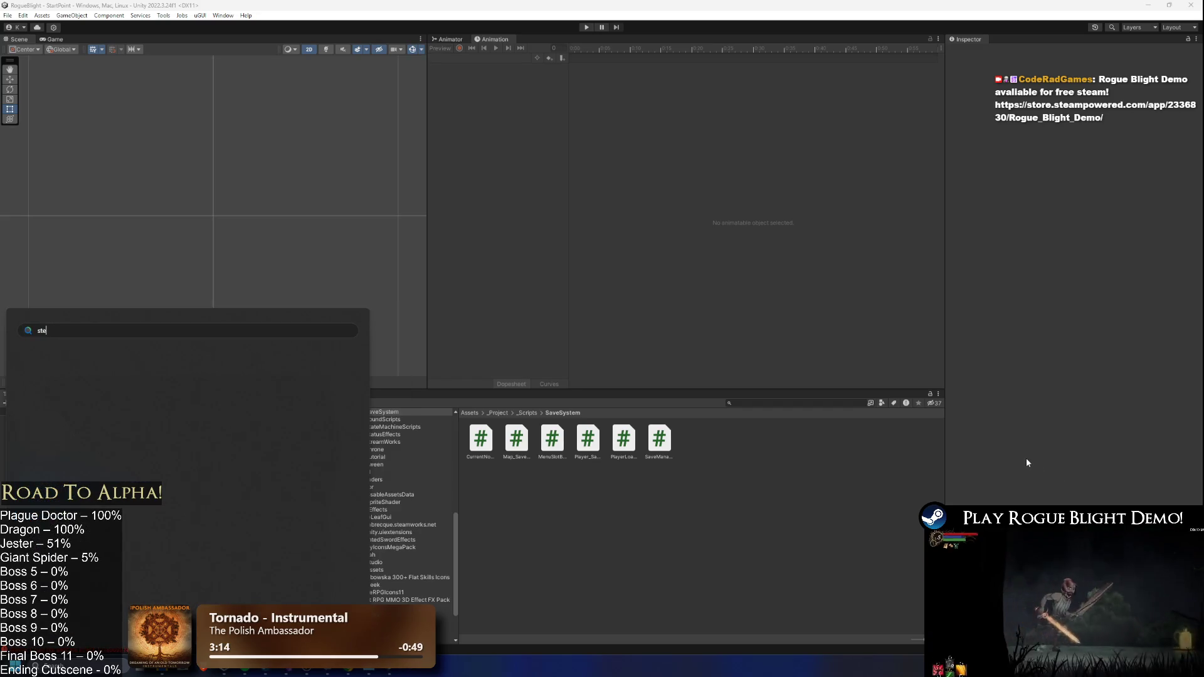
pyautogui.press('BackSpace')
pyautogui.press('BackSpace')
pyautogui.press('BackSpace')
pyautogui.write('disc')
pyautogui.press('Return')
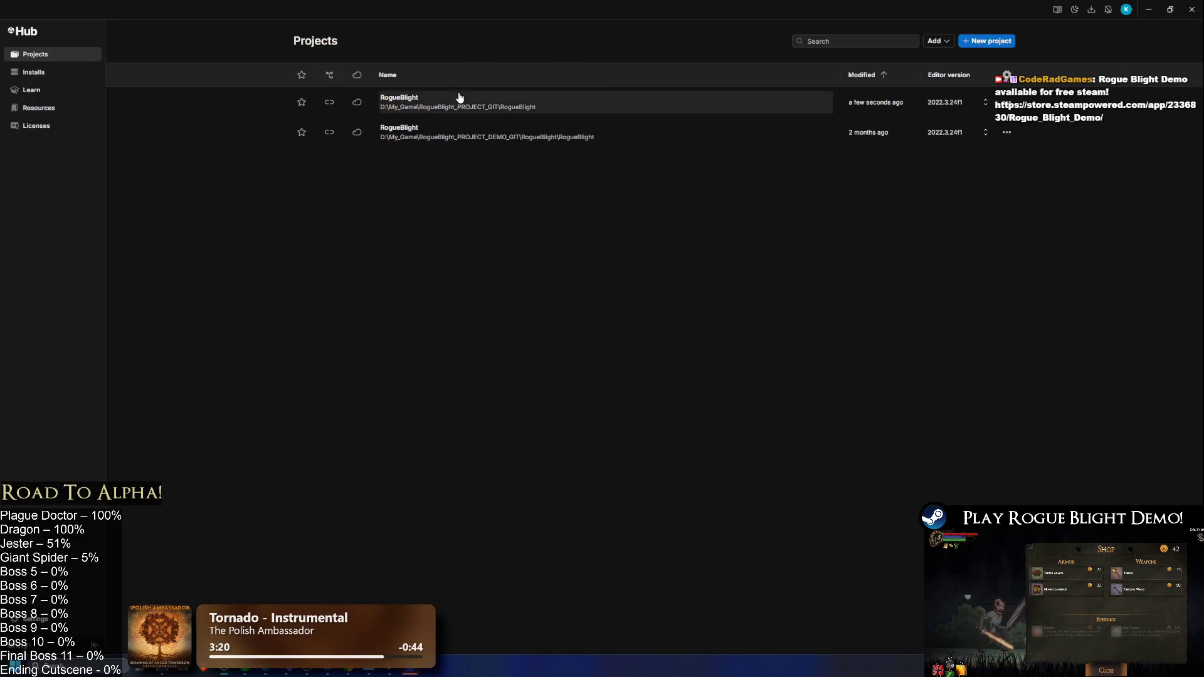
# - Check Discord's friends list, return to the RogueBlight editor, and enter Play mode
pyautogui.click(413, 673)
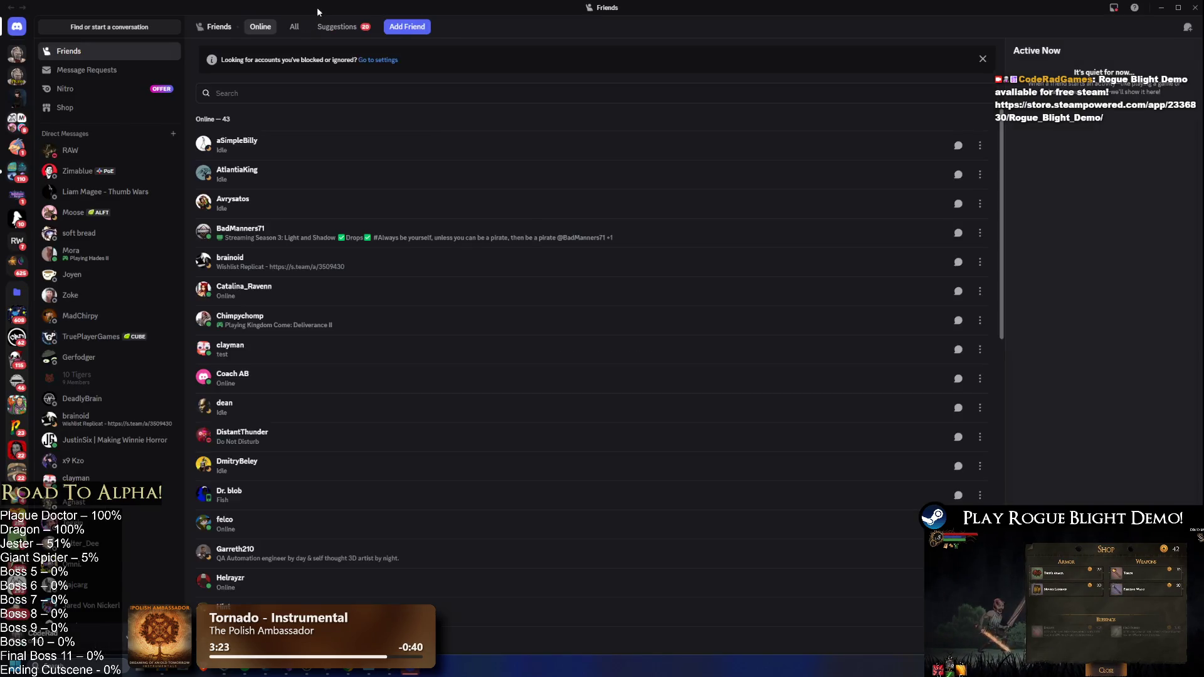
pyautogui.hotkey('alt', 'Tab')
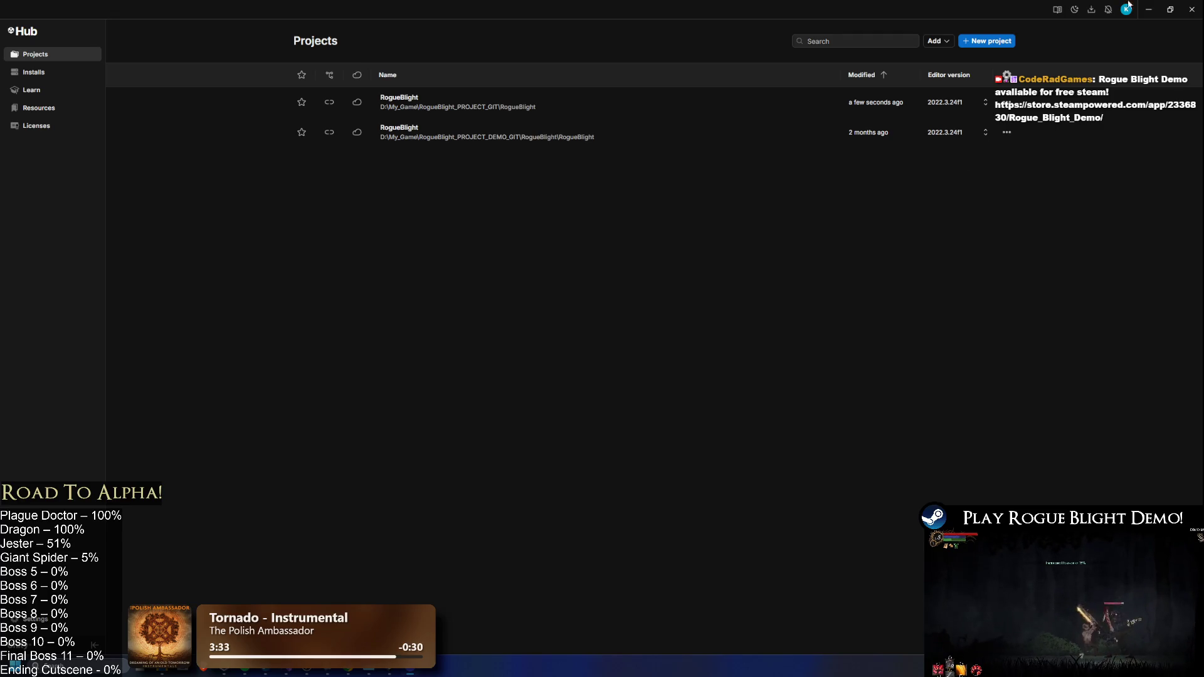
pyautogui.hotkey('alt', 'Tab')
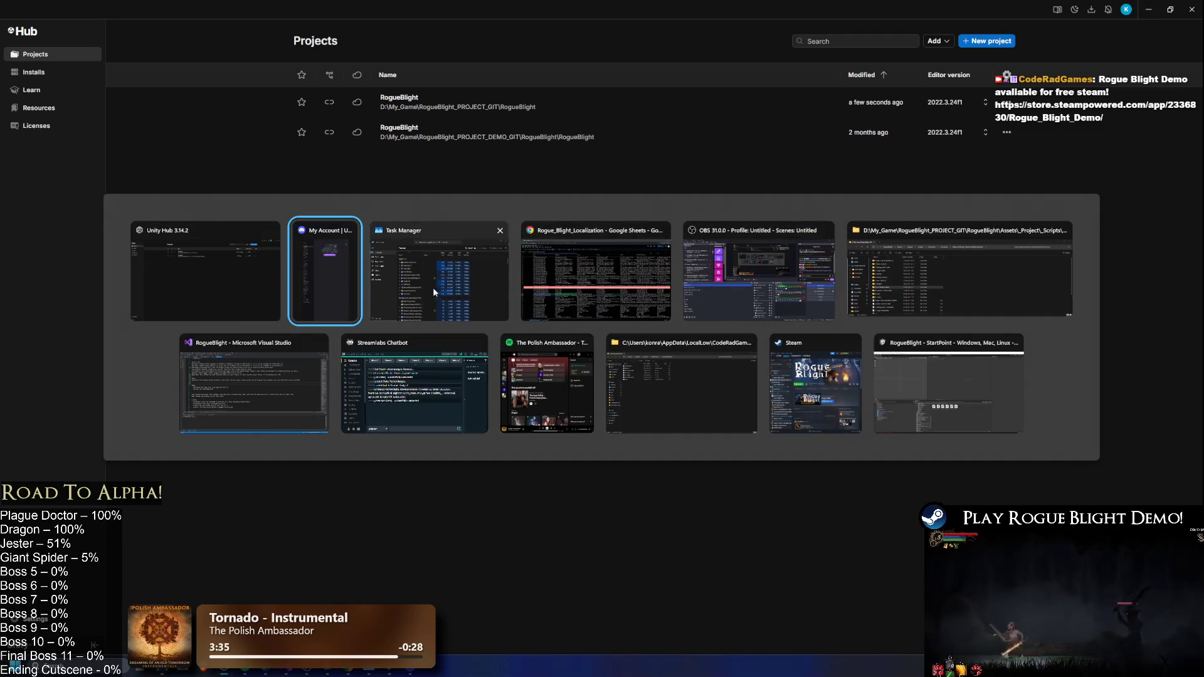
pyautogui.hotkey('alt', 'Tab')
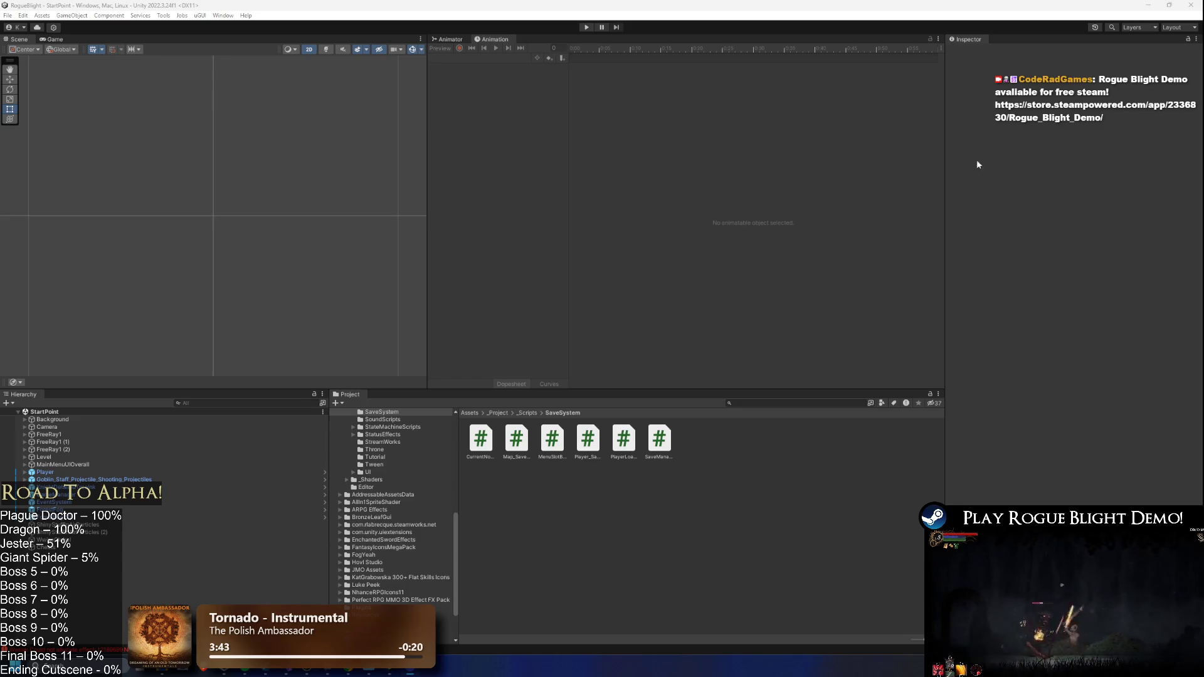
pyautogui.click(593, 25)
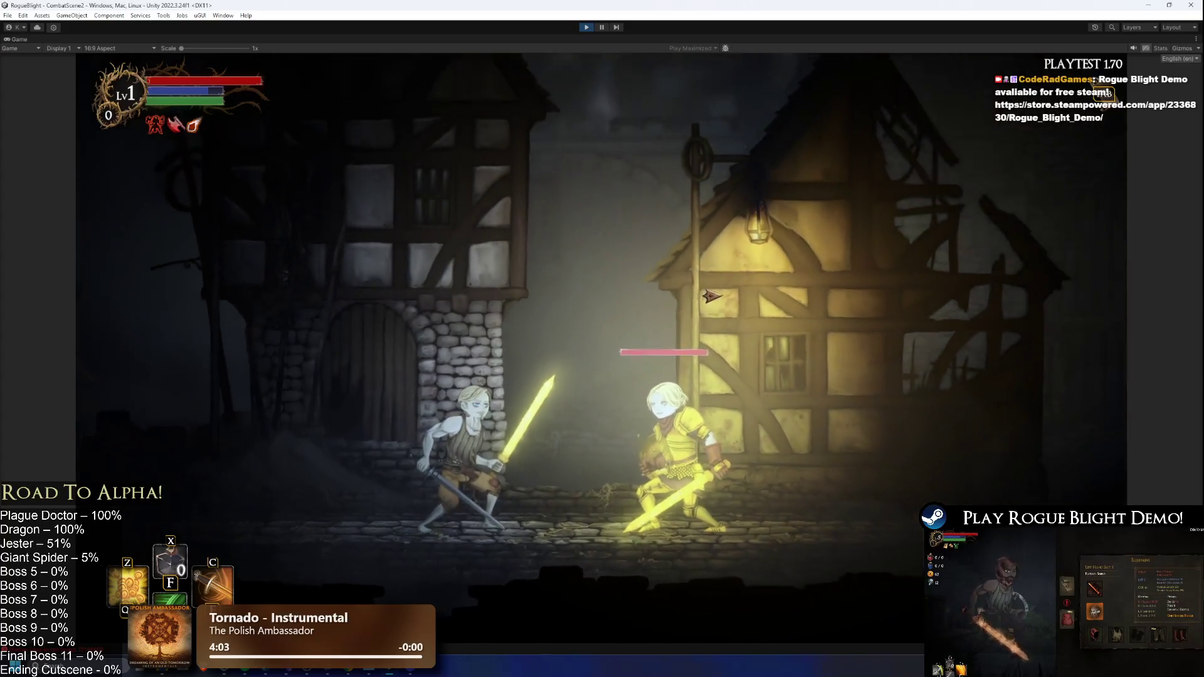
pyautogui.click(716, 316)
pyautogui.press('a')
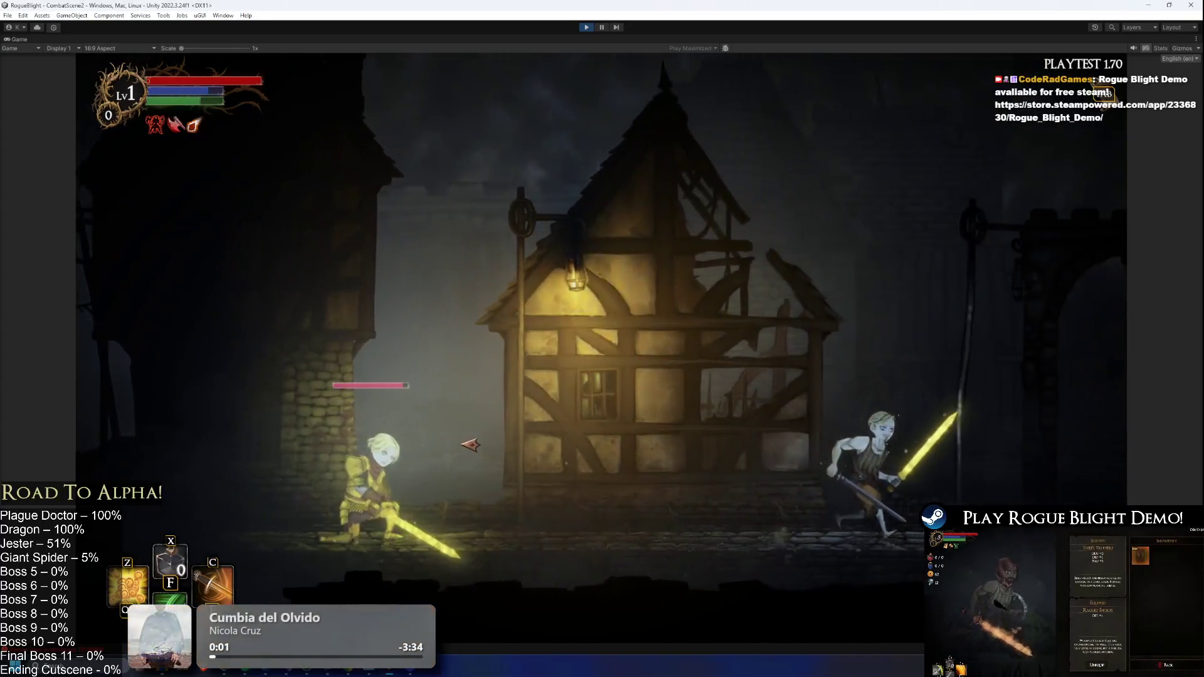
pyautogui.click(854, 520)
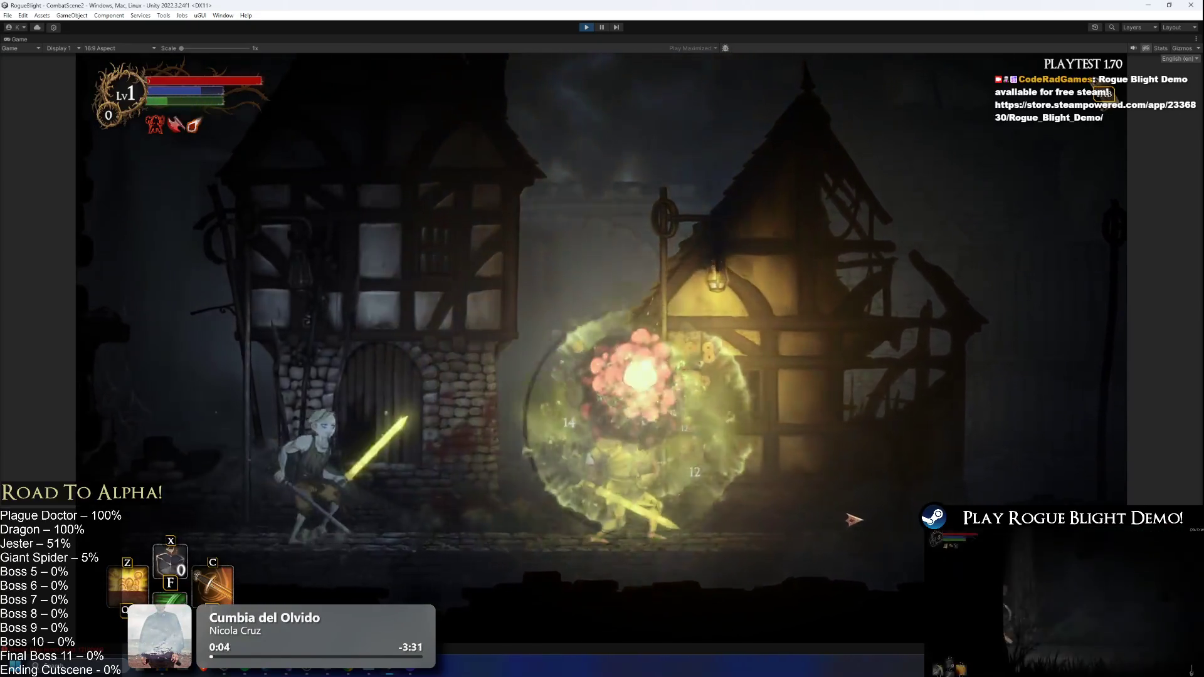
pyautogui.press('d')
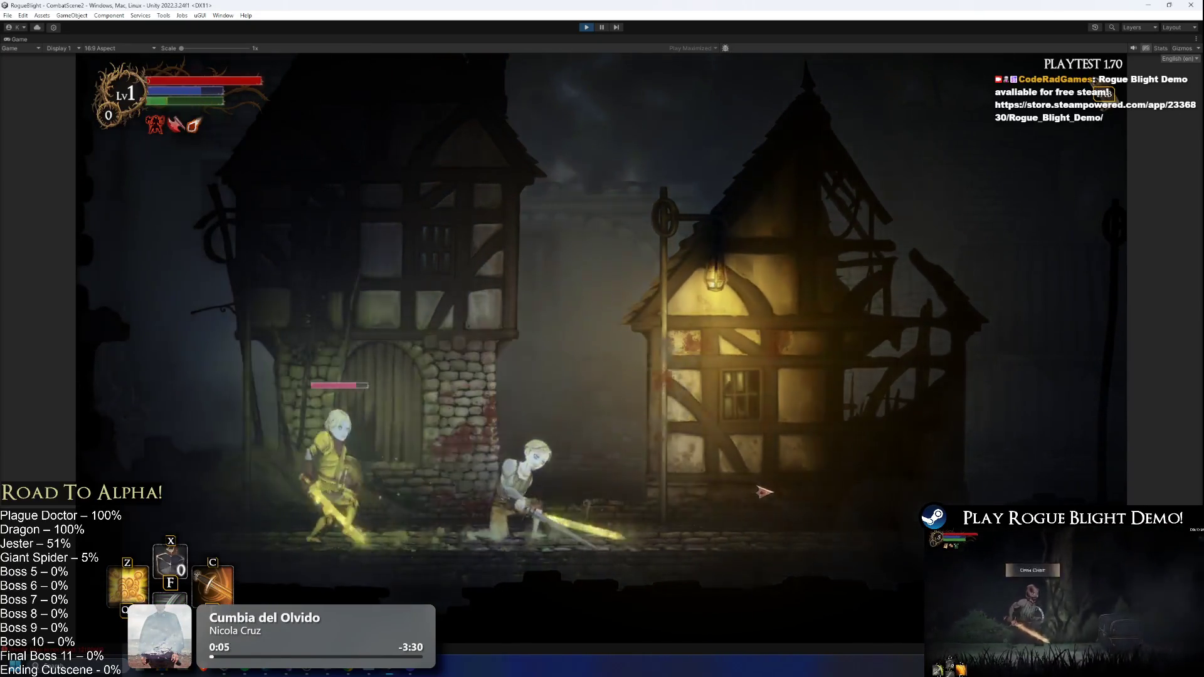
pyautogui.press('d')
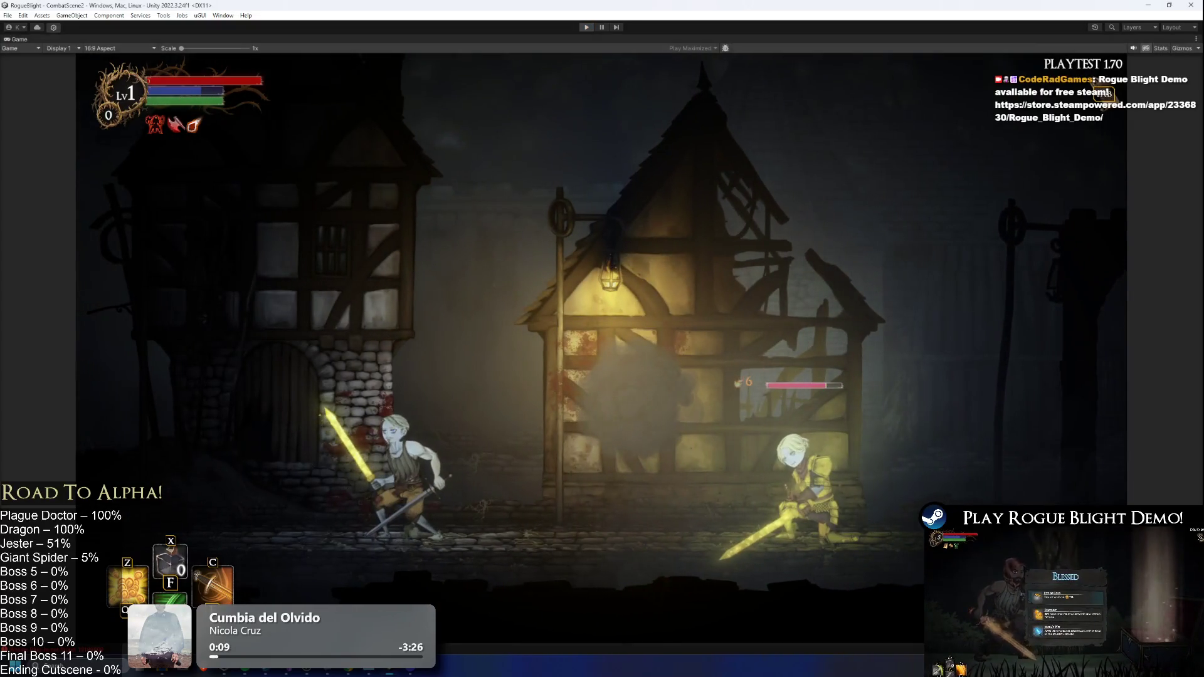
pyautogui.hotkey('ctrl', 'p')
pyautogui.write('royal figh')
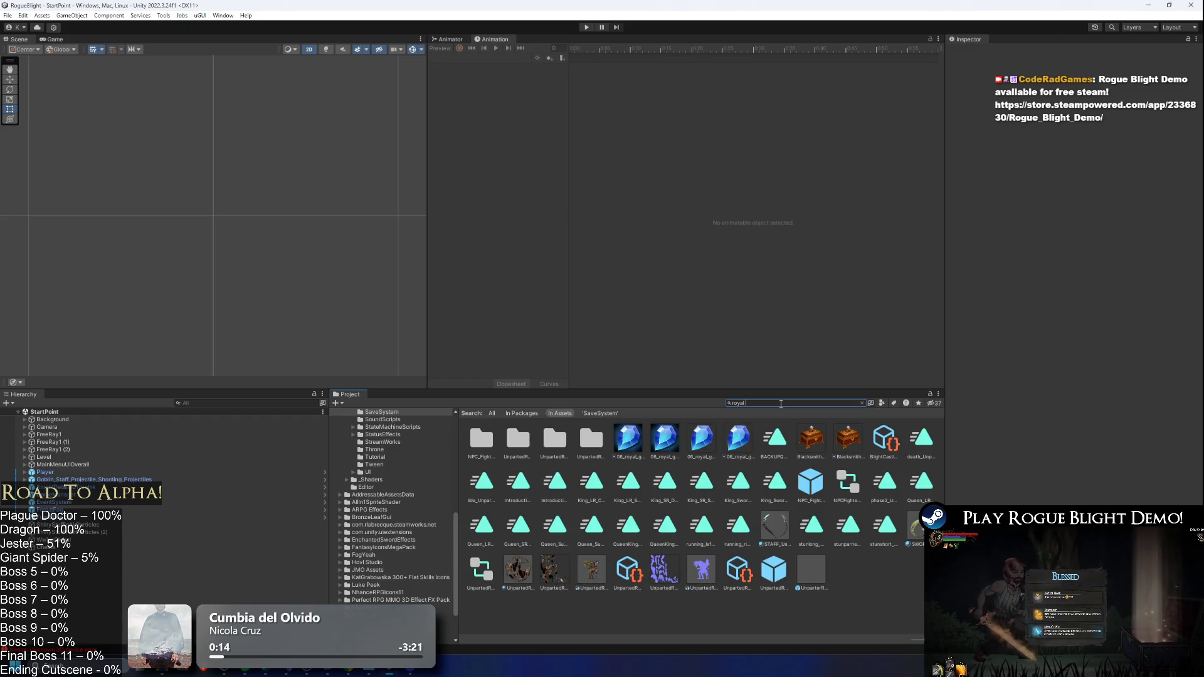
# - Open the NPC_Fighter_ROYAL prefab and its ROYAL animator controller graph
pyautogui.doubleClick(516, 440)
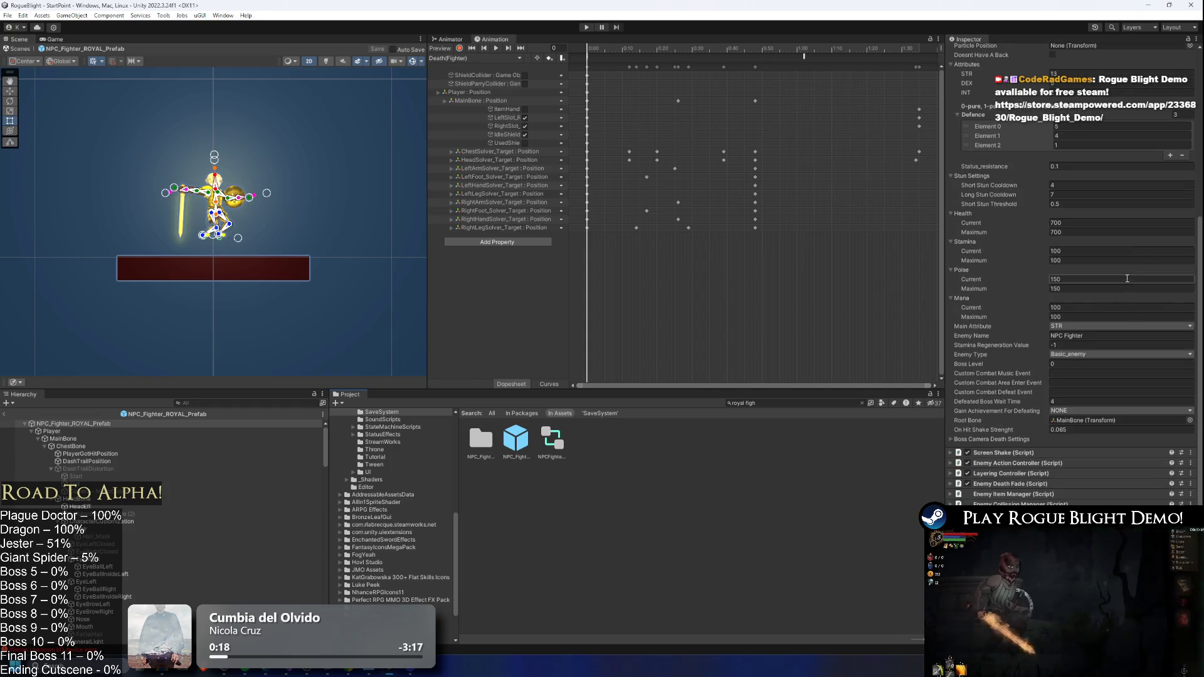
pyautogui.scroll(5, 1129, 275)
pyautogui.click(1011, 184)
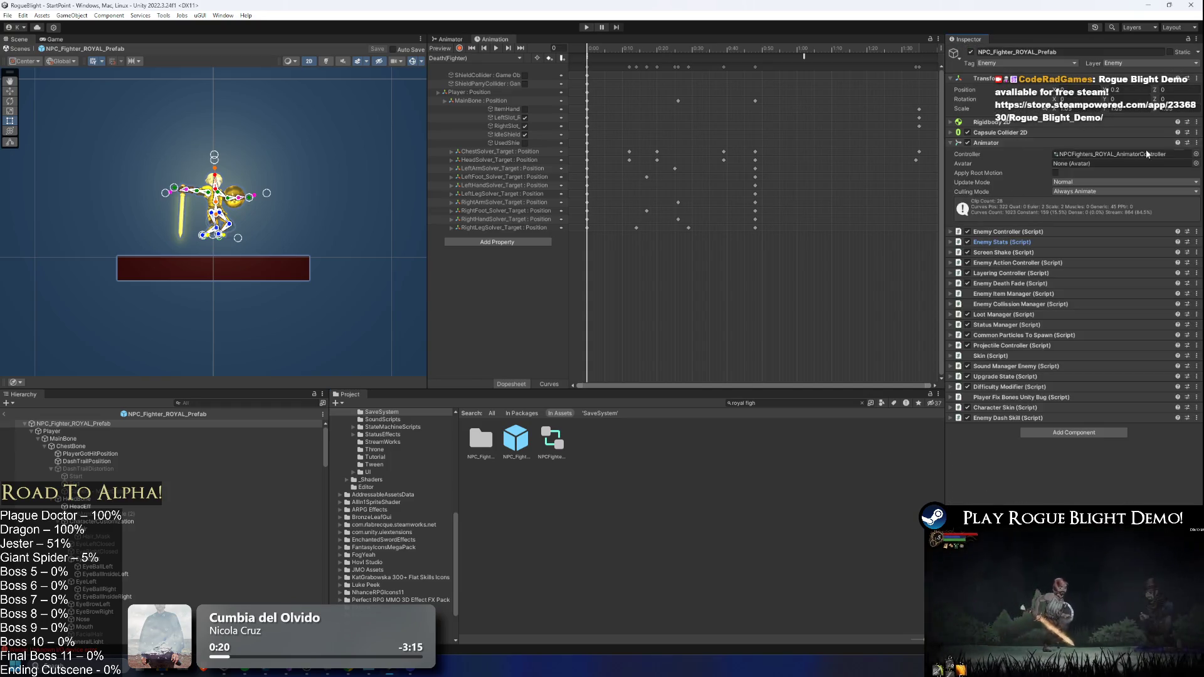
pyautogui.click(1116, 95)
pyautogui.doubleClick(551, 439)
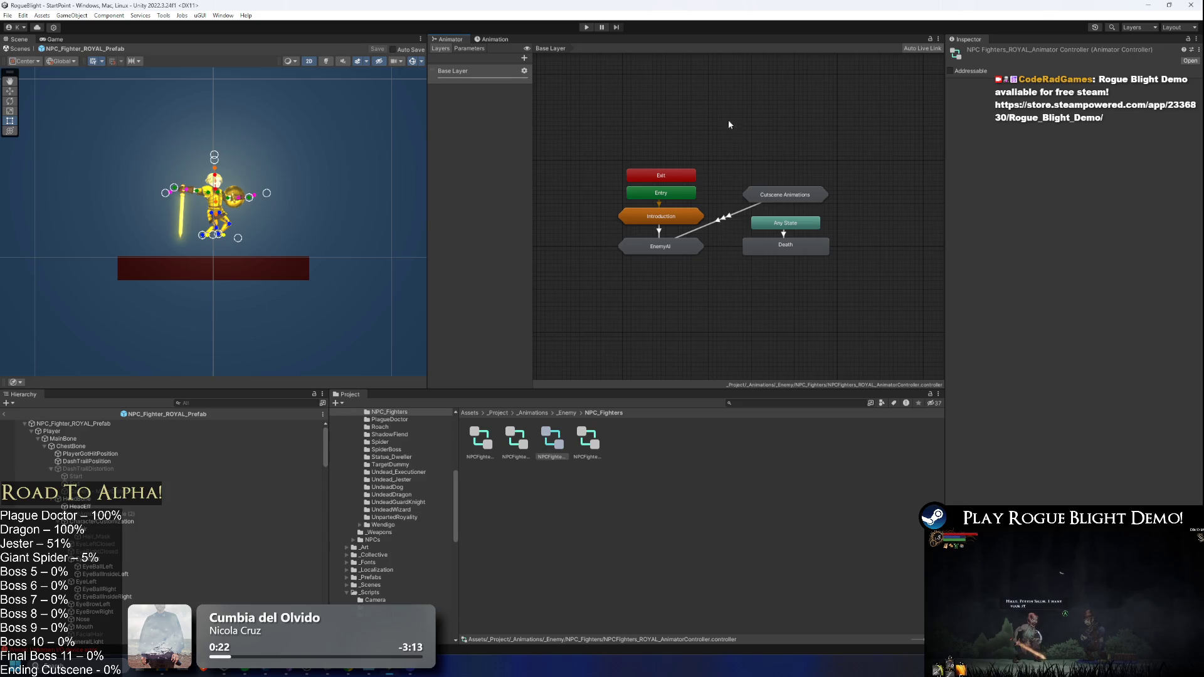
# - Give EnemyAI > Actions > SKILL RIGHT the Explosive_Slash_RightHandSword clip, save, and start a playtest
pyautogui.click(665, 250)
pyautogui.doubleClick(667, 250)
pyautogui.doubleClick(653, 261)
pyautogui.scroll(3, 729, 310)
pyautogui.click(768, 244)
pyautogui.scroll(2, 767, 245)
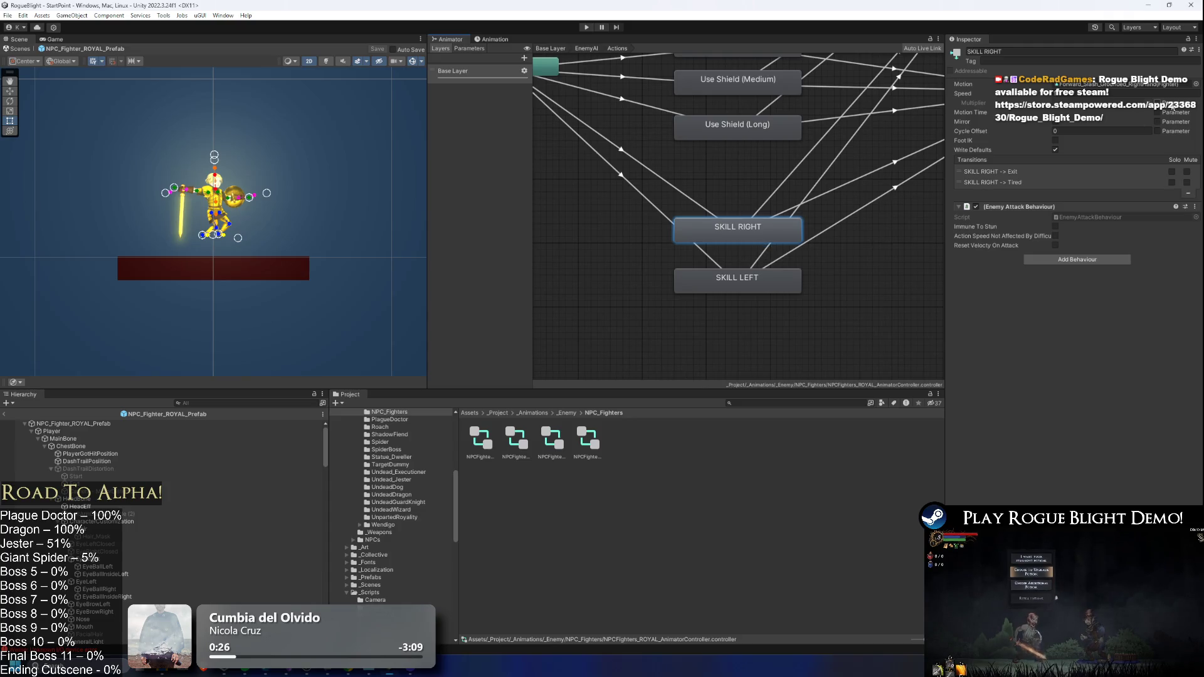
pyautogui.click(1144, 85)
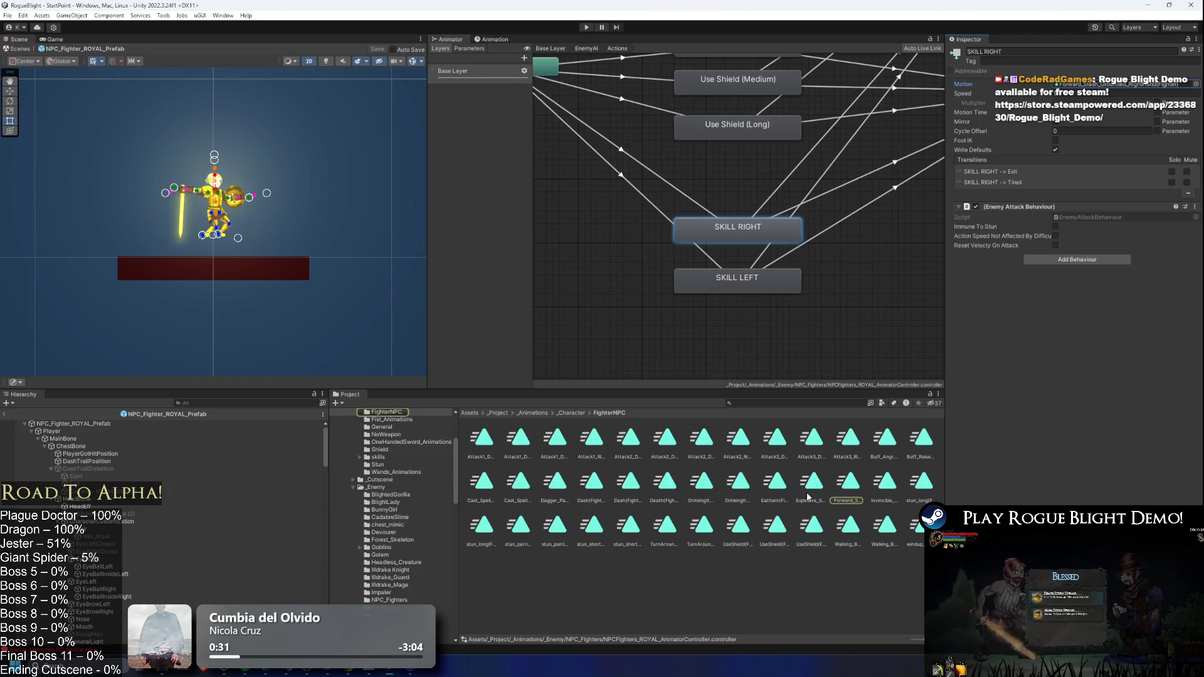
pyautogui.moveTo(813, 489); pyautogui.dragTo(1024, 221)
pyautogui.moveTo(1116, 71); pyautogui.dragTo(1142, 84)
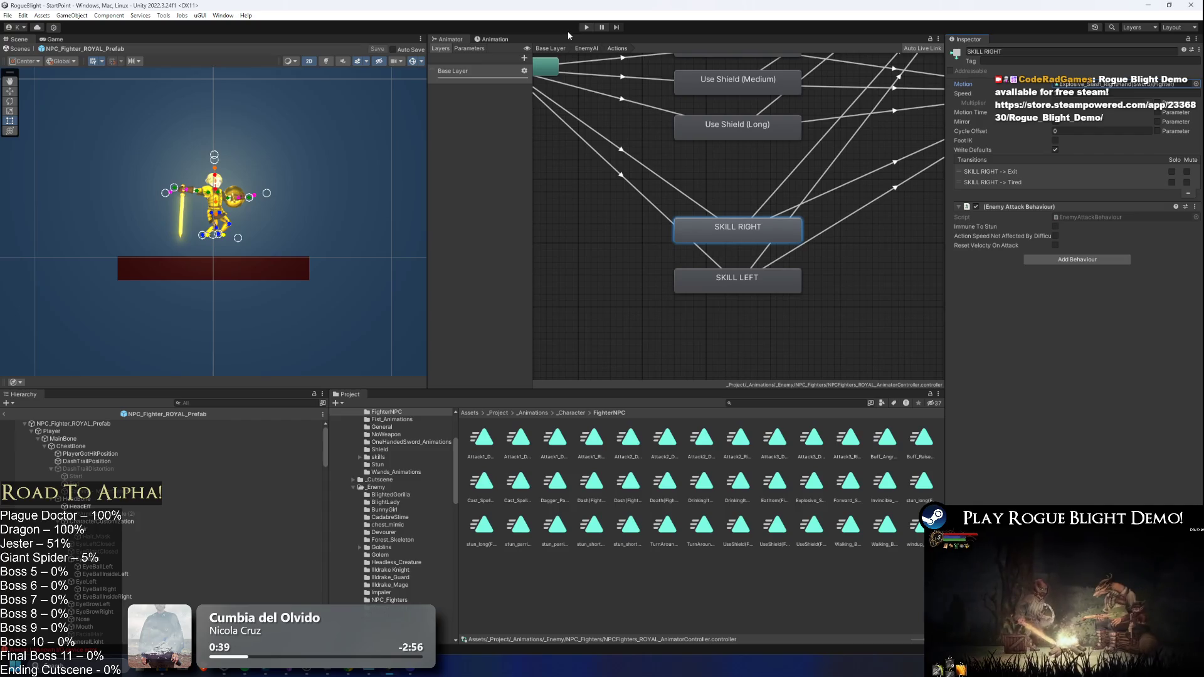
pyautogui.hotkey('ctrl', 's')
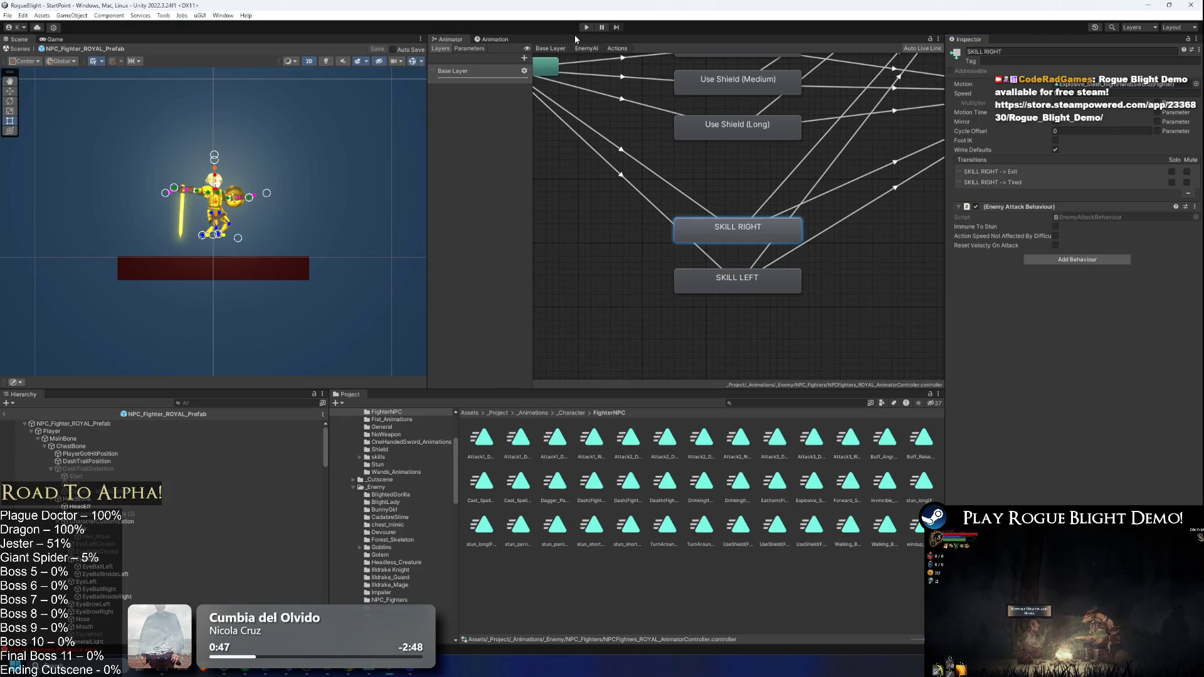
pyautogui.click(584, 28)
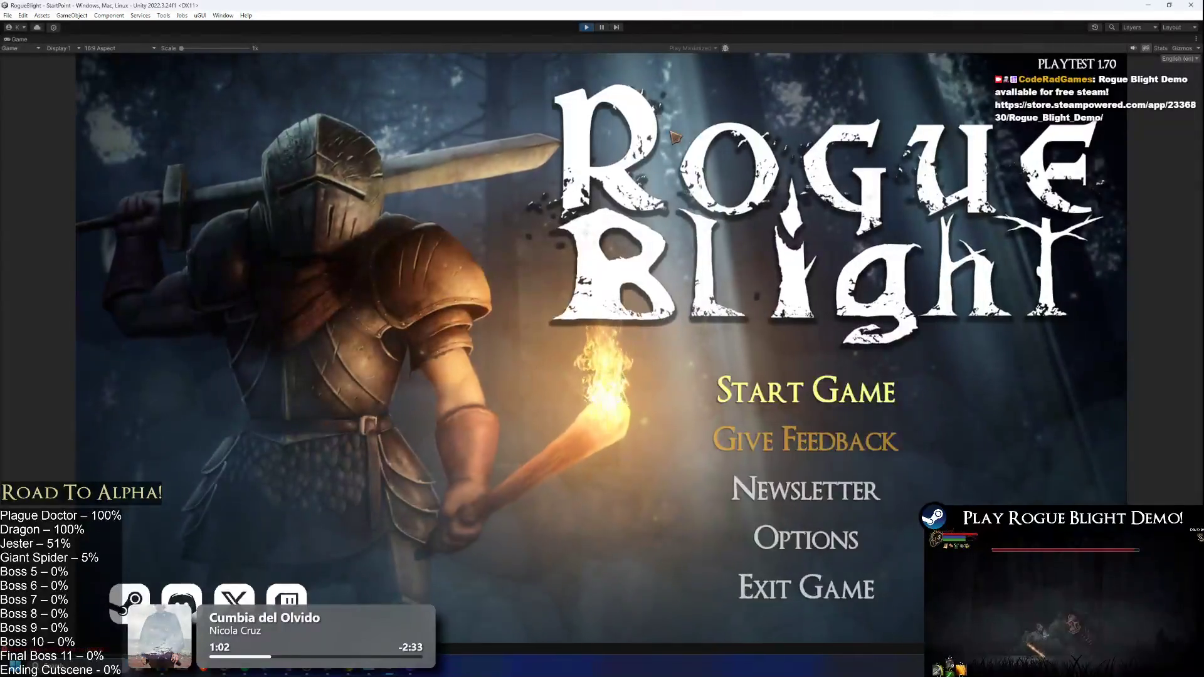
# - Start the game on the existing save slot and engage the armoured enemy
pyautogui.click(806, 390)
pyautogui.click(893, 328)
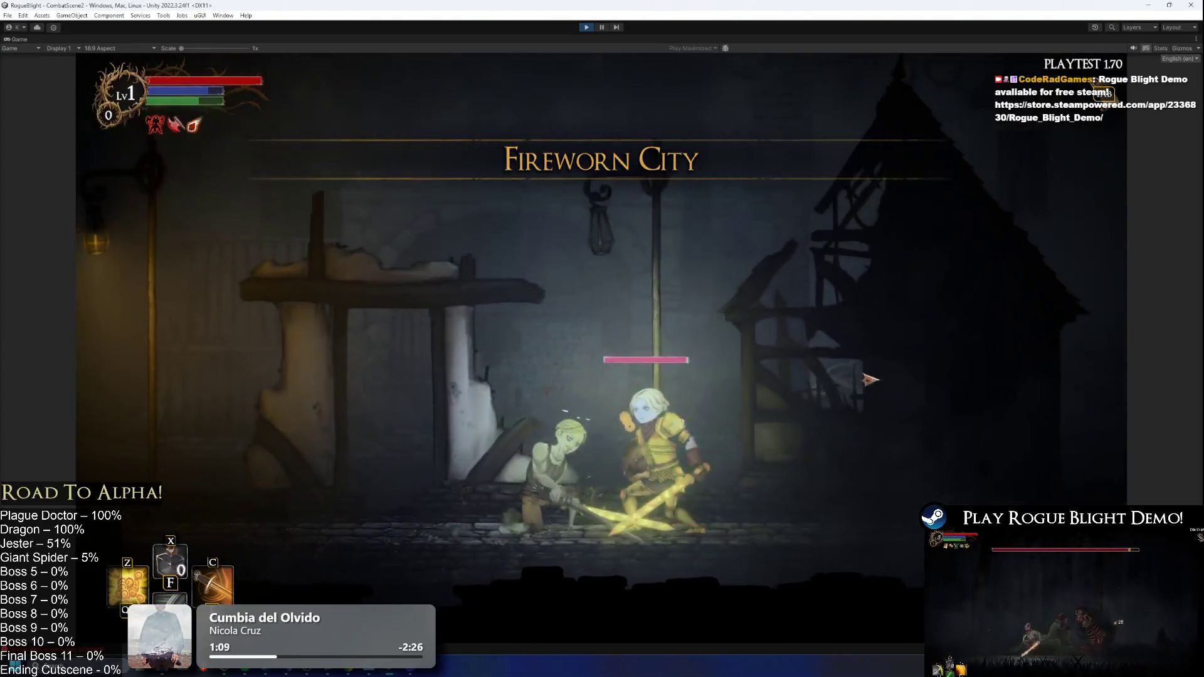
pyautogui.click(875, 390)
pyautogui.press('d')
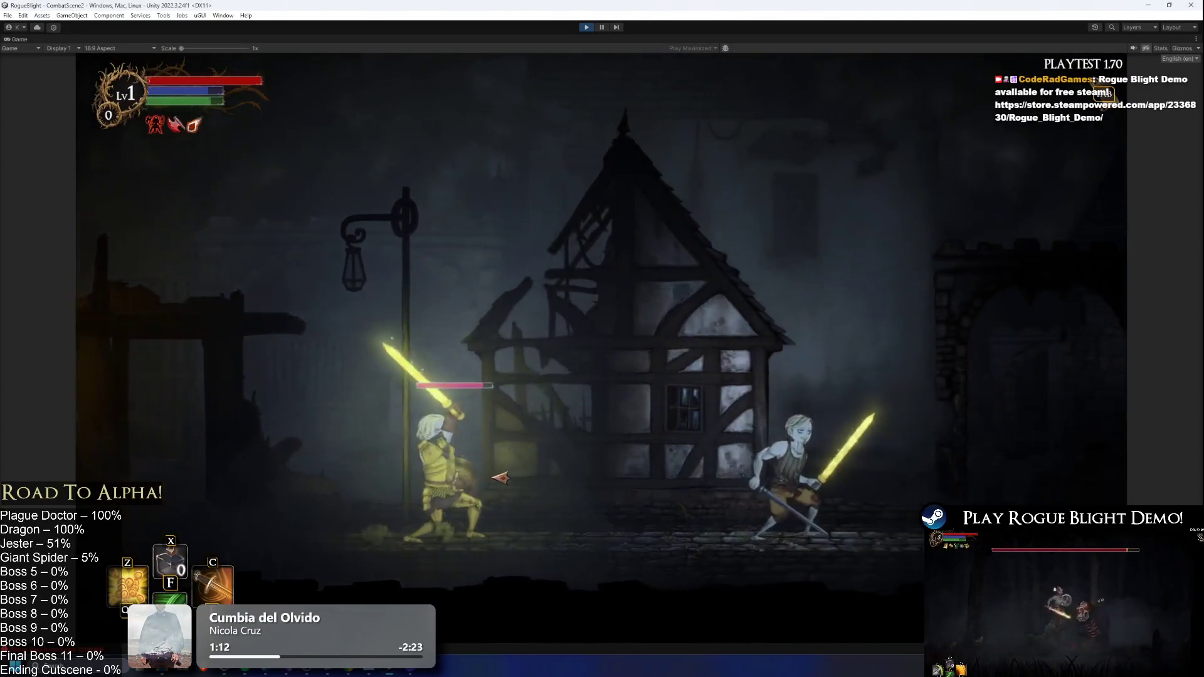
# - Fight the royal fighter with sword slashes while moving left and right, then stop the playtest
pyautogui.press('d')
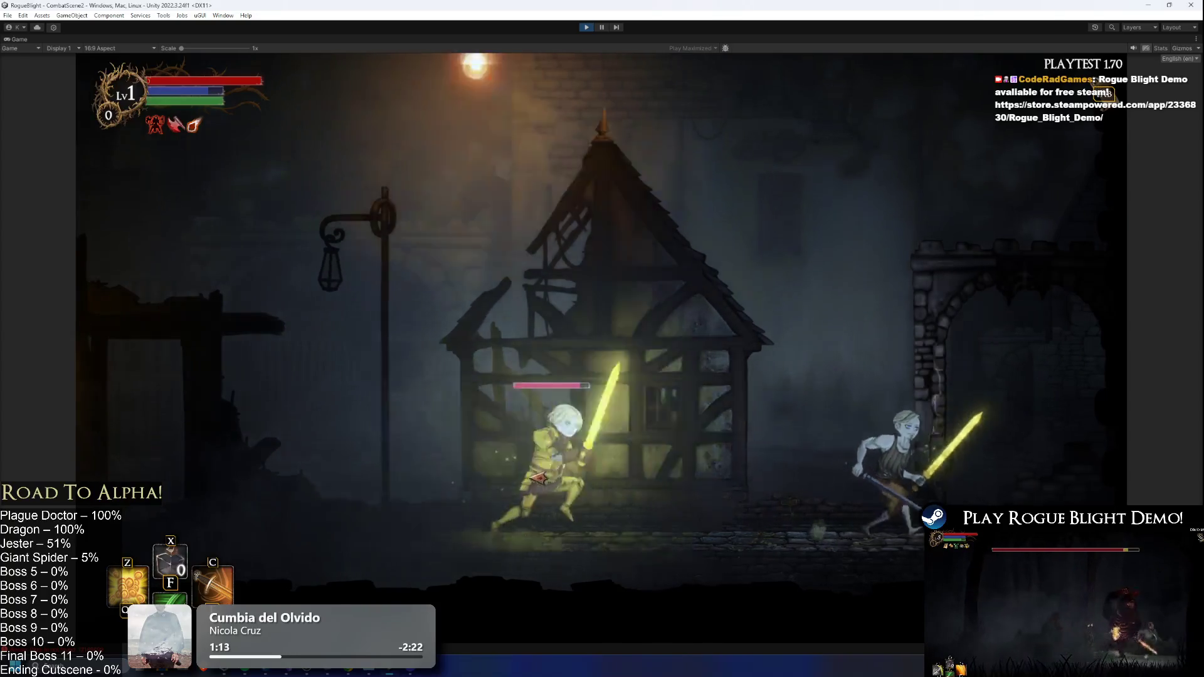
pyautogui.click(691, 472)
pyautogui.press('a')
pyautogui.click(624, 474)
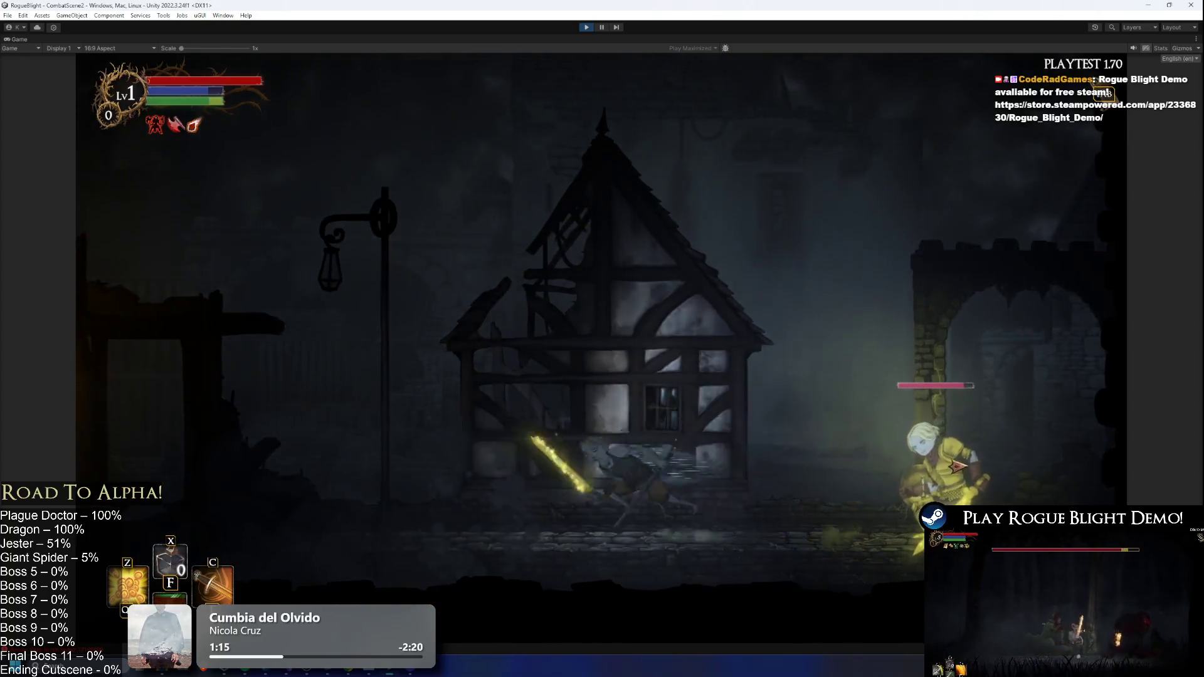
pyautogui.press('d')
pyautogui.click(955, 465)
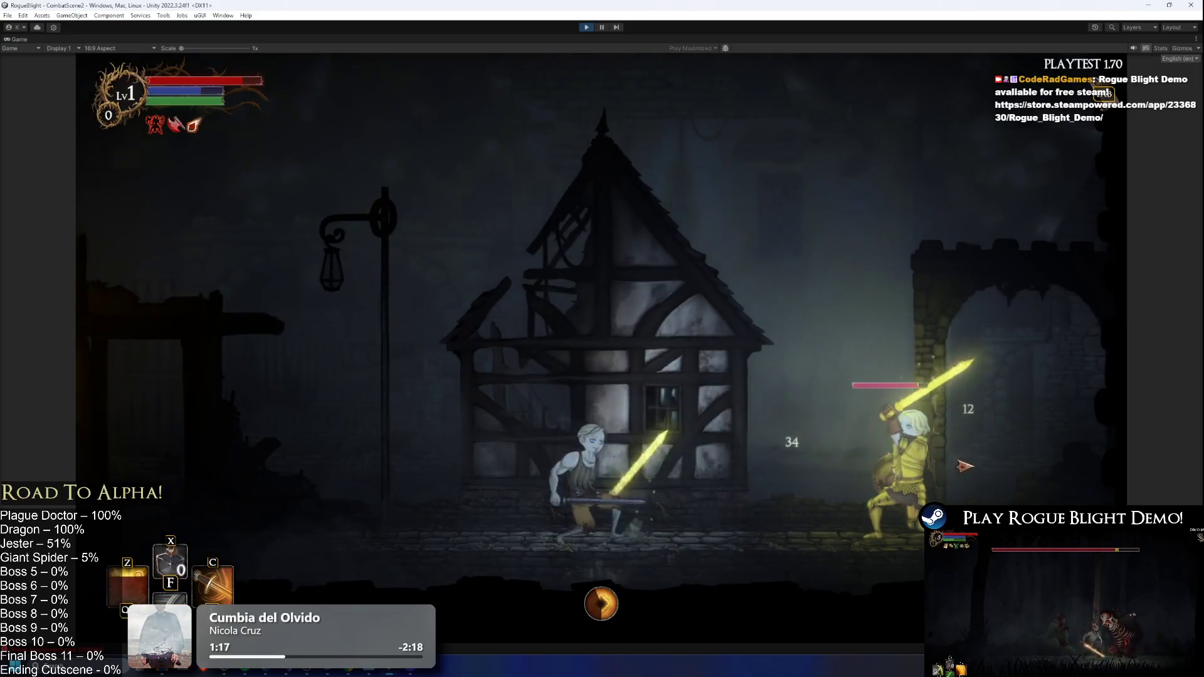
pyautogui.press('a')
pyautogui.press('a')
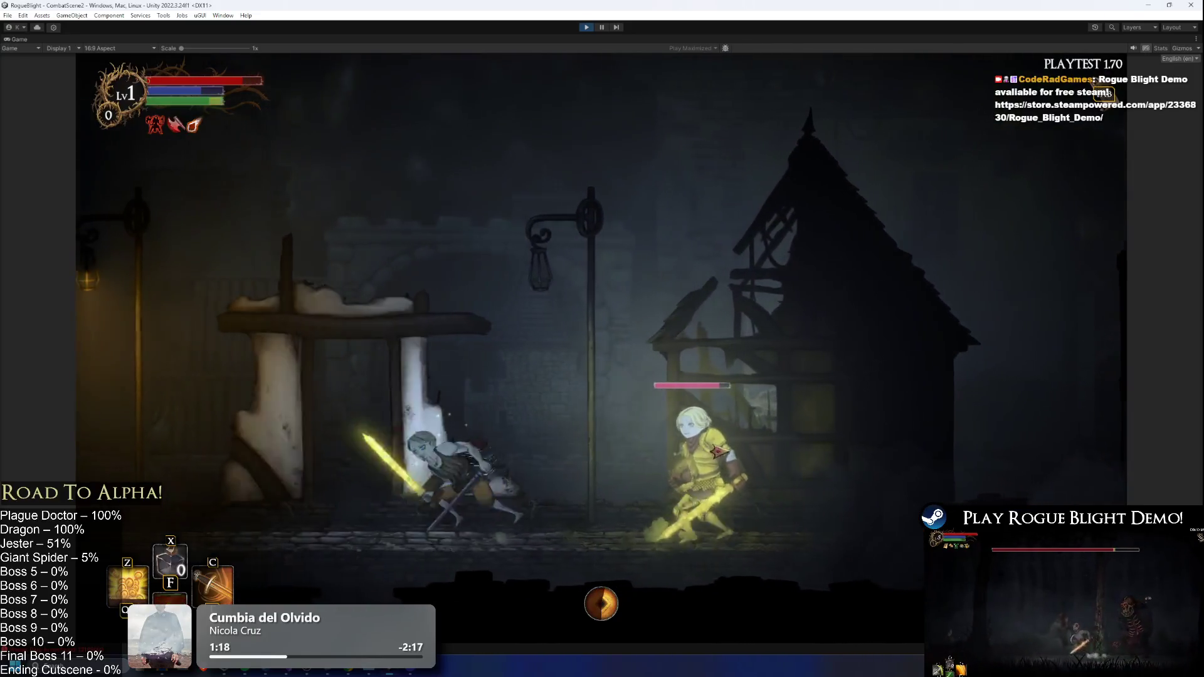
pyautogui.press('a')
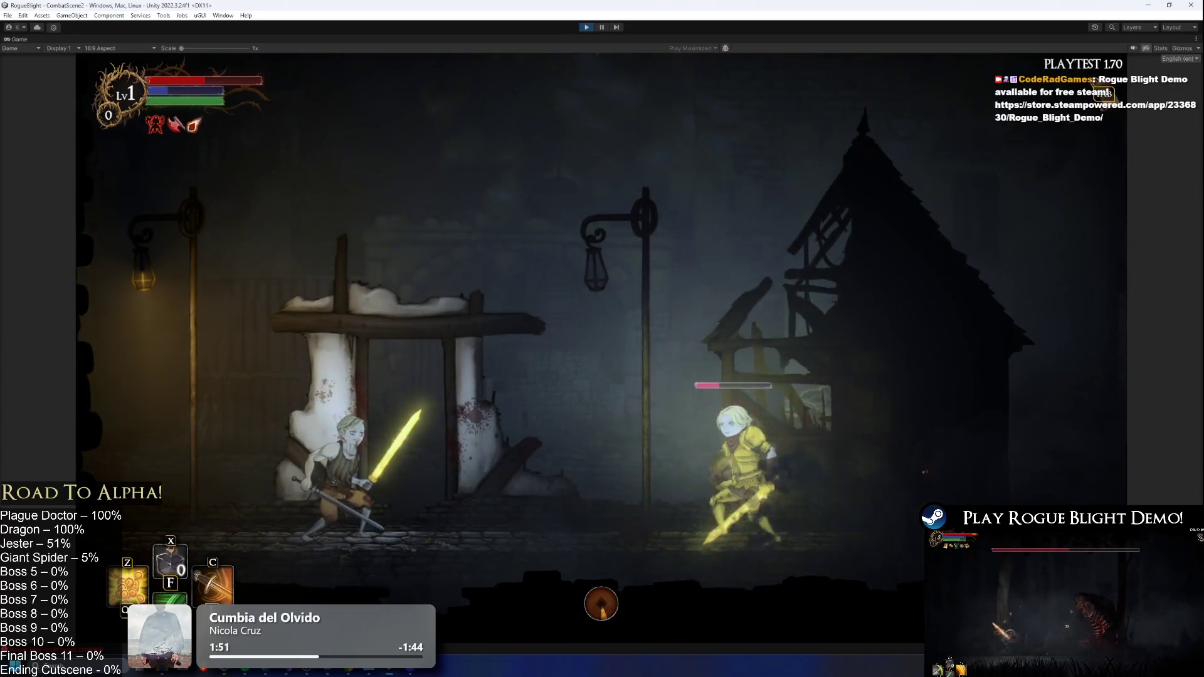
pyautogui.hotkey('ctrl', 'p')
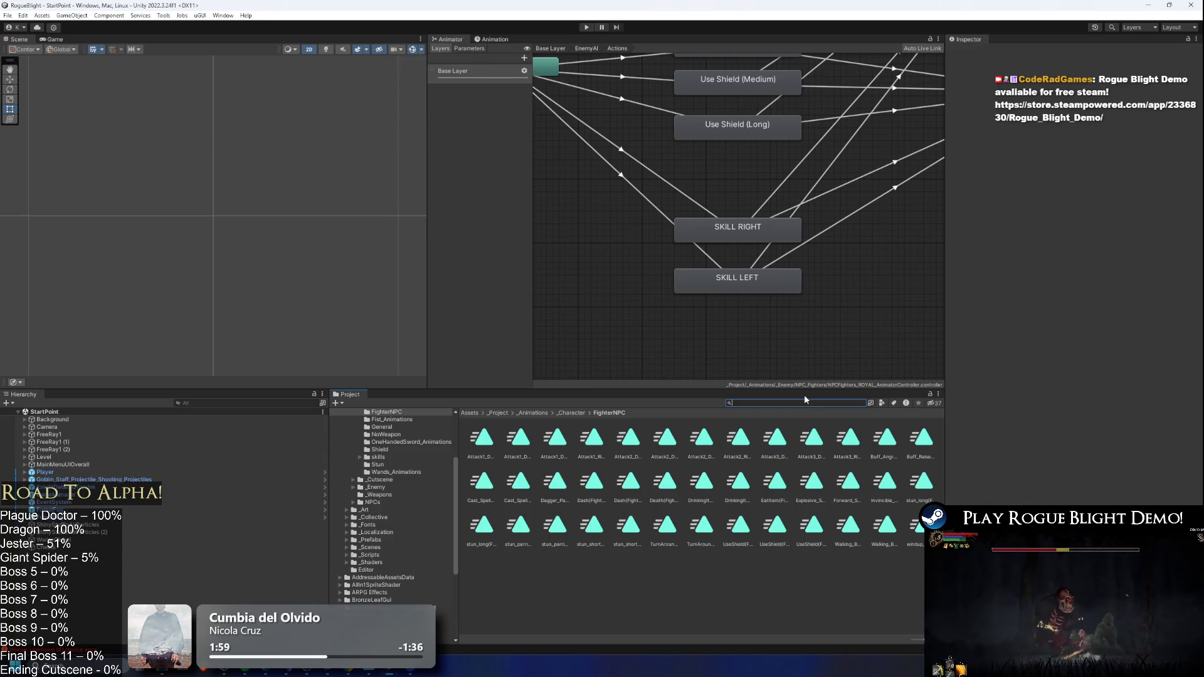
# - Search the Project for 'fighter' and inspect NPC_Fighter_MORA's Enemy Stats
pyautogui.write('ora night')
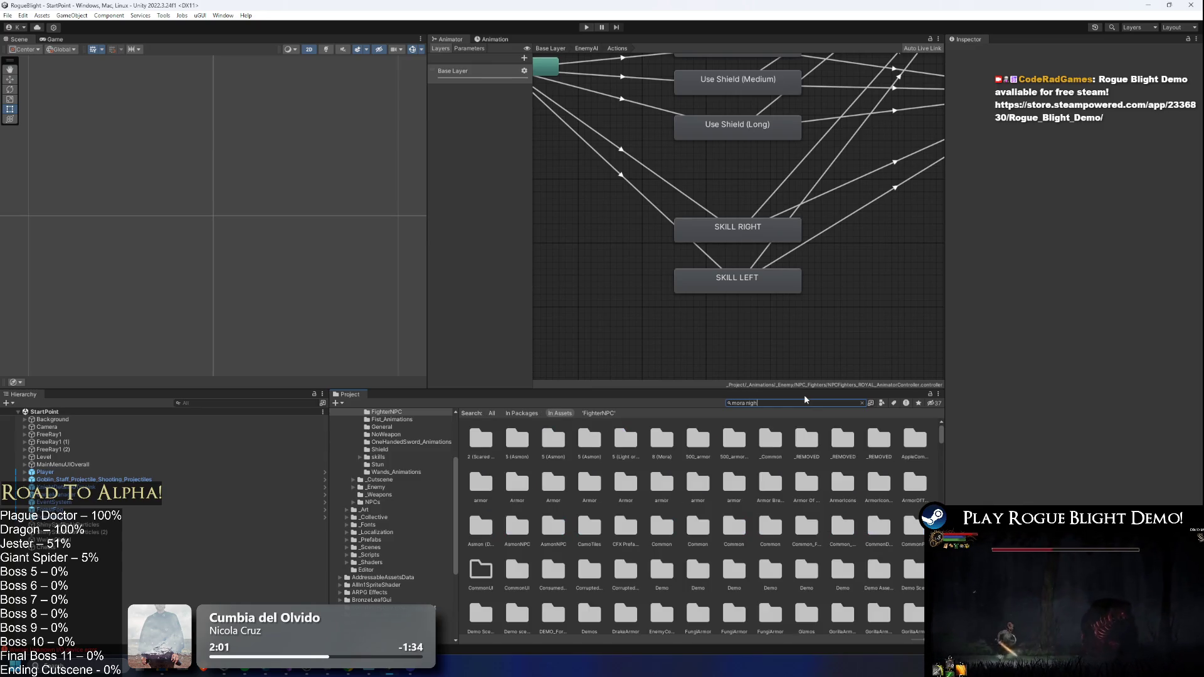
pyautogui.press('BackSpace')
pyautogui.press('BackSpace')
pyautogui.press('BackSpace')
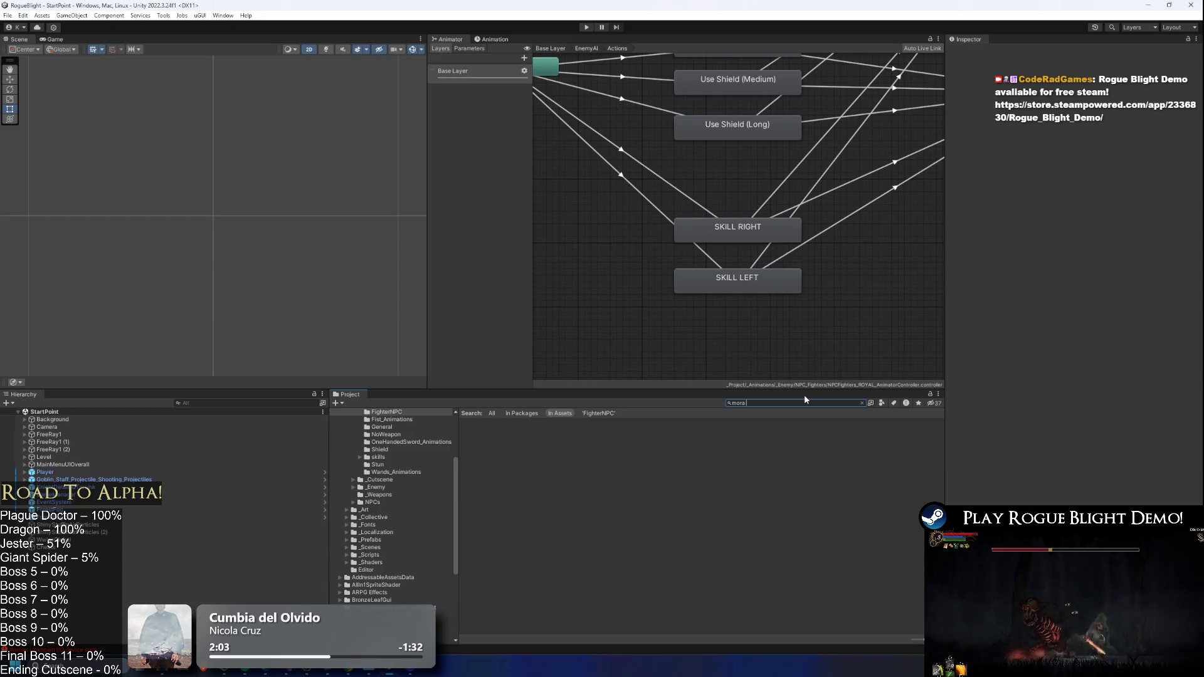
pyautogui.write(' fighter')
pyautogui.click(528, 438)
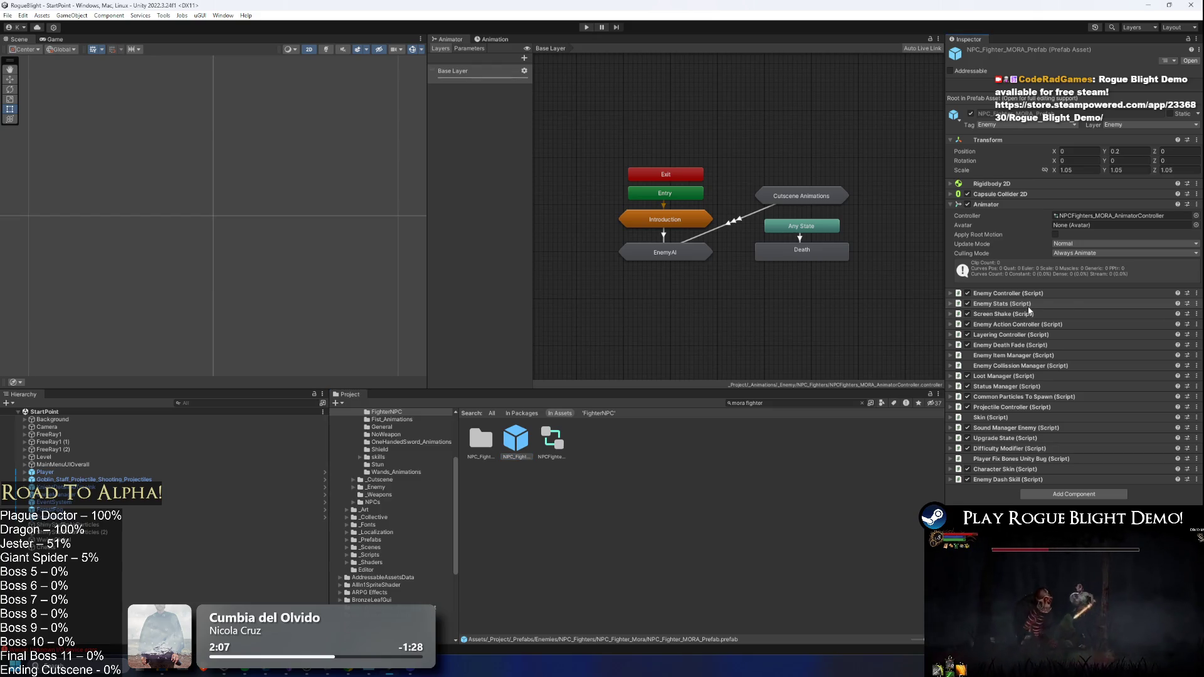
pyautogui.click(1054, 304)
pyautogui.scroll(-5, 1116, 319)
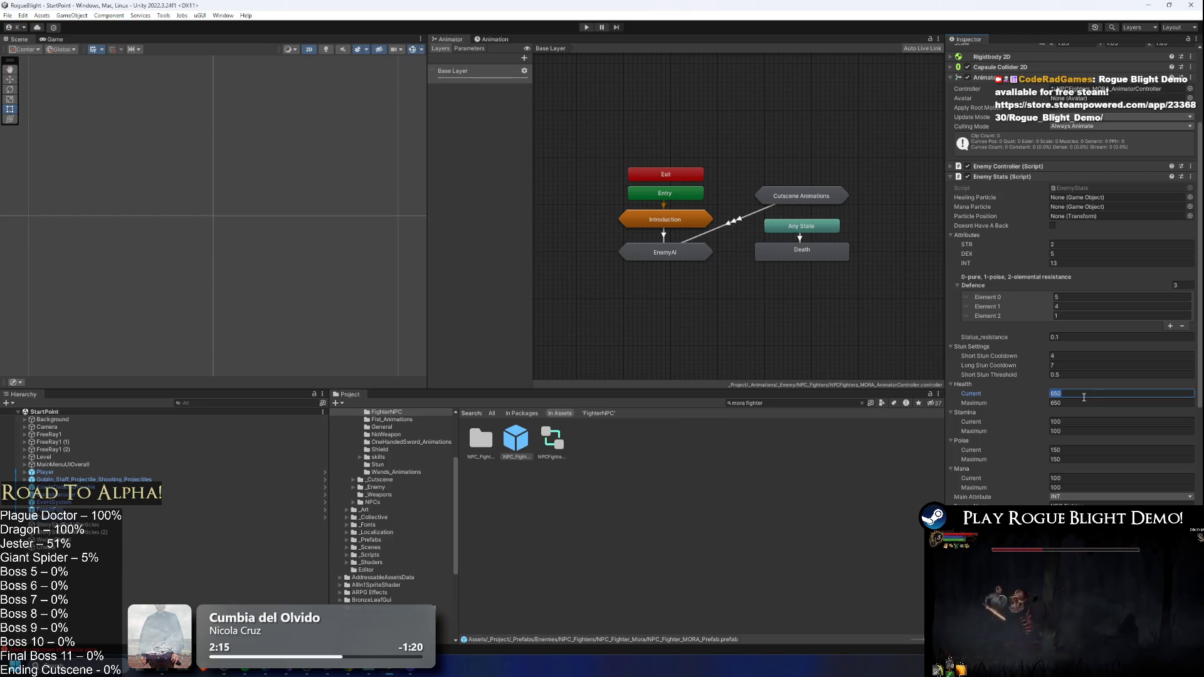
# - Open NPC_Fighter_ROYAL, set its maximum health to 650, and save the prefab
pyautogui.click(795, 404)
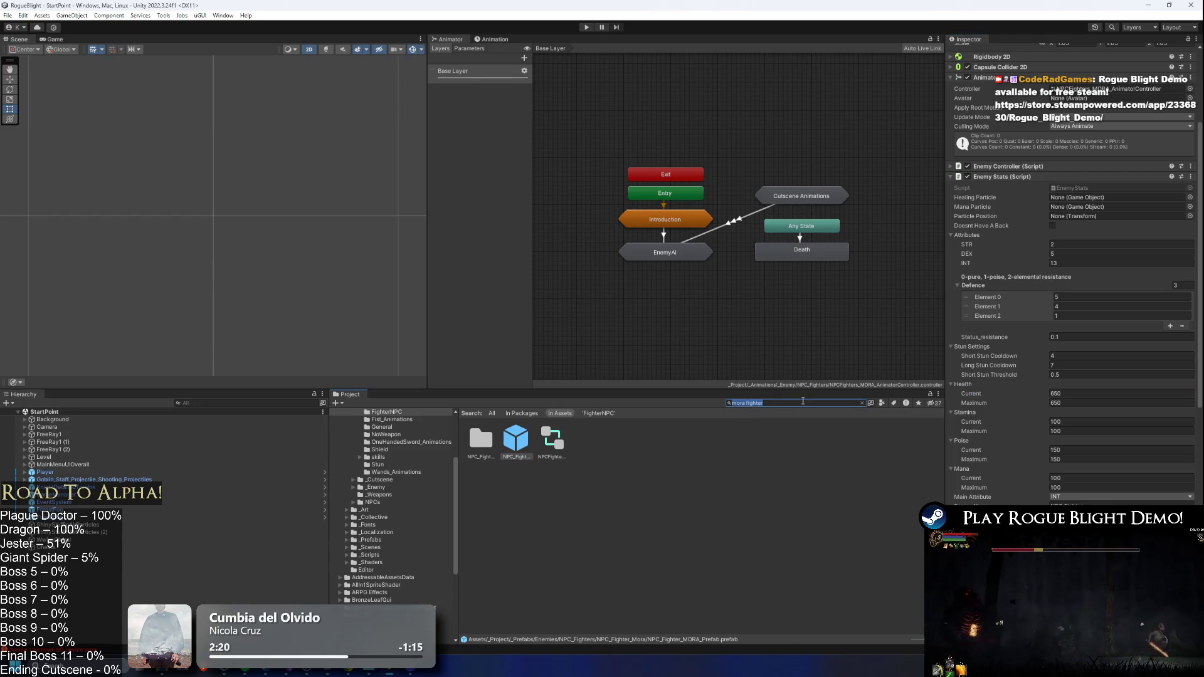
pyautogui.press('BackSpace')
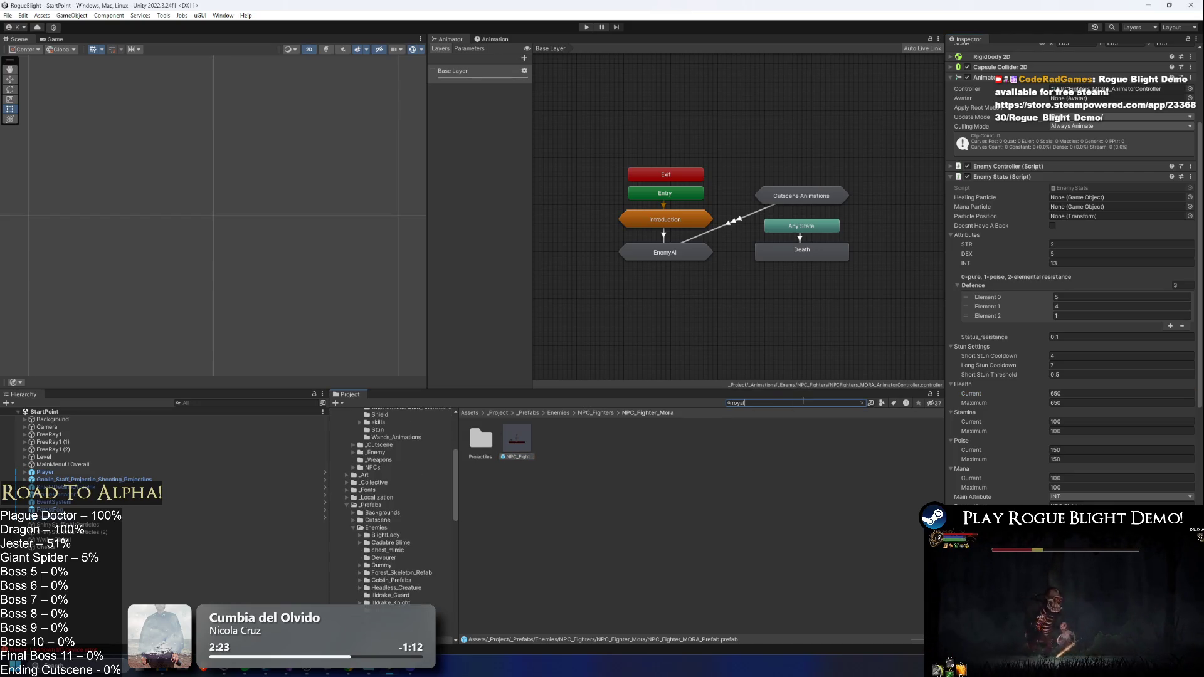
pyautogui.doubleClick(527, 450)
pyautogui.write('l npc')
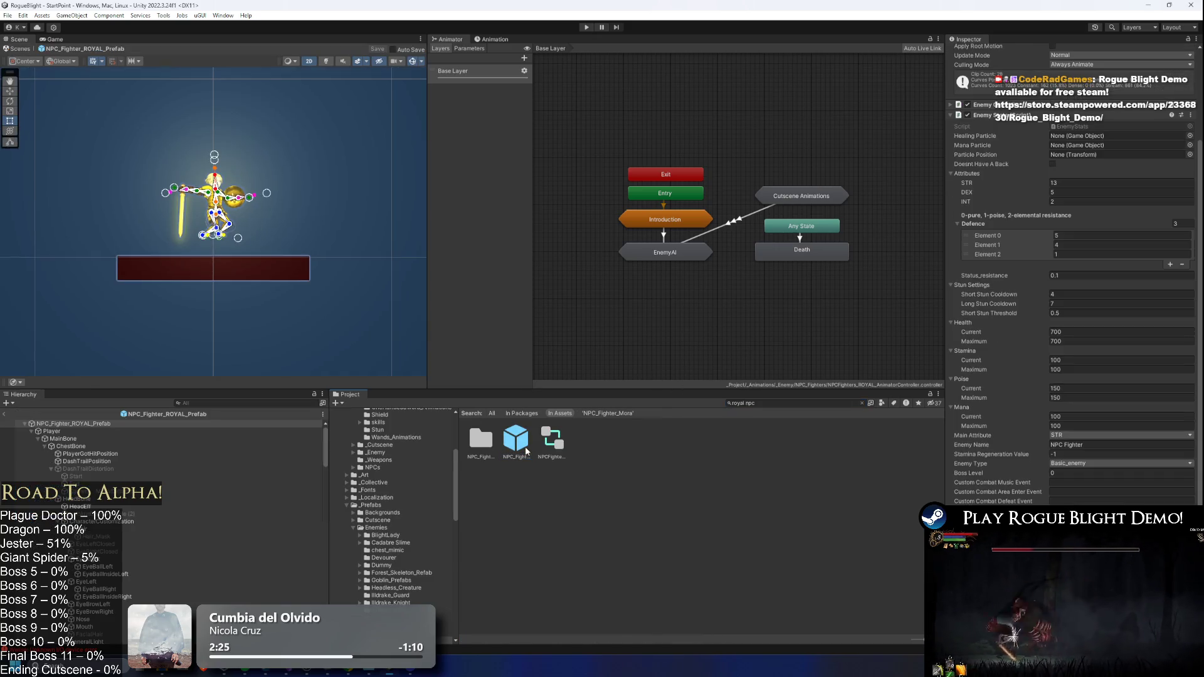
pyautogui.click(1086, 341)
pyautogui.write('650')
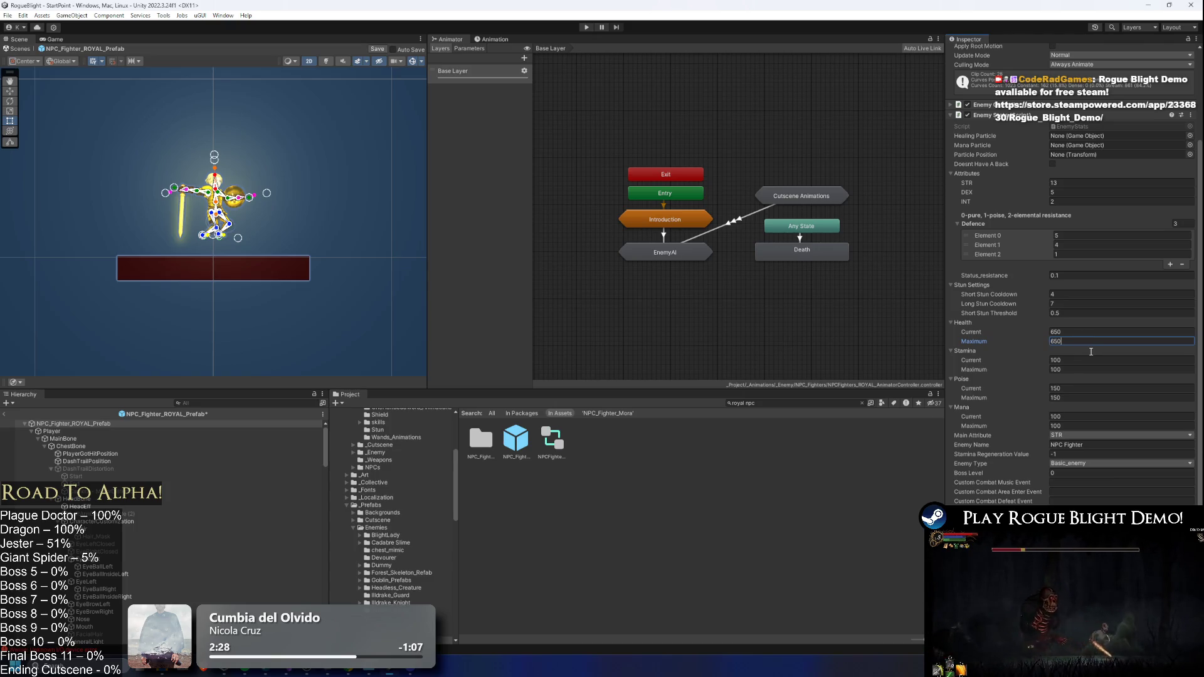
pyautogui.hotkey('ctrl', 's')
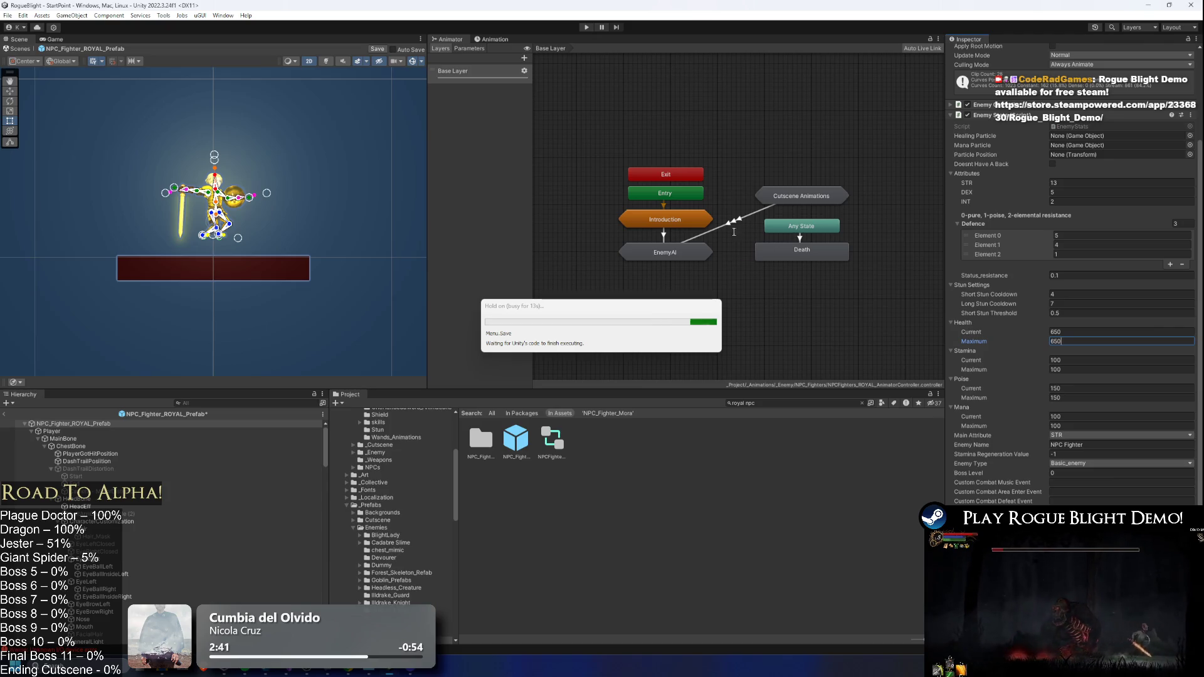
# - In EnemyAI > Actions, add Attack1_Dualwielding_Sword and Attack1_Dualwielding_Wand states to the graph
pyautogui.doubleClick(682, 256)
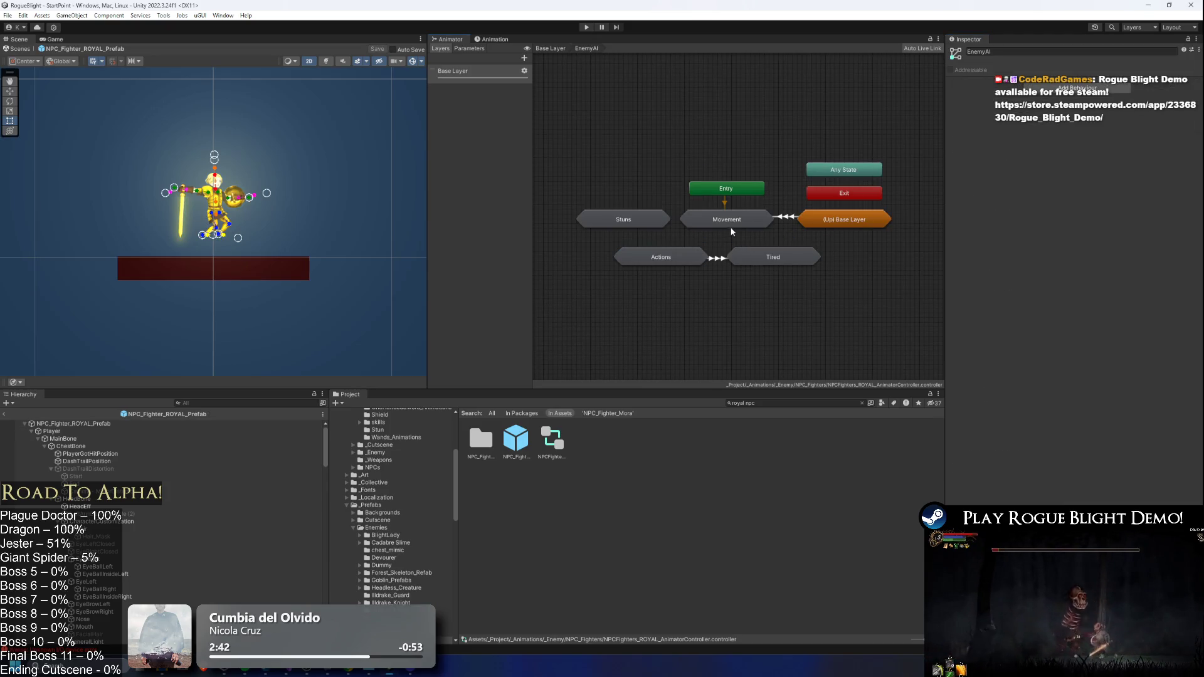
pyautogui.doubleClick(695, 263)
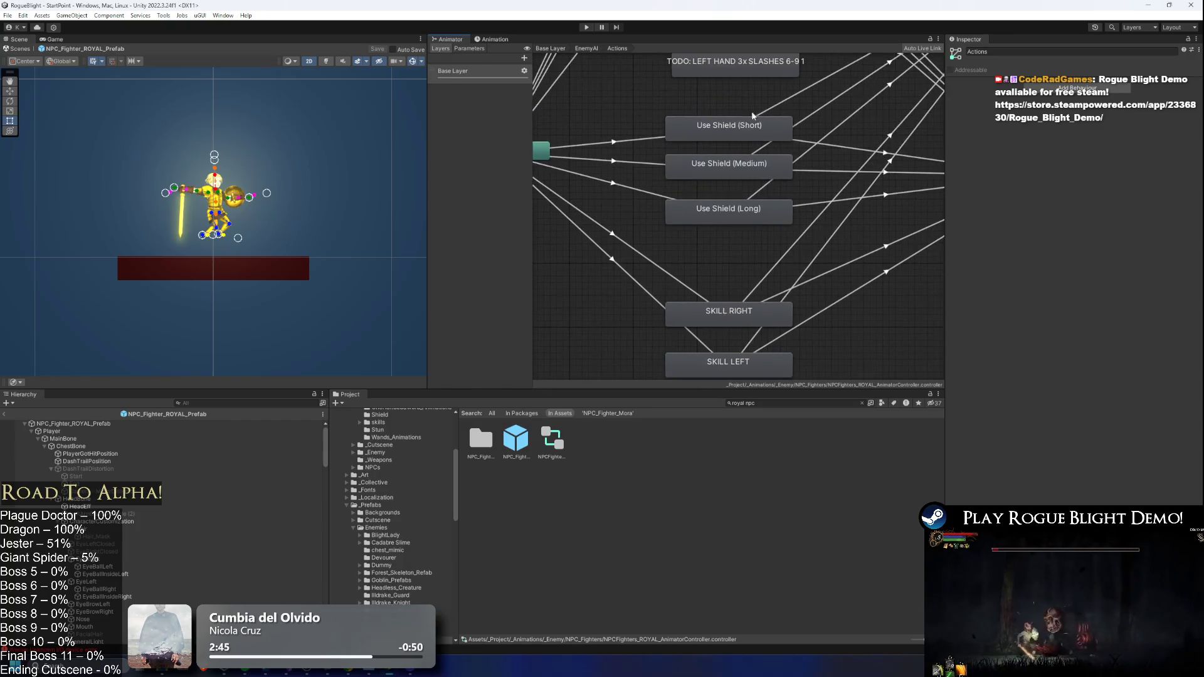
pyautogui.scroll(-5, 777, 188)
pyautogui.click(768, 110)
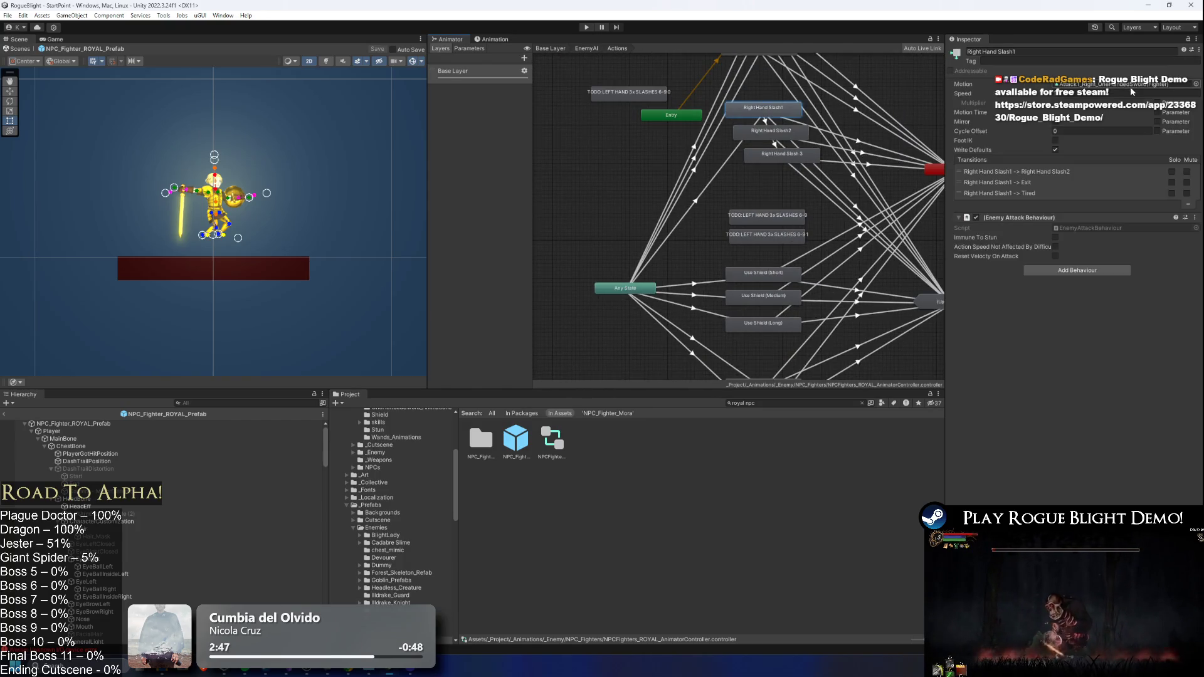
pyautogui.click(1127, 85)
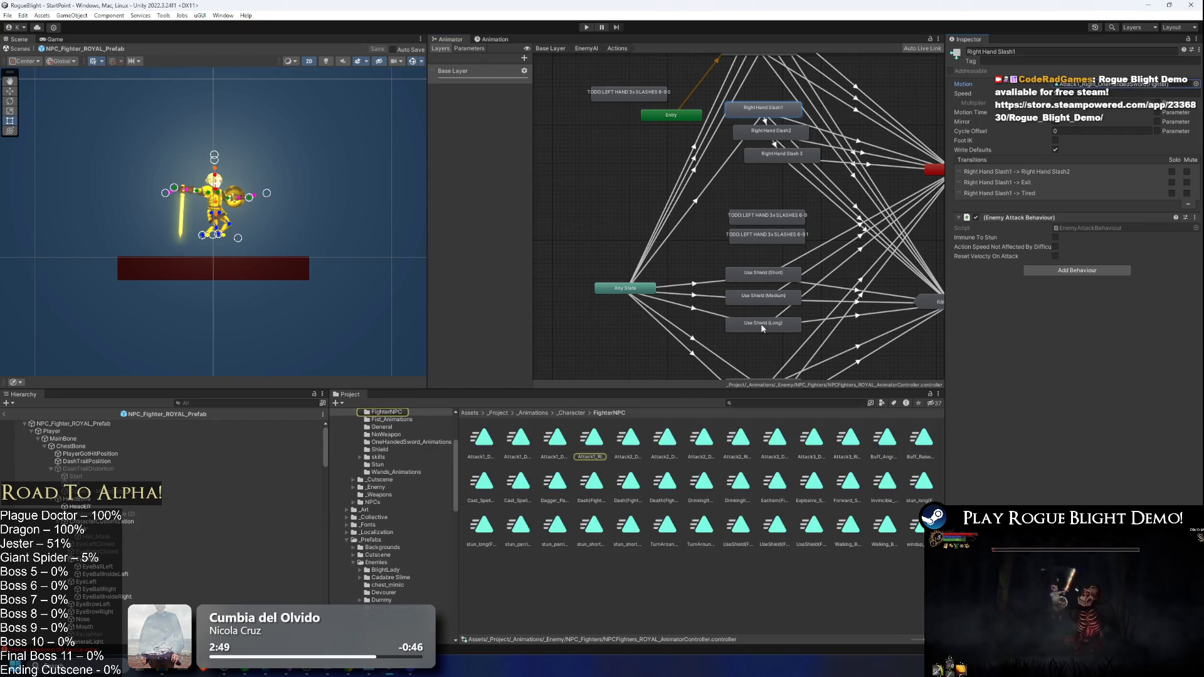
pyautogui.press('a')
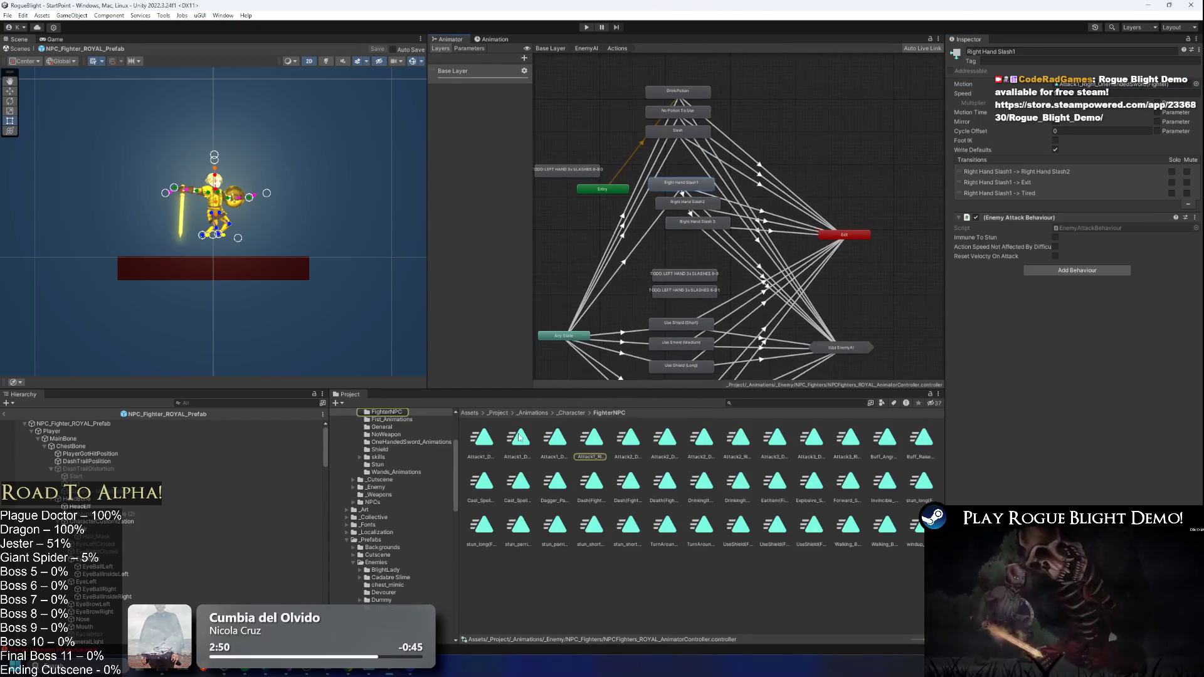
pyautogui.moveTo(527, 441); pyautogui.dragTo(841, 164)
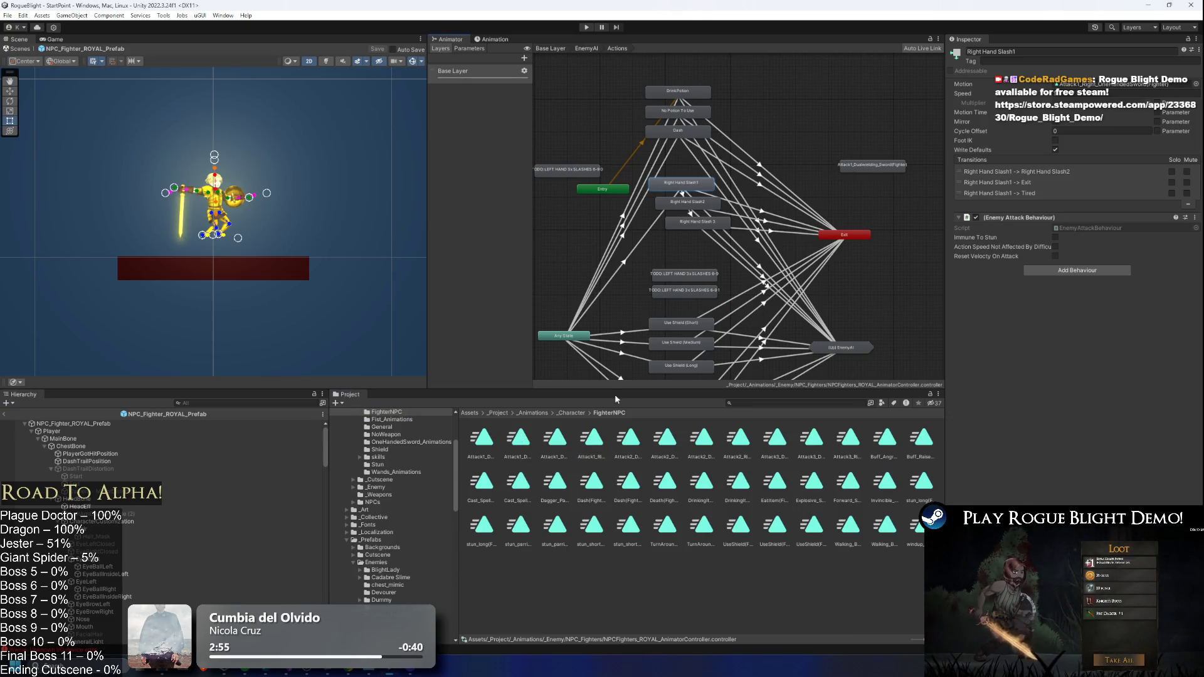
pyautogui.moveTo(886, 188)
pyautogui.mouseDown()
pyautogui.moveTo(936, 209)
pyautogui.moveTo(841, 193)
pyautogui.moveTo(878, 186)
pyautogui.mouseUp()
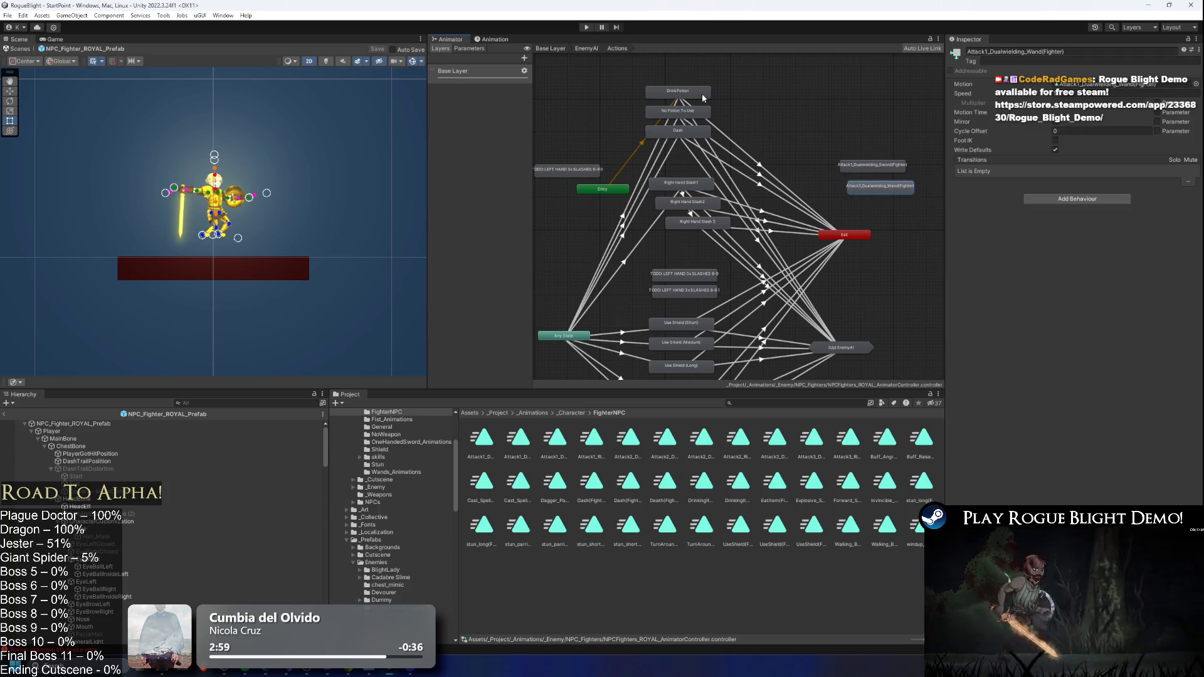
# - Load the Attack1_Right_OneHandedSword clip in the Animation timeline
pyautogui.click(213, 207)
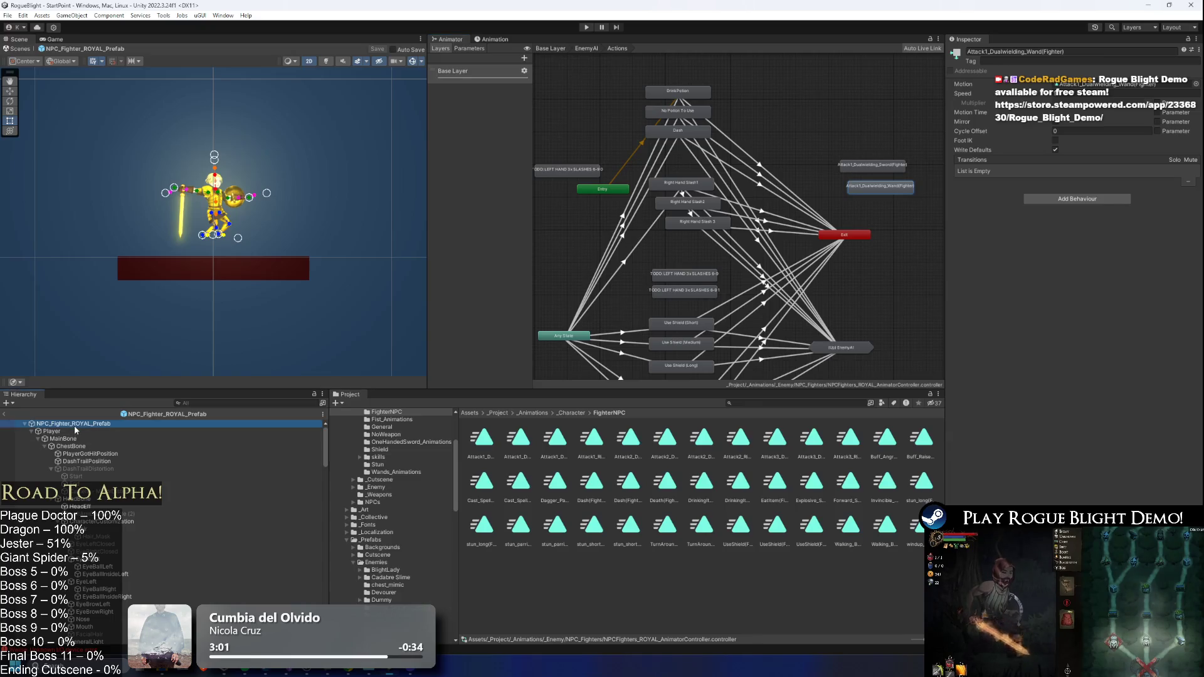
pyautogui.click(494, 40)
pyautogui.click(481, 58)
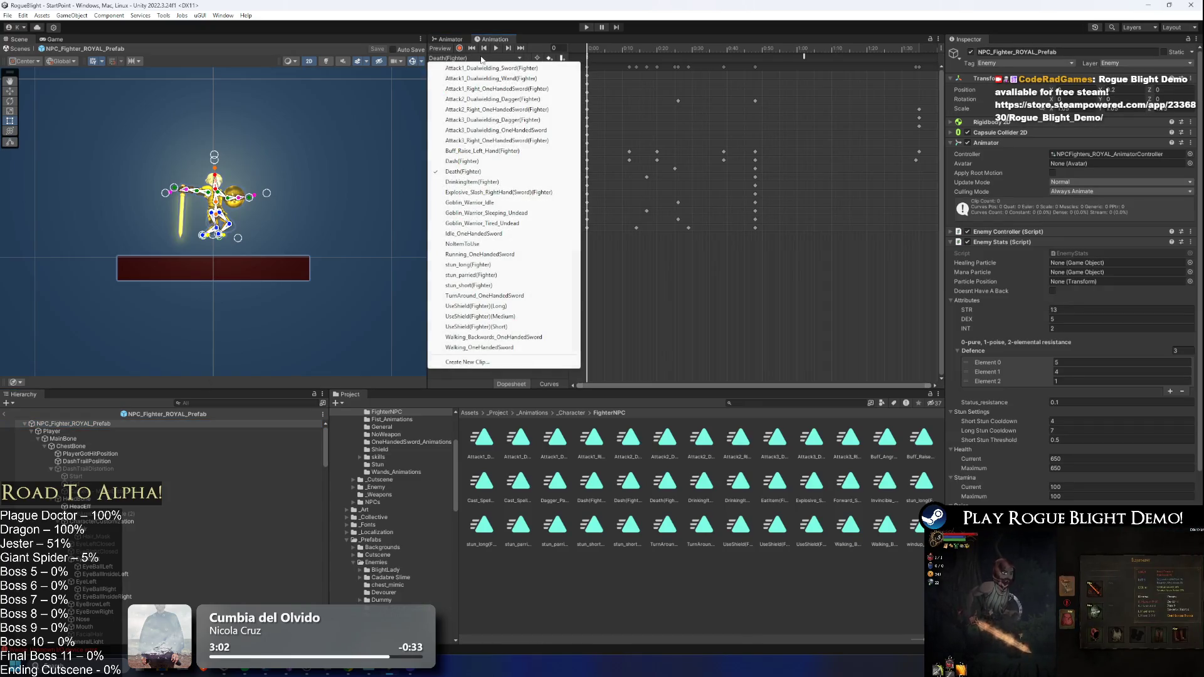
pyautogui.click(495, 88)
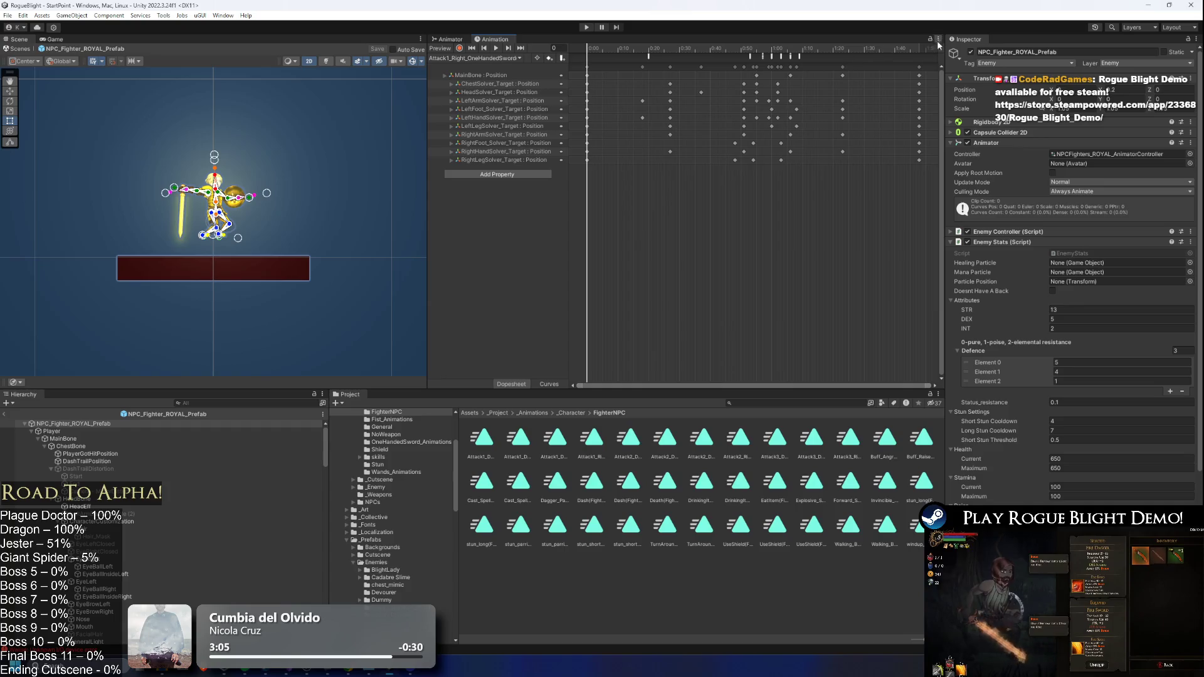
# - Scrub and play previews of Attack1_Right_OneHandedSword (frame 108) and Attack1_Dualwielding_Sword (frame 76)
pyautogui.click(925, 55)
pyautogui.moveTo(926, 55); pyautogui.dragTo(916, 46)
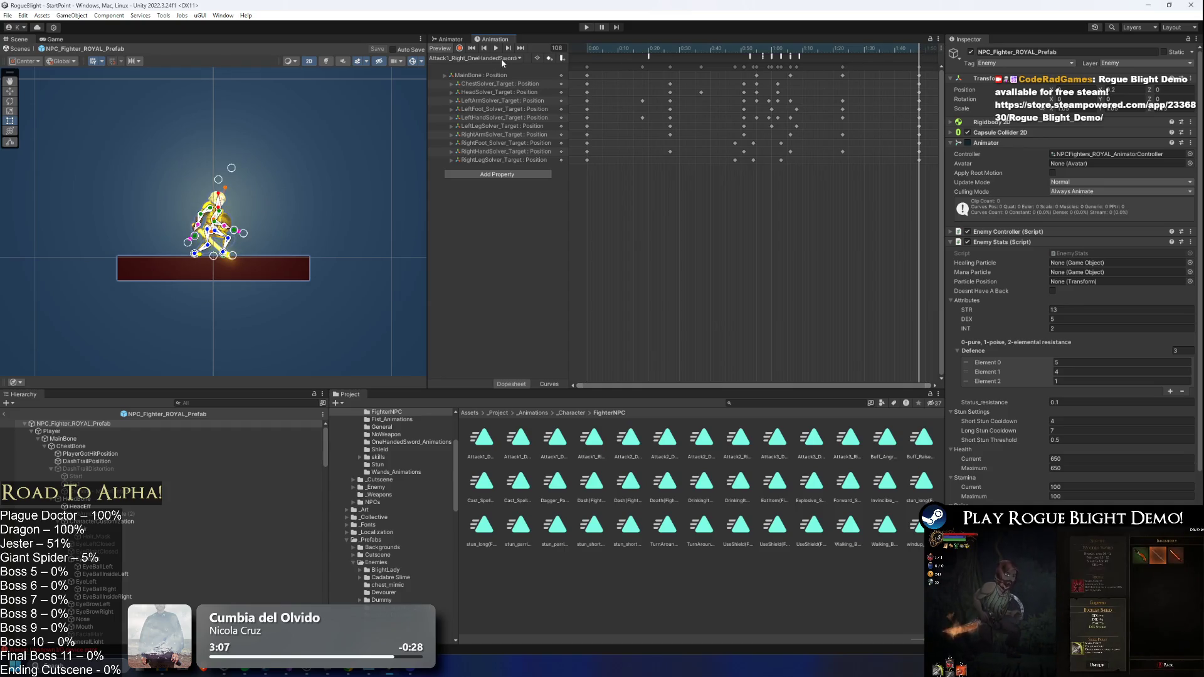
pyautogui.click(495, 58)
pyautogui.click(502, 67)
pyautogui.click(921, 50)
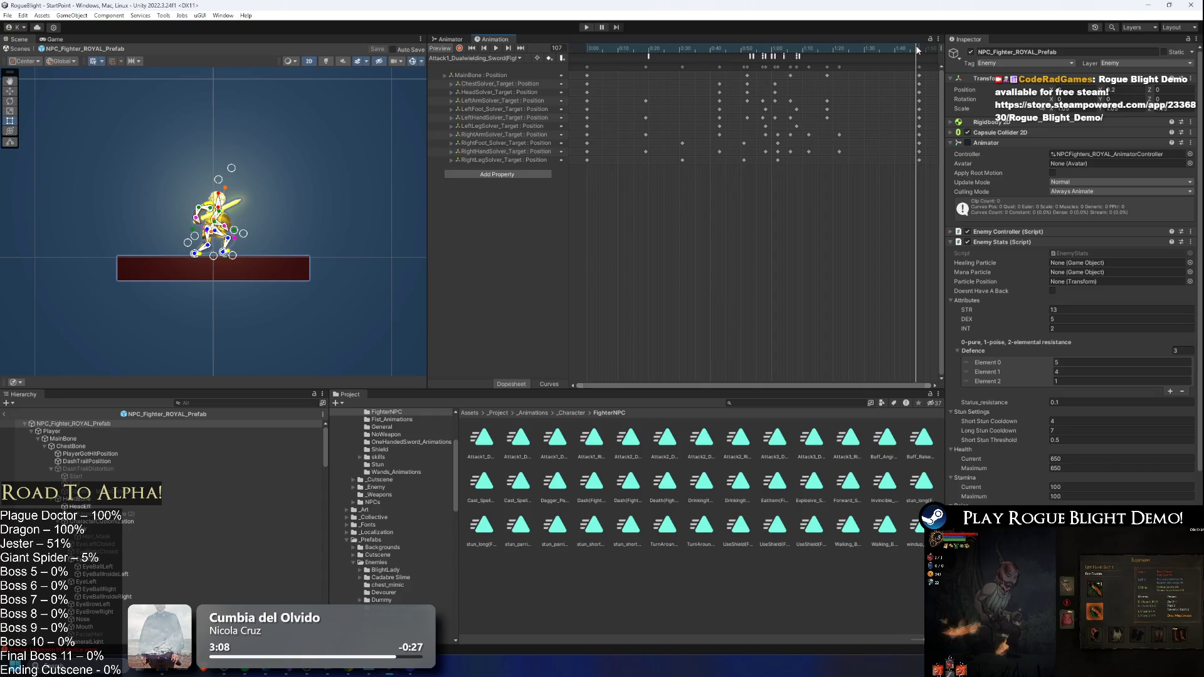
pyautogui.moveTo(921, 50)
pyautogui.mouseDown()
pyautogui.moveTo(689, 50)
pyautogui.moveTo(821, 50)
pyautogui.mouseUp()
pyautogui.click(471, 58)
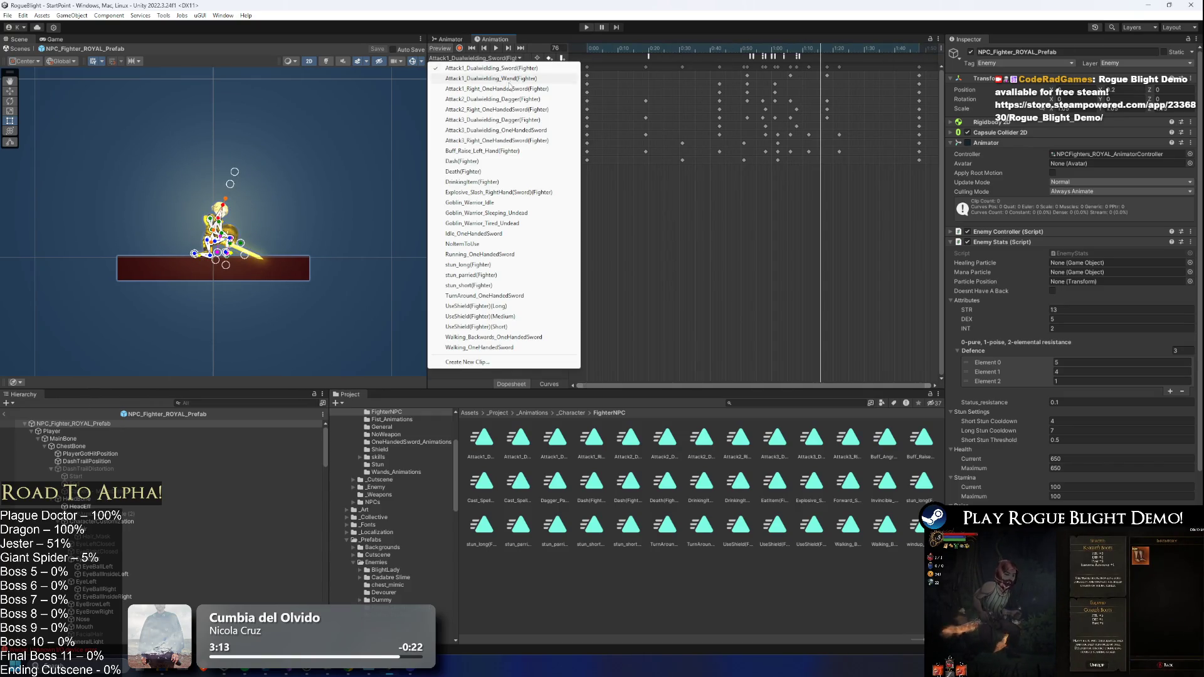
pyautogui.click(508, 89)
pyautogui.click(920, 51)
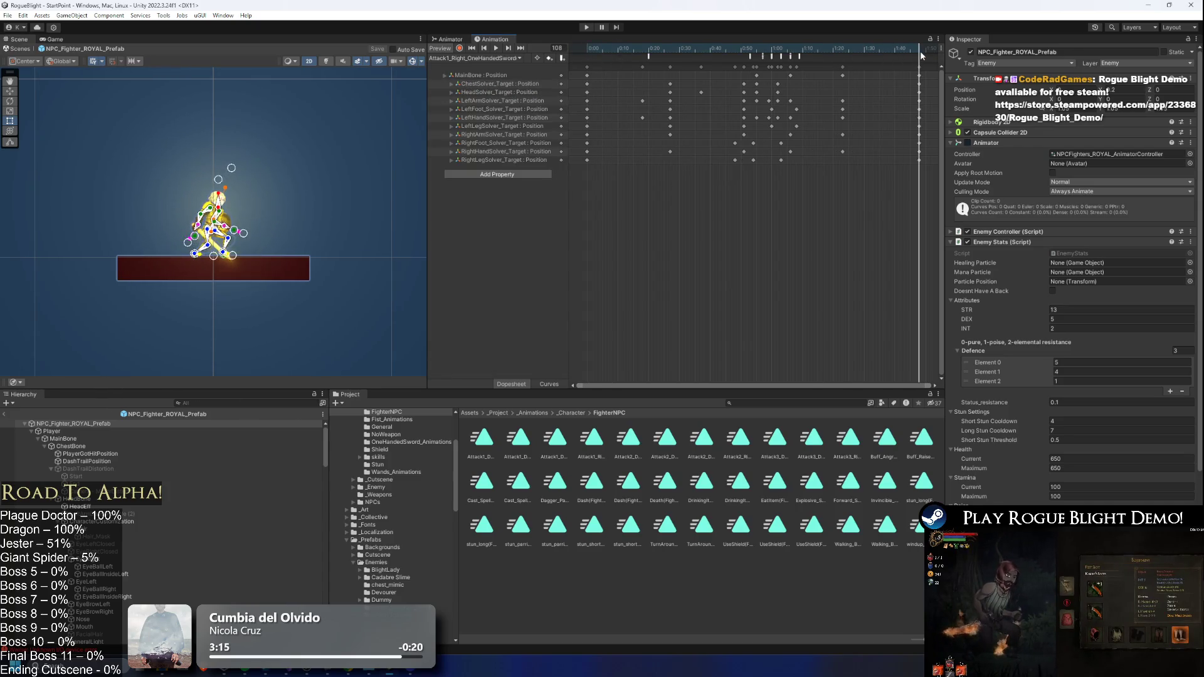
pyautogui.click(495, 48)
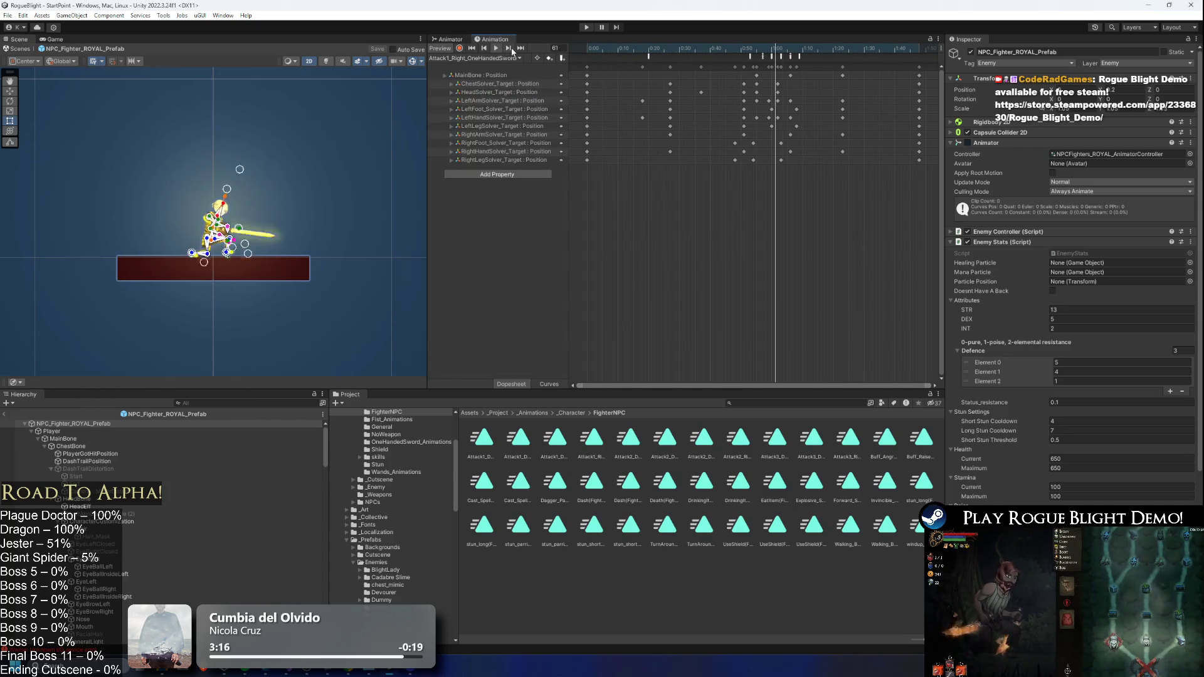
# - Replay the dual-wielding sword clip against the one-handed one, then load Attack2_Right_OneHandedSword
pyautogui.click(501, 58)
pyautogui.click(505, 74)
pyautogui.click(495, 48)
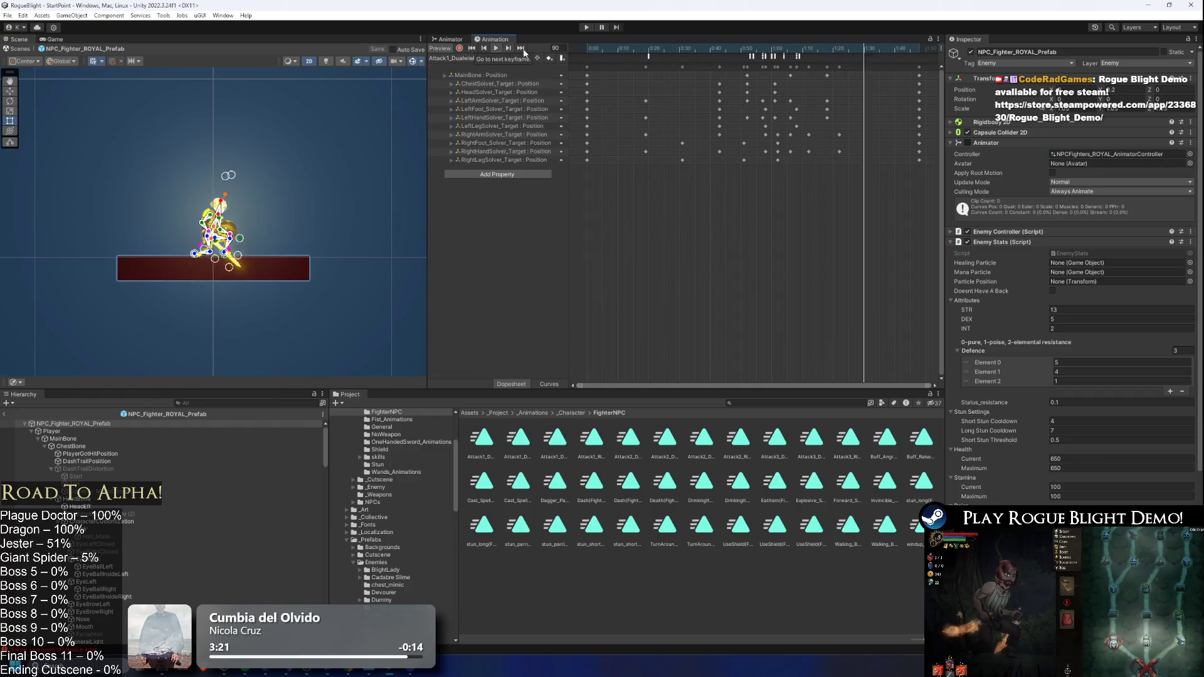
pyautogui.click(496, 57)
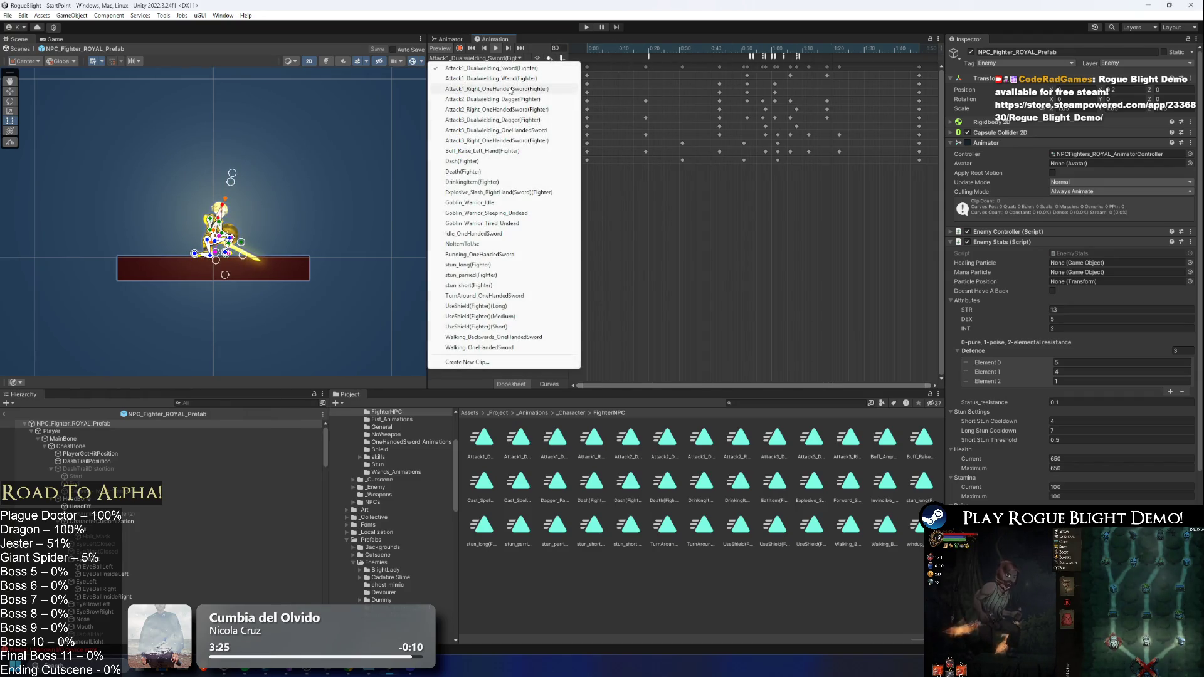
pyautogui.click(510, 91)
pyautogui.click(508, 57)
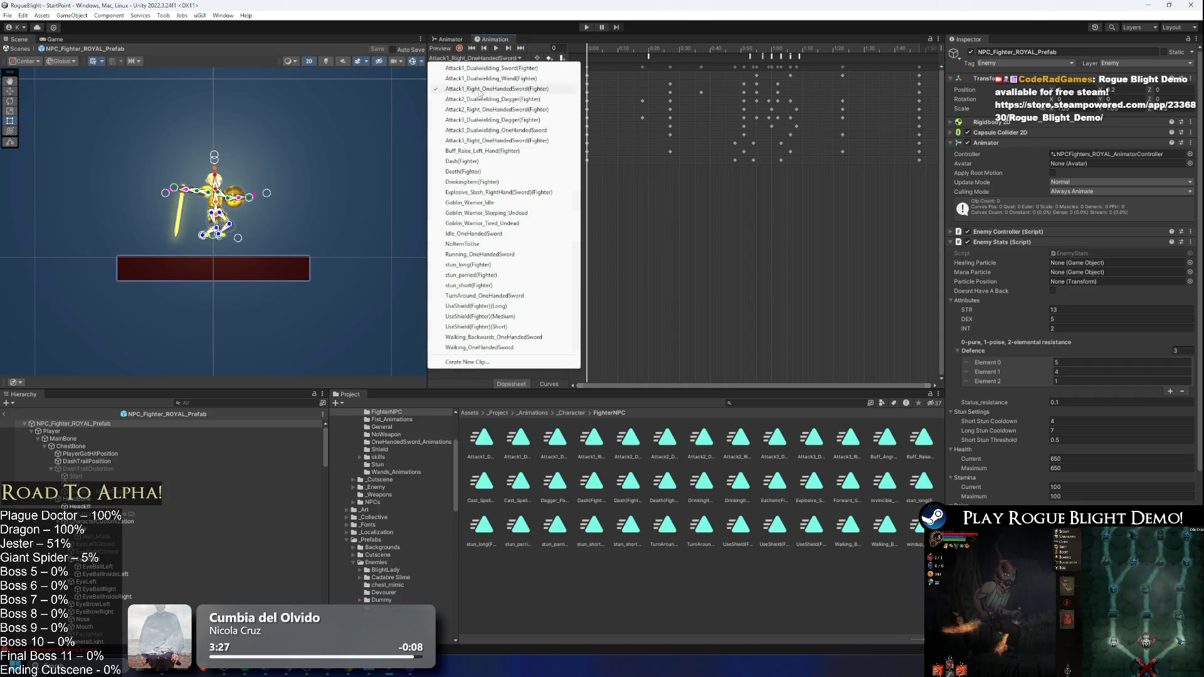
pyautogui.click(503, 69)
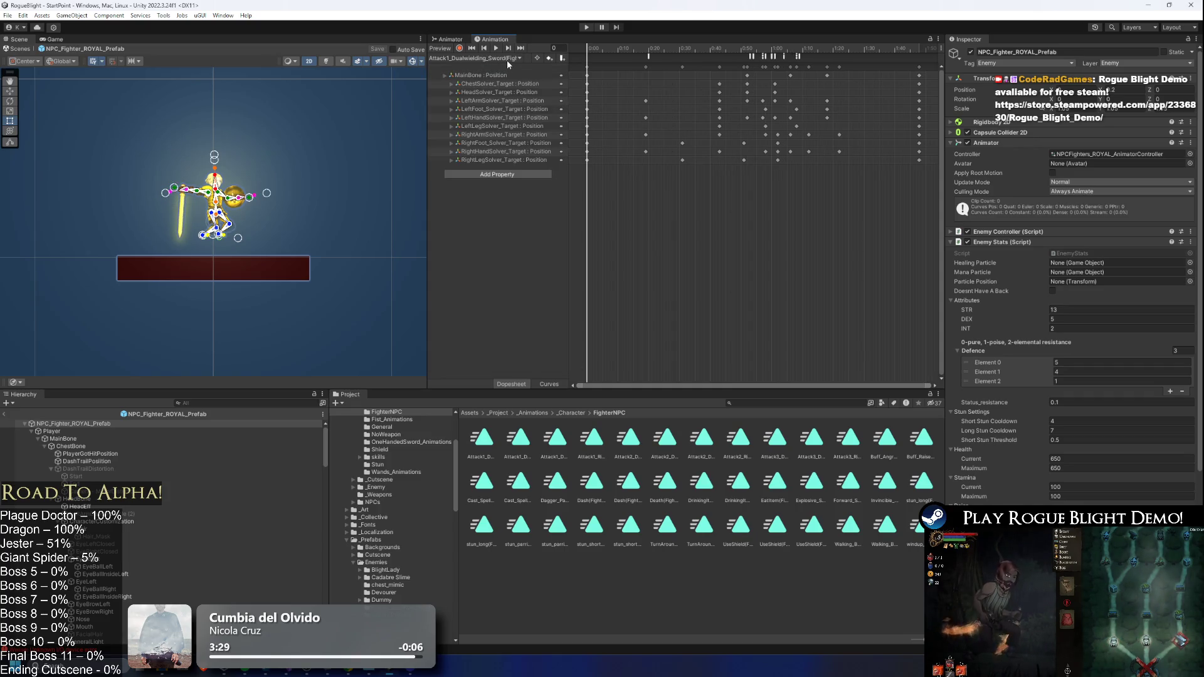
pyautogui.click(507, 60)
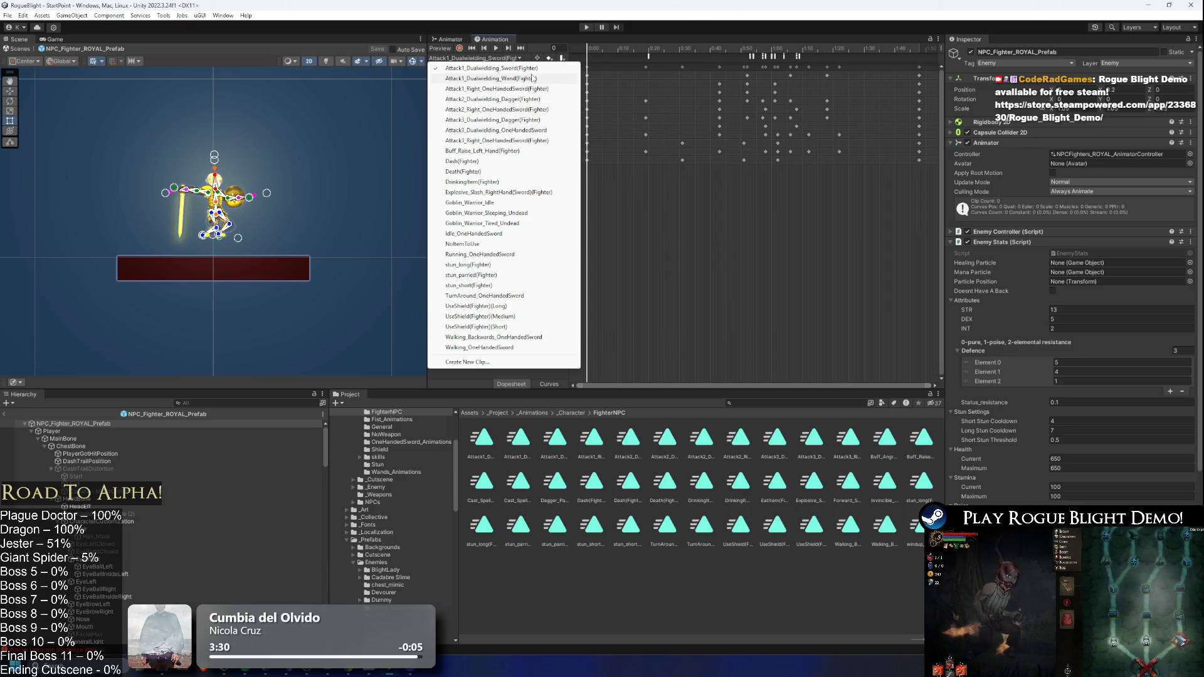
pyautogui.click(501, 110)
pyautogui.click(554, 47)
# - Set the preview frame to 15, then preview Attack3_Dualwielding_Dagger and Attack3_Dualwielding_OneHandedSword
pyautogui.write('15')
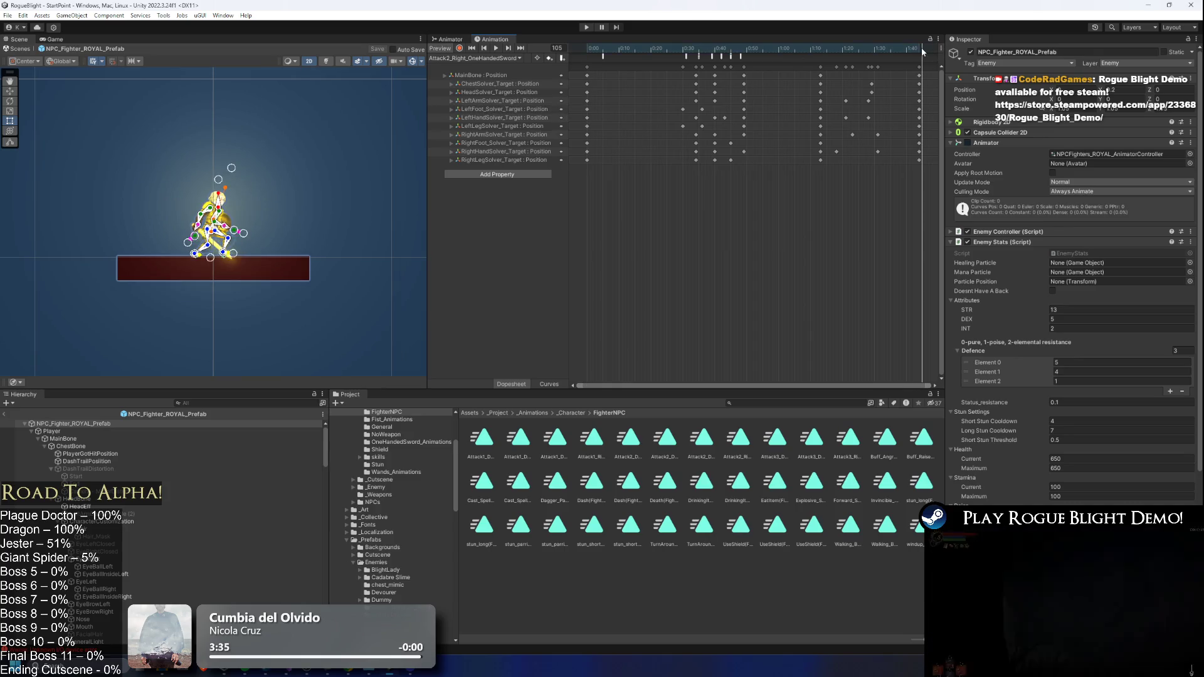
pyautogui.click(472, 59)
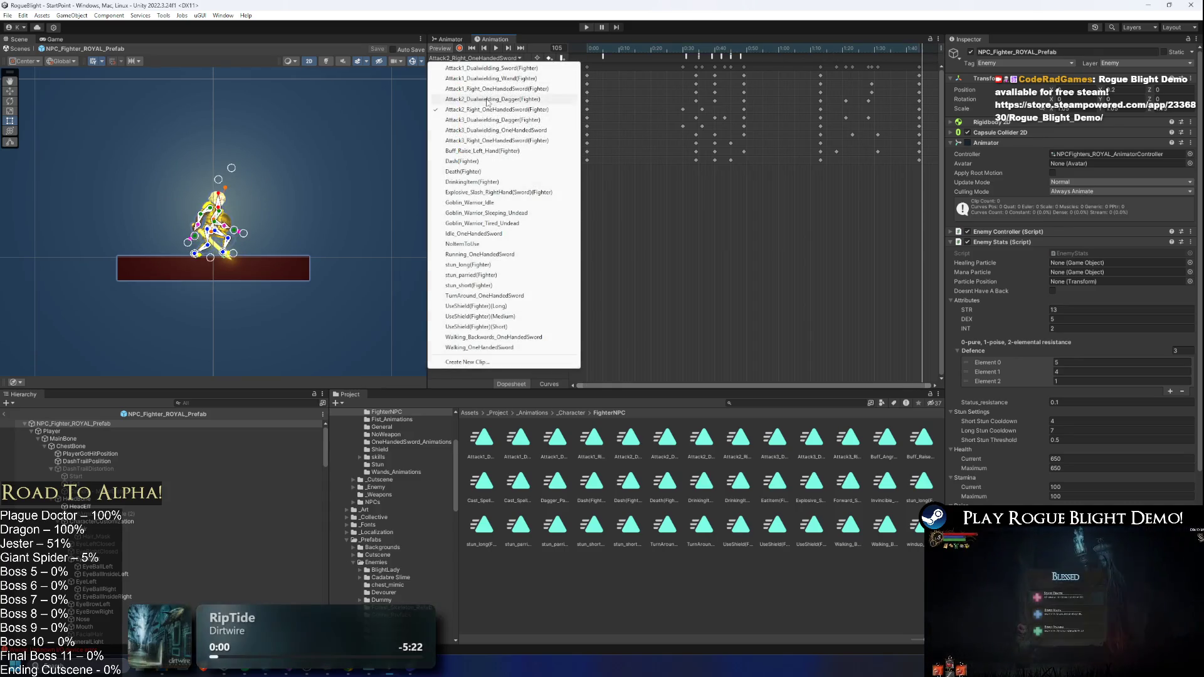
pyautogui.click(538, 121)
pyautogui.click(920, 53)
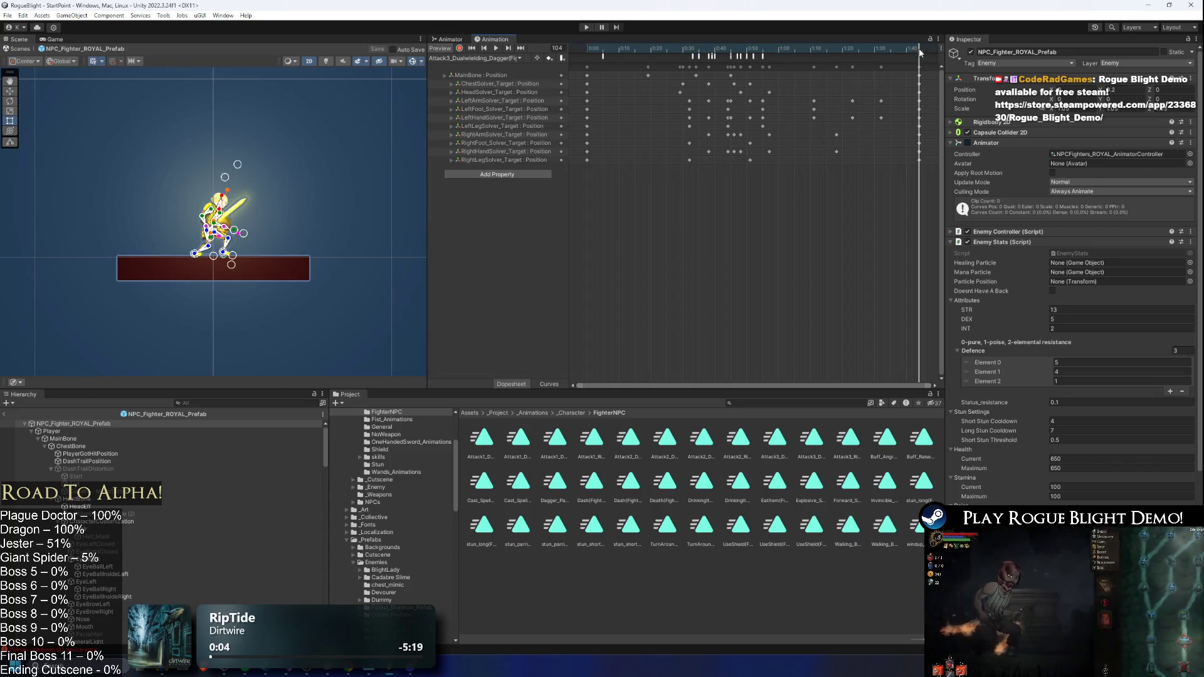
pyautogui.click(495, 58)
pyautogui.click(496, 130)
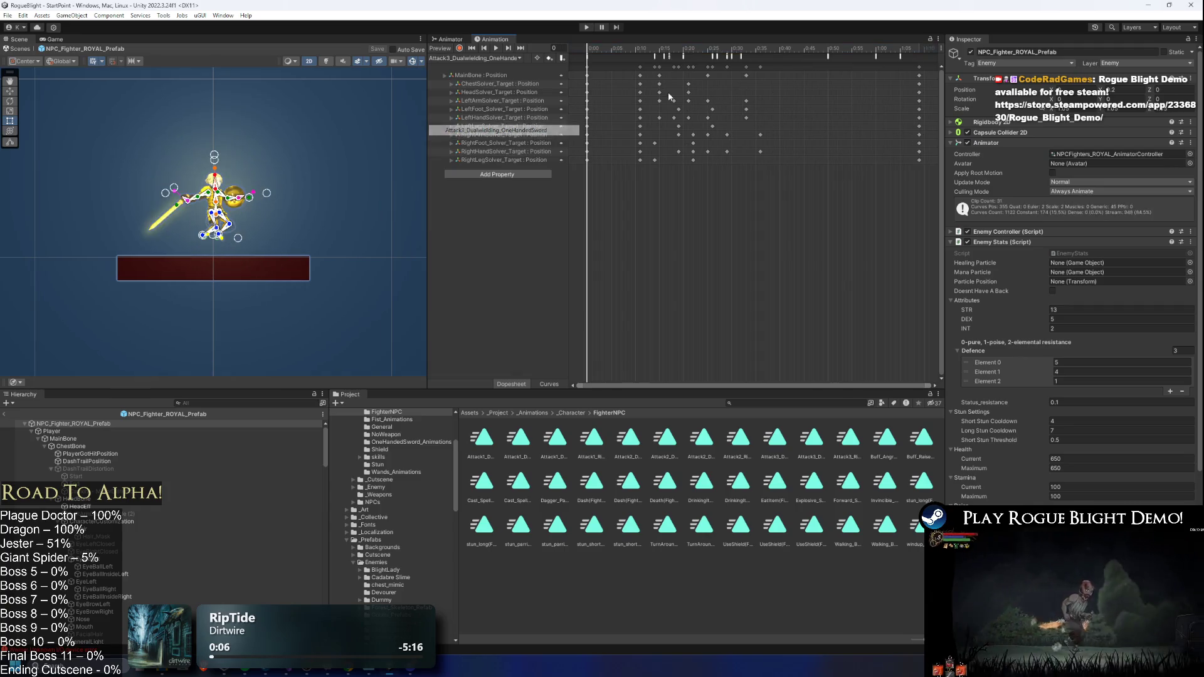
pyautogui.click(917, 48)
# - Preview Attack3_Right_OneHandedSword scrubbed to frame 68, then return to the Animator graph
pyautogui.click(514, 58)
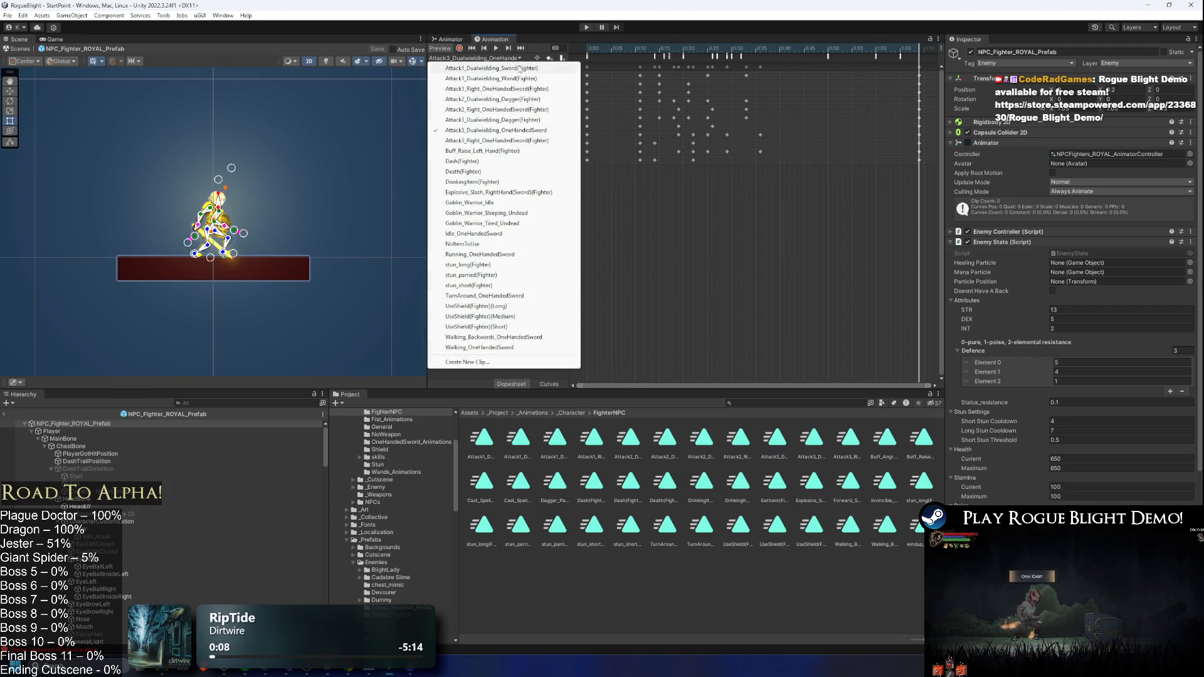
pyautogui.click(529, 141)
pyautogui.click(919, 49)
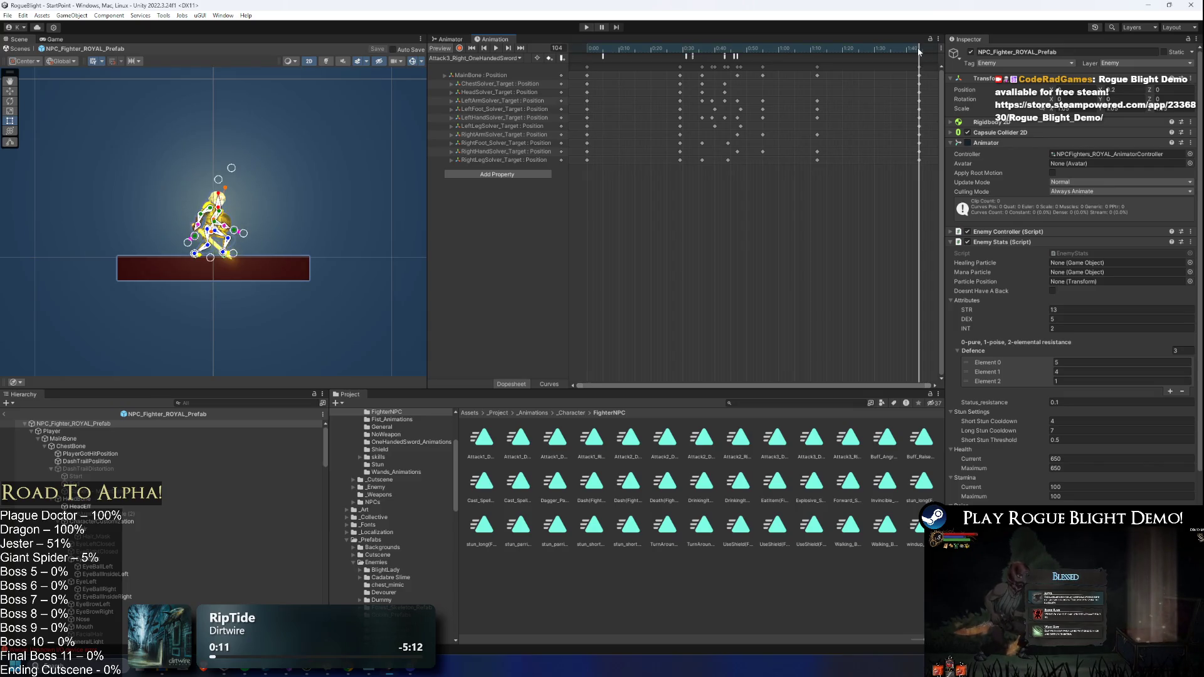
pyautogui.moveTo(917, 48)
pyautogui.mouseDown()
pyautogui.moveTo(634, 49)
pyautogui.moveTo(887, 50)
pyautogui.mouseUp()
pyautogui.click(496, 58)
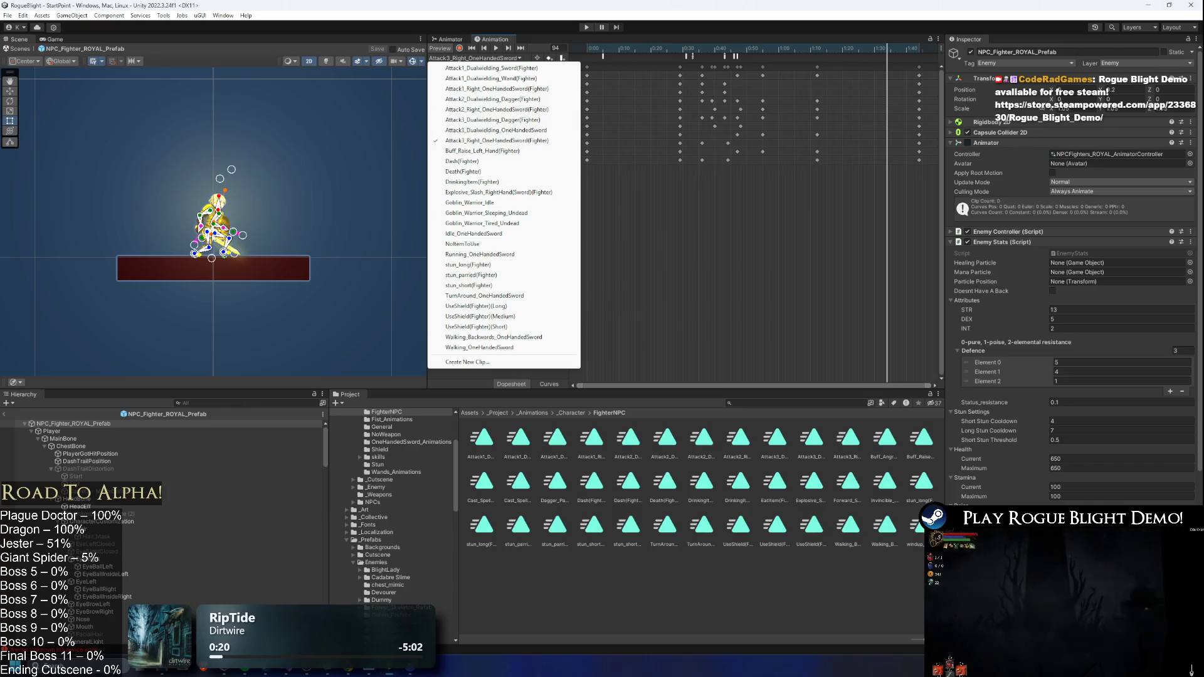
pyautogui.click(450, 39)
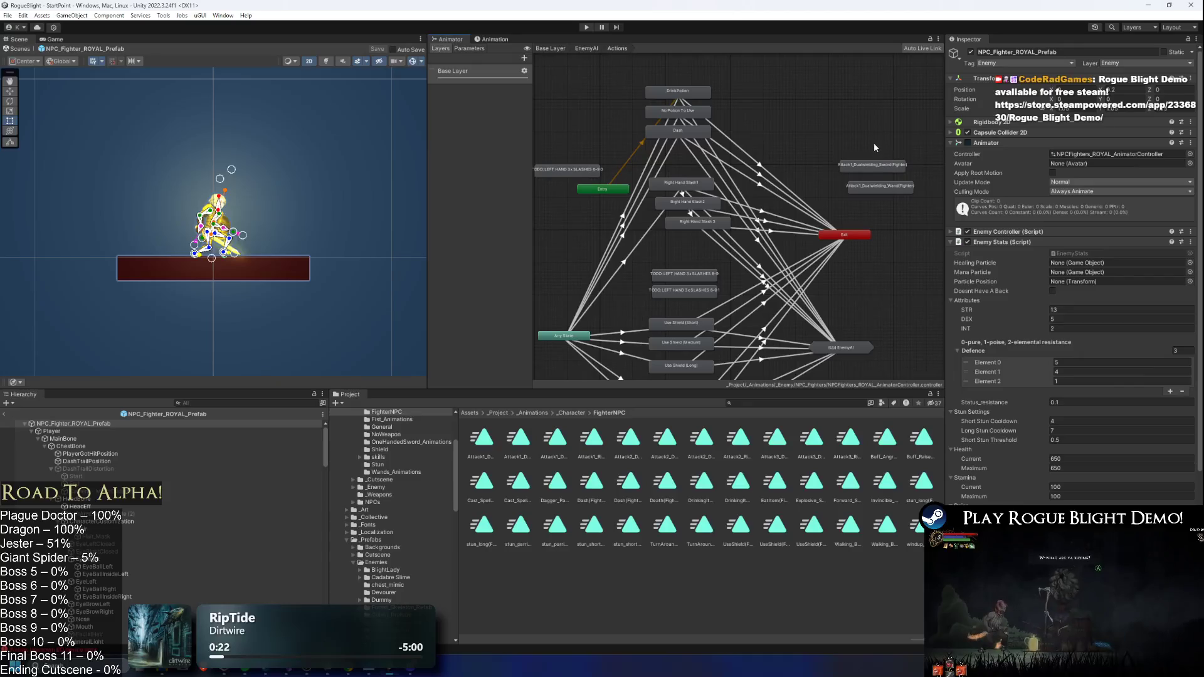
# - Delete the Attack1_Dualwielding_Sword and Wand states from the animator graph
pyautogui.click(873, 166)
pyautogui.keyDown('shift'); pyautogui.click(879, 186); pyautogui.keyUp('shift')
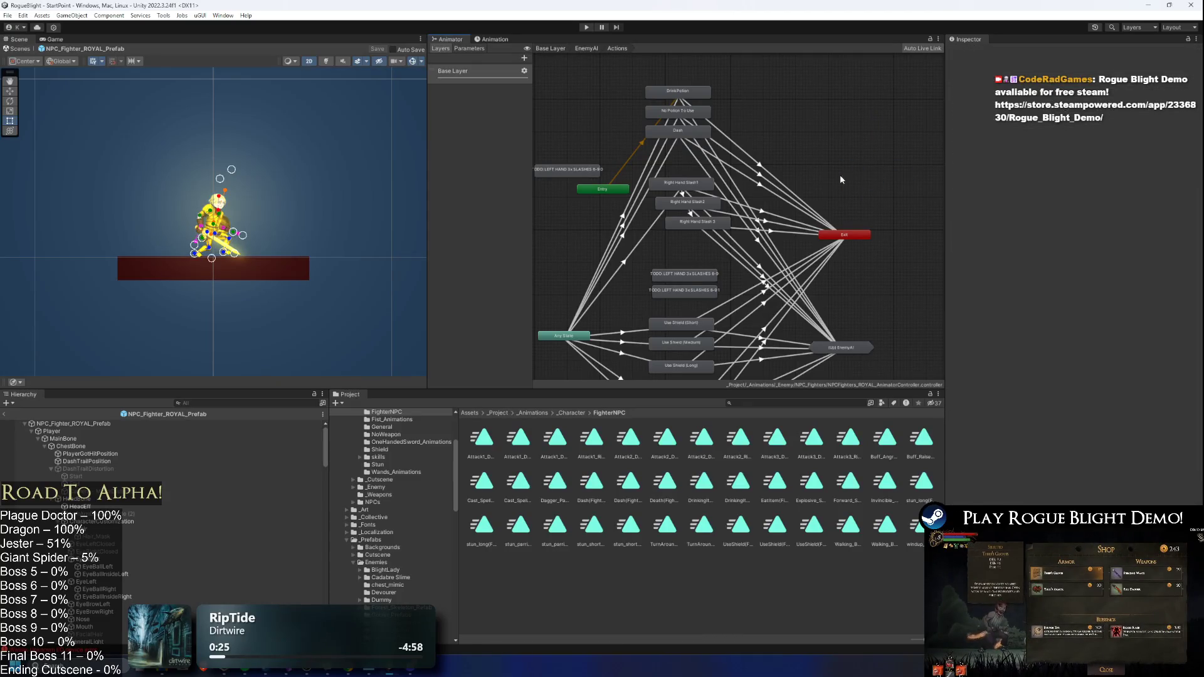
pyautogui.press('Delete')
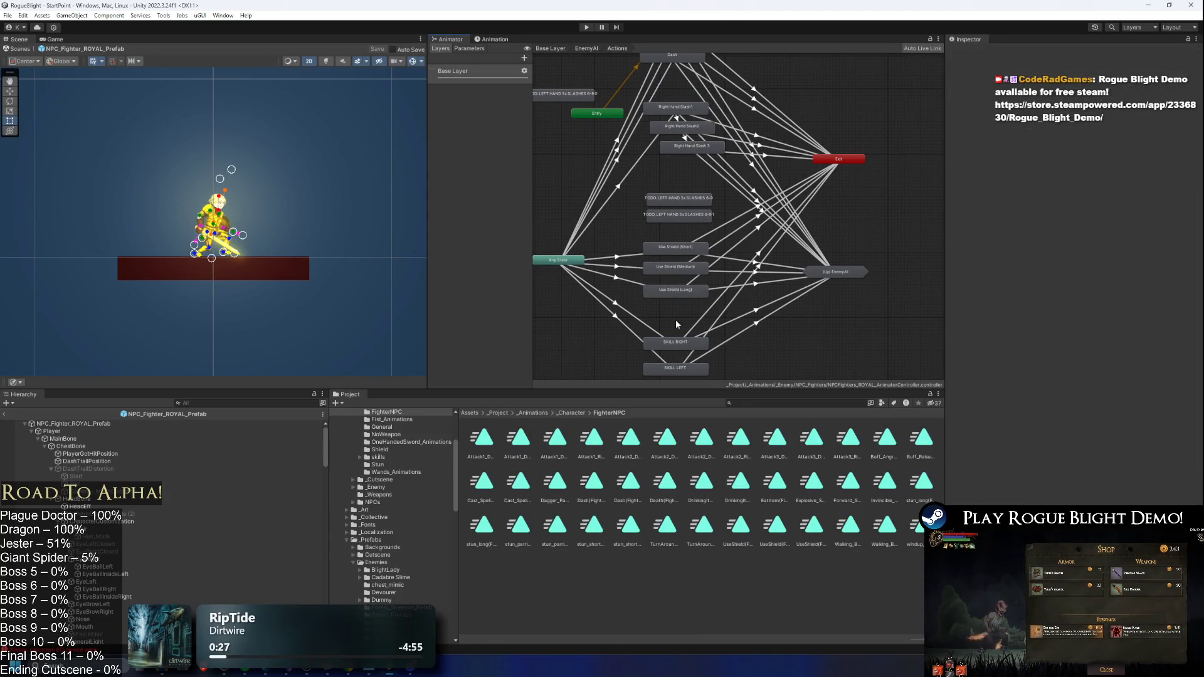
# - Add Forward_Slash_Grounded_RightHandSword and Buff_Angry states to the fighter's animator graph
pyautogui.click(676, 342)
pyautogui.click(1093, 86)
pyautogui.moveTo(854, 487)
pyautogui.mouseDown()
pyautogui.moveTo(884, 182)
pyautogui.moveTo(903, 198)
pyautogui.mouseUp()
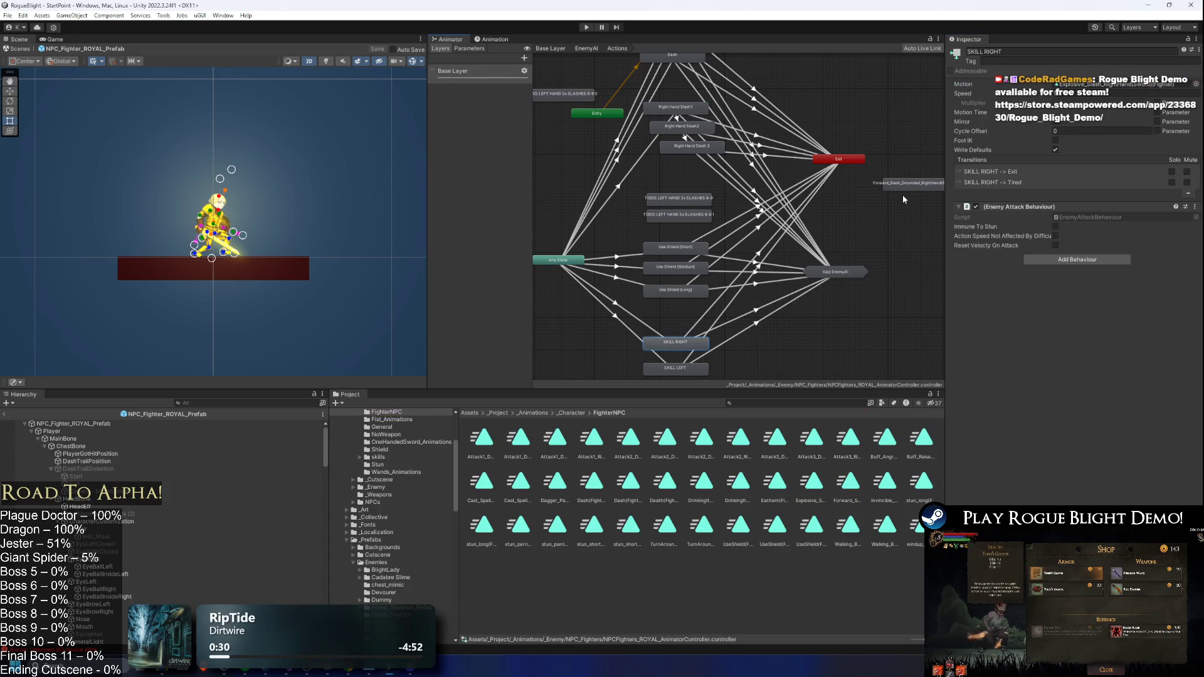
pyautogui.moveTo(823, 288)
pyautogui.mouseDown()
pyautogui.moveTo(705, 285)
pyautogui.moveTo(691, 302)
pyautogui.mouseUp()
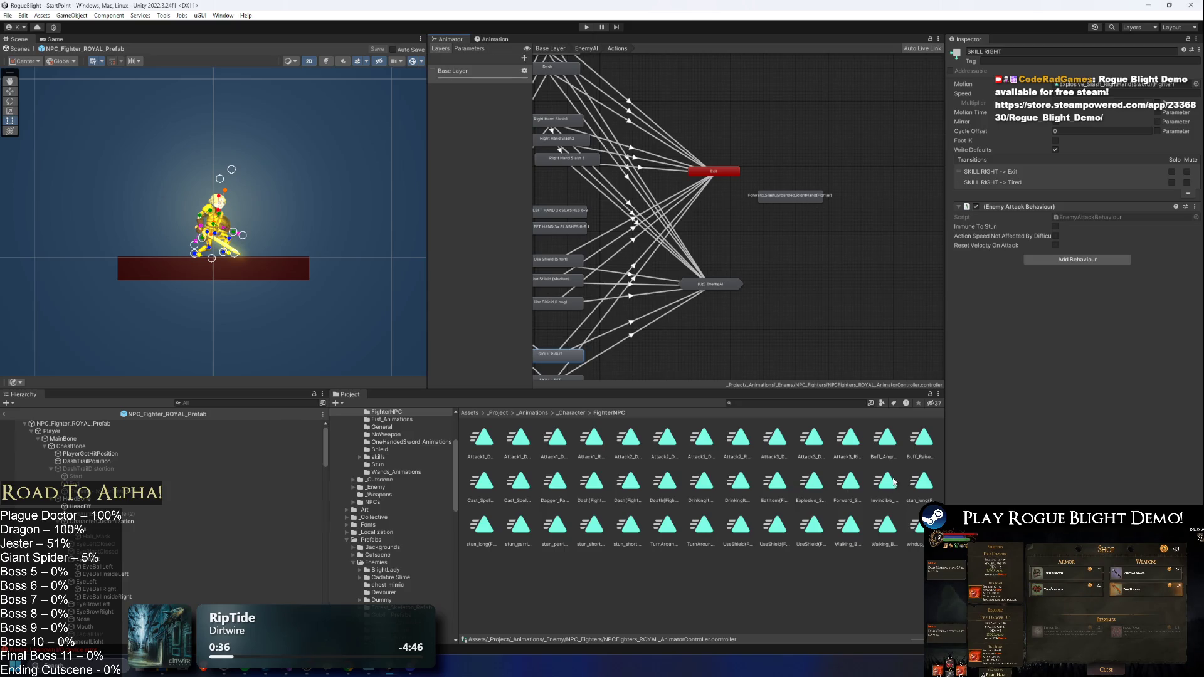
pyautogui.moveTo(845, 234); pyautogui.dragTo(811, 223)
pyautogui.click(216, 204)
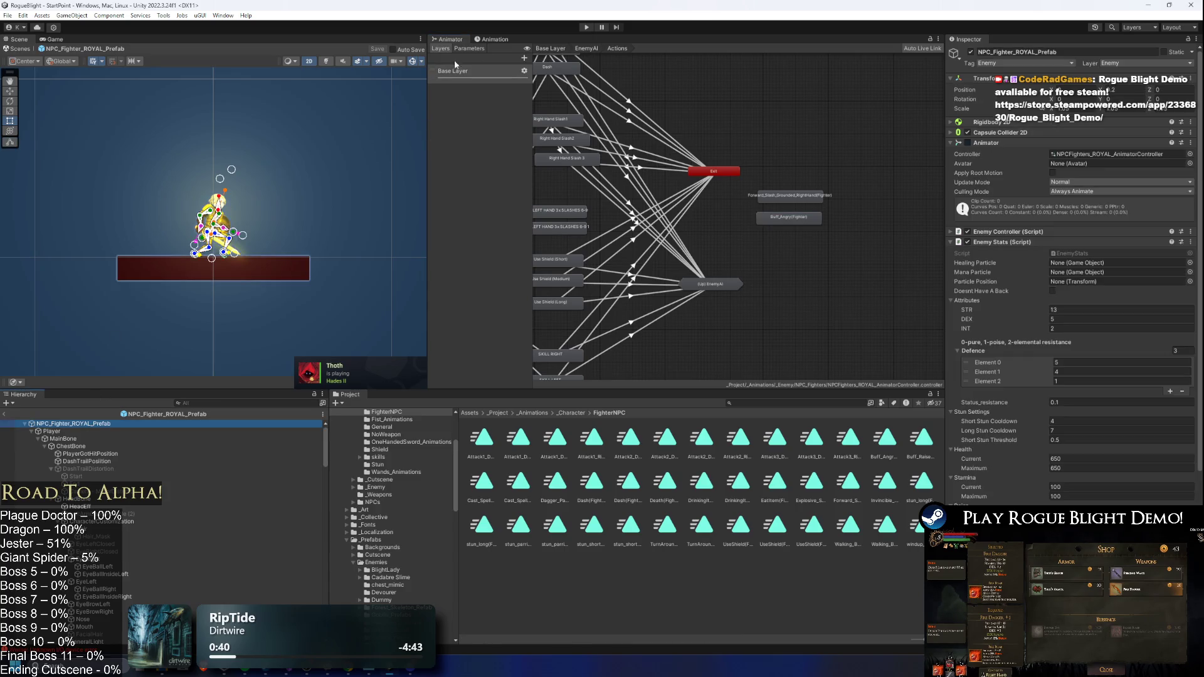
pyautogui.click(487, 37)
pyautogui.click(476, 54)
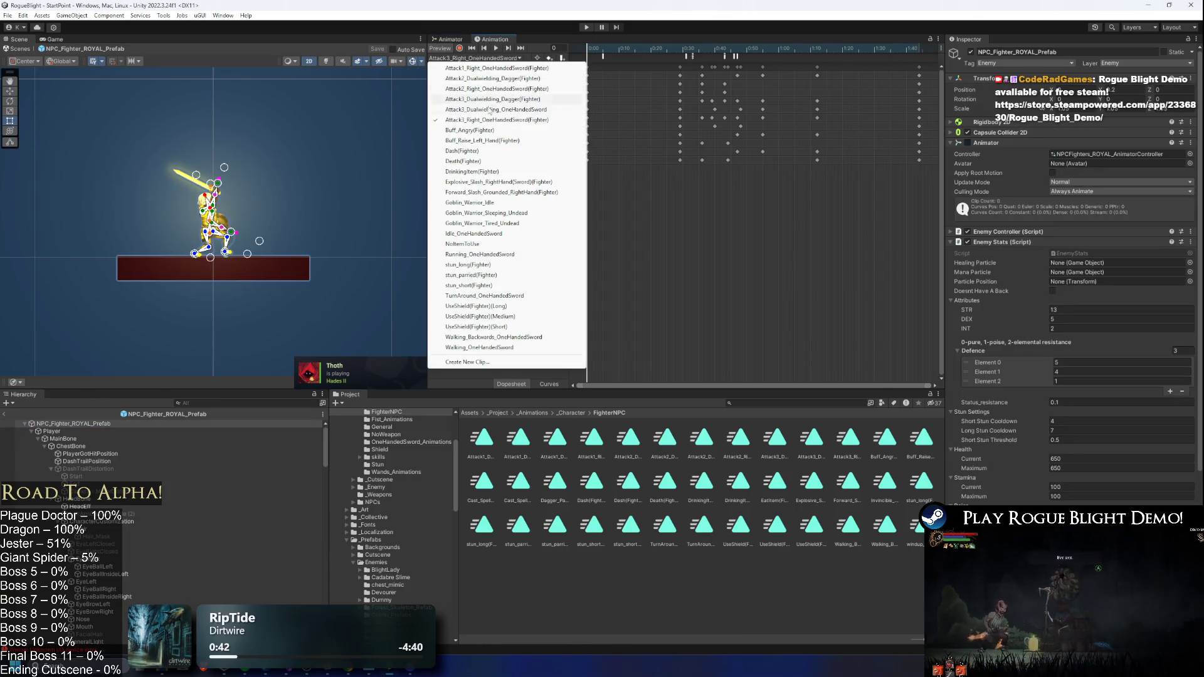
# - Preview Buff_Angry to its last frame and Buff_Raise_Left_Hand to frame 103
pyautogui.click(514, 130)
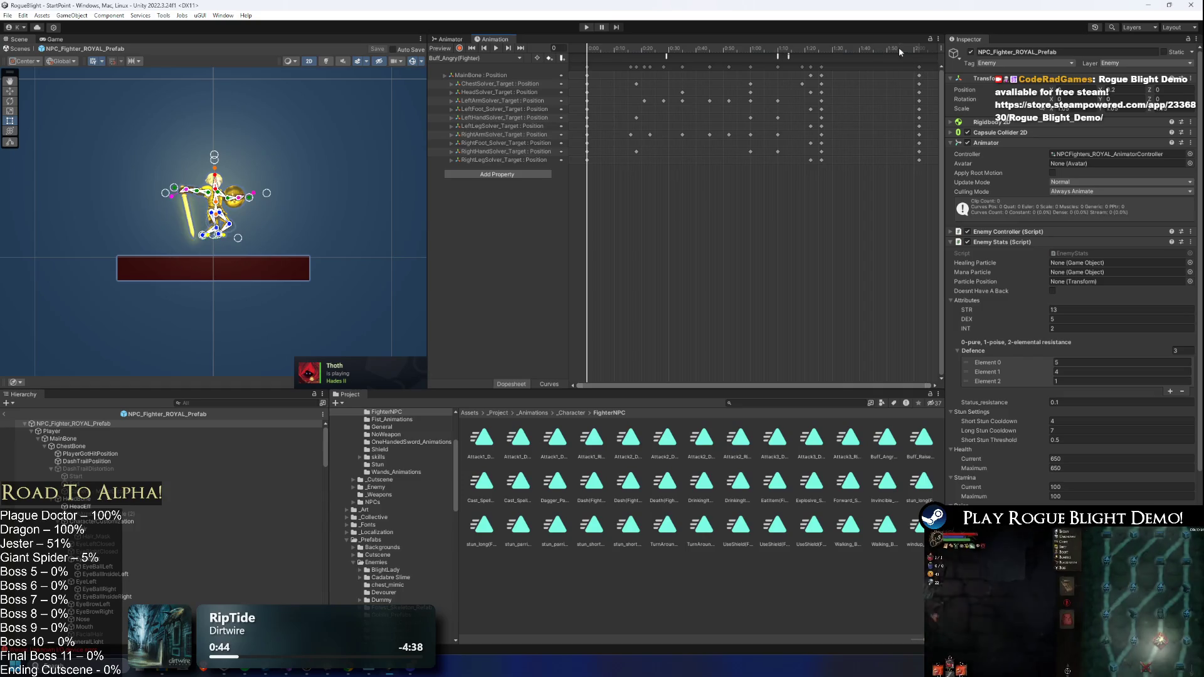
pyautogui.click(919, 48)
pyautogui.click(506, 58)
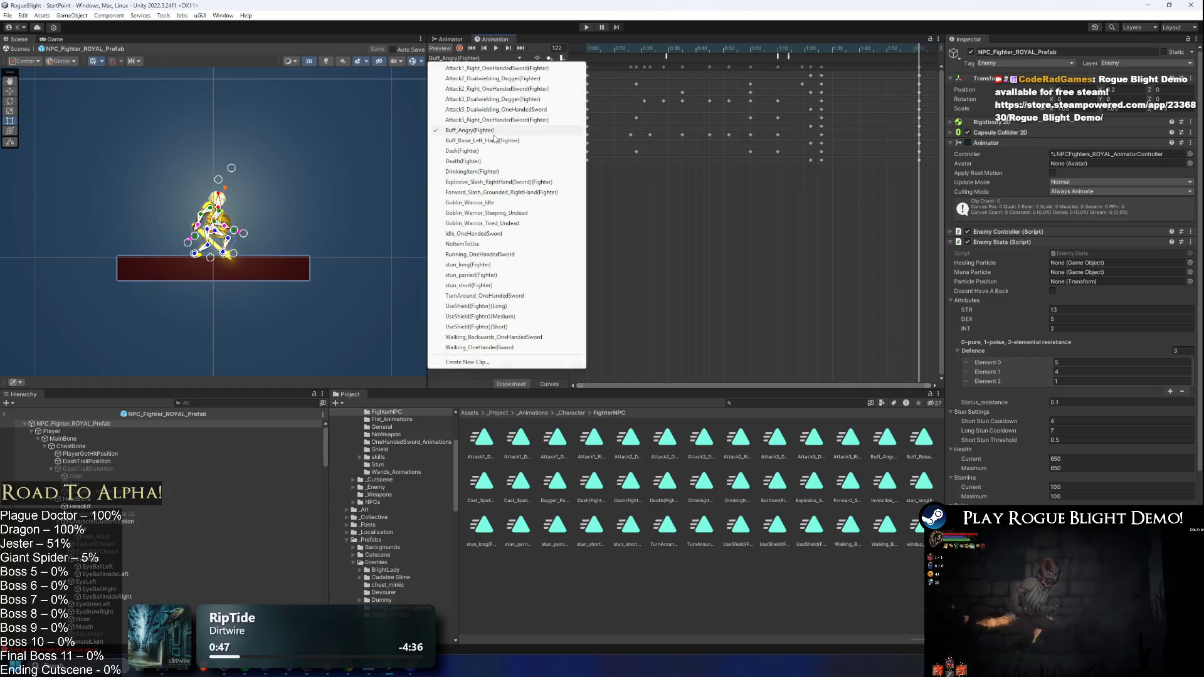
pyautogui.click(514, 139)
pyautogui.click(920, 48)
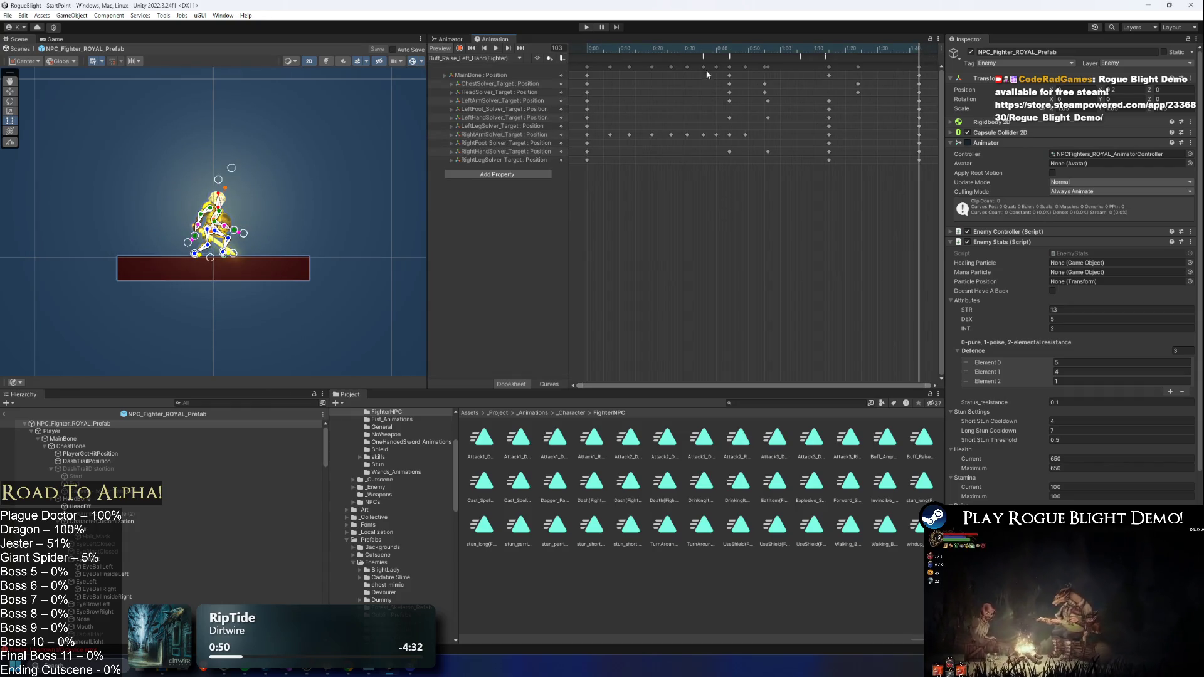
# - Inspect Buff_Angry's CloseEyes and ShootLeftHandWeaponSkill events around frame 69
pyautogui.click(458, 58)
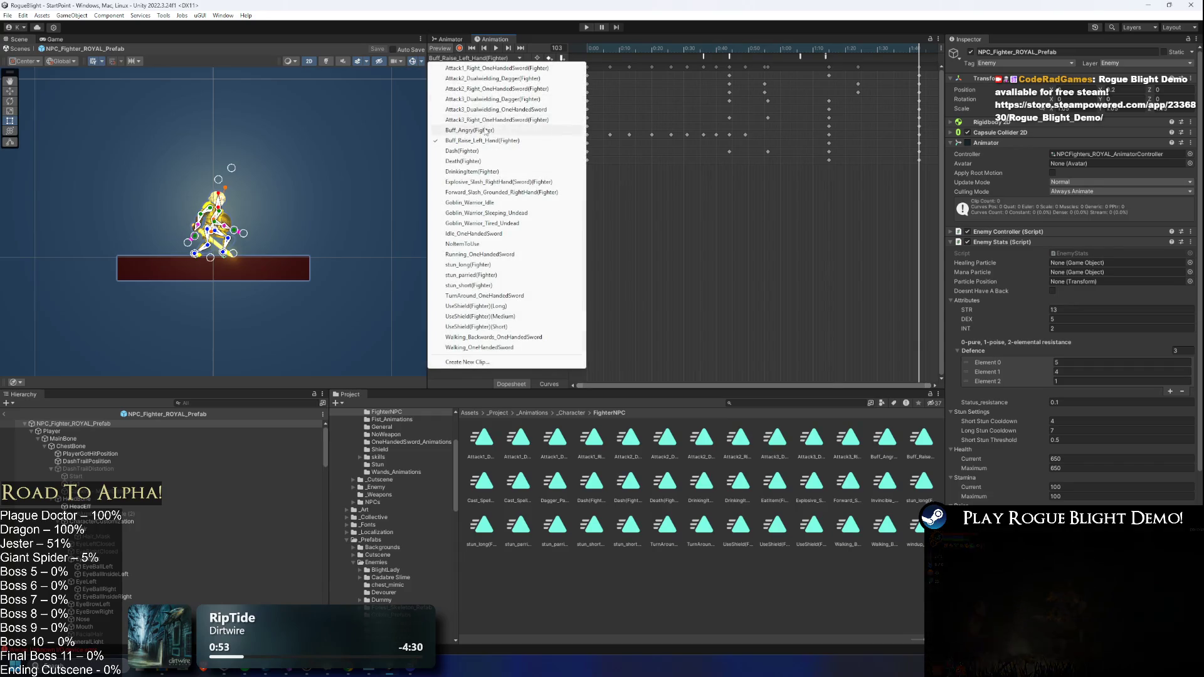
pyautogui.click(539, 130)
pyautogui.click(775, 48)
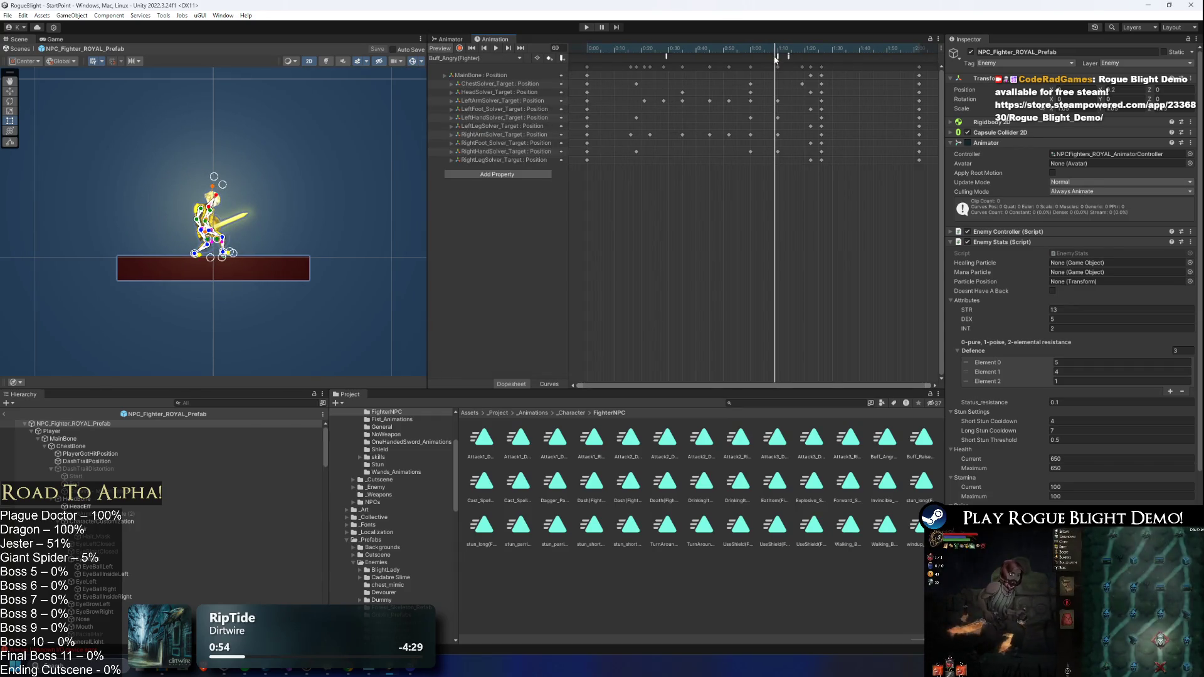
pyautogui.click(778, 56)
pyautogui.click(789, 56)
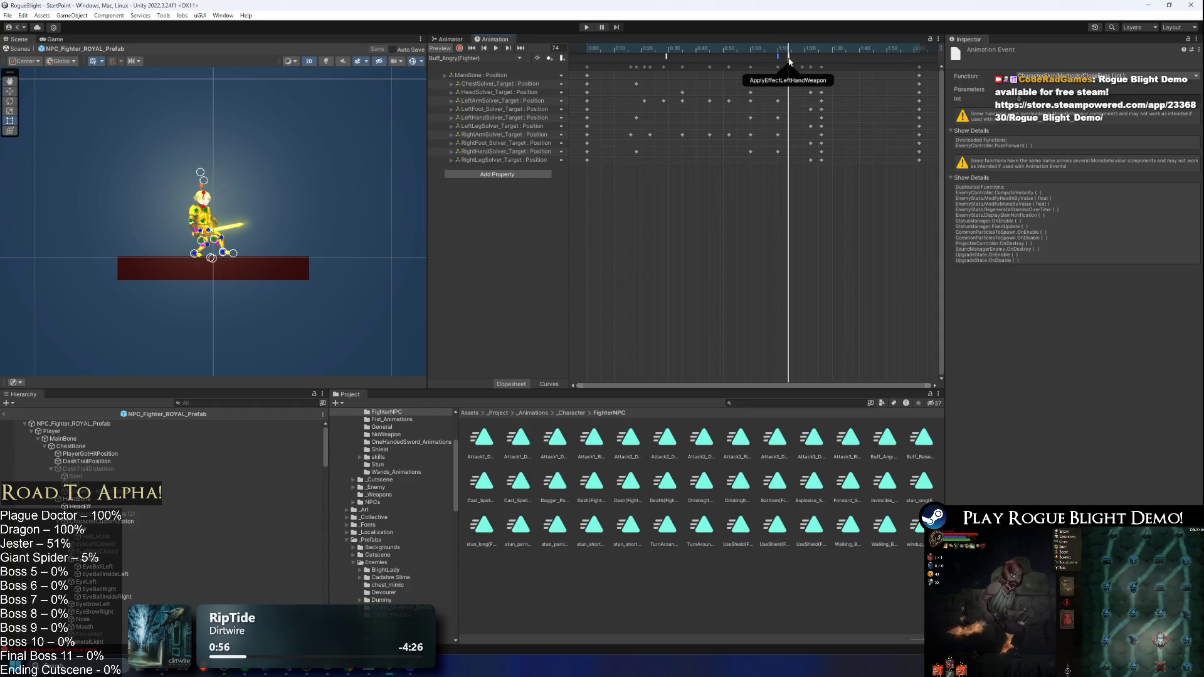
# - Check Buff_Raise_Left_Hand's ShootLeftHandWeaponSkill event at frame 74, then load Forward_Slash_Grounded_RightHand
pyautogui.click(483, 58)
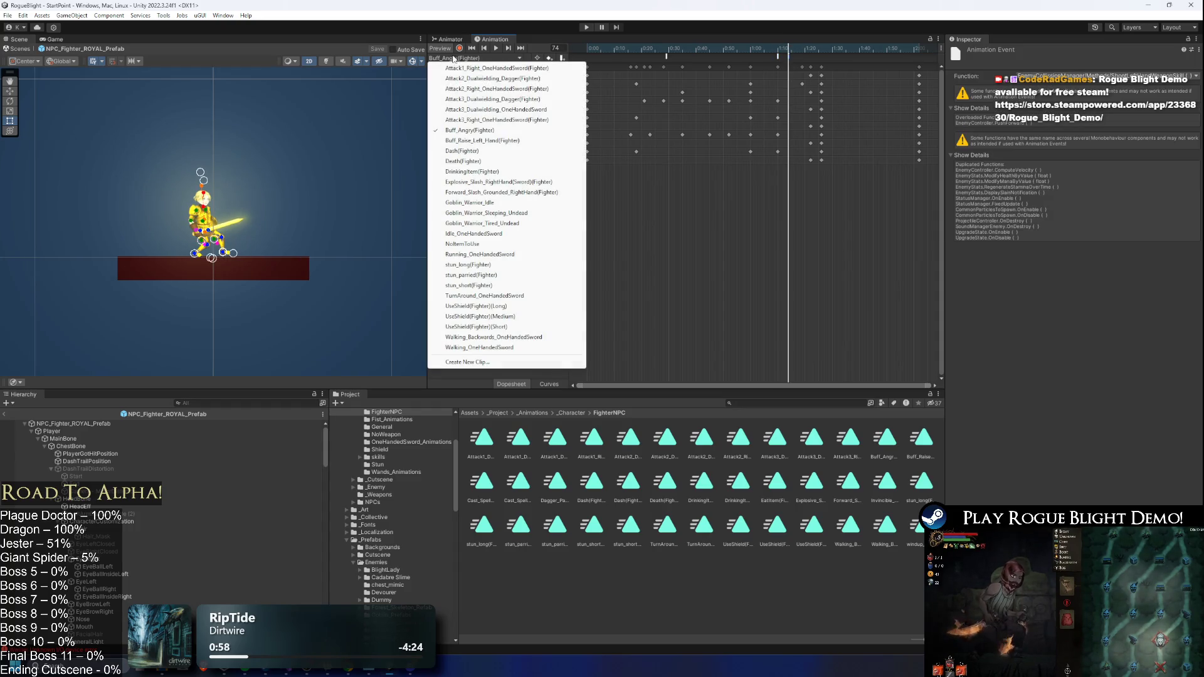
pyautogui.click(552, 141)
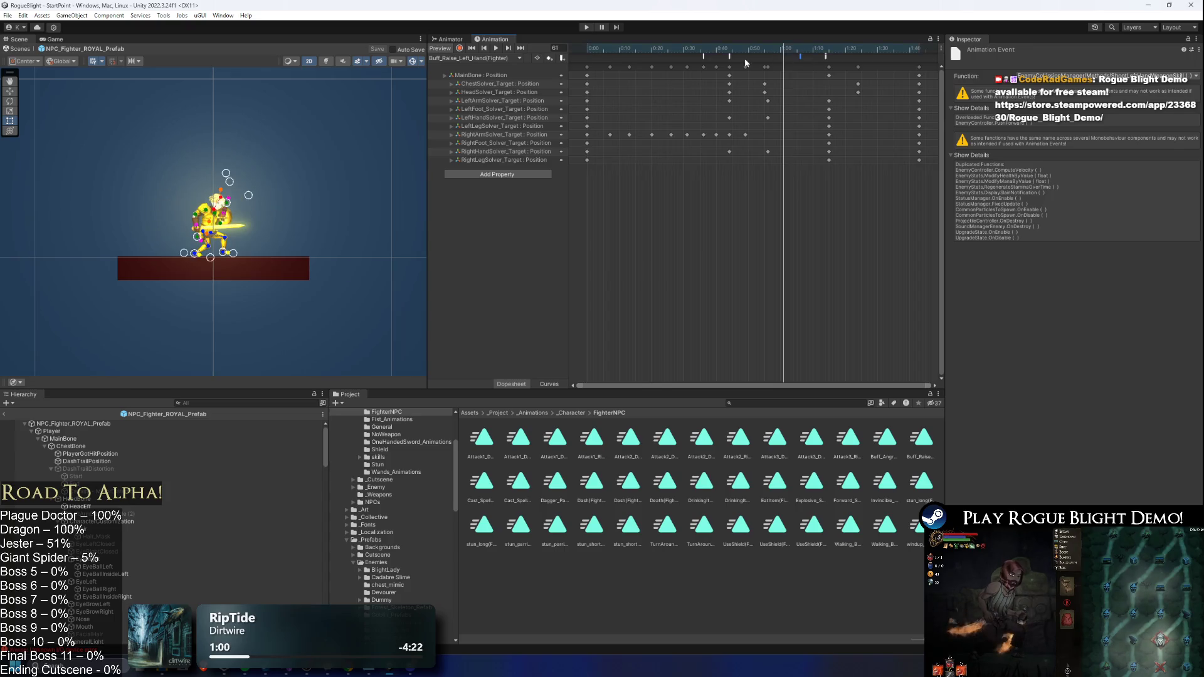
pyautogui.click(827, 56)
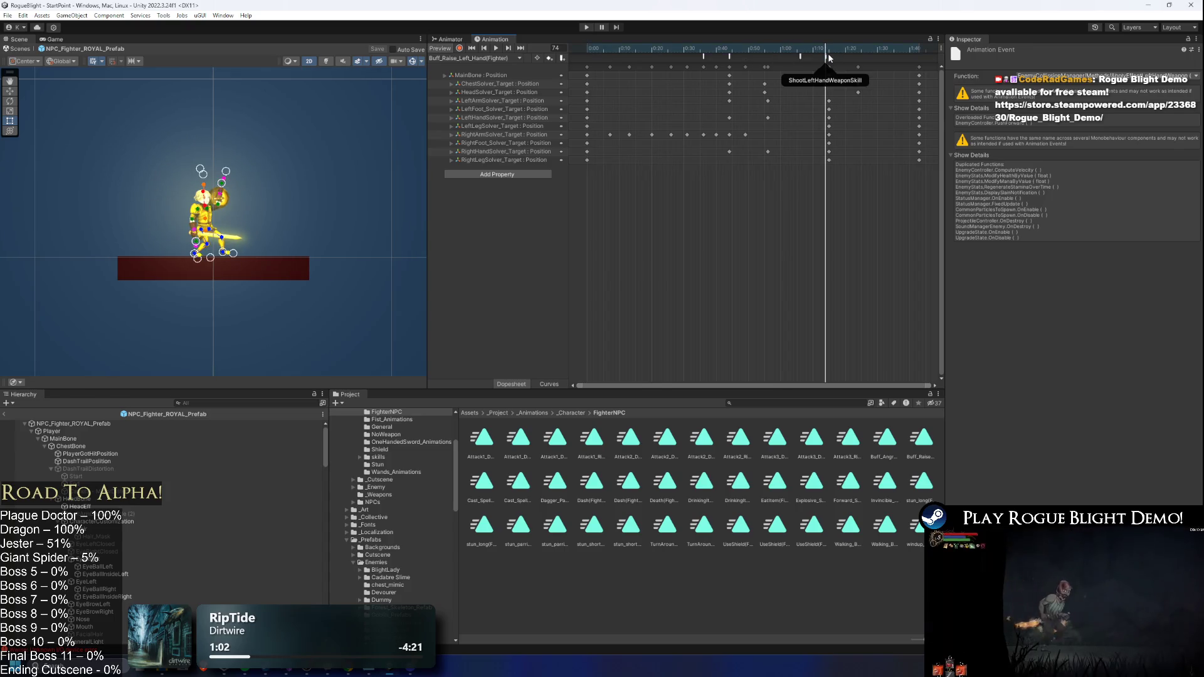
pyautogui.click(826, 56)
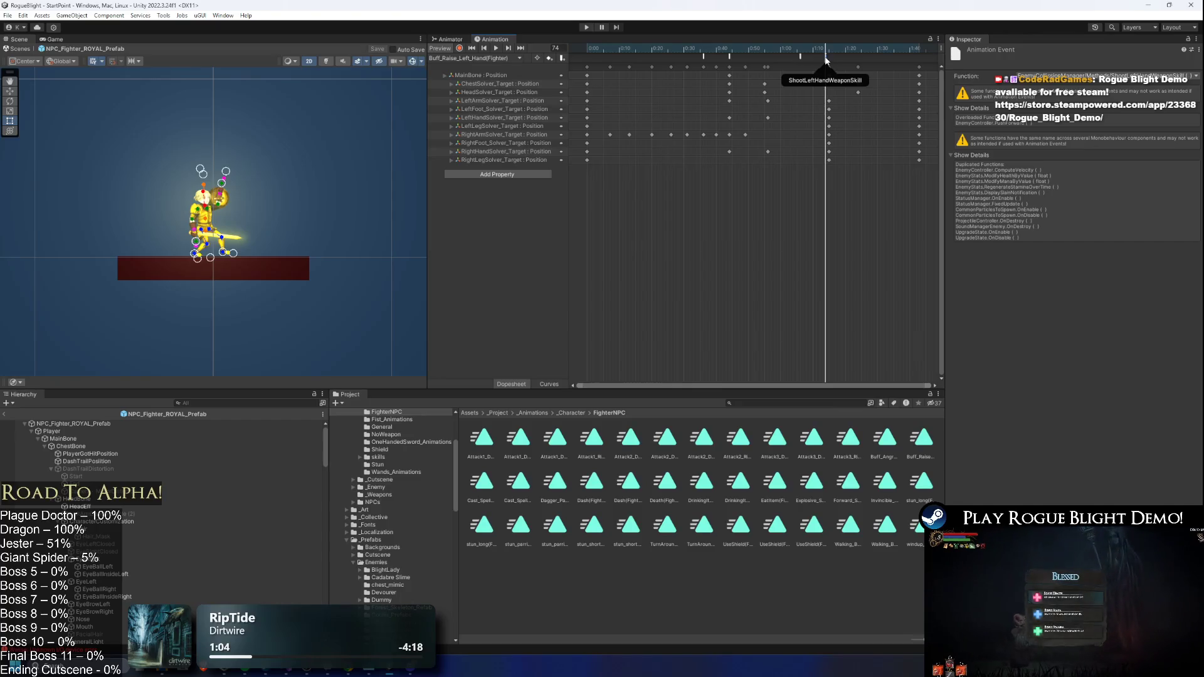
pyautogui.click(520, 57)
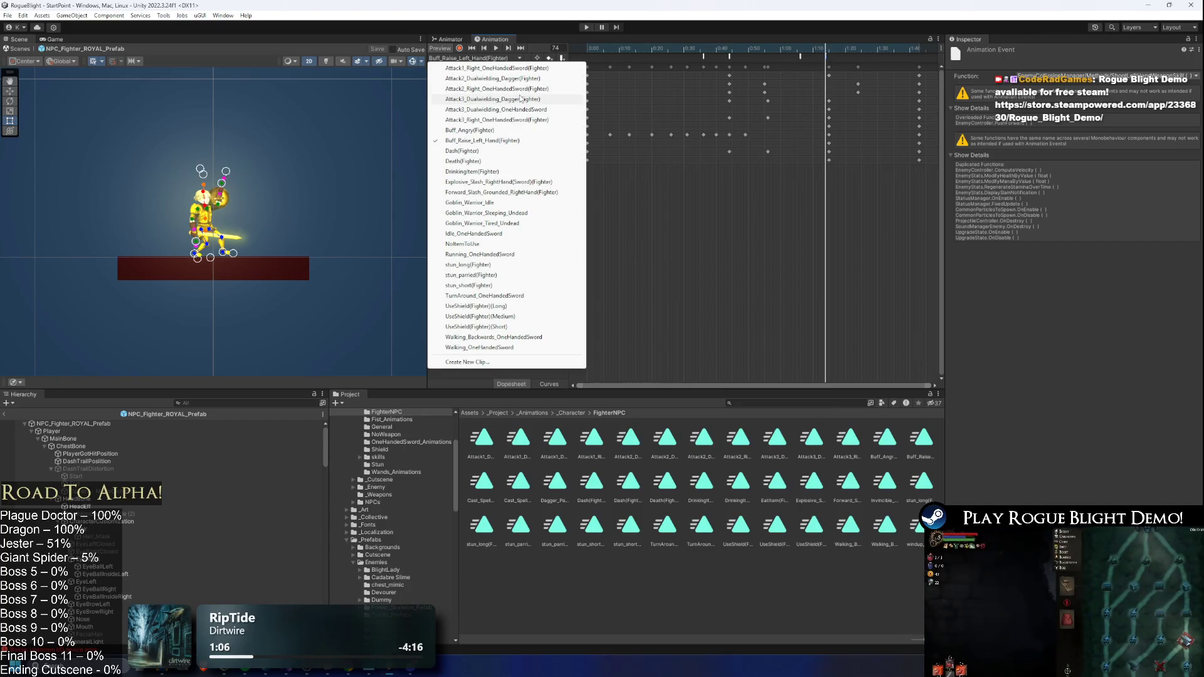
pyautogui.click(520, 192)
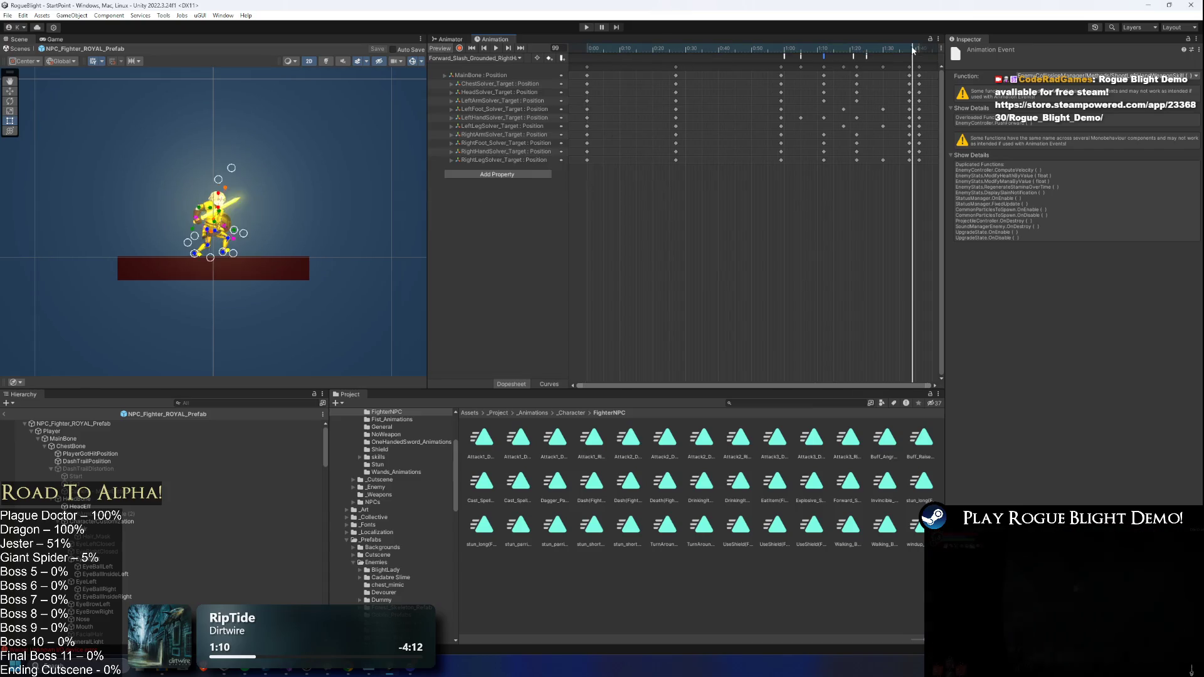
# - Preview the Forward_Slash_Grounded_RightHand and Explosive_Slash_RightHand(Sword) clips by scrubbing and playing them
pyautogui.click(826, 49)
pyautogui.moveTo(825, 49)
pyautogui.mouseDown()
pyautogui.moveTo(924, 46)
pyautogui.moveTo(558, 57)
pyautogui.mouseUp()
pyautogui.click(519, 58)
pyautogui.click(529, 182)
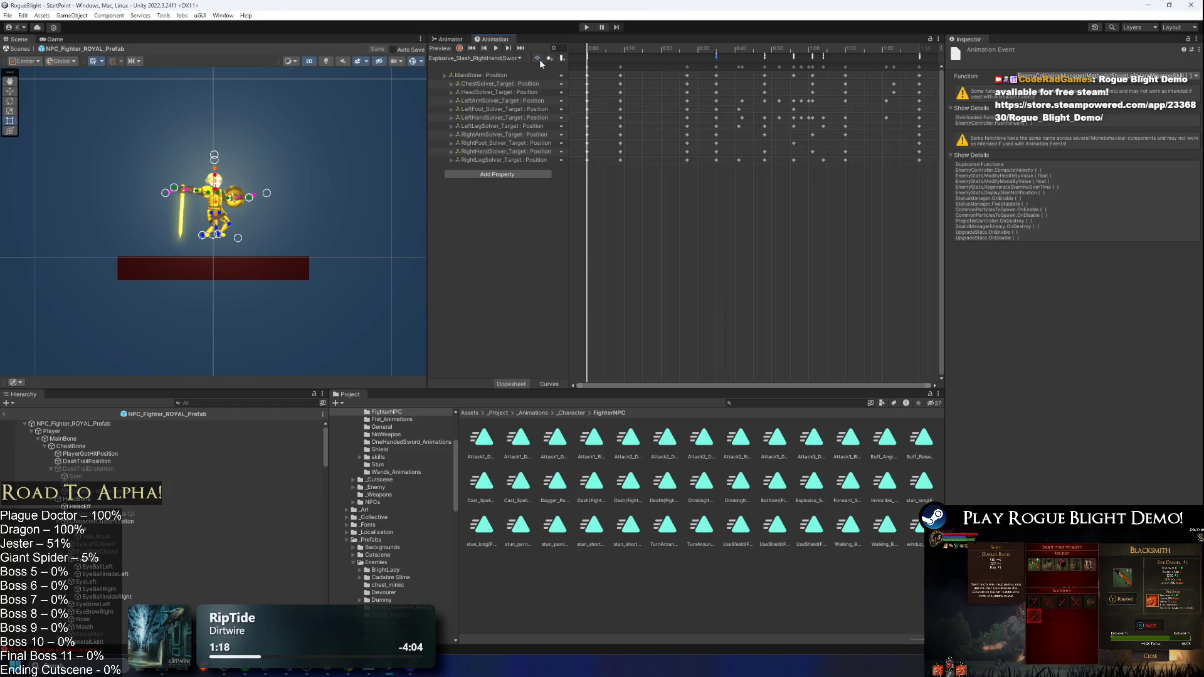
pyautogui.moveTo(909, 47)
pyautogui.mouseDown()
pyautogui.moveTo(920, 50)
pyautogui.moveTo(648, 50)
pyautogui.mouseUp()
pyautogui.click(495, 48)
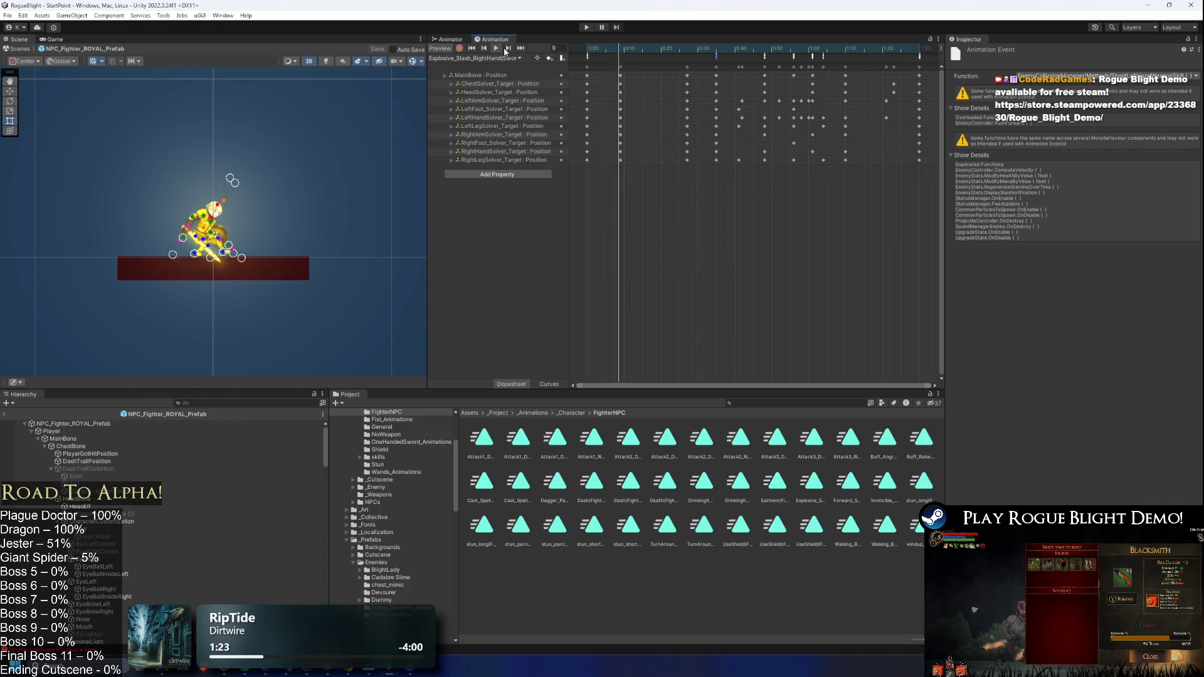
pyautogui.click(812, 48)
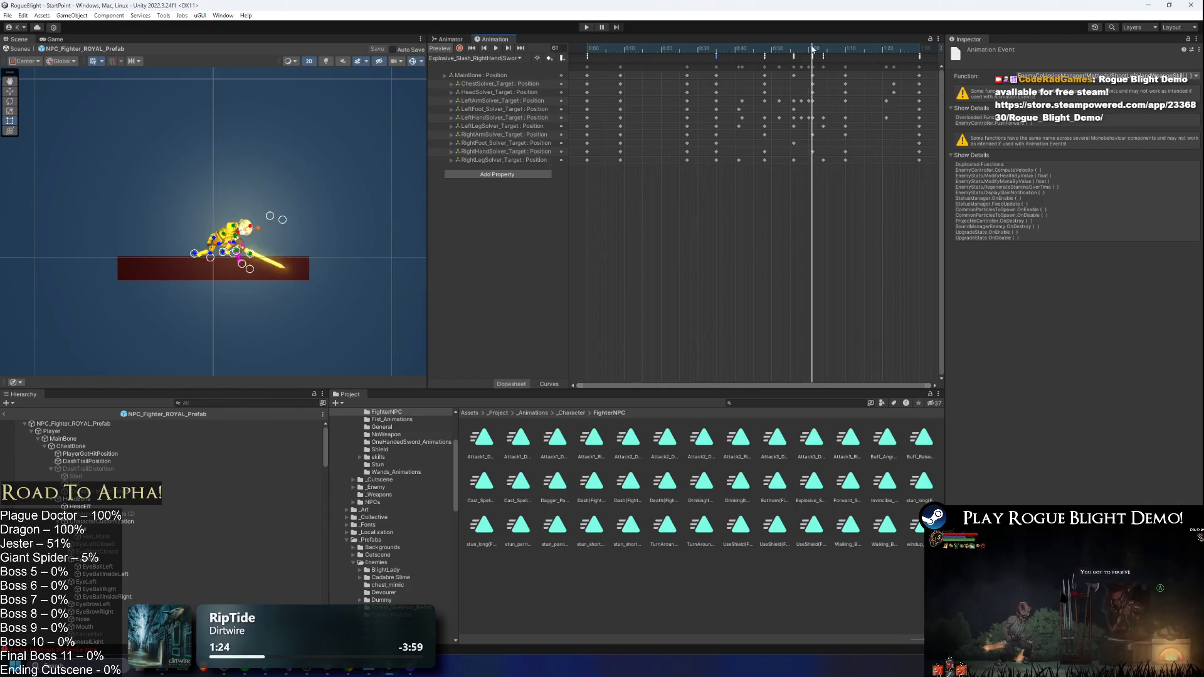
pyautogui.moveTo(831, 50); pyautogui.dragTo(917, 48)
# - Compare the forward slash at frame 73, then inspect the explosive slash's ToggleMainHandWeaponTrail and ToggleMainHandCollision events
pyautogui.click(496, 58)
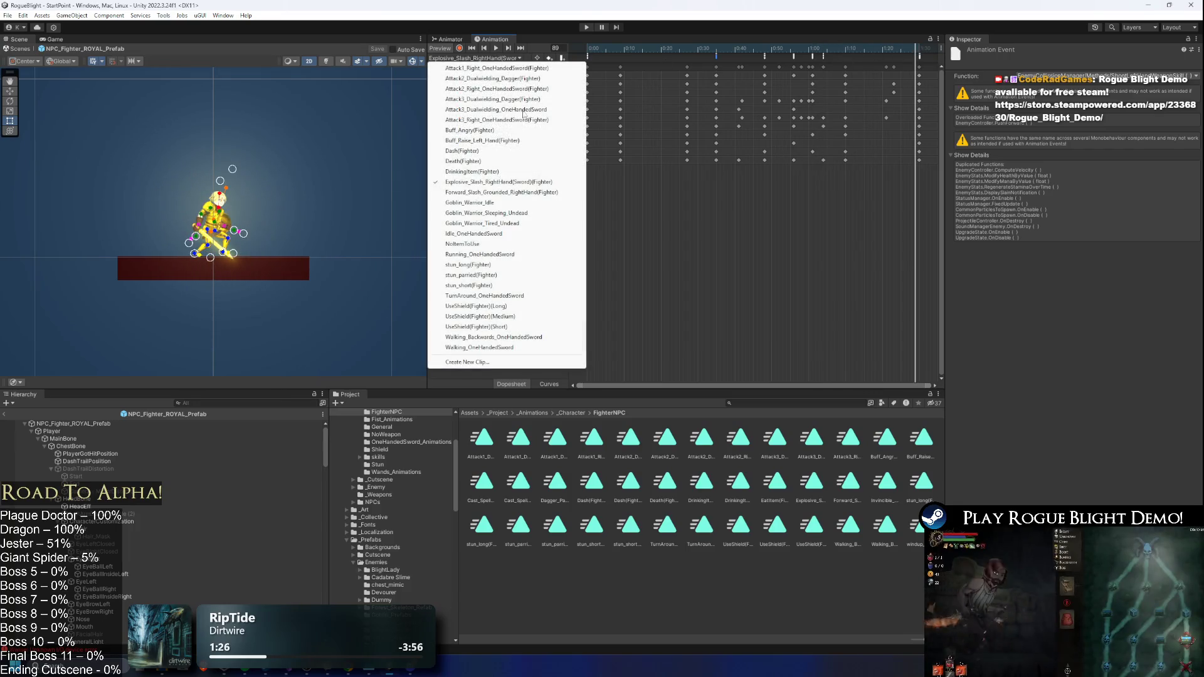
pyautogui.click(550, 194)
pyautogui.moveTo(884, 52); pyautogui.dragTo(826, 49)
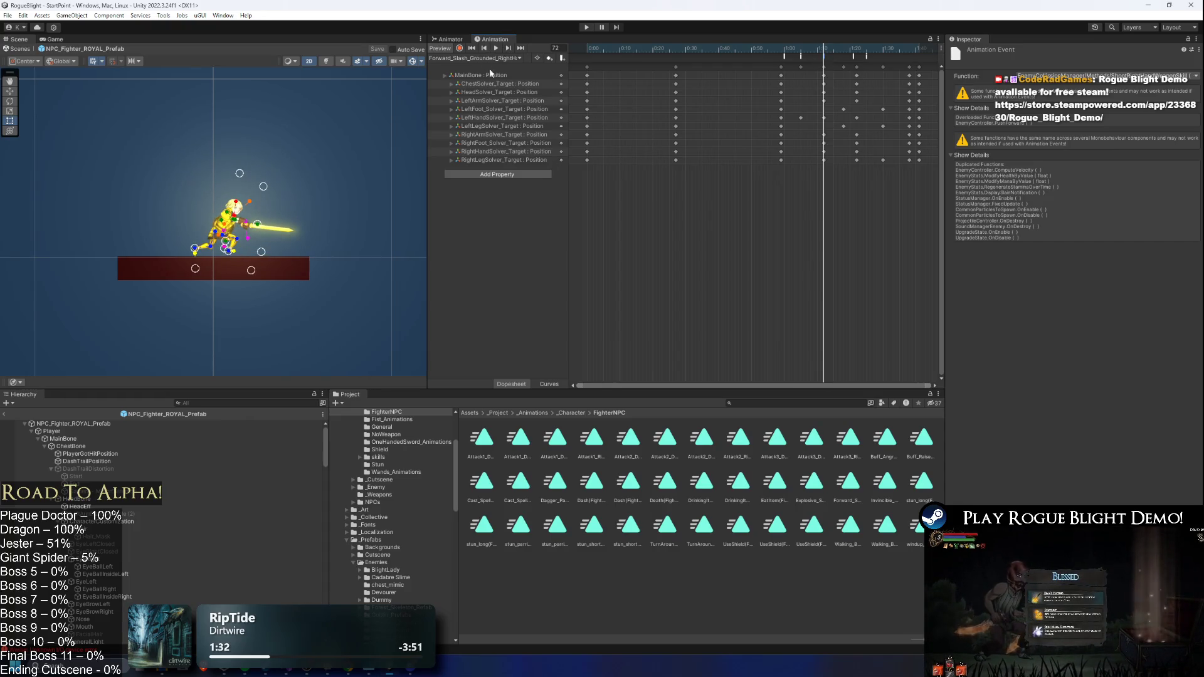
pyautogui.click(512, 59)
pyautogui.click(564, 182)
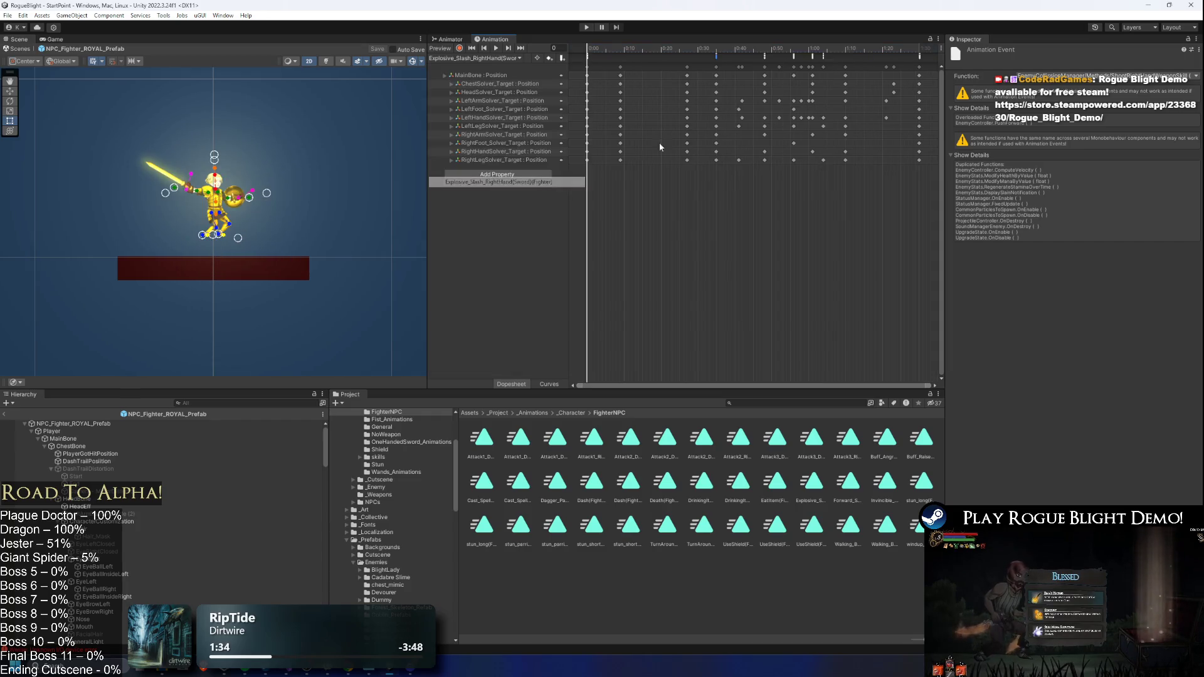
pyautogui.click(793, 56)
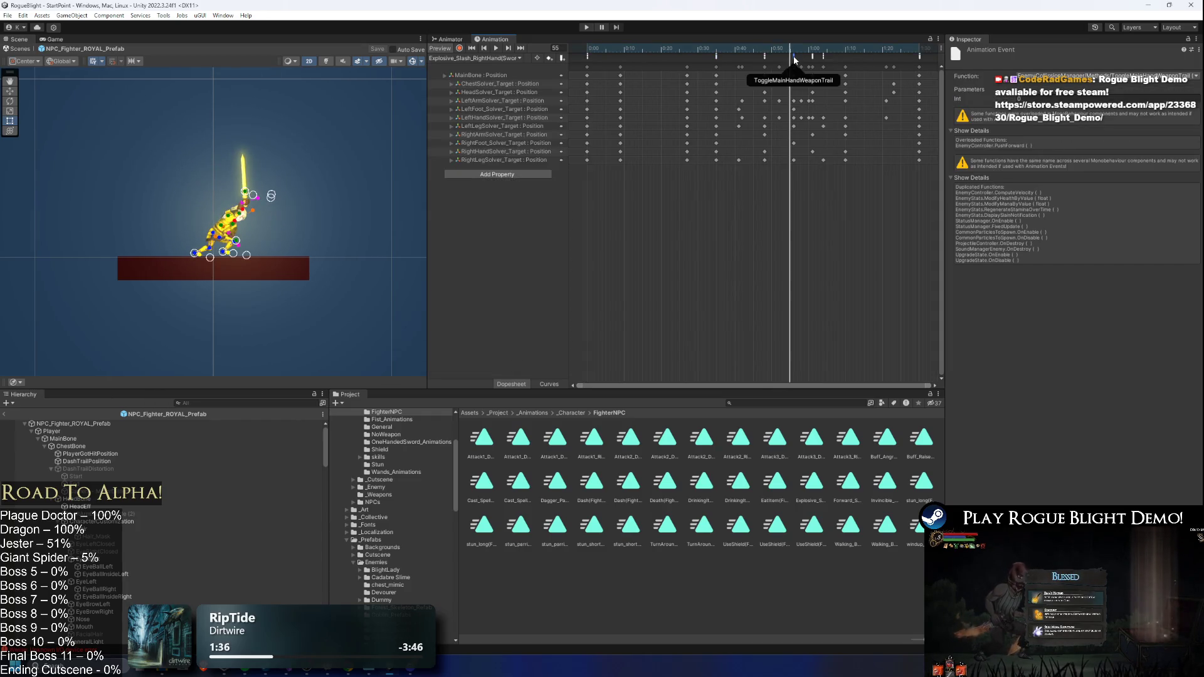
pyautogui.moveTo(793, 56); pyautogui.dragTo(812, 55)
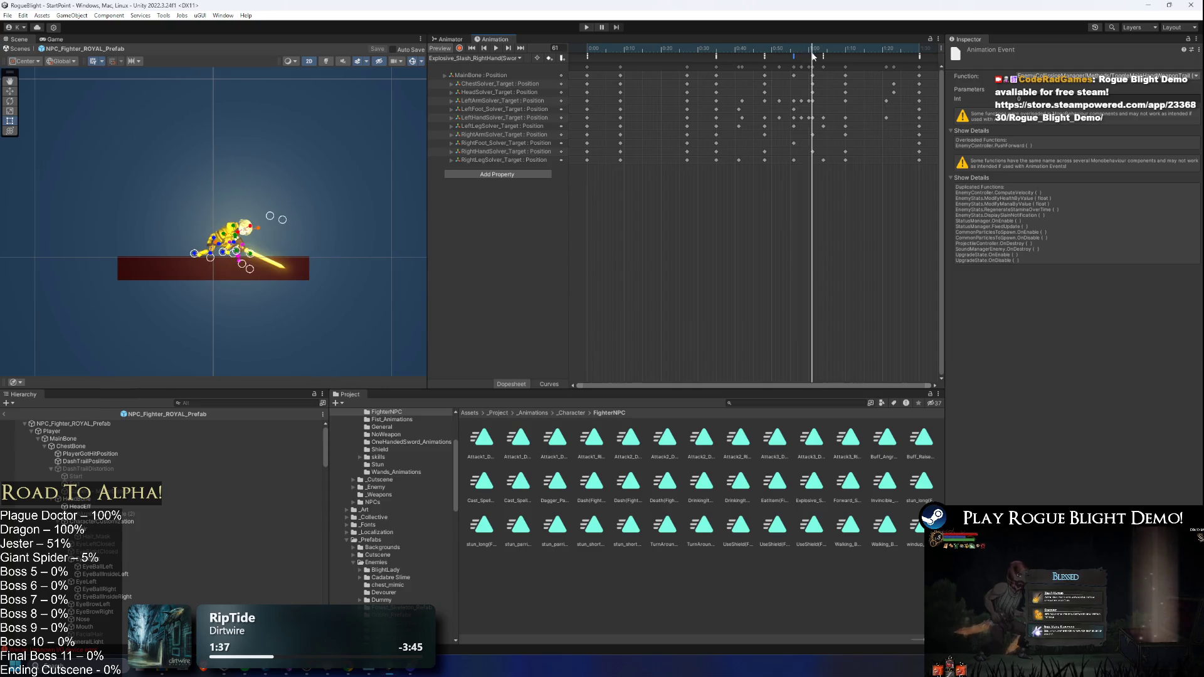
pyautogui.click(766, 54)
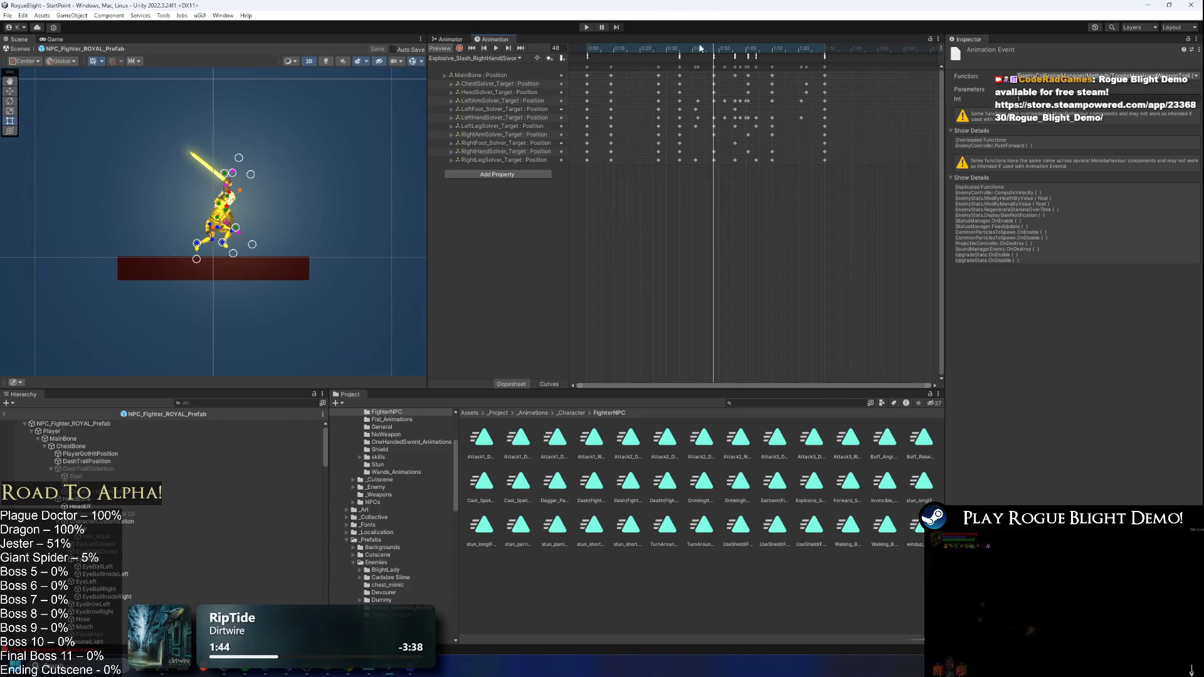
pyautogui.moveTo(821, 51)
pyautogui.mouseDown()
pyautogui.moveTo(633, 55)
pyautogui.moveTo(850, 65)
pyautogui.mouseUp()
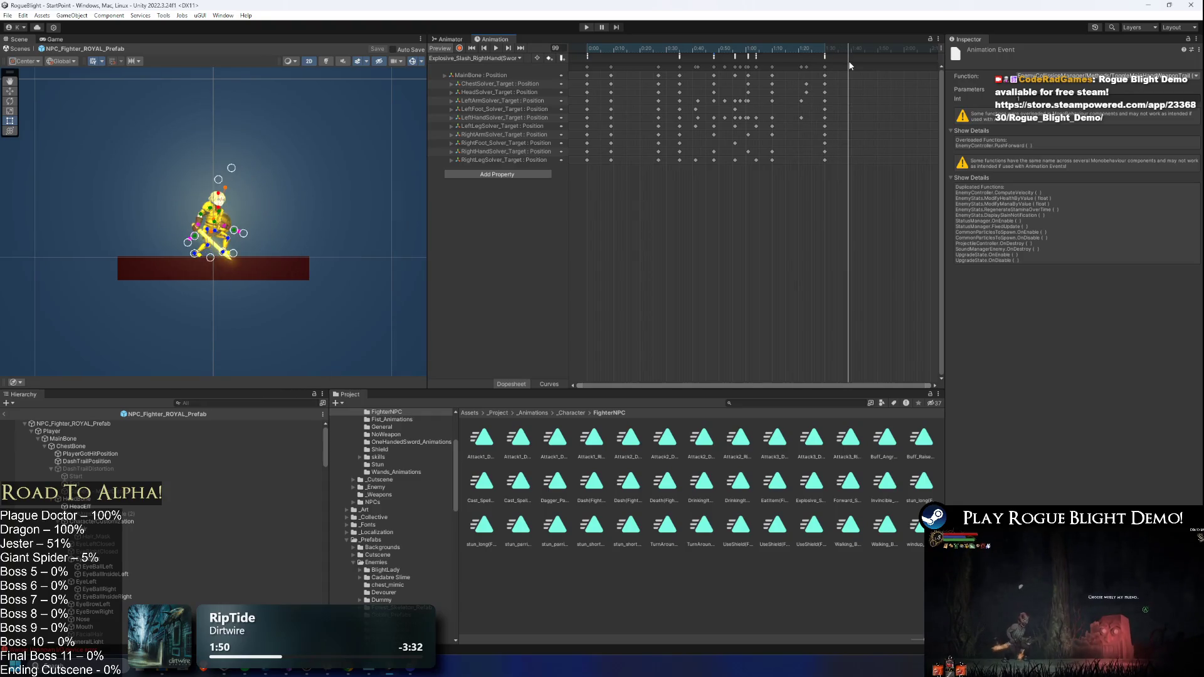
# - Slide the keyframe block and its animation events later, to about 0:35–1:38
pyautogui.moveTo(854, 168)
pyautogui.mouseDown()
pyautogui.moveTo(649, 87)
pyautogui.moveTo(651, 71)
pyautogui.mouseUp()
pyautogui.moveTo(804, 114); pyautogui.dragTo(817, 119)
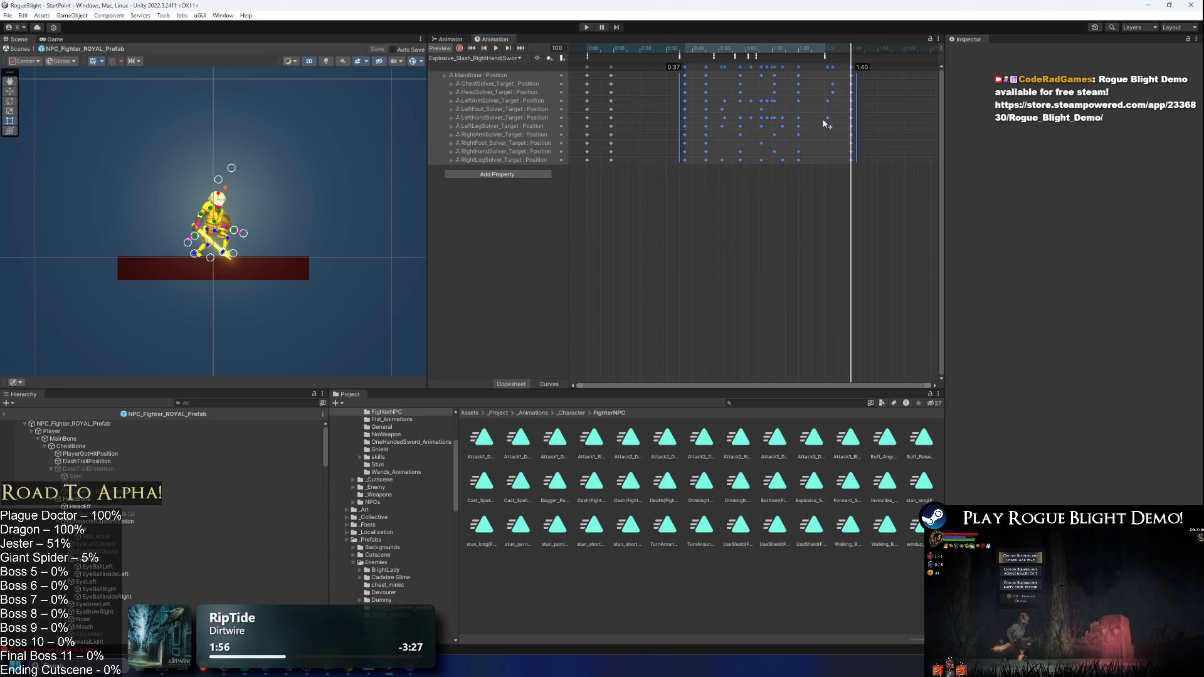
pyautogui.click(825, 56)
pyautogui.moveTo(825, 57); pyautogui.dragTo(850, 69)
pyautogui.scroll(3, 882, 92)
pyautogui.click(868, 106)
# - Move the keyframe column at about 0:35 earlier to about 0:27
pyautogui.moveTo(631, 46); pyautogui.dragTo(763, 52)
pyautogui.click(749, 58)
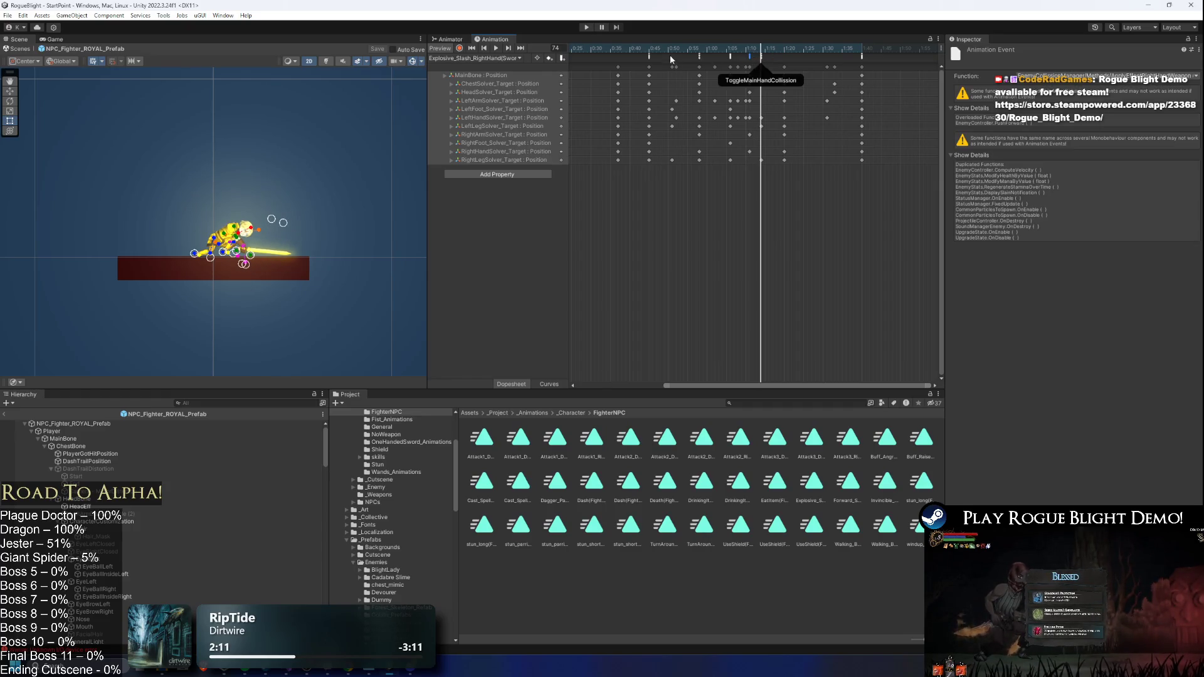
pyautogui.moveTo(673, 58); pyautogui.dragTo(572, 52)
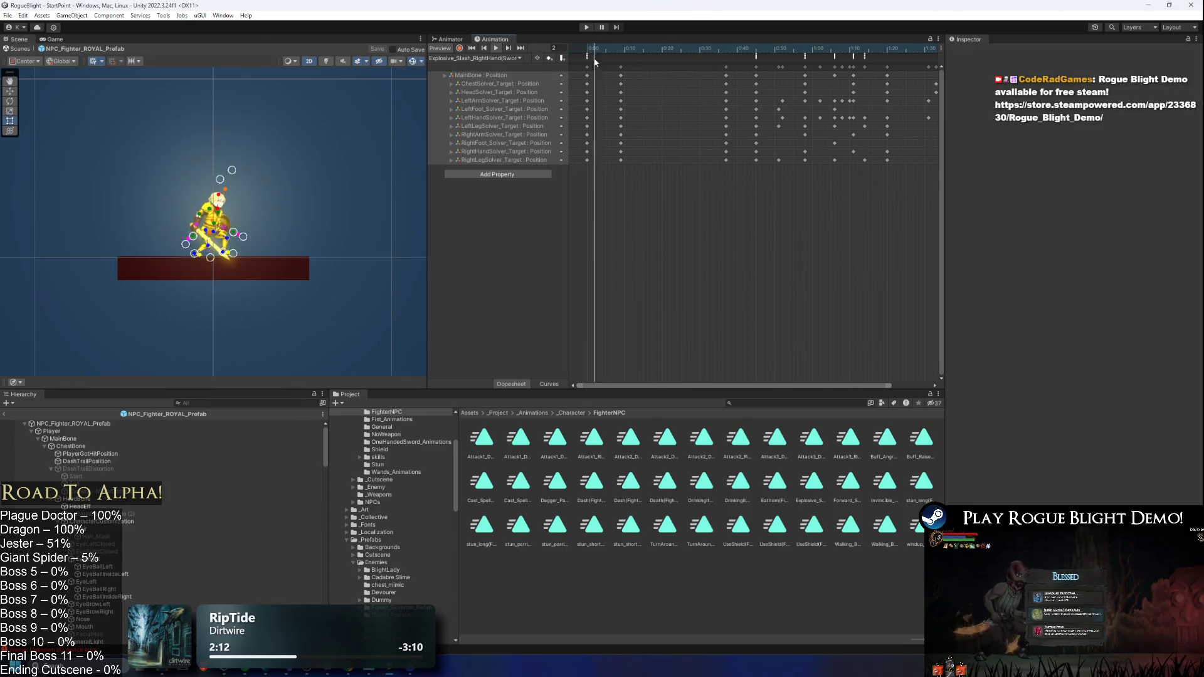
pyautogui.click(726, 67)
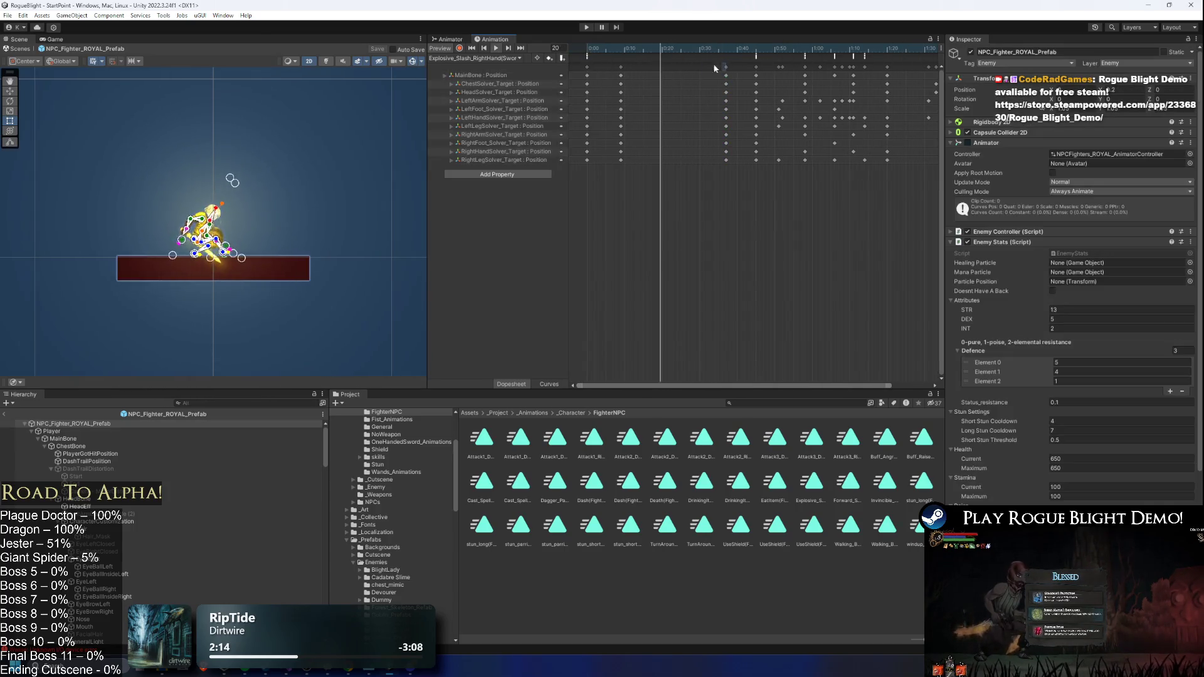
pyautogui.moveTo(726, 67); pyautogui.dragTo(696, 67)
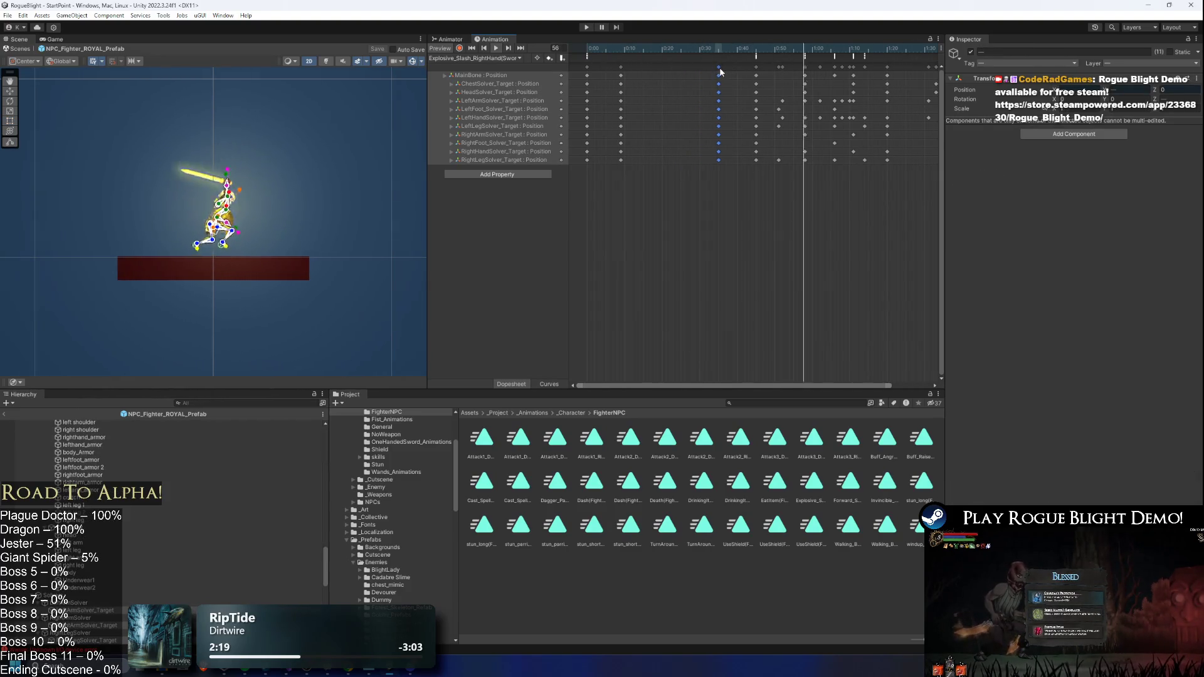
# - Loop-preview the frame-44 pose, then start a playtest
pyautogui.moveTo(739, 50)
pyautogui.mouseDown()
pyautogui.moveTo(779, 52)
pyautogui.moveTo(756, 55)
pyautogui.mouseUp()
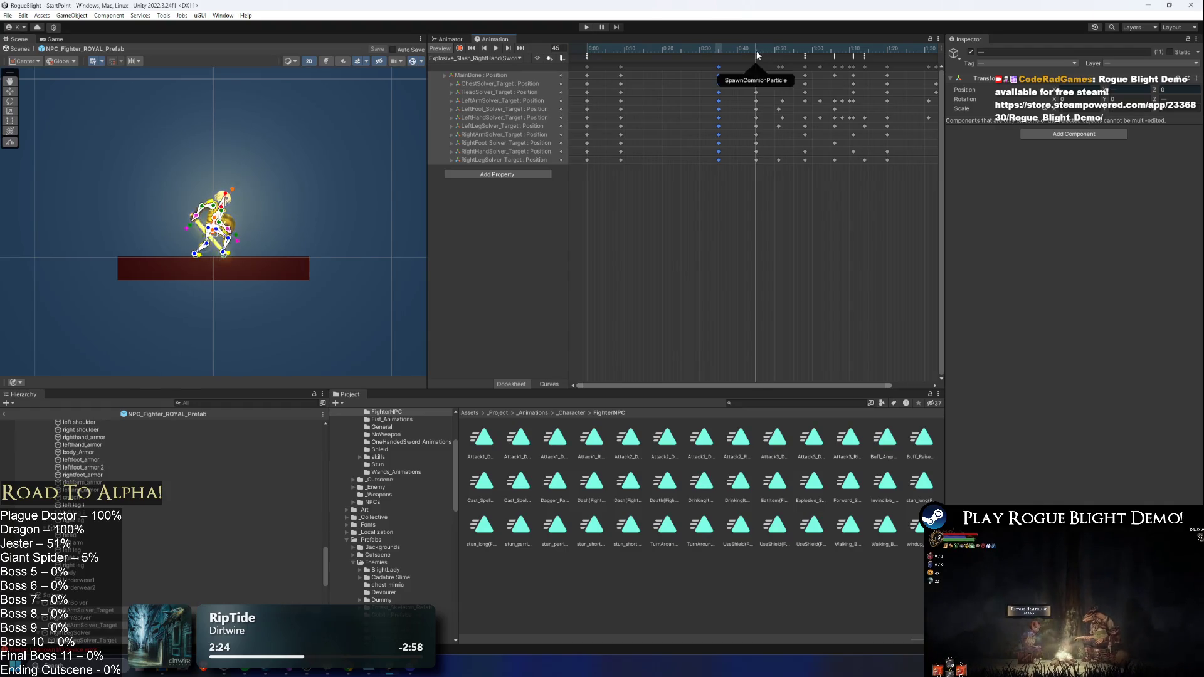
pyautogui.press('space')
pyautogui.scroll(-2, 792, 143)
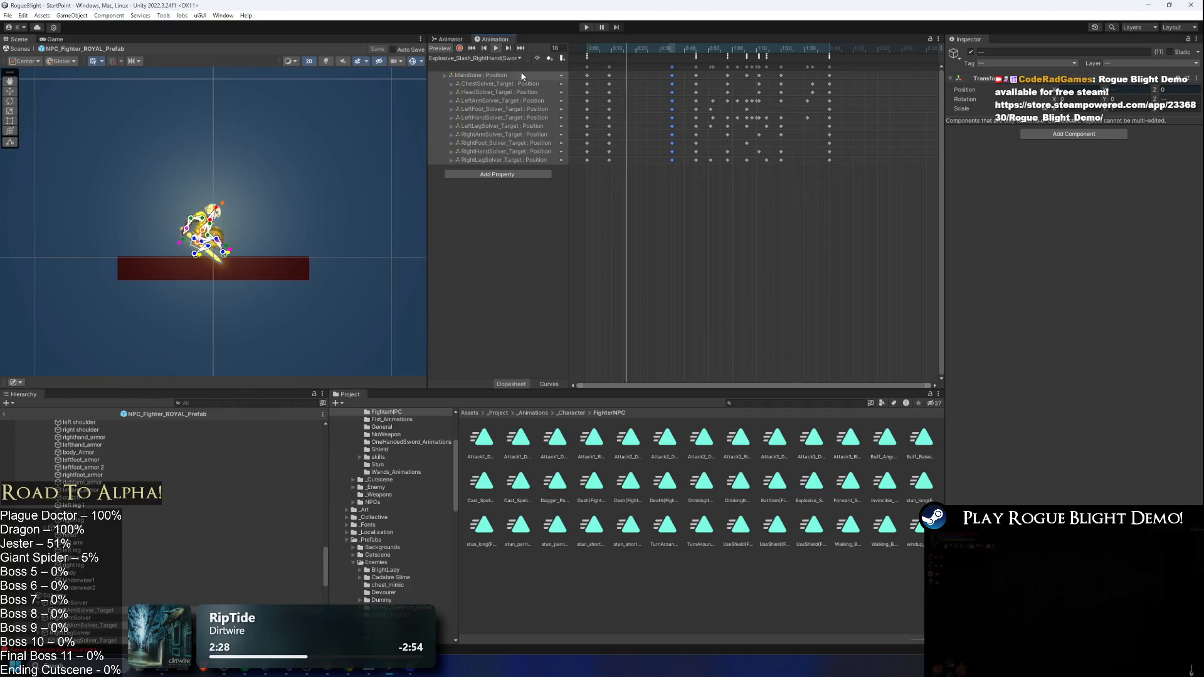
pyautogui.click(587, 29)
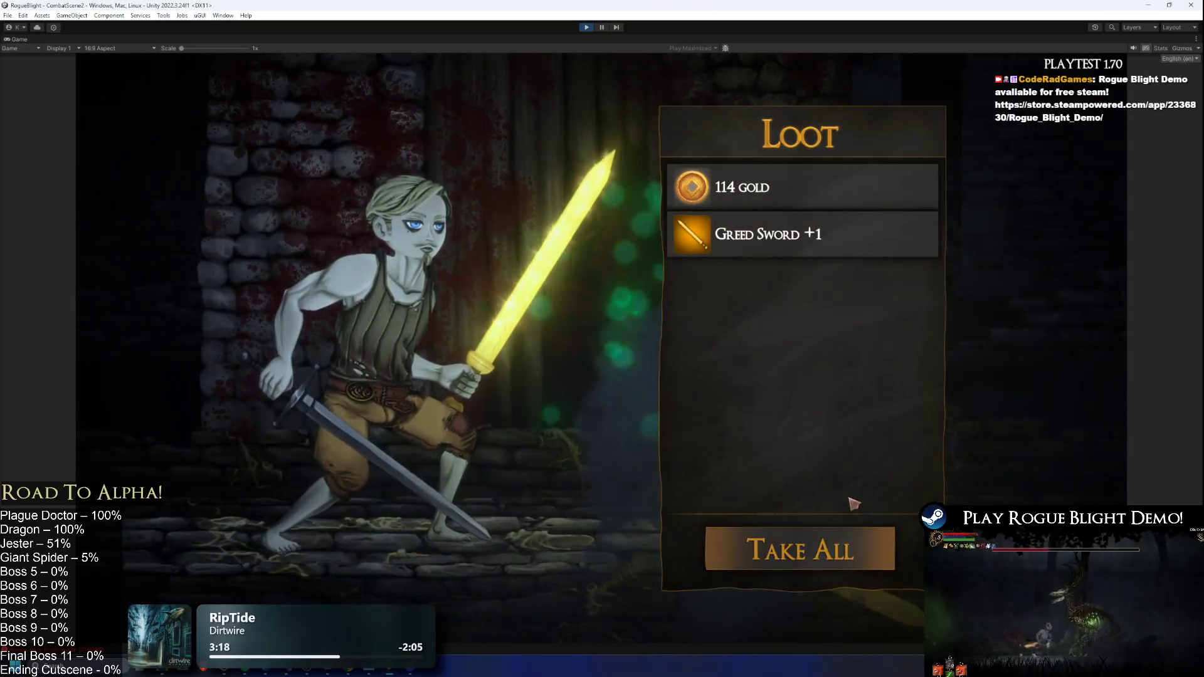
# - Take all the loot and equip Greed Sword +1 in the right hand
pyautogui.click(800, 550)
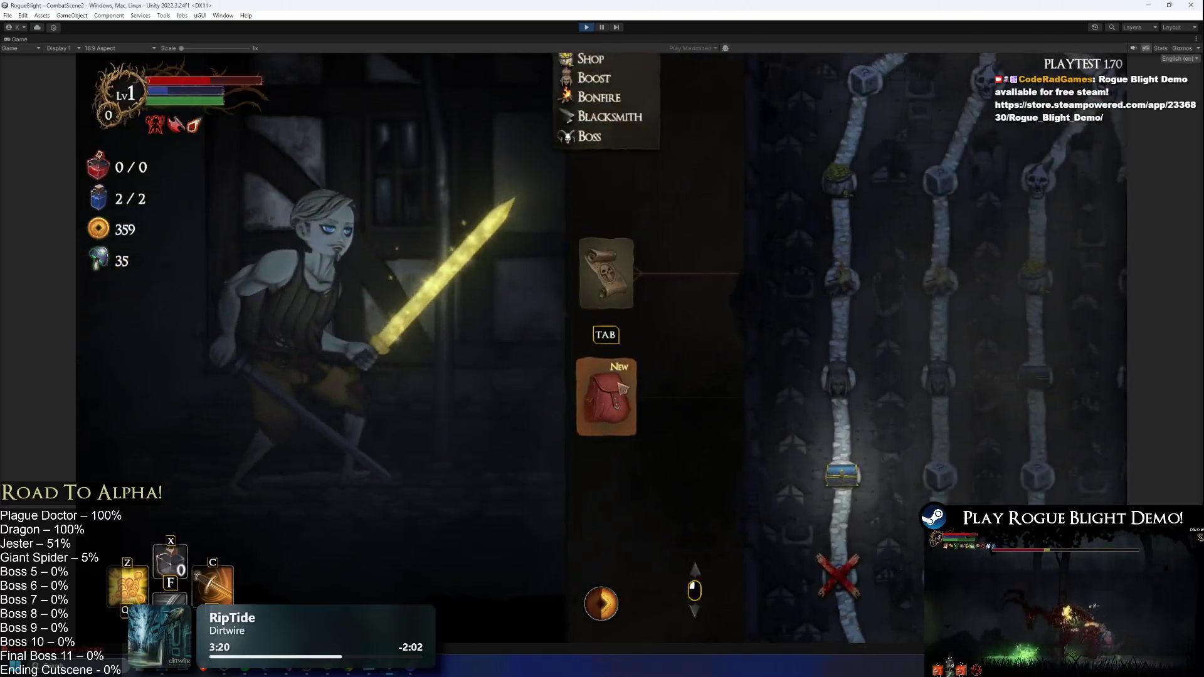
pyautogui.click(607, 269)
pyautogui.click(707, 363)
pyautogui.click(1080, 231)
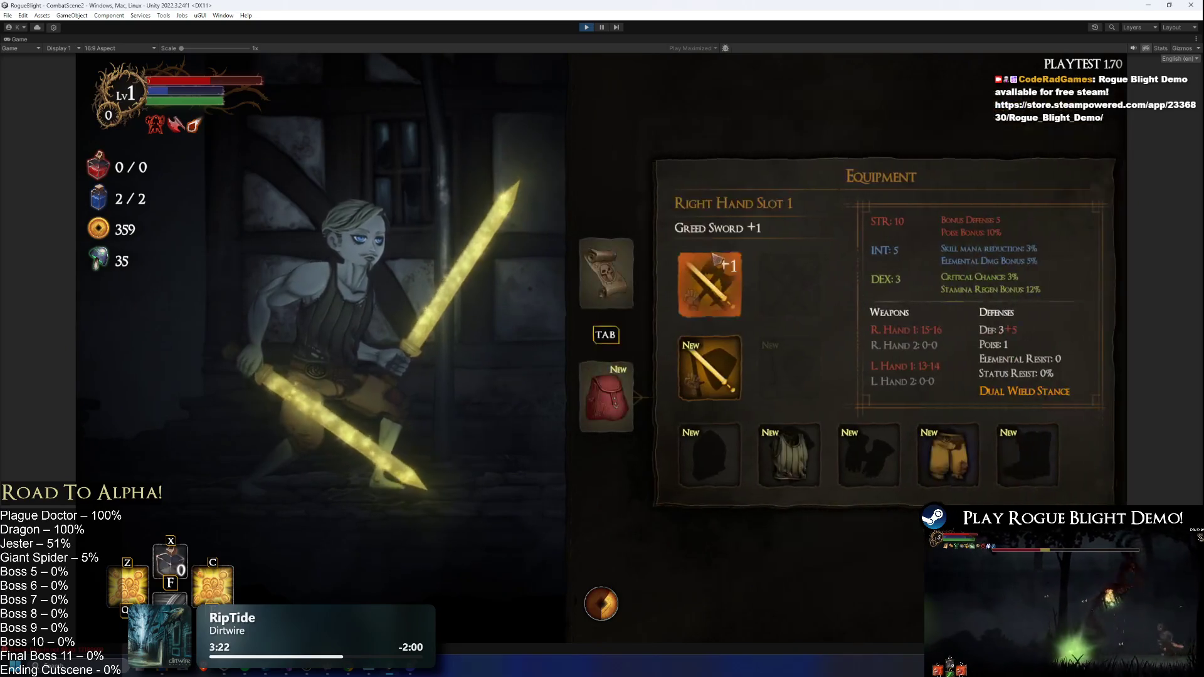
pyautogui.press('Tab')
pyautogui.press('Tab')
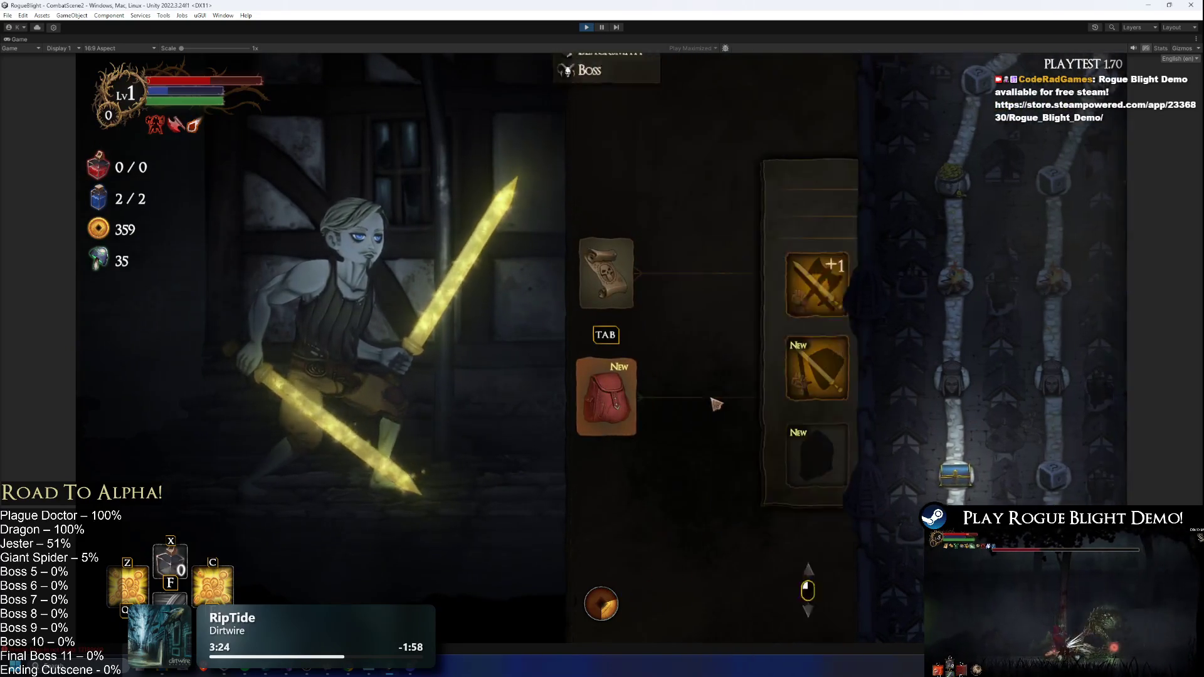
# - Equip the new helmet, Poacher's Mail and Poacher's Boots, leaving gloves and legs unchanged
pyautogui.click(743, 449)
pyautogui.click(880, 160)
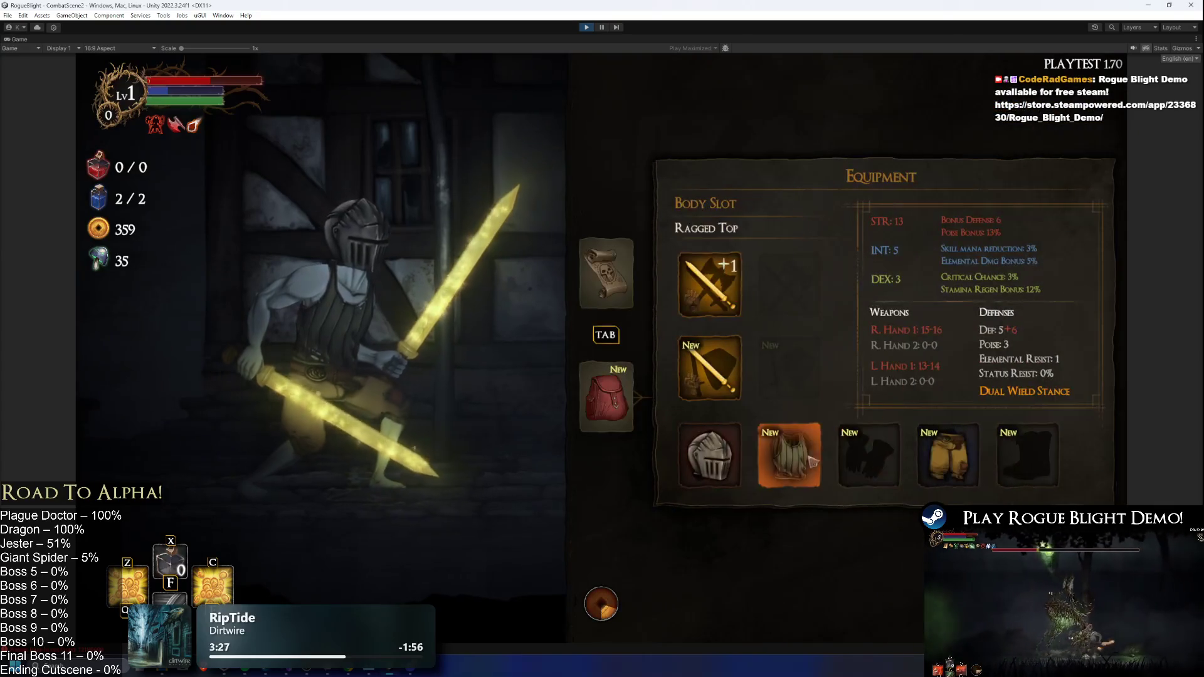
pyautogui.click(947, 454)
pyautogui.click(880, 160)
pyautogui.click(869, 455)
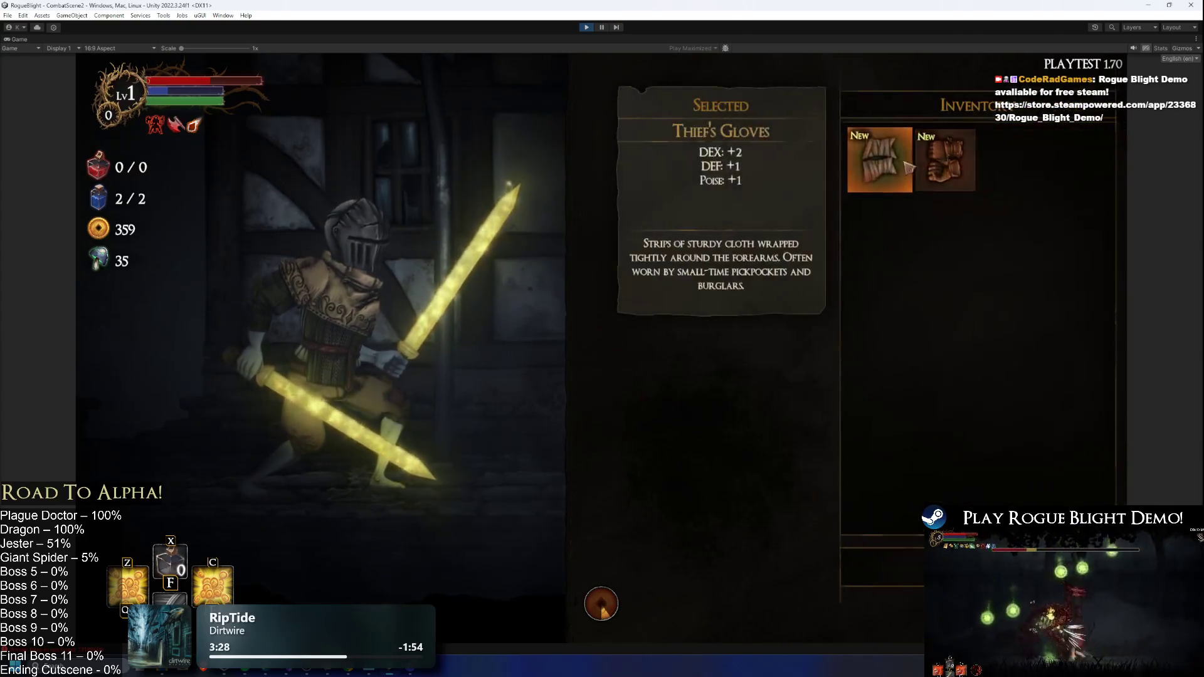
pyautogui.click(875, 159)
pyautogui.click(972, 458)
pyautogui.click(880, 160)
pyautogui.click(1027, 455)
pyautogui.click(919, 154)
pyautogui.press('Tab')
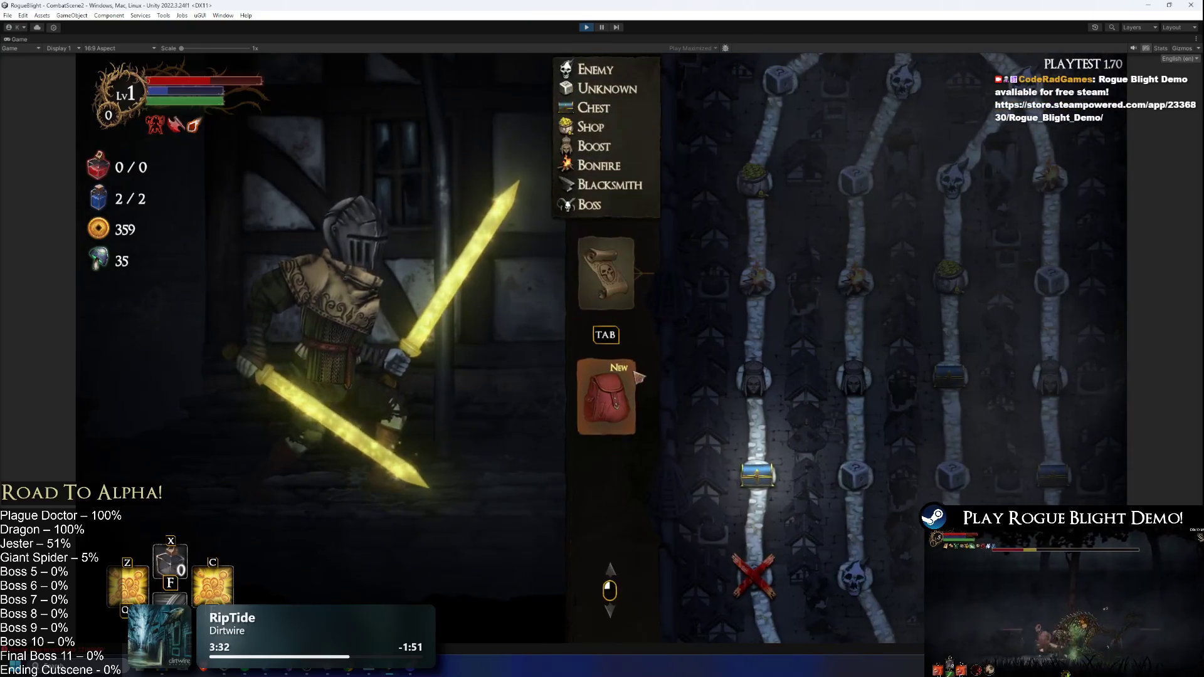
pyautogui.press('Tab')
# - Move to the next room, open the chest and choose the Endurance Heart blessing
pyautogui.press('Tab')
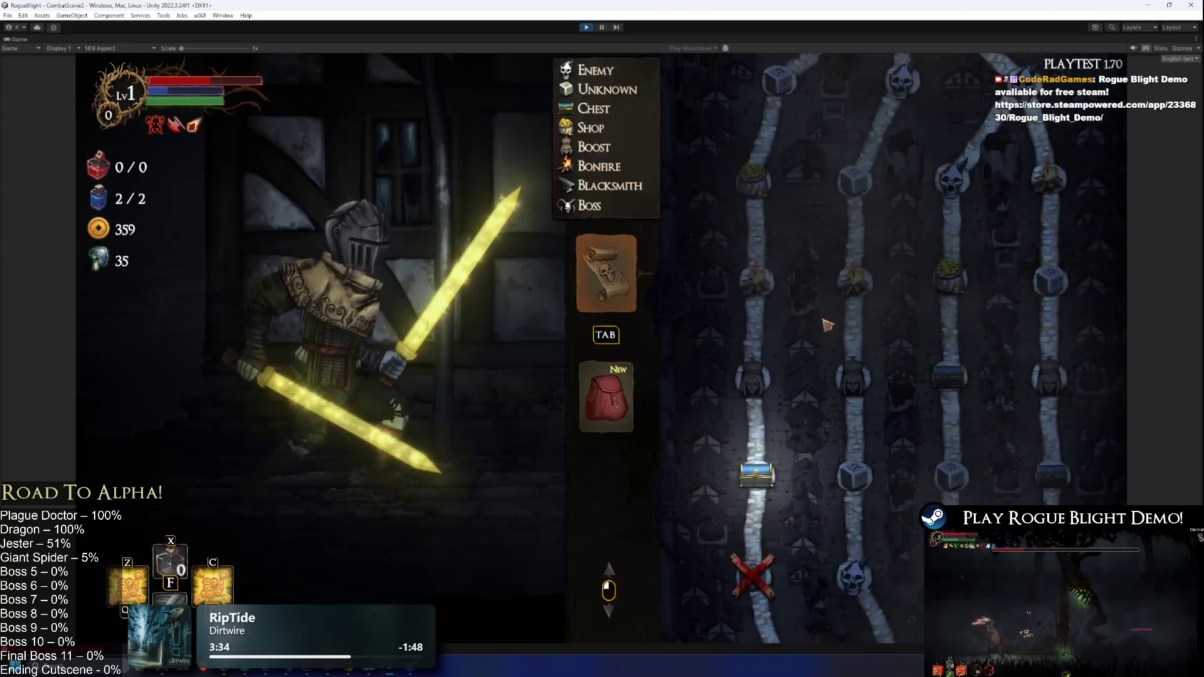
pyautogui.press('Tab')
pyautogui.press('d')
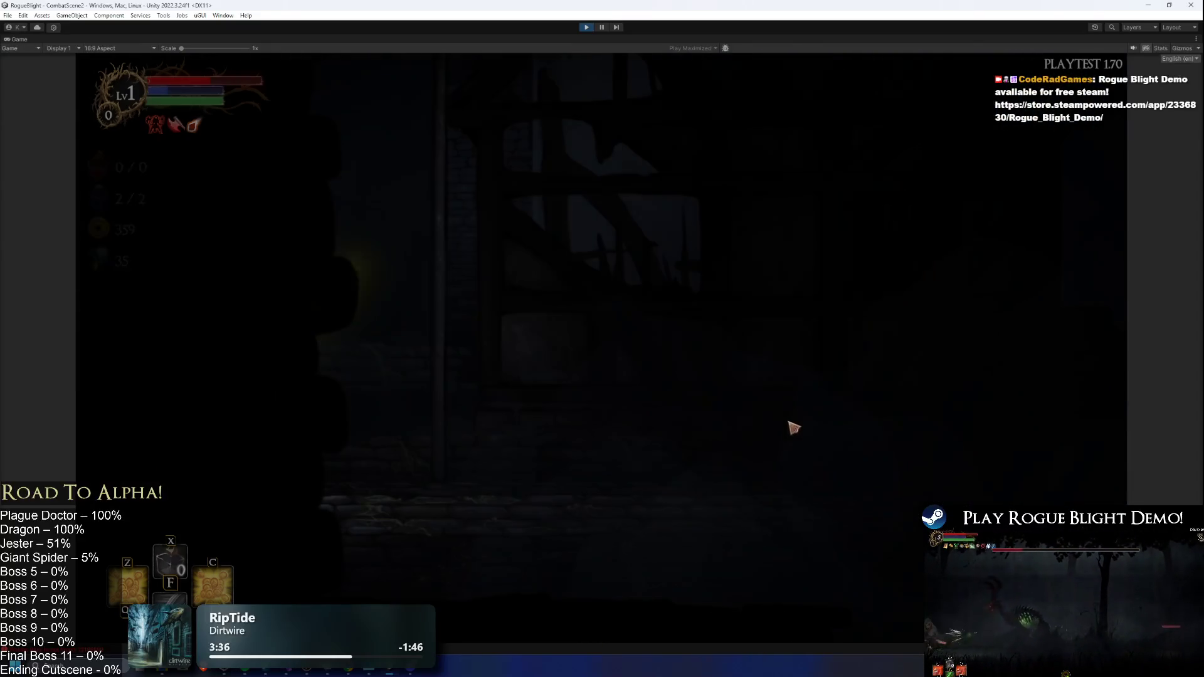
pyautogui.press('e')
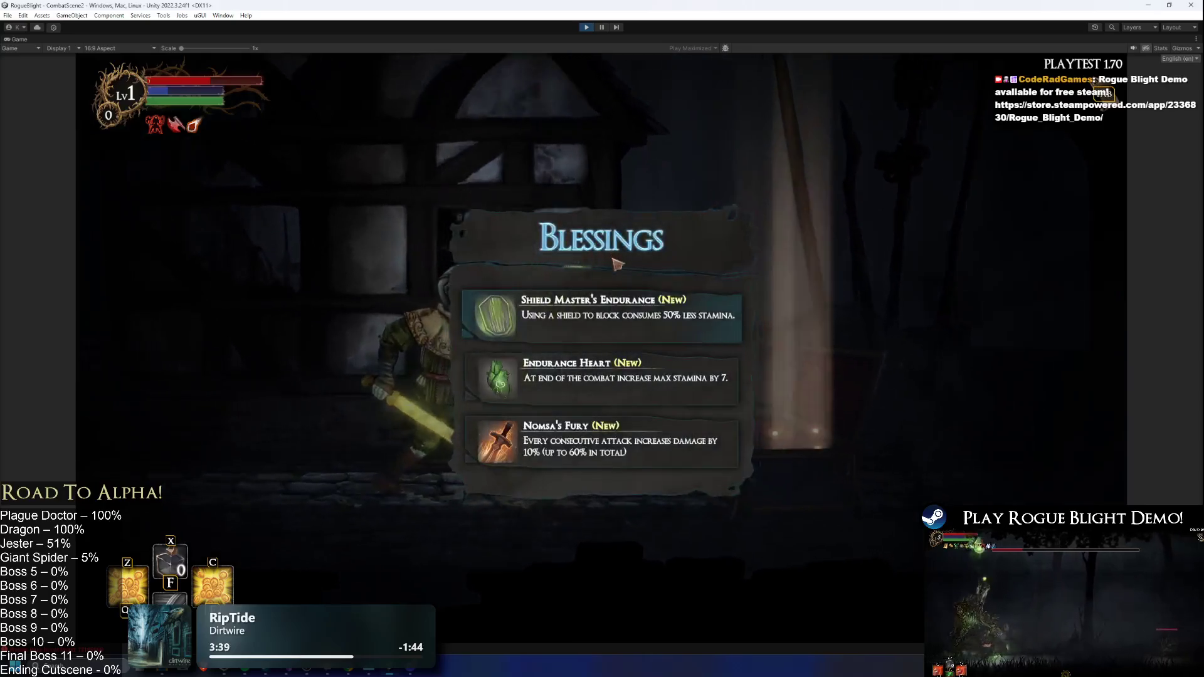
pyautogui.click(680, 402)
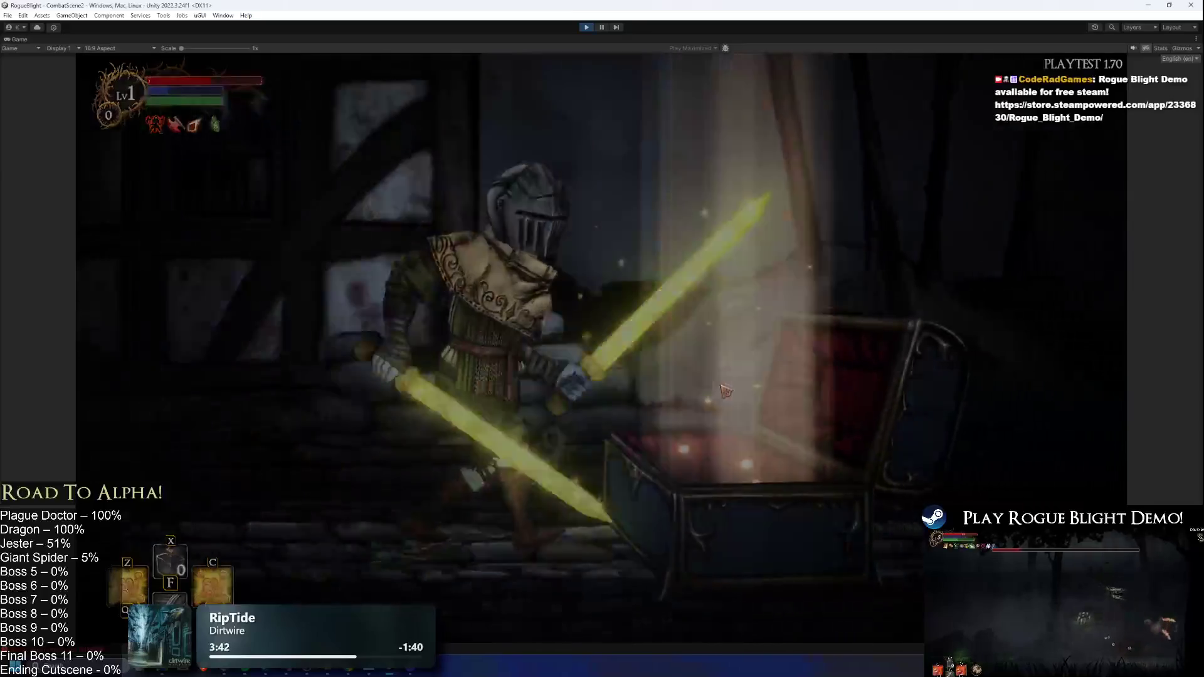
pyautogui.press('Tab')
pyautogui.press('Tab')
# - Pray at the shrine for a boost and rest at the campfire to restore health
pyautogui.press('d')
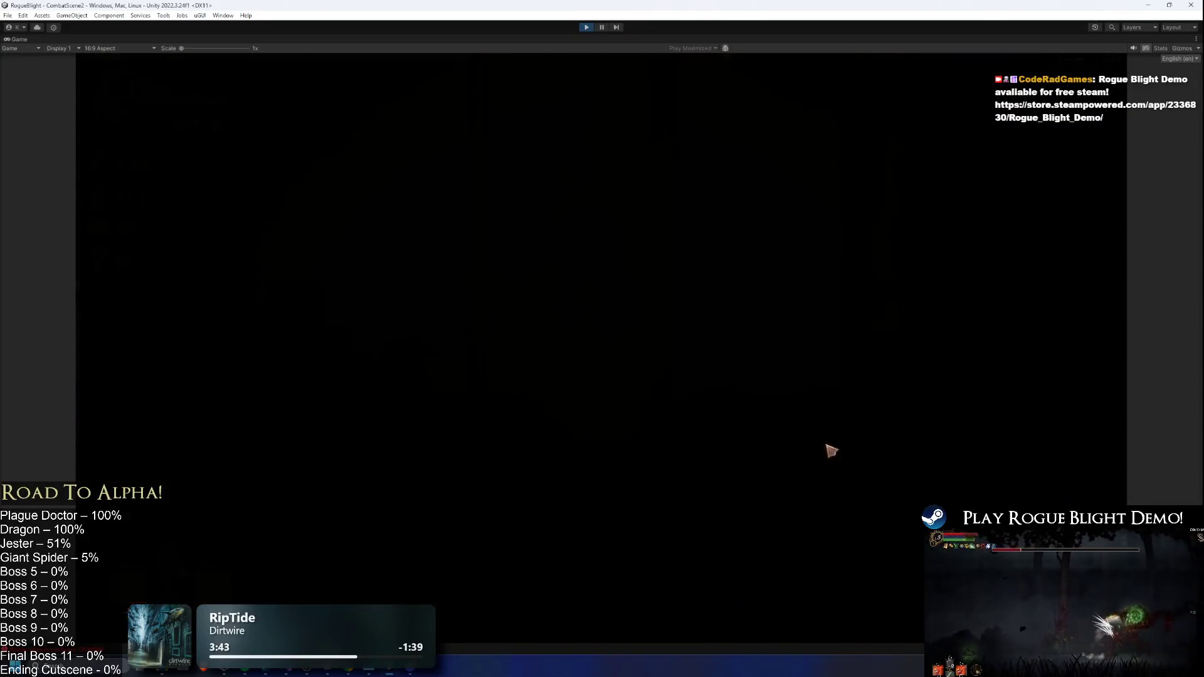
pyautogui.press('a')
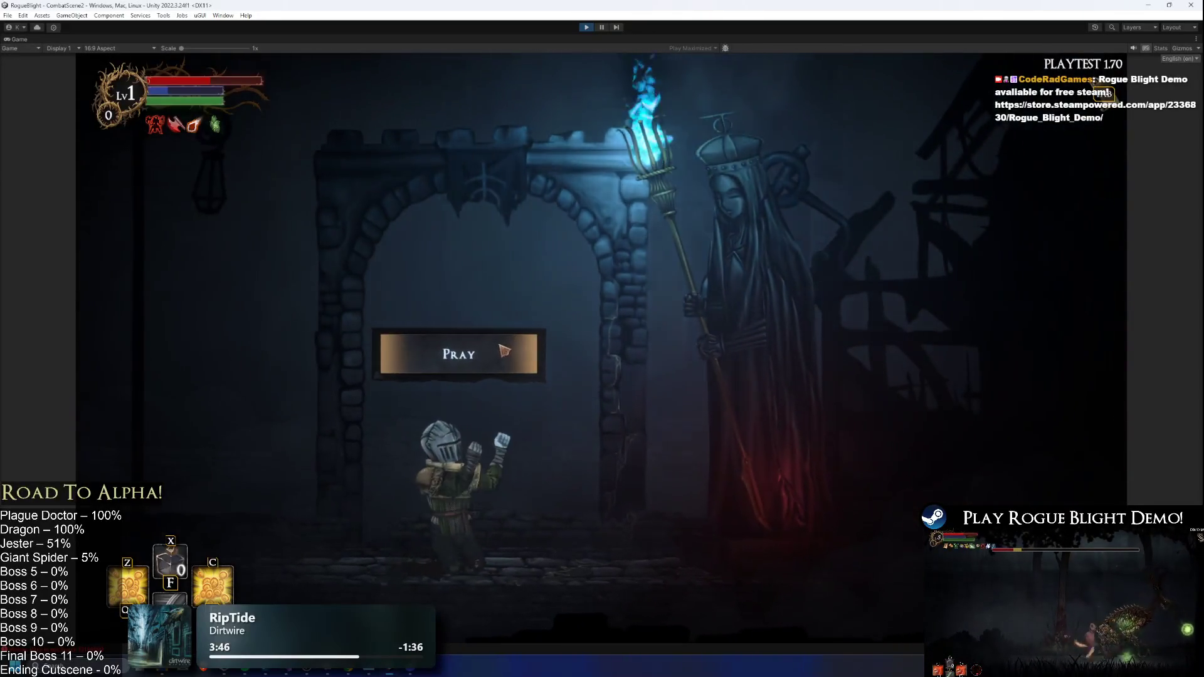
pyautogui.press('w')
pyautogui.press('Tab')
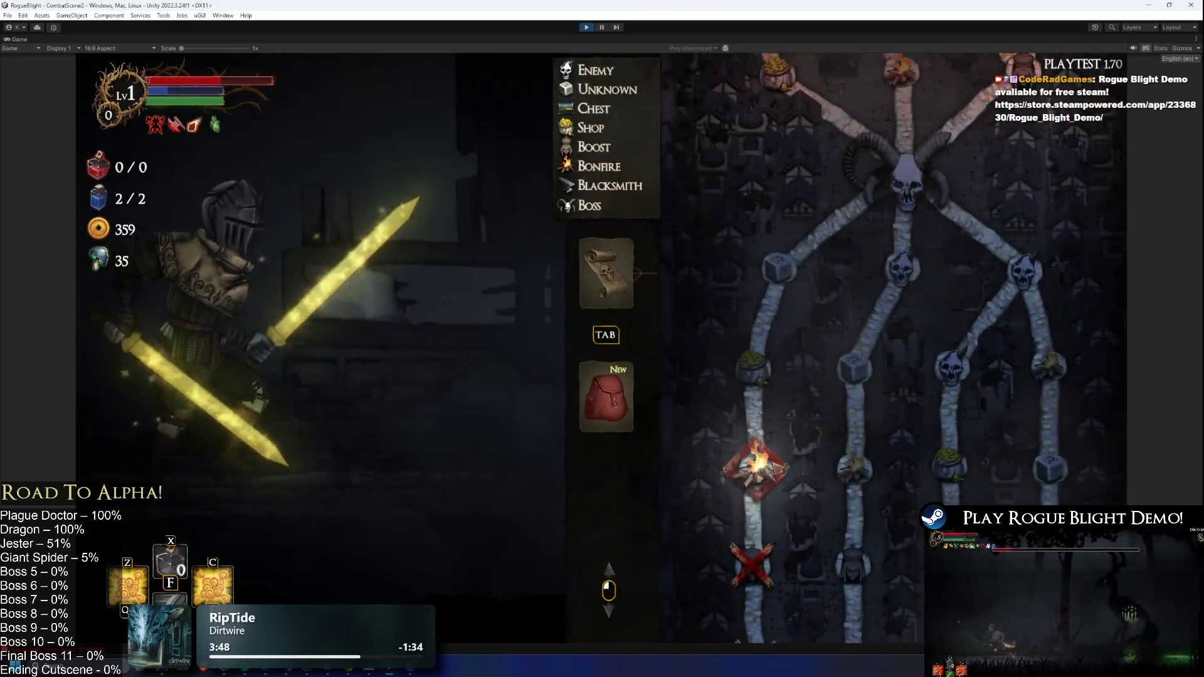
pyautogui.press('Tab')
pyautogui.press('d')
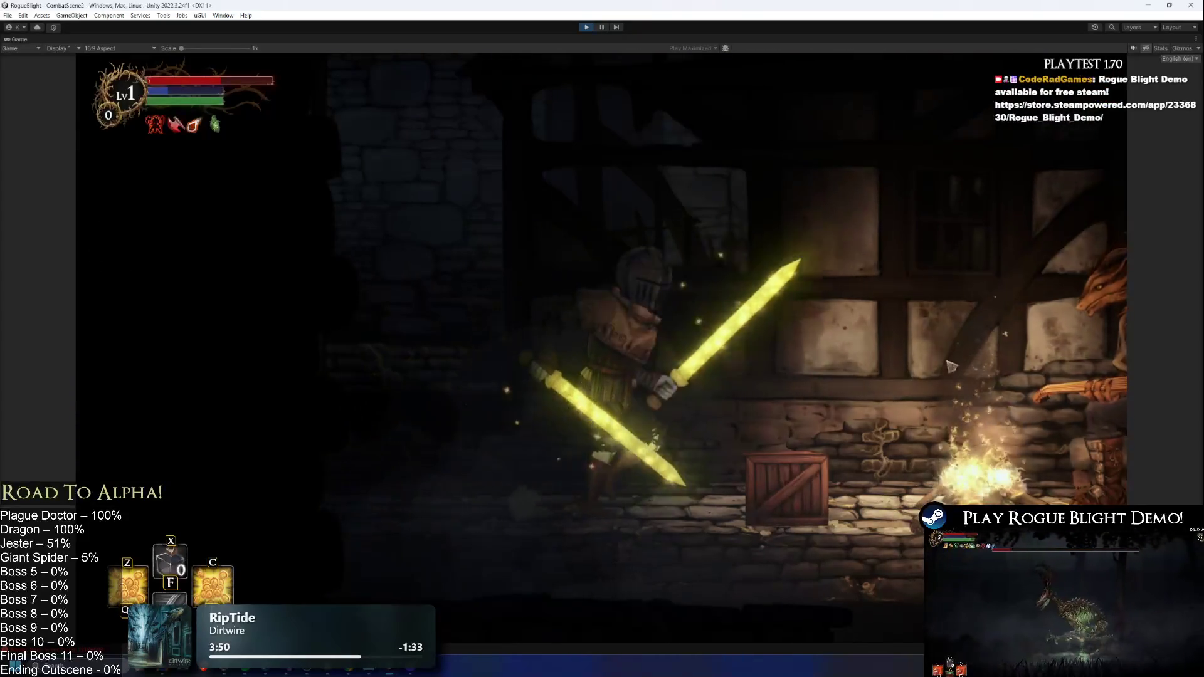
pyautogui.press('w')
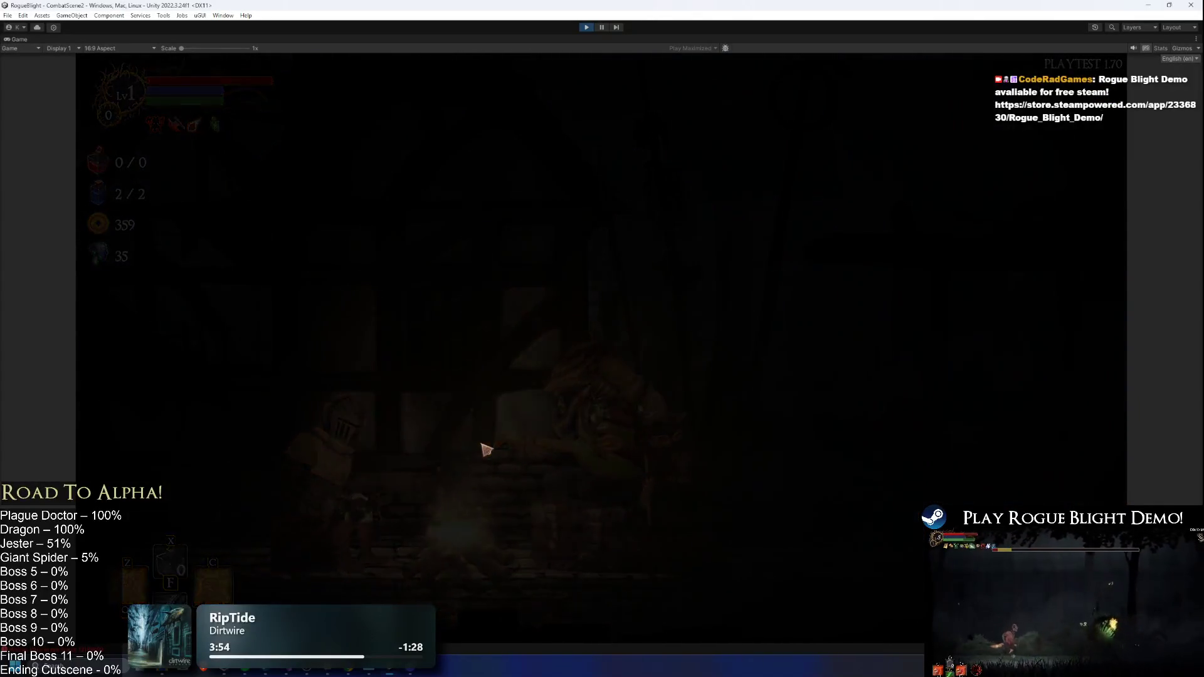
# - Buy the 100-gold blessing from the merchant, toss 100 gold into the well, and take the loot
pyautogui.press('Tab')
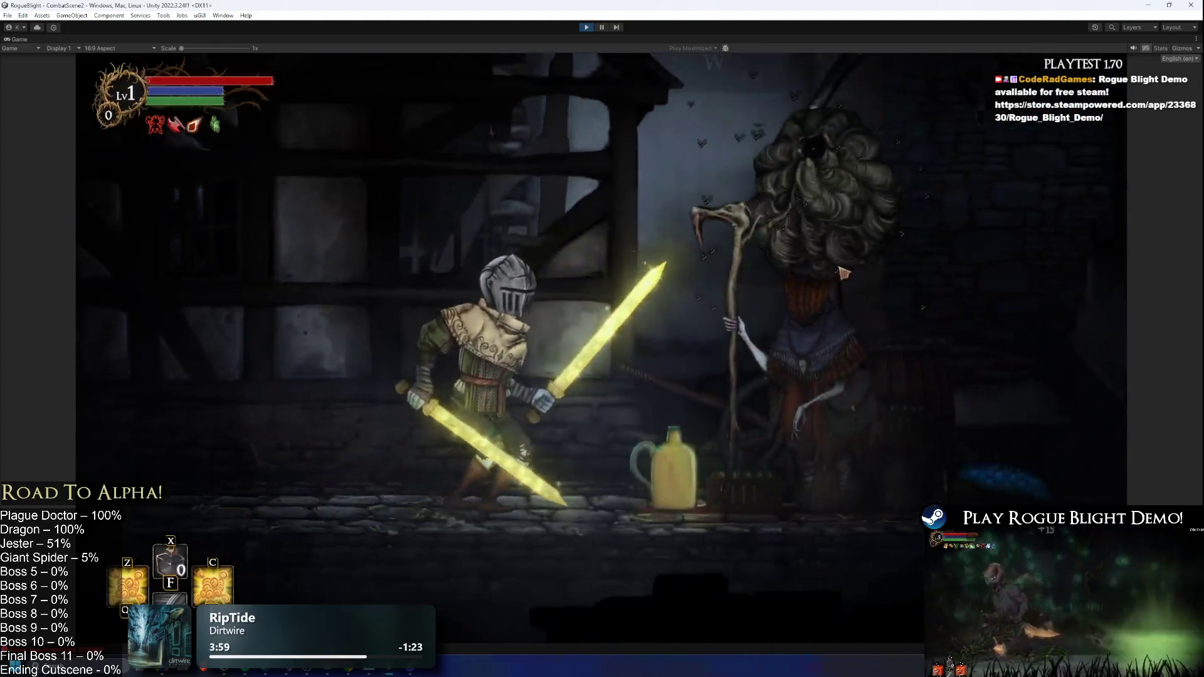
pyautogui.press('e')
pyautogui.click(835, 424)
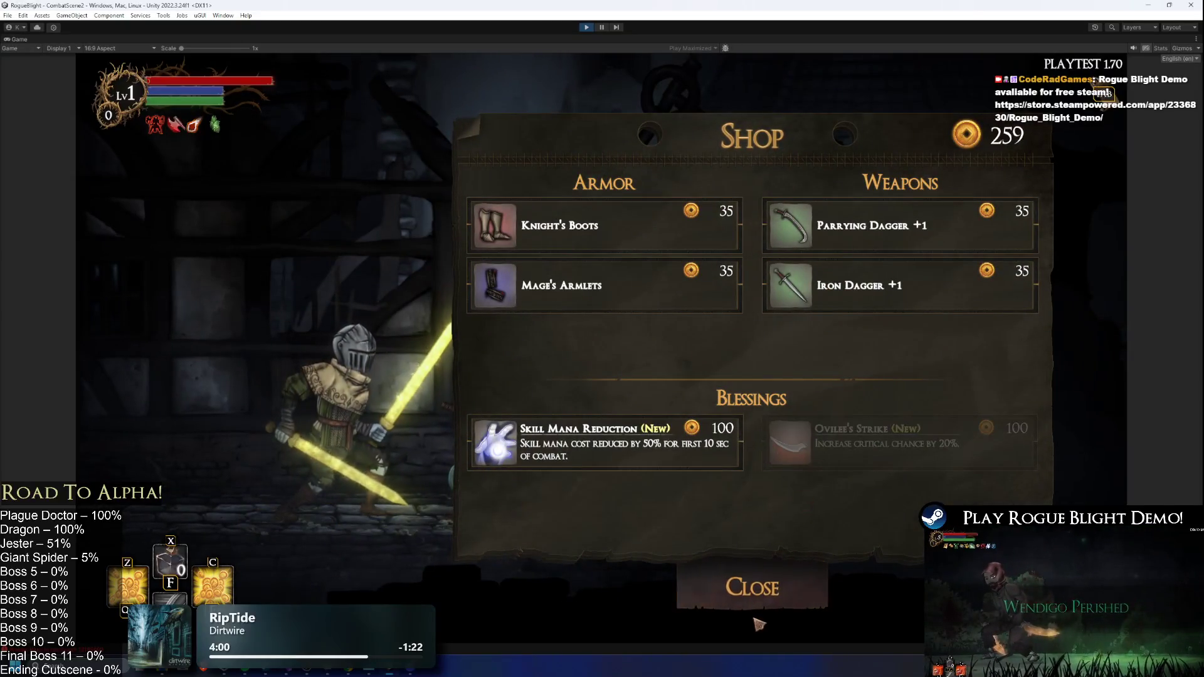
pyautogui.click(764, 587)
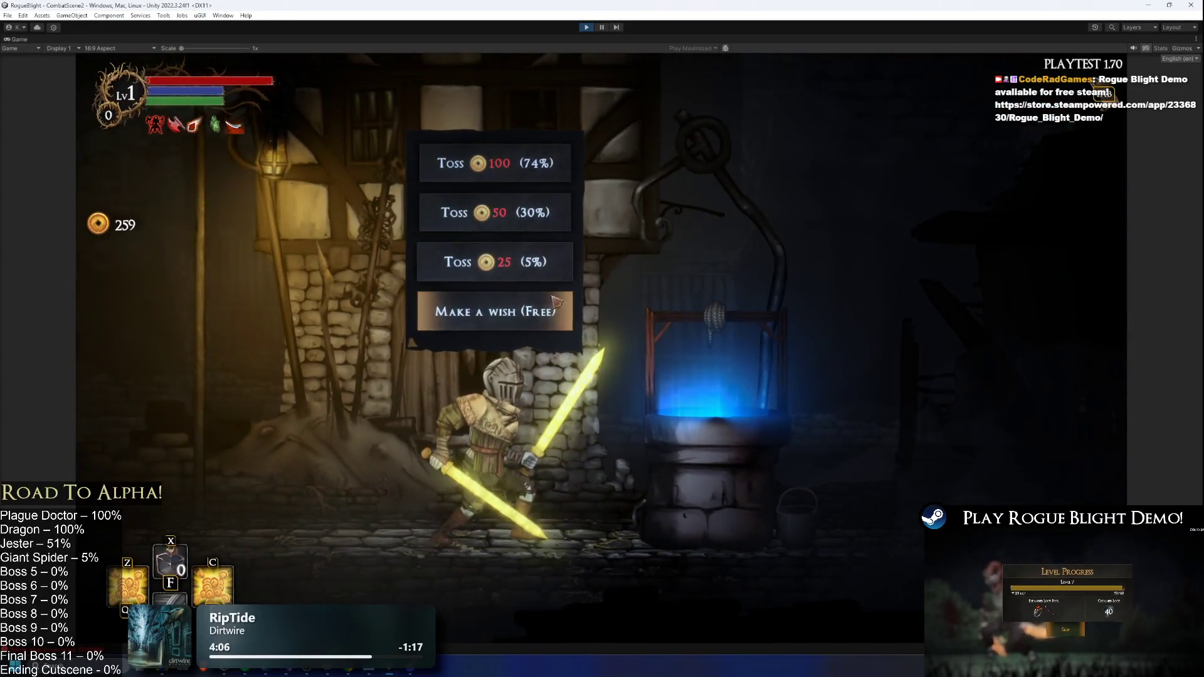
pyautogui.click(555, 182)
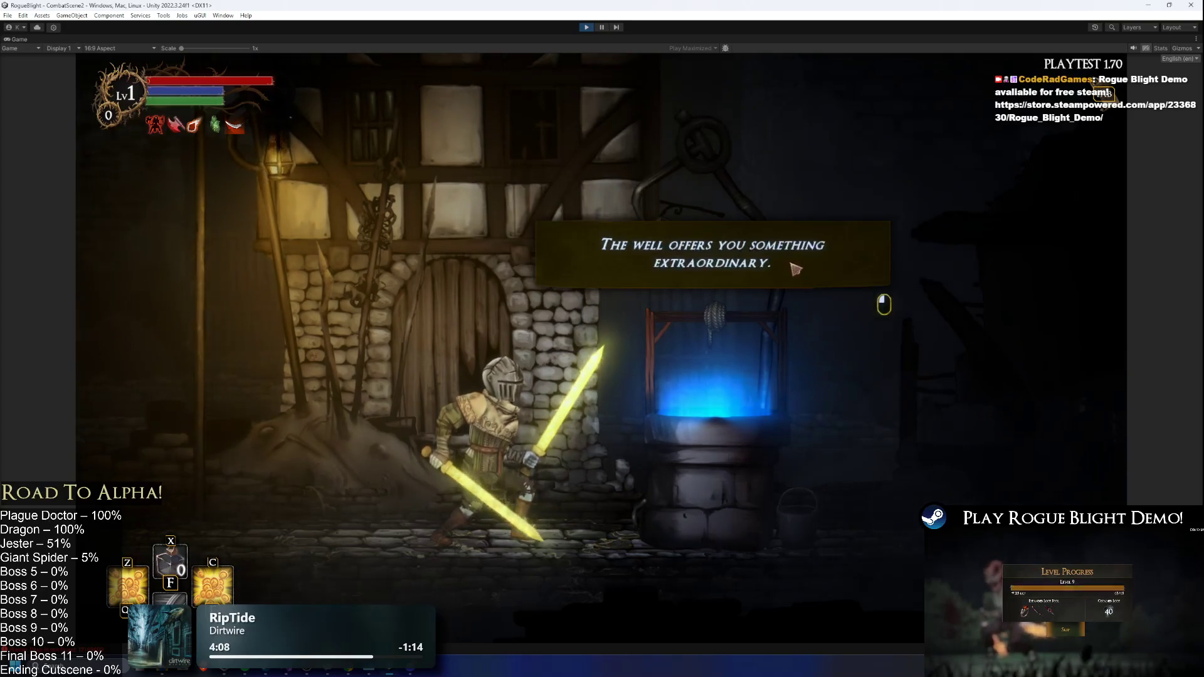
pyautogui.click(801, 548)
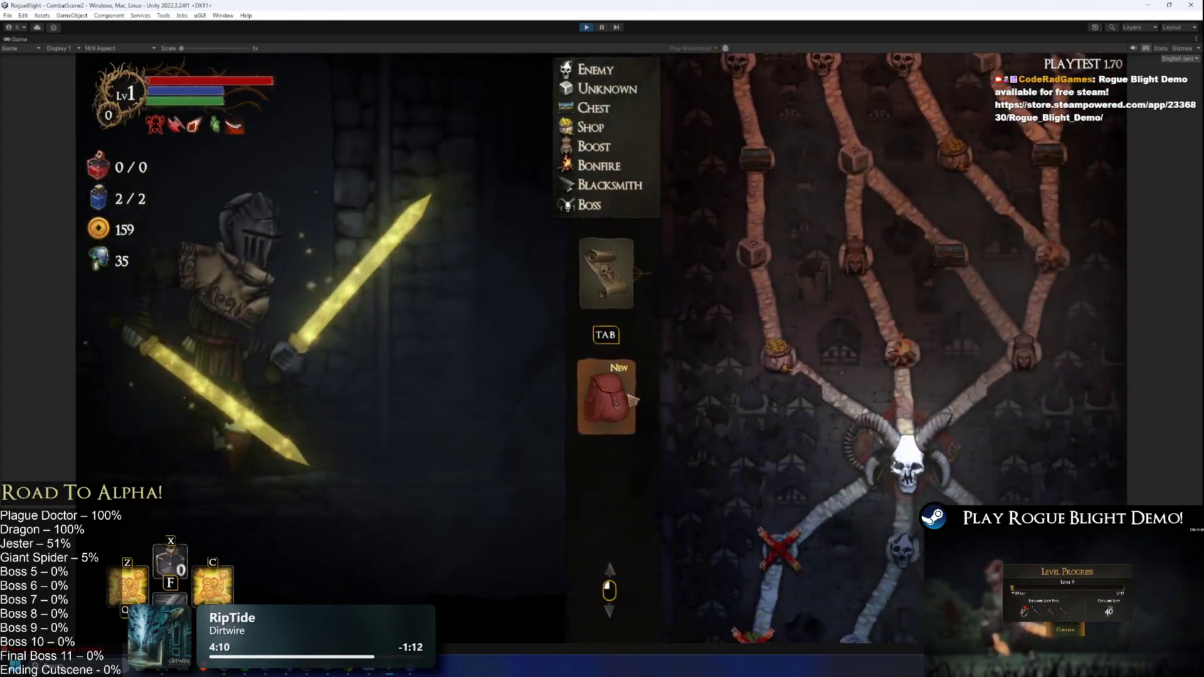
# - Check the gloves choices, then travel to the skull boss node at the map's centre
pyautogui.click(630, 399)
pyautogui.click(868, 455)
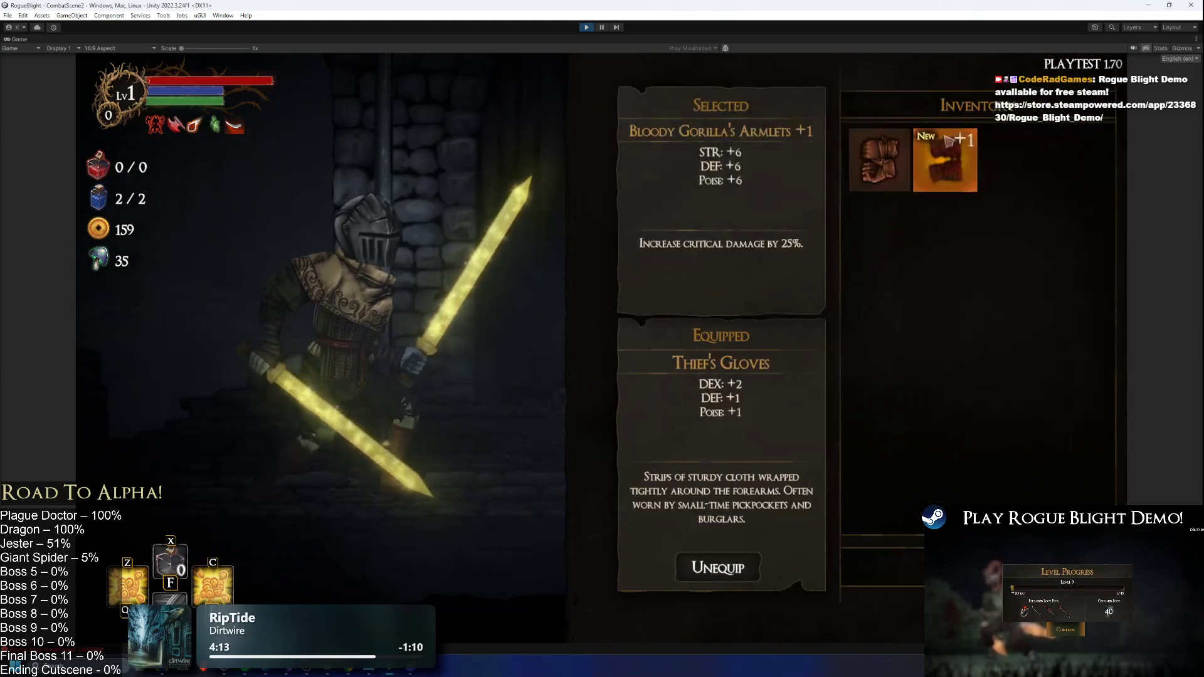
pyautogui.press('Escape')
pyautogui.press('Tab')
pyautogui.click(910, 466)
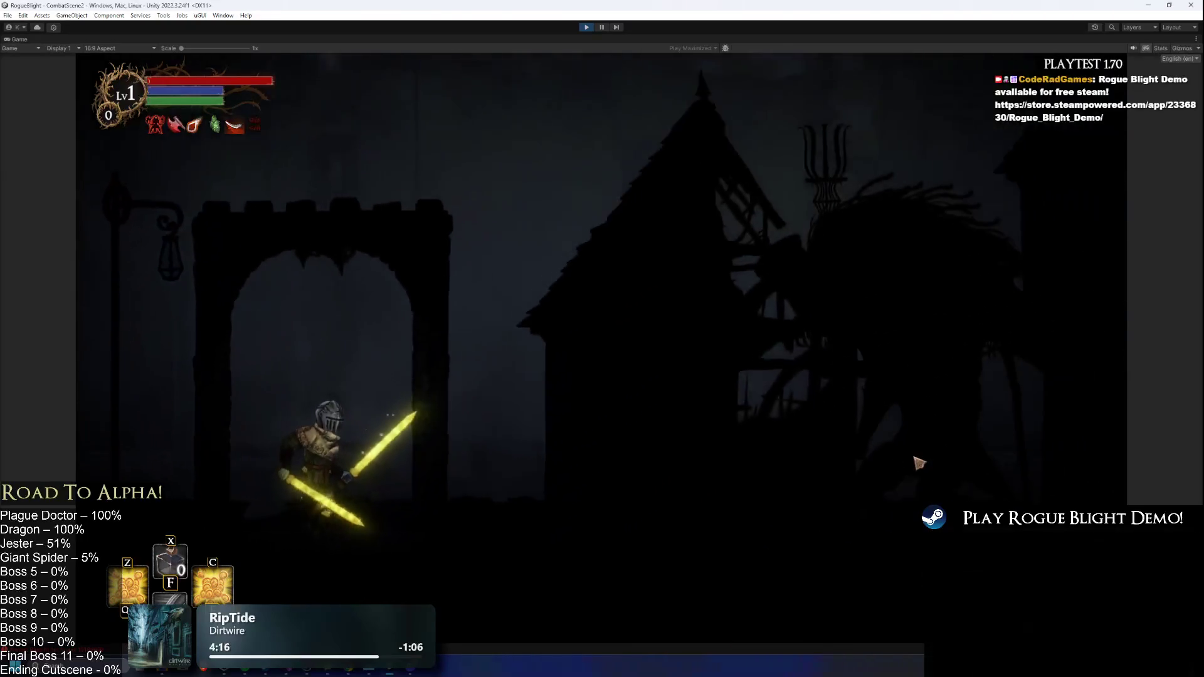
# - Fight the boss with attacks and the z, c and x skills, then stop the playtest
pyautogui.click(923, 477)
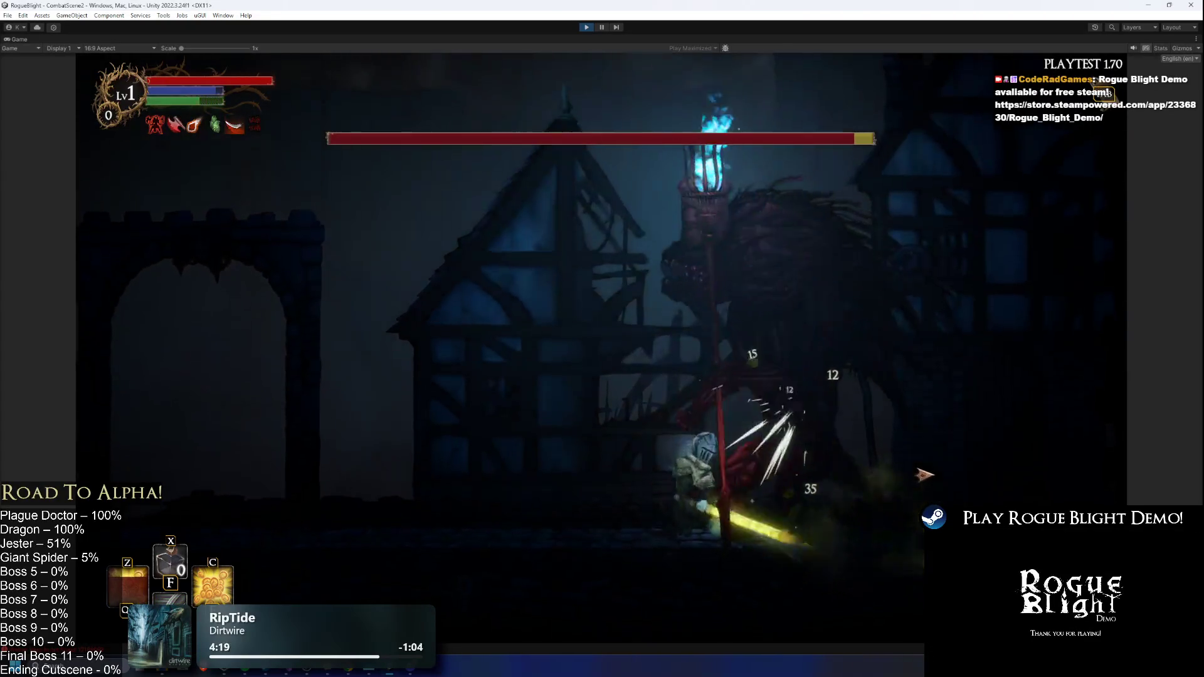
pyautogui.click(925, 470)
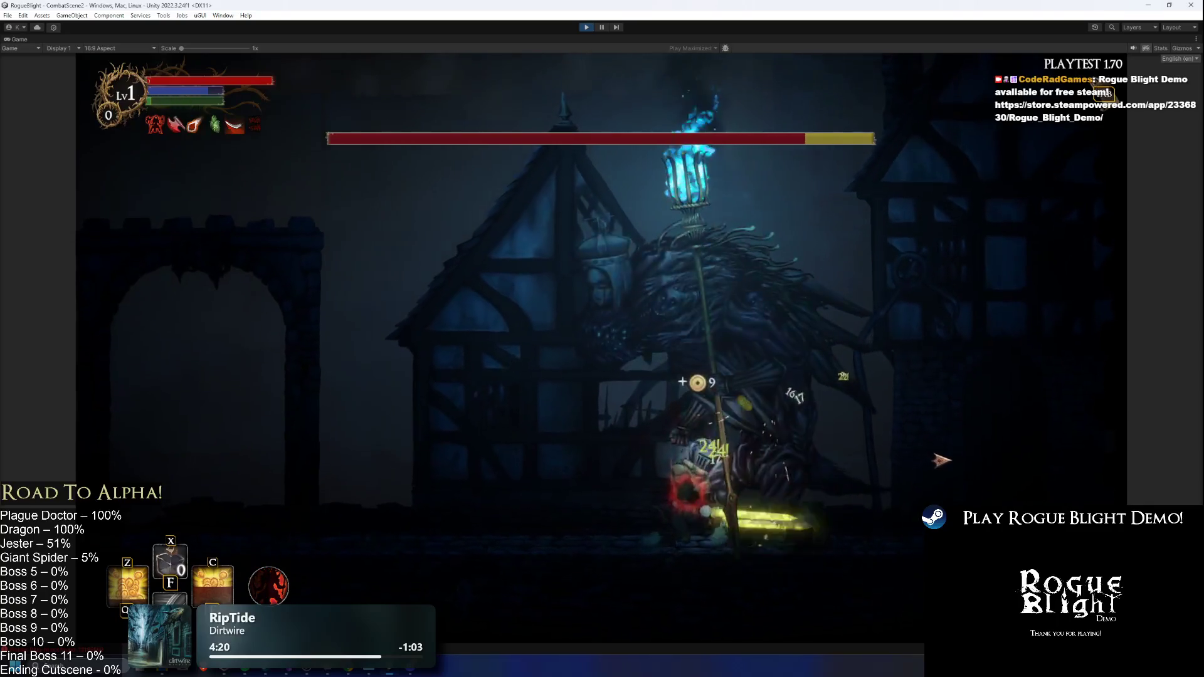
pyautogui.press('z')
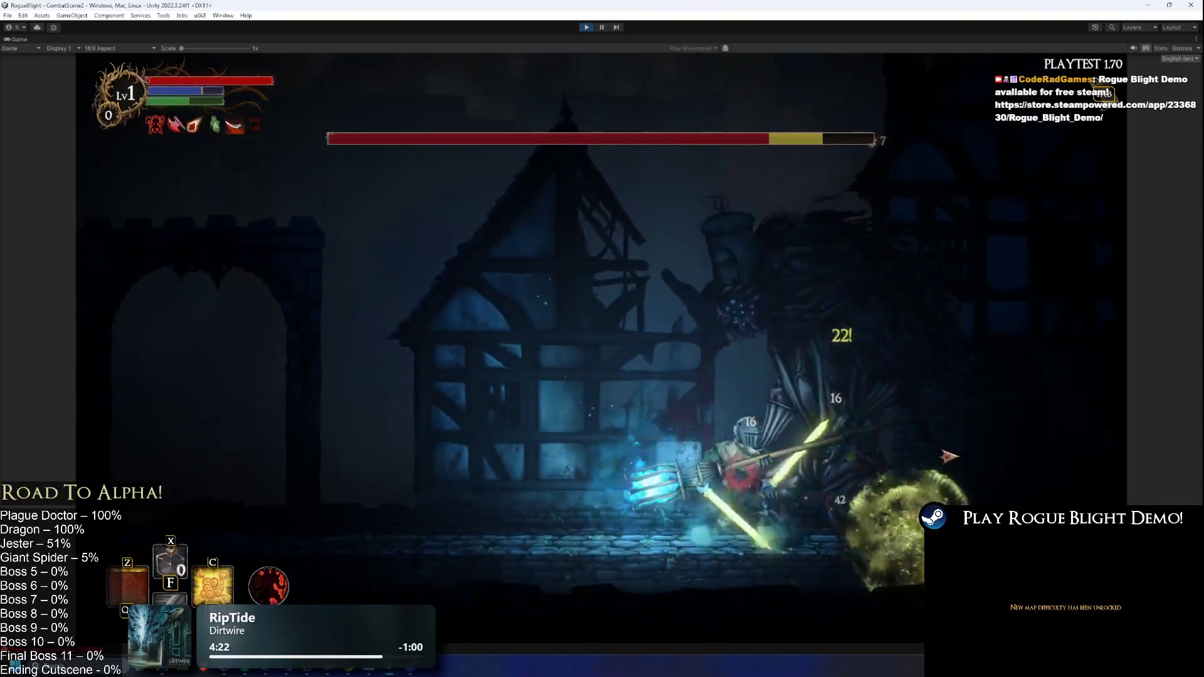
pyautogui.press('c')
pyautogui.press('x')
pyautogui.click(586, 27)
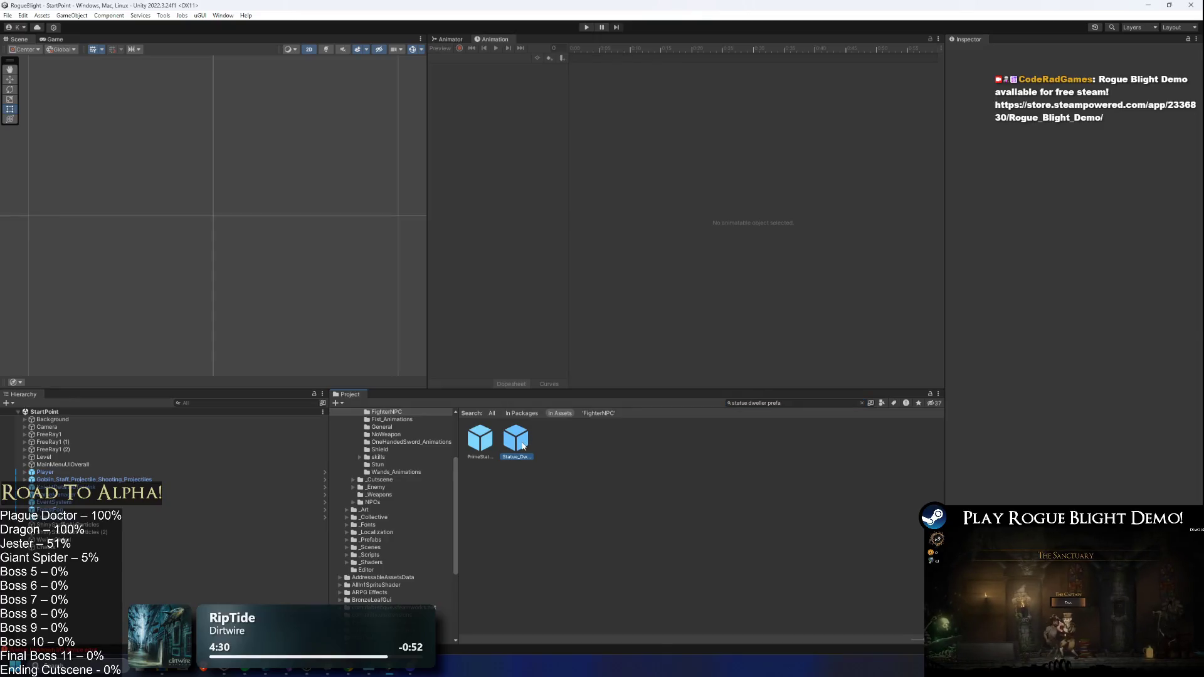
# - Set the statue dweller's On Hit Shake Strength to 0.03
pyautogui.scroll(-10, 1125, 375)
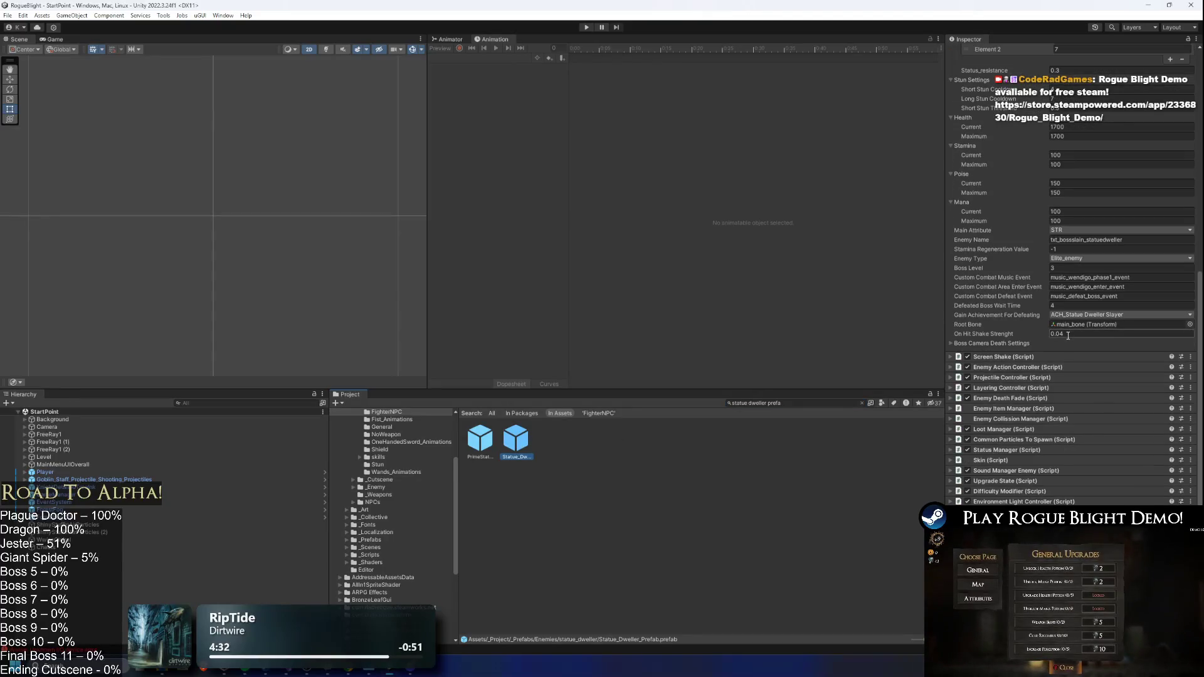
pyautogui.click(1064, 334)
pyautogui.write('0.03')
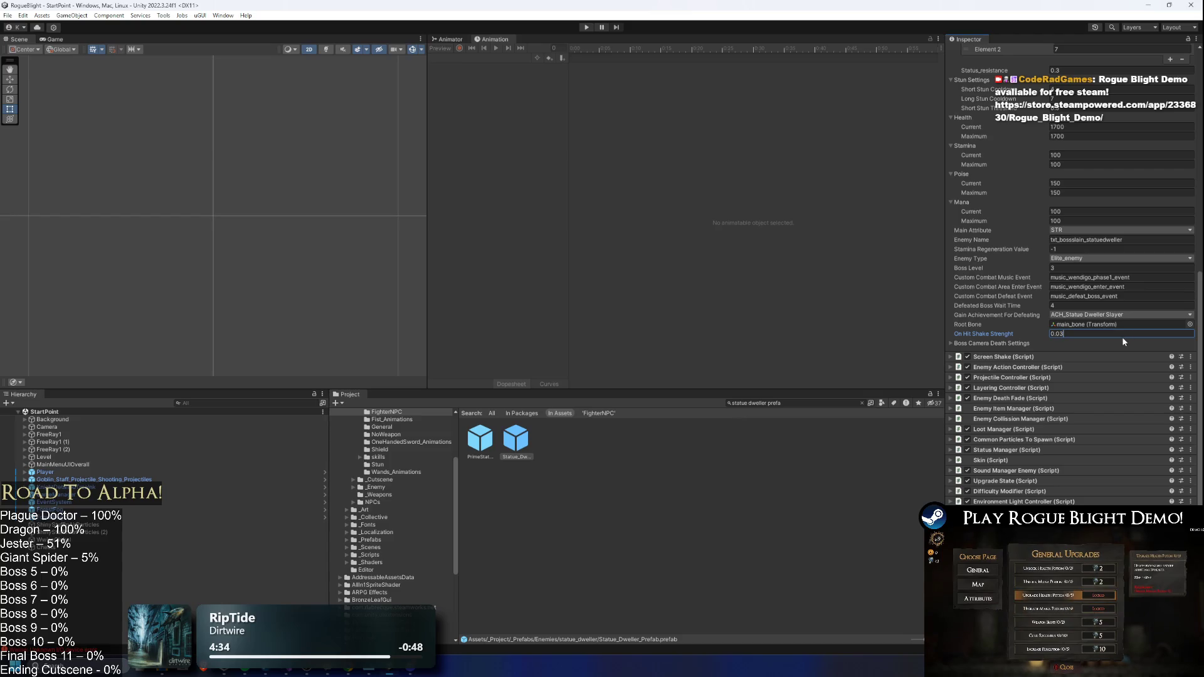
pyautogui.press('Return')
# - Select the other statue dweller prefab's shake strength field, then switch to Task Manager
pyautogui.click(481, 439)
pyautogui.click(1063, 336)
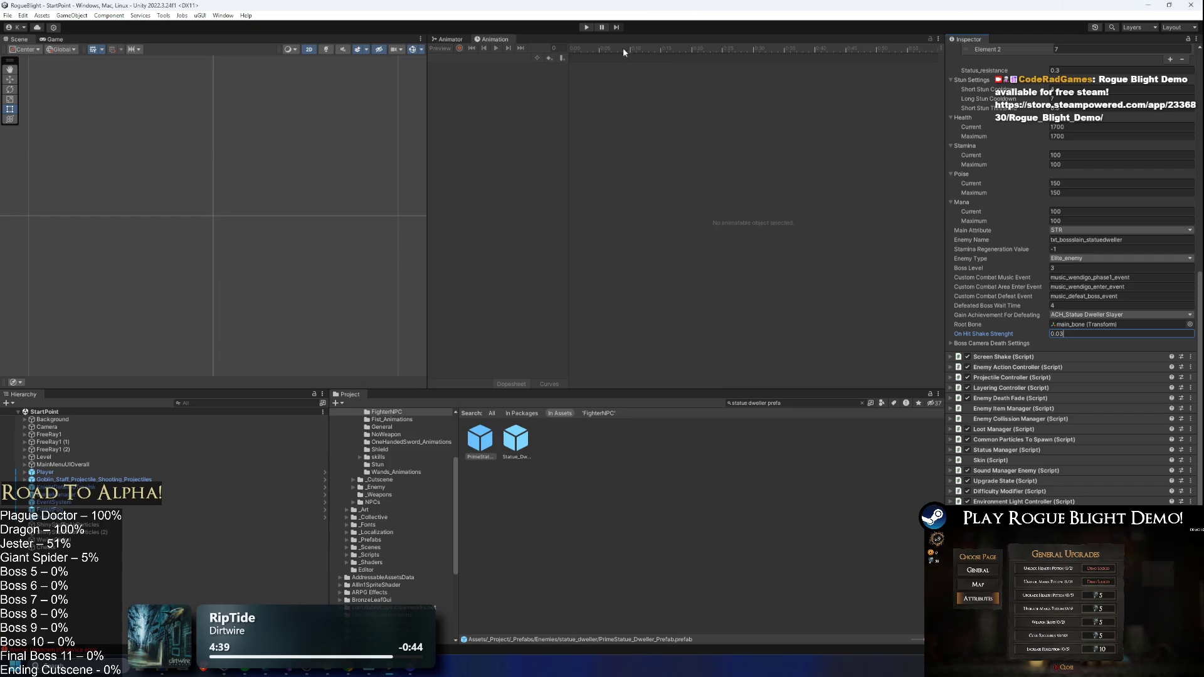
pyautogui.hotkey('alt', 'Tab')
pyautogui.hotkey('alt', 'Tab')
pyautogui.hotkey('alt', 'Tab')
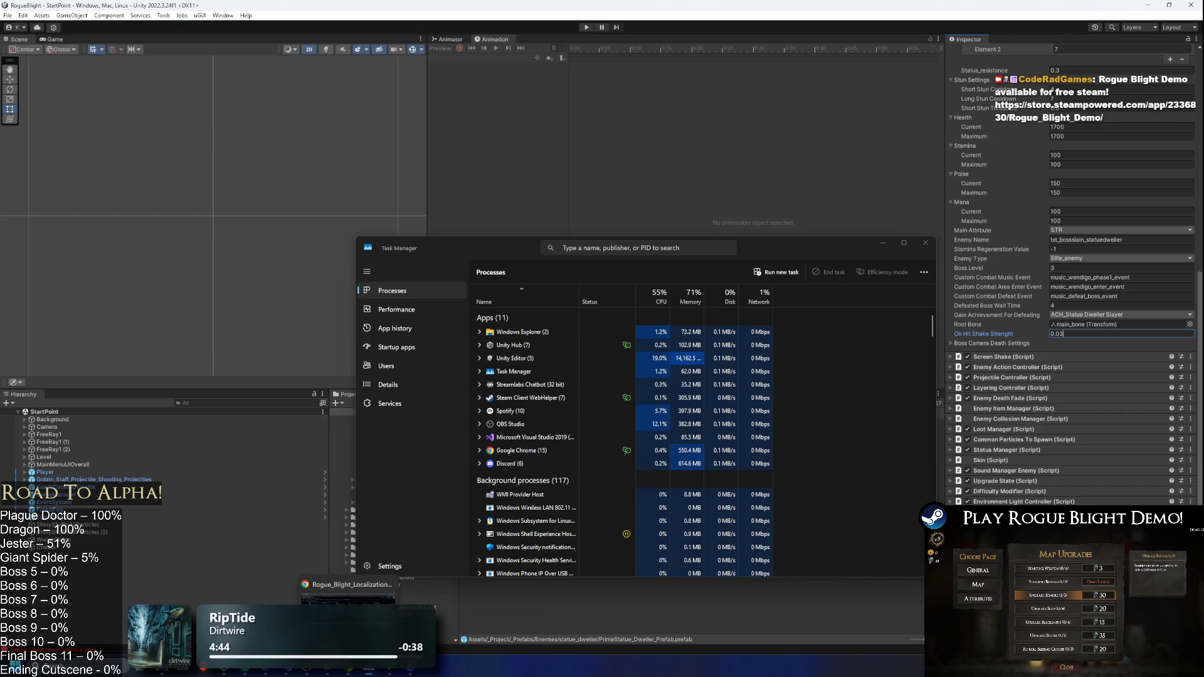
# - Start a new patch note on line 11 of TODO.txt reading 'Unknown Event:'
pyautogui.click(286, 674)
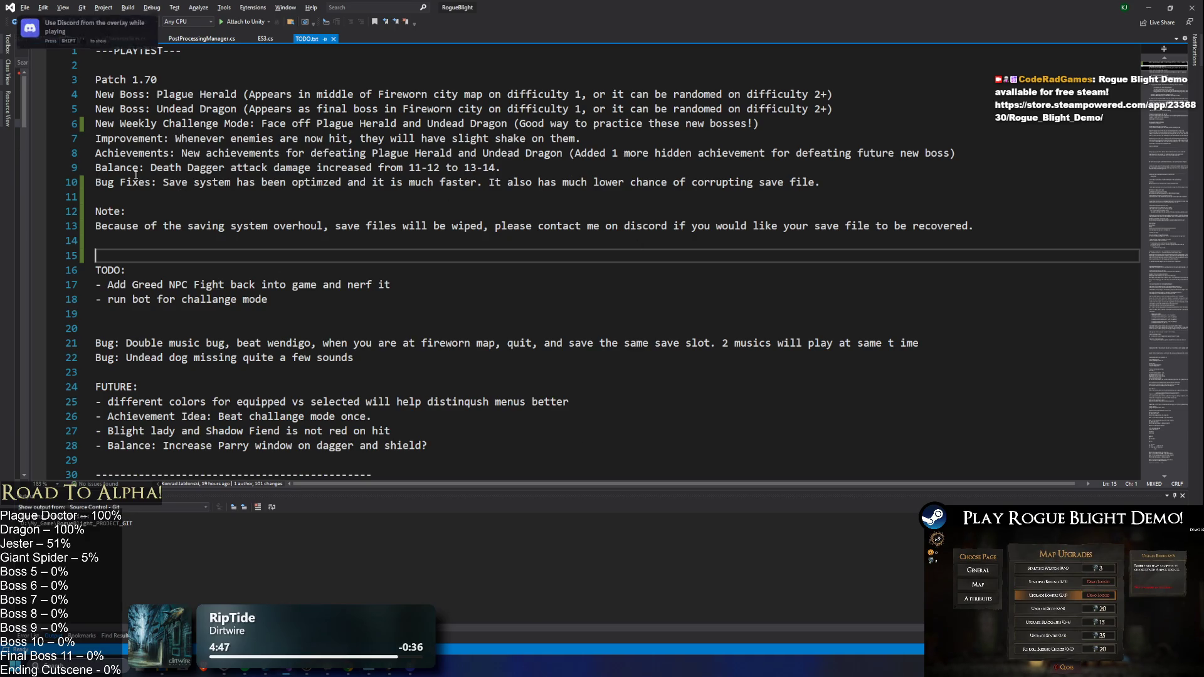
pyautogui.click(120, 197)
pyautogui.write('N')
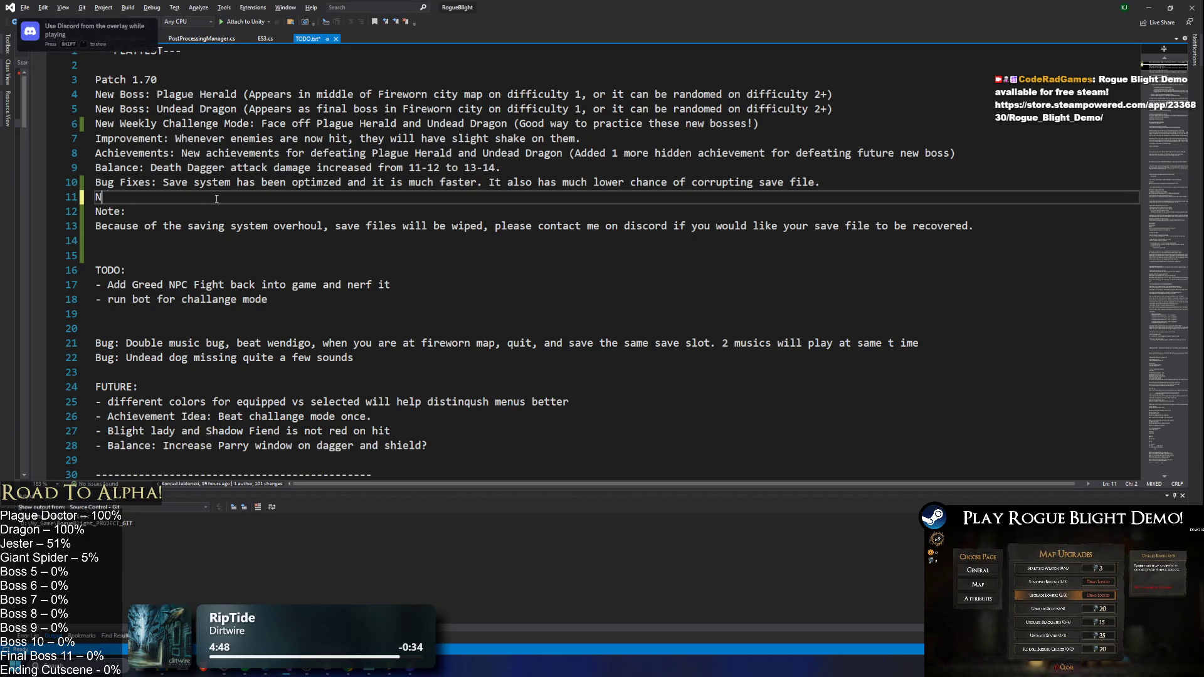
pyautogui.write('ew ?')
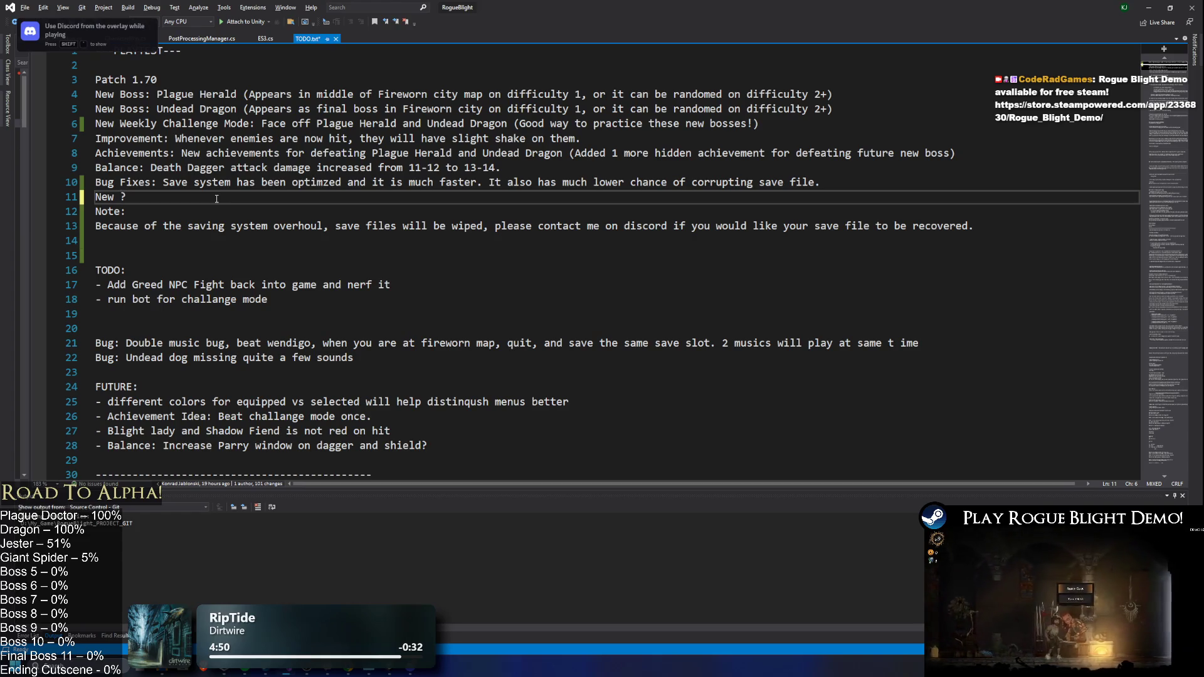
pyautogui.press('BackSpace')
pyautogui.write('U')
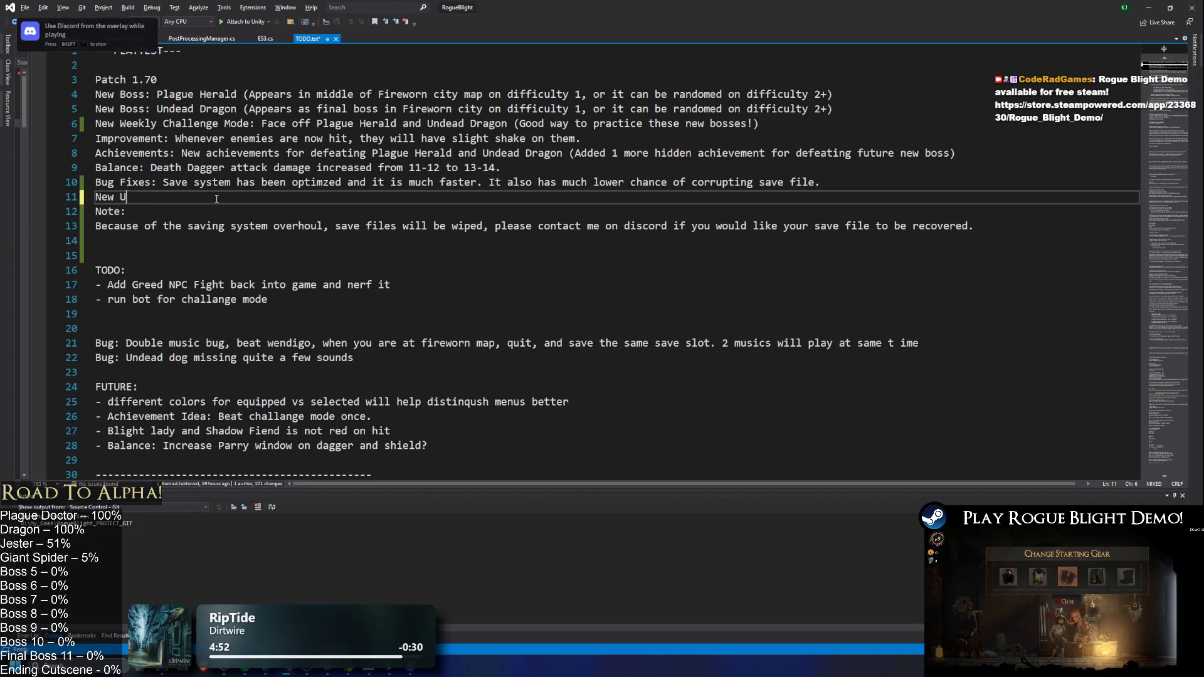
pyautogui.write('nknown Event:')
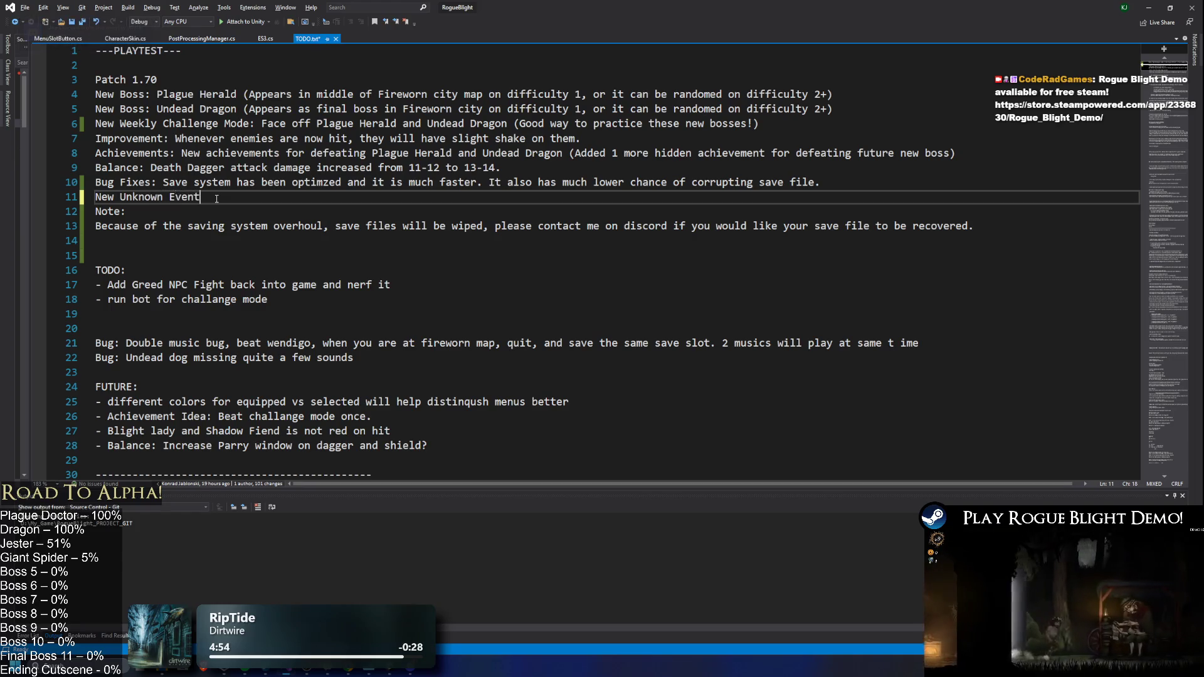
pyautogui.press('Return')
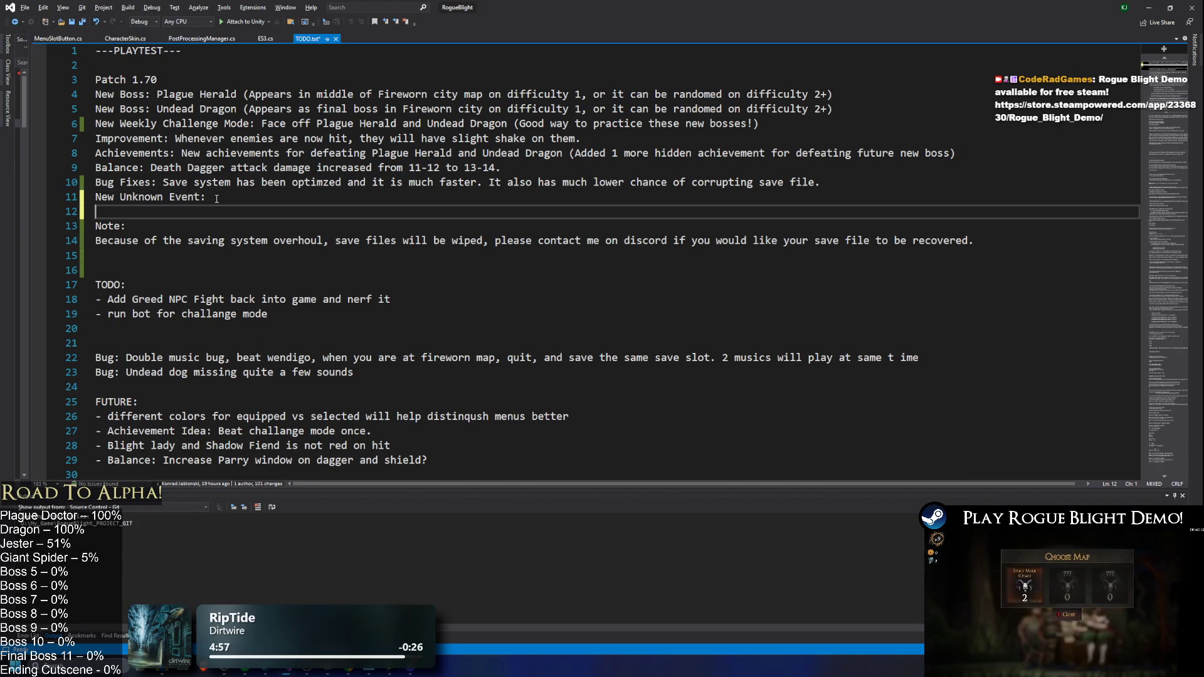
# - Extend the line-11 note with the NPC description and save TODO.txt
pyautogui.click(215, 198)
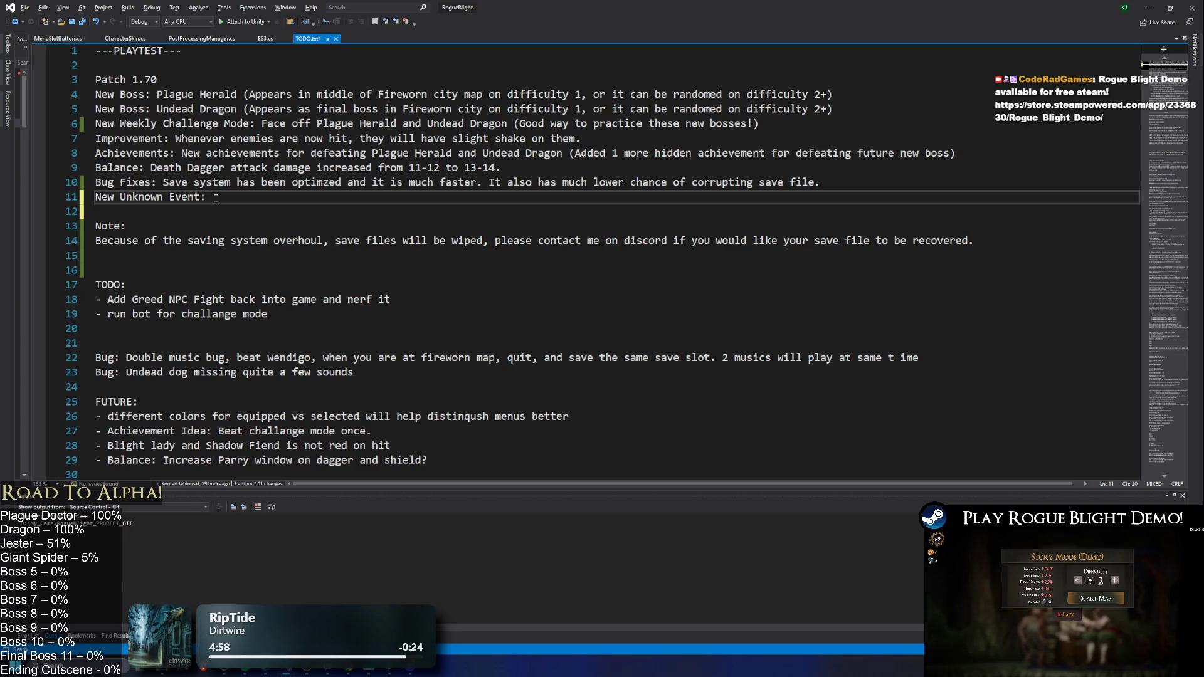
pyautogui.write('Royal N')
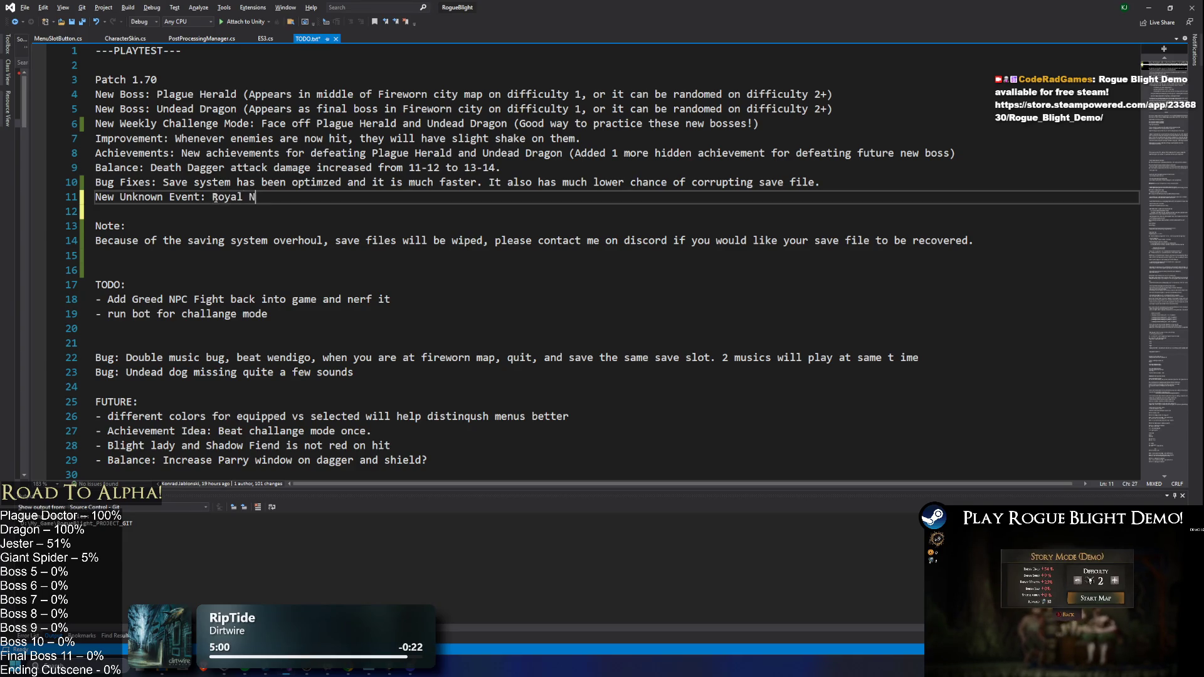
pyautogui.press('BackSpace')
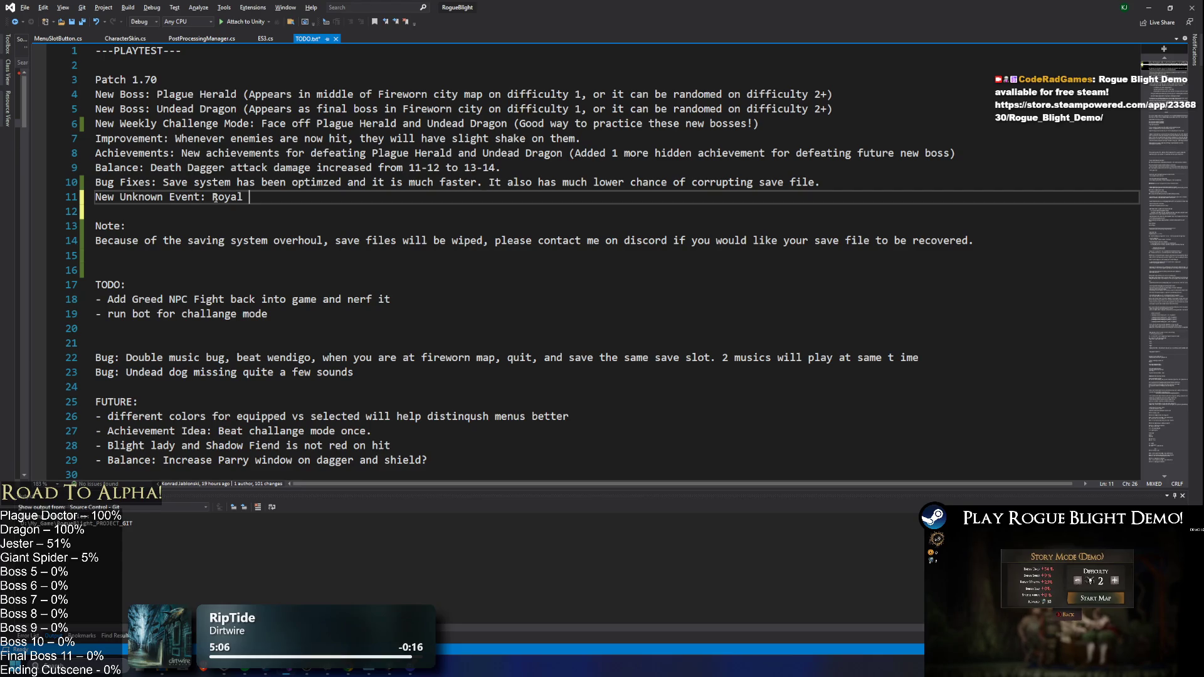
pyautogui.write('NPC ')
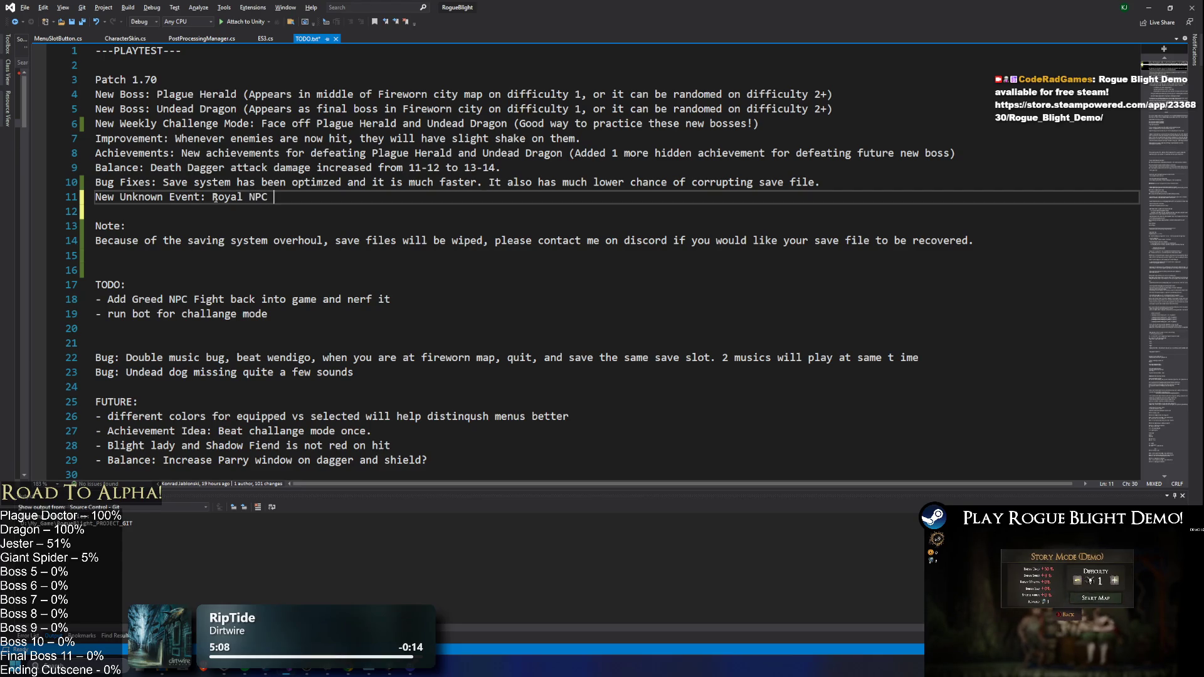
pyautogui.write('me')
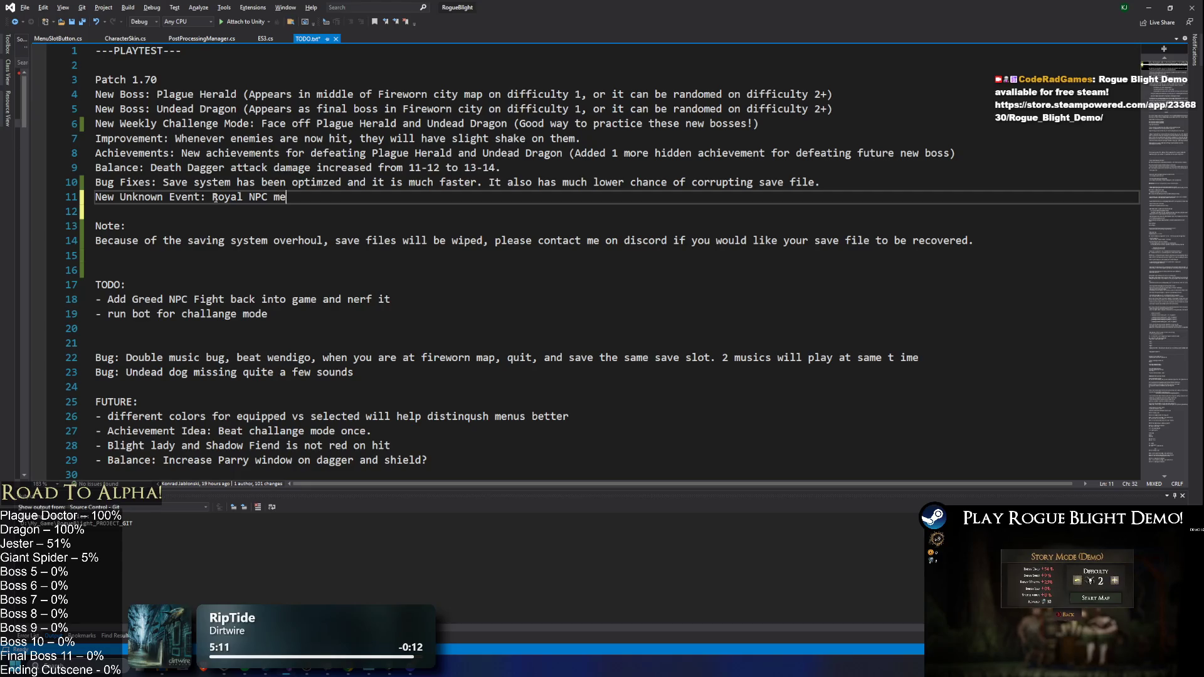
pyautogui.write('eting')
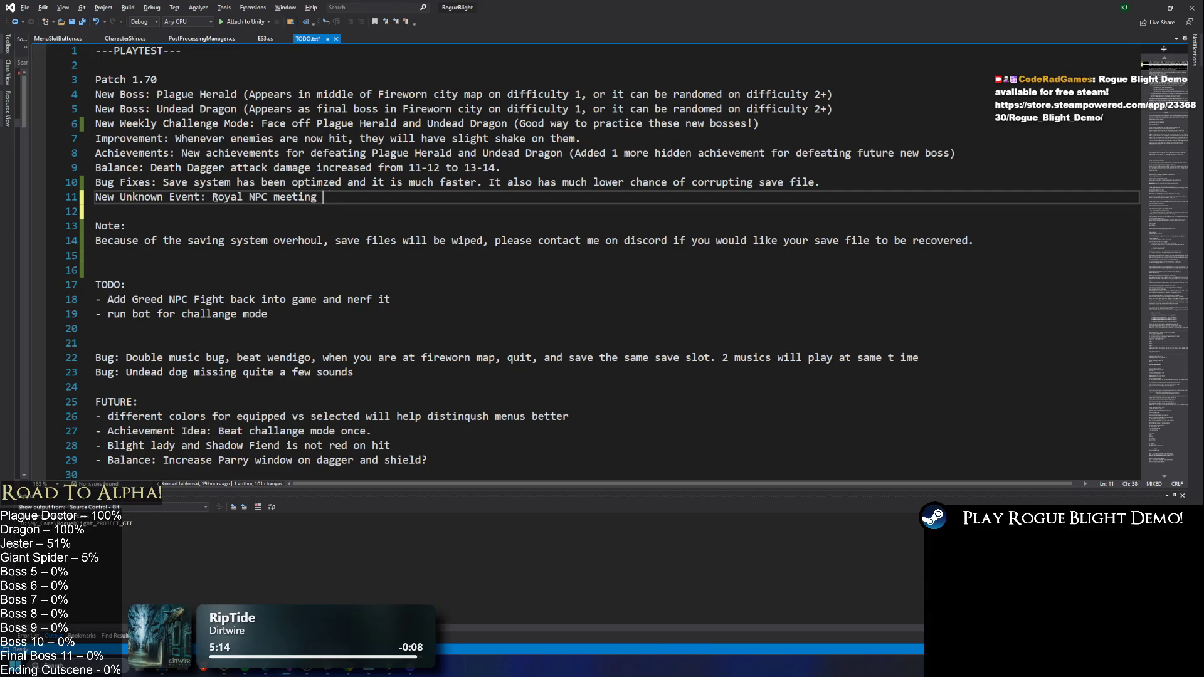
pyautogui.press('BackSpace')
pyautogui.press('BackSpace')
pyautogui.press('BackSpace')
pyautogui.write('(Ca')
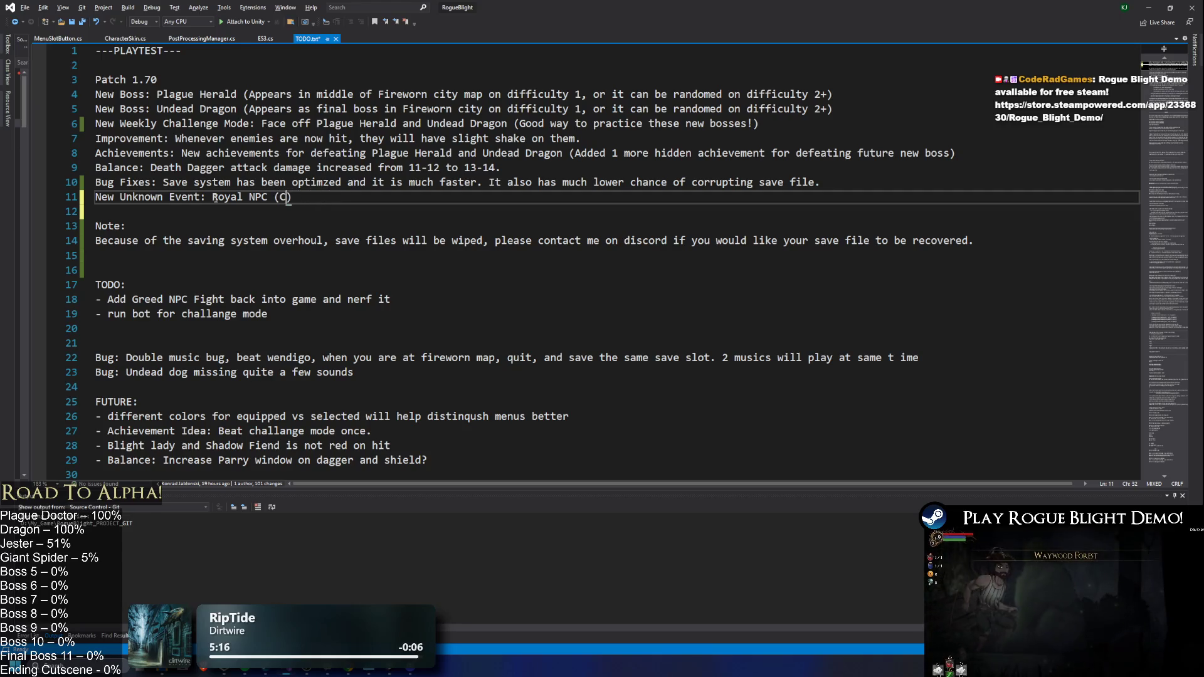
pyautogui.write('n only be ')
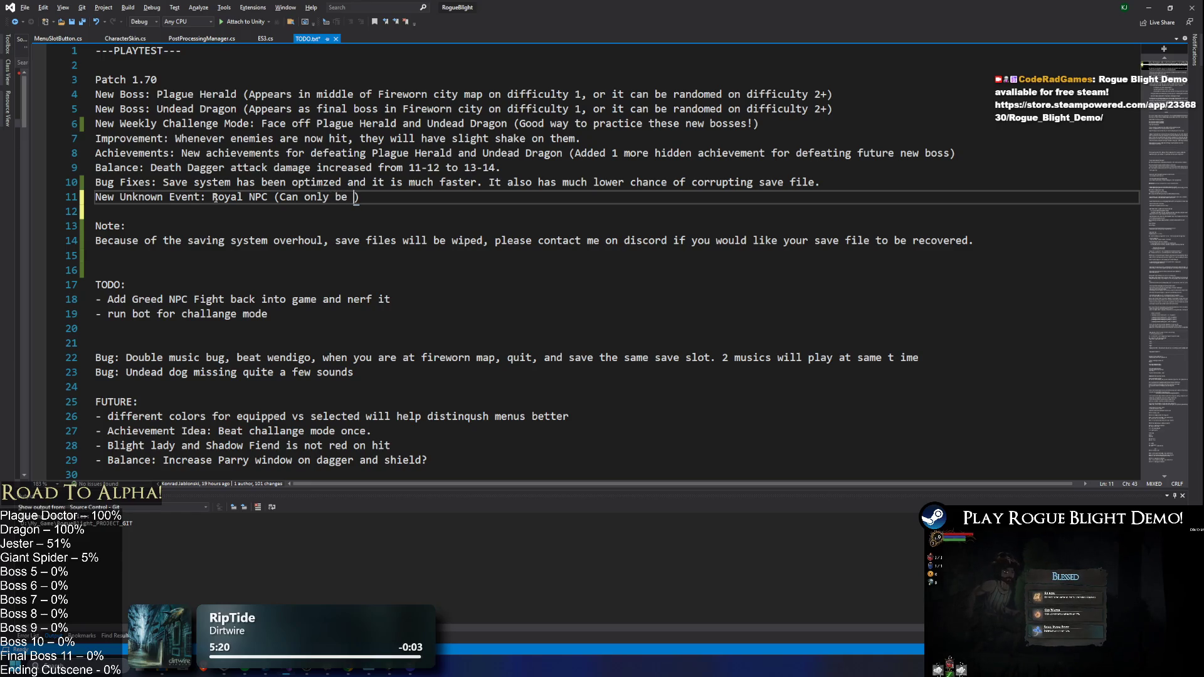
pyautogui.write('tir')
pyautogui.press('BackSpace')
pyautogui.press('BackSpace')
pyautogui.write('riggered by')
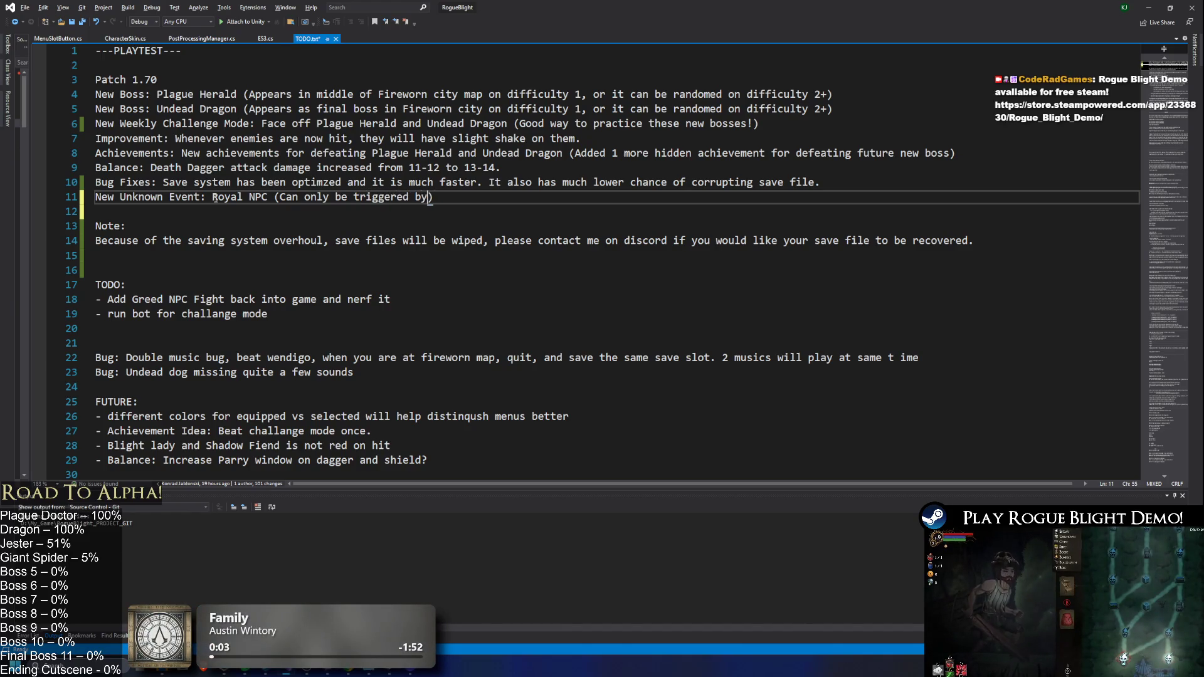
pyautogui.press('BackSpace')
pyautogui.press('BackSpace')
pyautogui.press('BackSpace')
pyautogui.press('BackSpace')
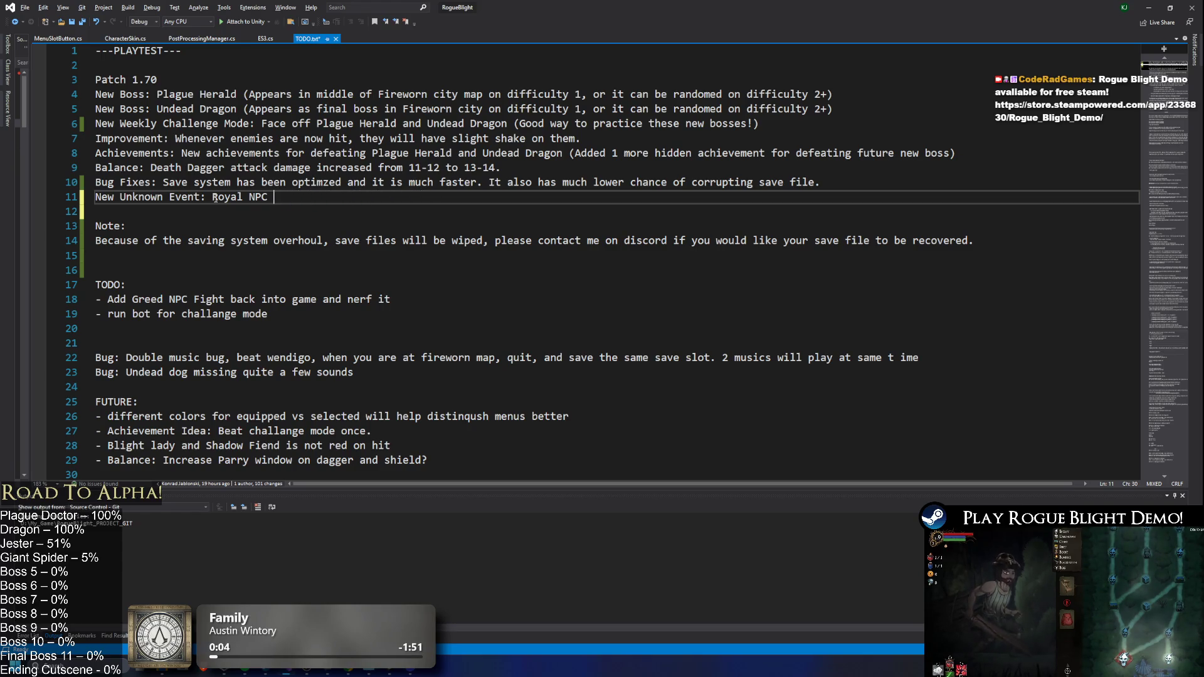
pyautogui.hotkey('ctrl', 's')
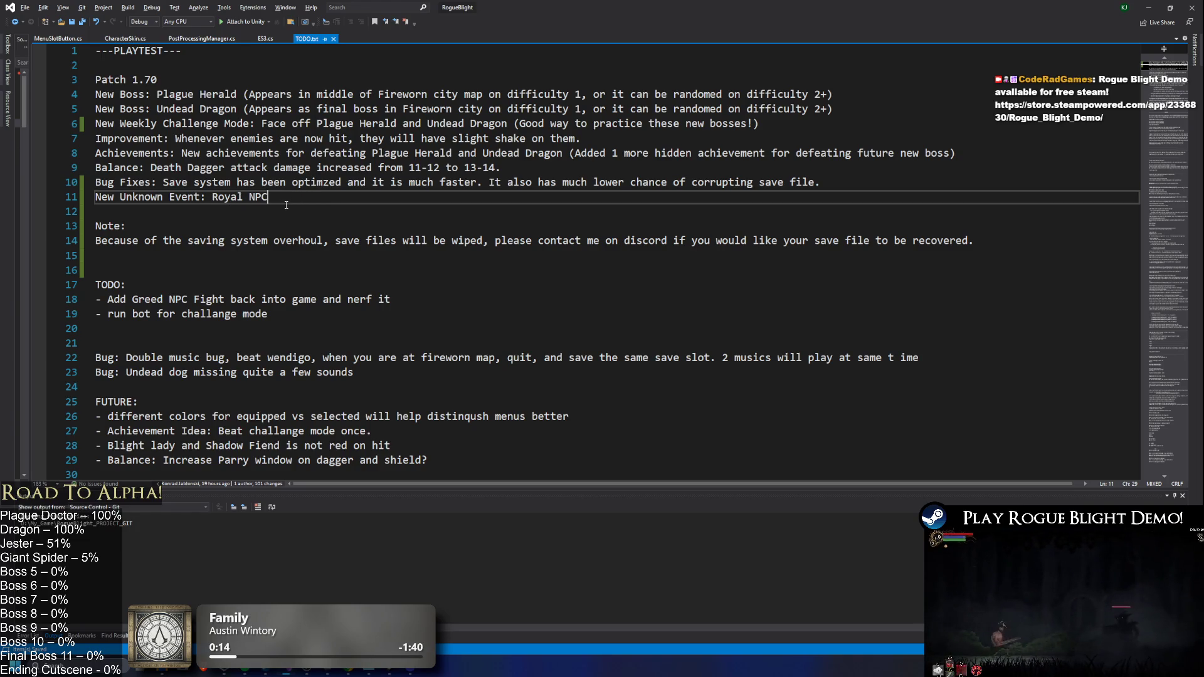
# - Insert 'Greed' before NPC, save, and place '(Fireworn City)' right after 'Event'
pyautogui.click(249, 198)
pyautogui.write('Greed')
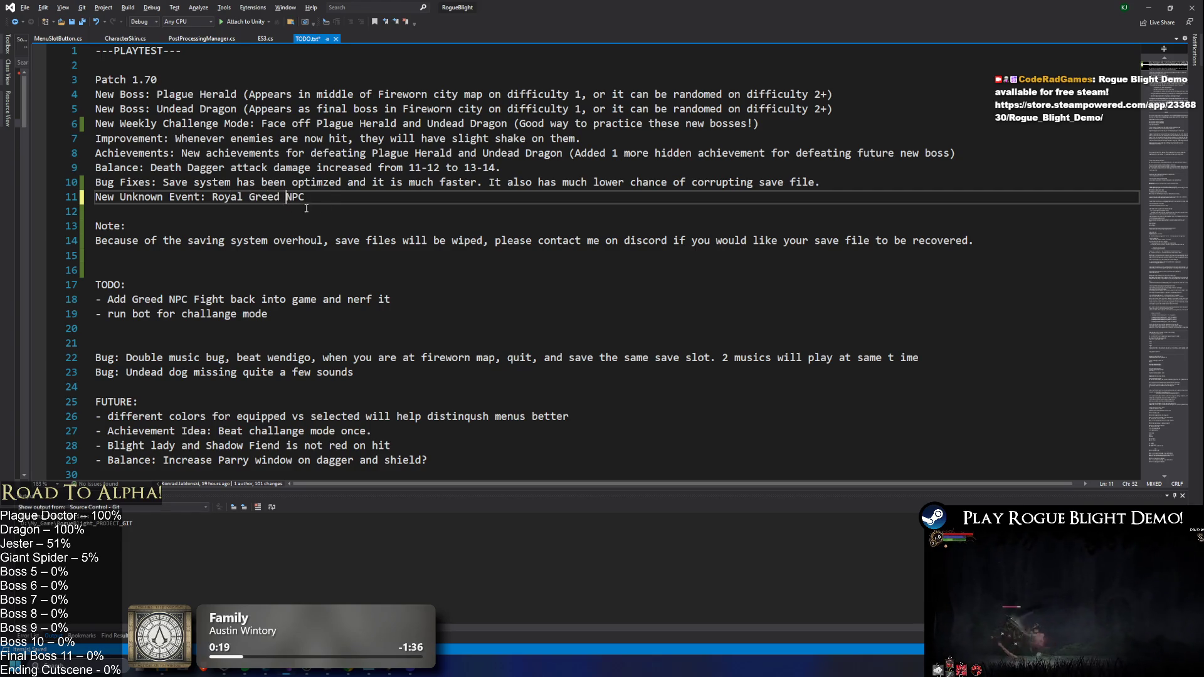
pyautogui.hotkey('ctrl', 's')
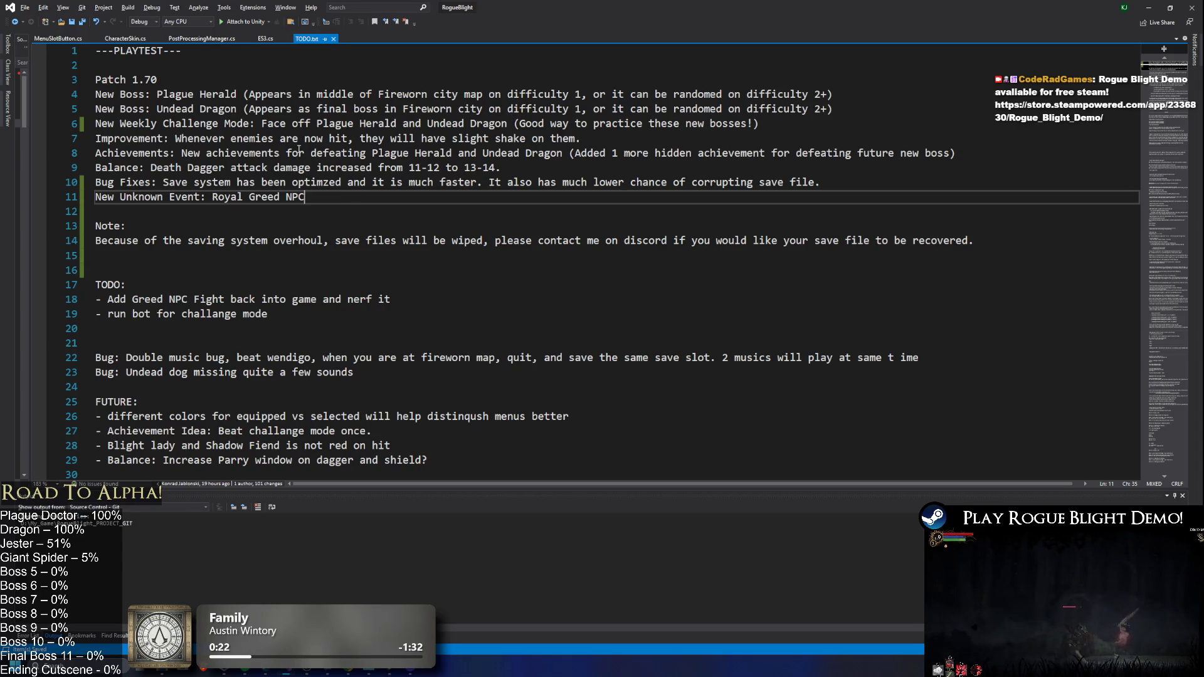
pyautogui.write('(')
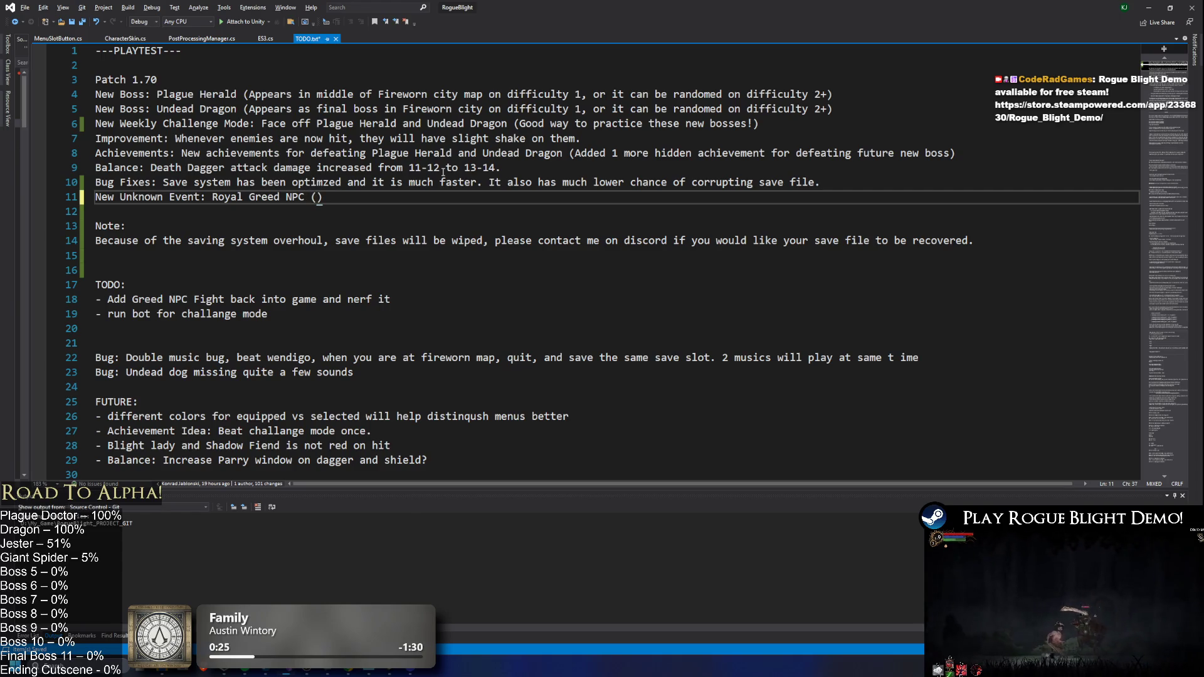
pyautogui.write('Fireworn Ci')
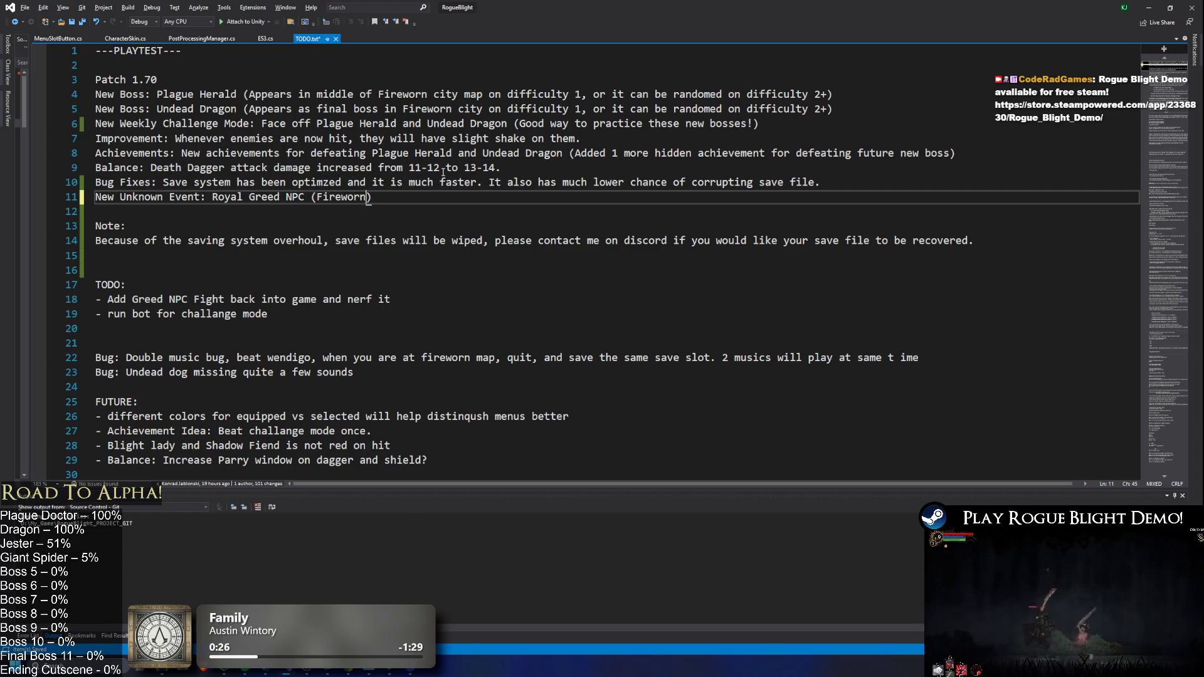
pyautogui.write('ty)')
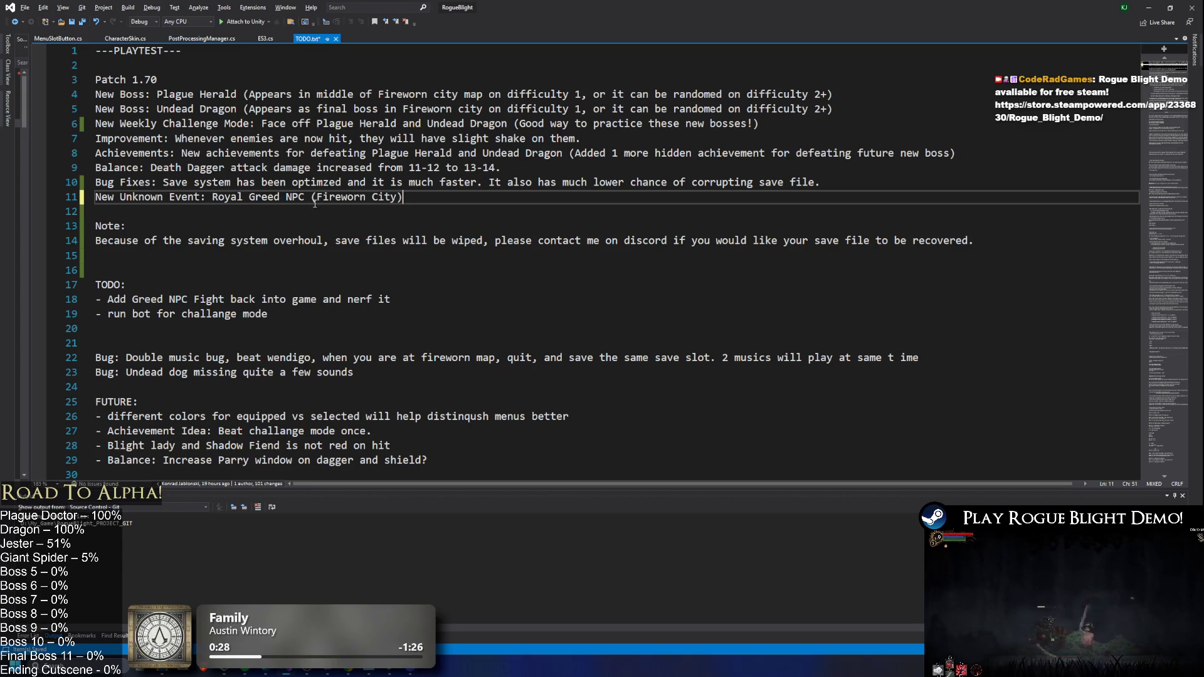
pyautogui.moveTo(311, 198); pyautogui.dragTo(405, 198)
pyautogui.hotkey('ctrl', 'x')
pyautogui.hotkey('ctrl', 'Left')
pyautogui.hotkey('ctrl', 'Left')
pyautogui.hotkey('ctrl', 'Left')
pyautogui.hotkey('ctrl', 'v')
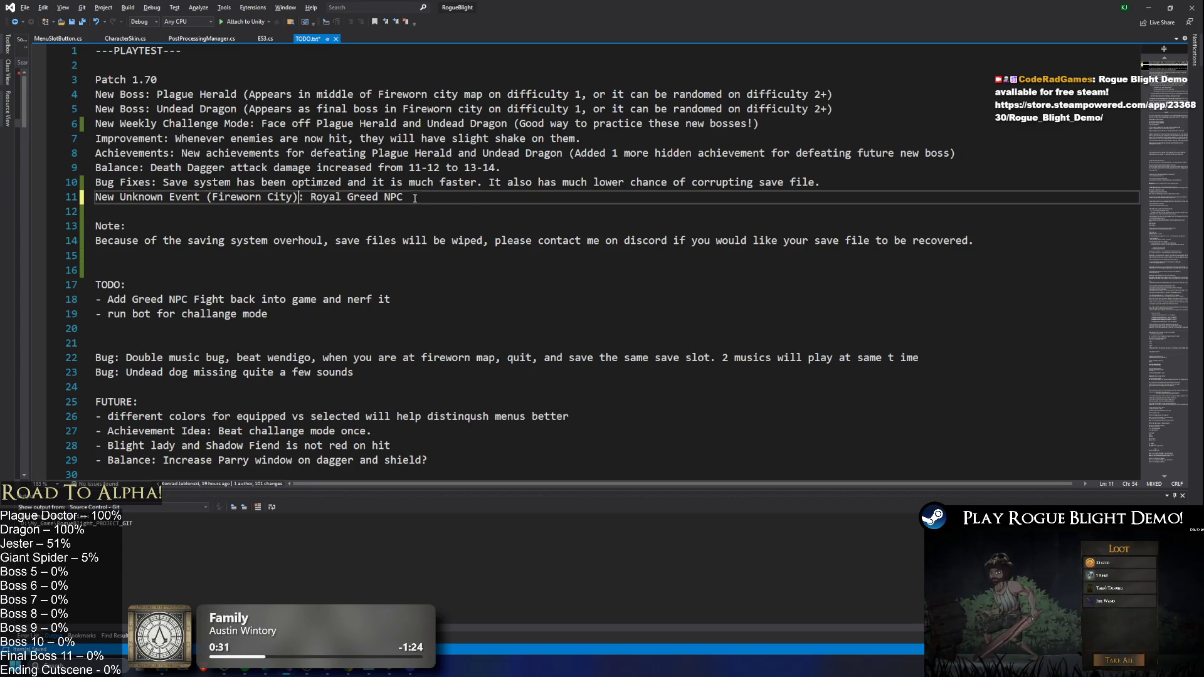
# - Delete the extra blank line below the new note
pyautogui.click(413, 197)
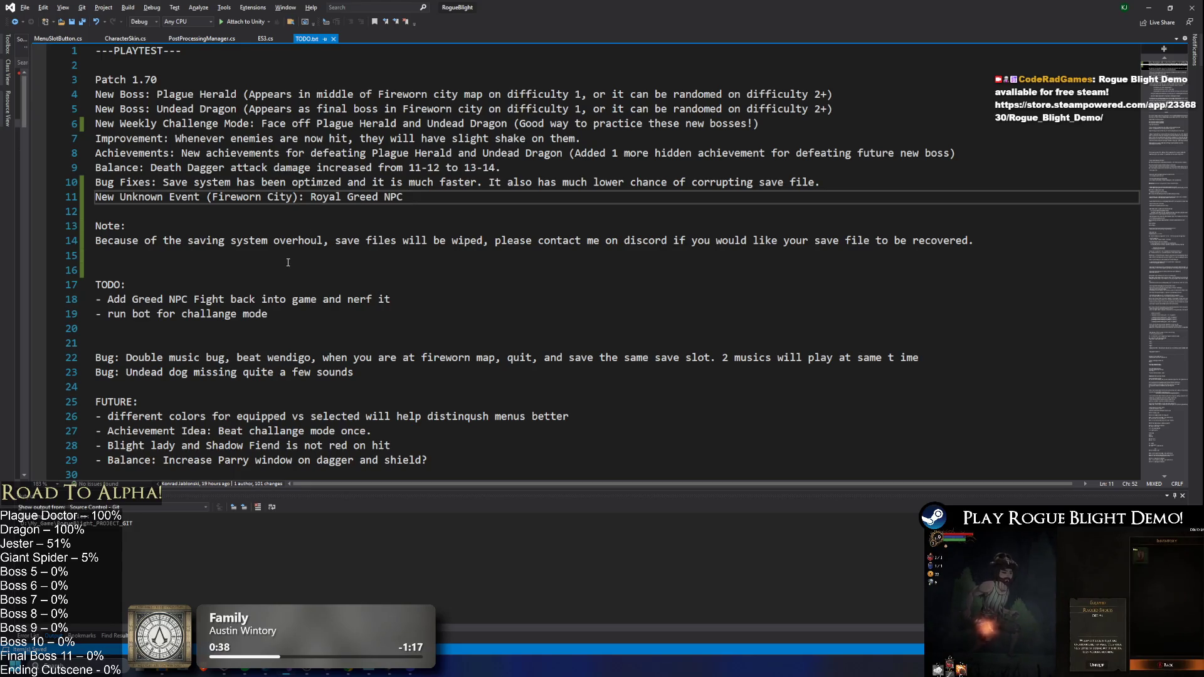
pyautogui.click(525, 270)
pyautogui.press('BackSpace')
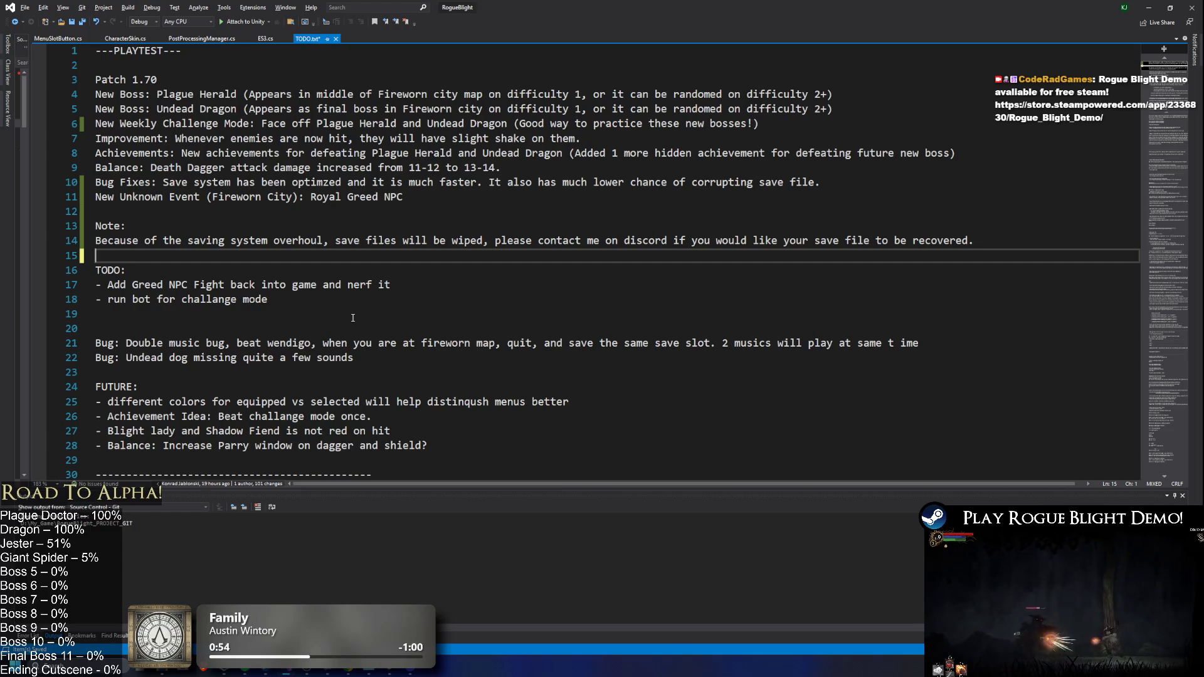
# - Delete the '- Add Greed NPC Fight' TODO line and save TODO.txt
pyautogui.tripleClick(251, 285)
pyautogui.press('Delete')
pyautogui.click(413, 243)
pyautogui.hotkey('ctrl', 's')
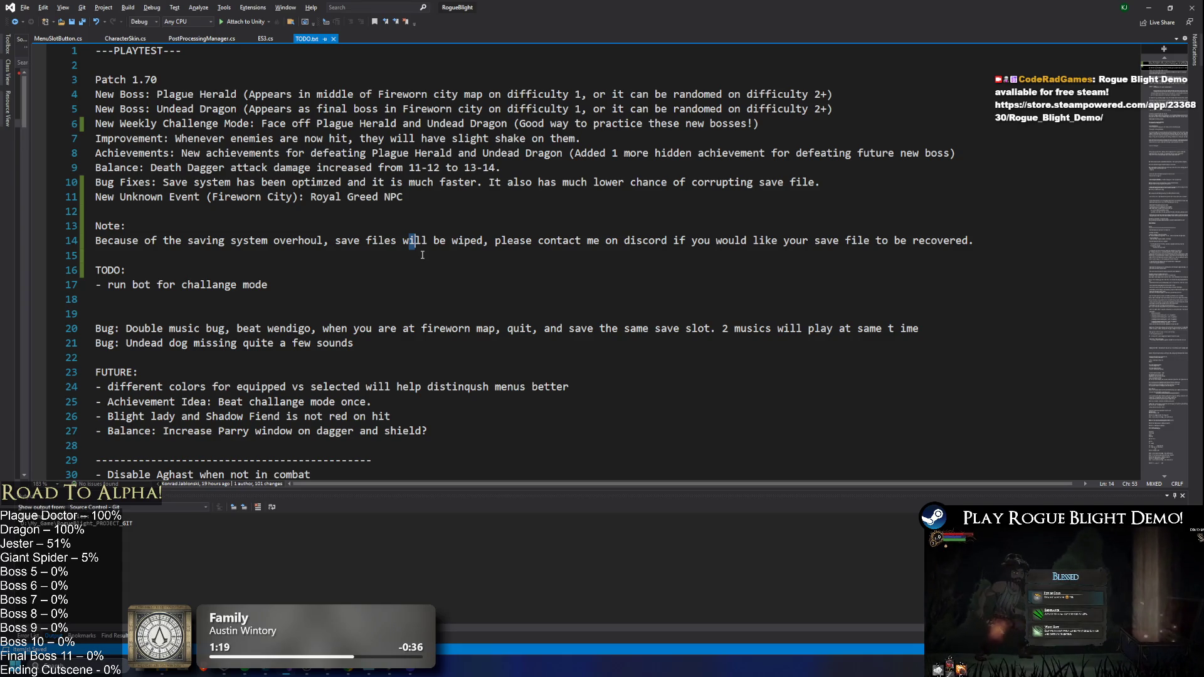
# - Remove the empty line 19 above the Undead dog bug entry
pyautogui.click(214, 315)
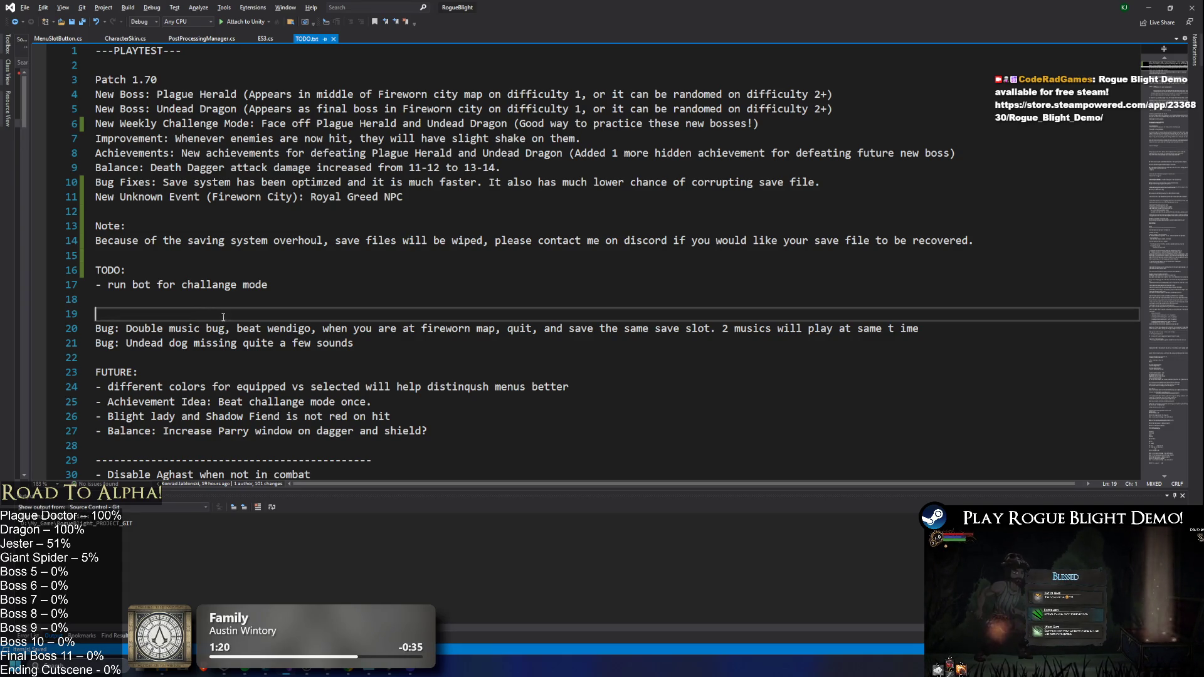
pyautogui.press('BackSpace')
pyautogui.click(659, 329)
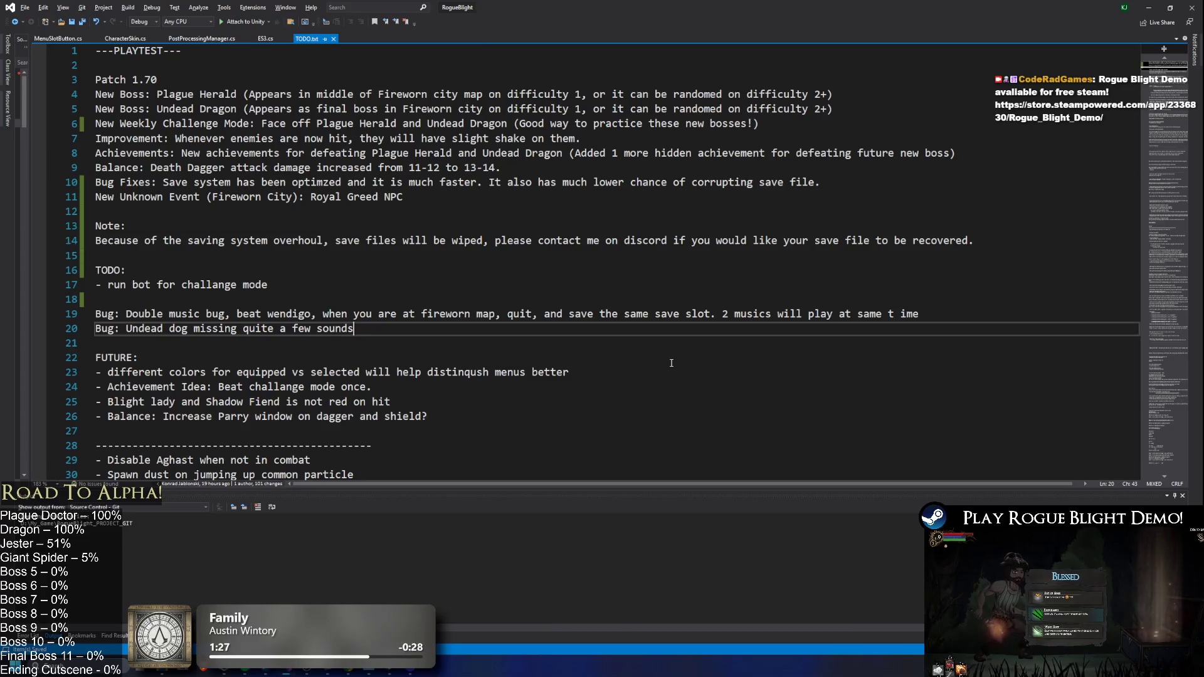
pyautogui.scroll(-2, 671, 363)
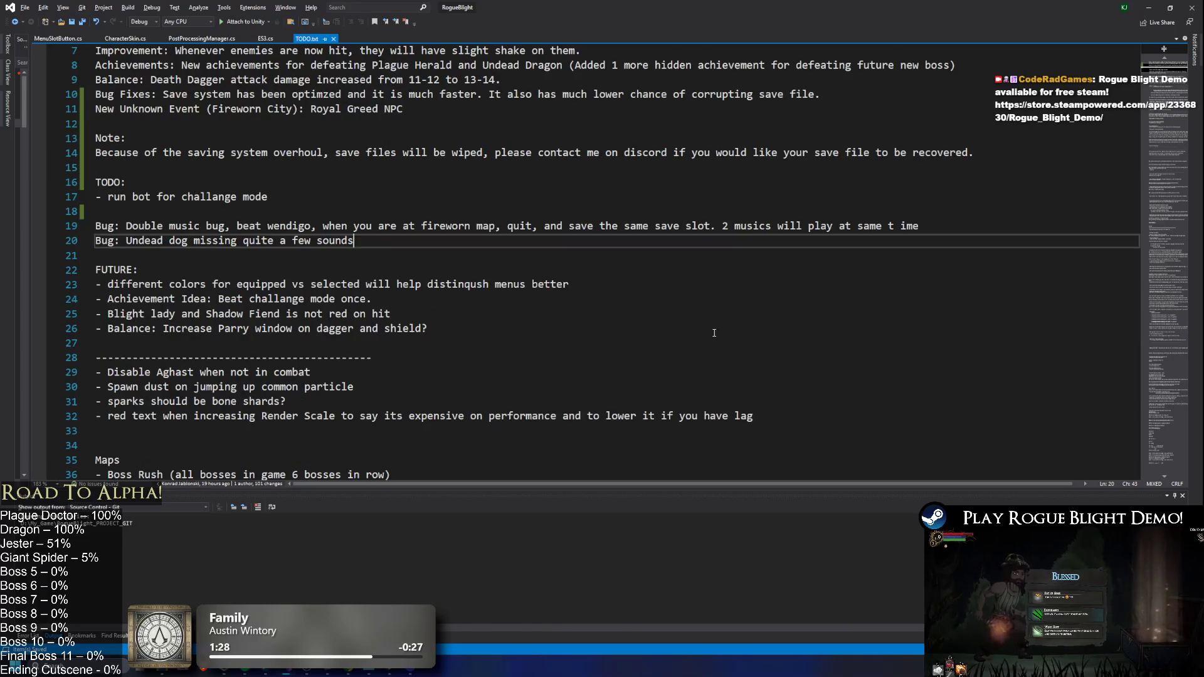
pyautogui.hotkey('alt', 'Tab')
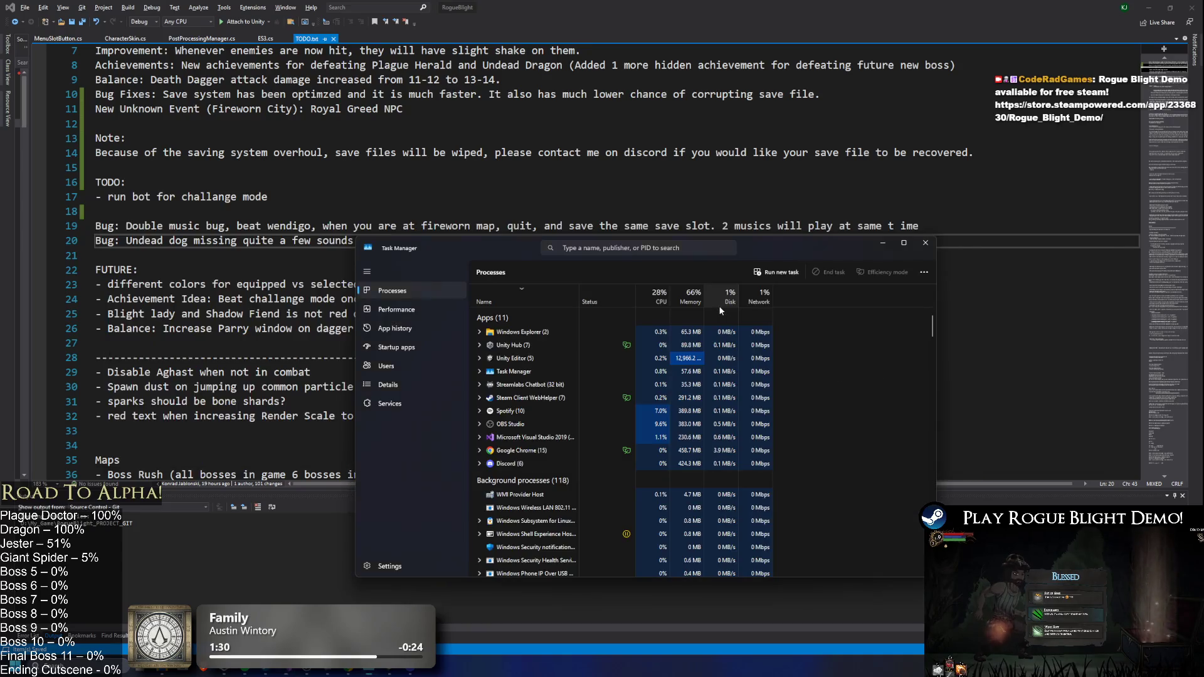
pyautogui.press('super')
pyautogui.write('discord')
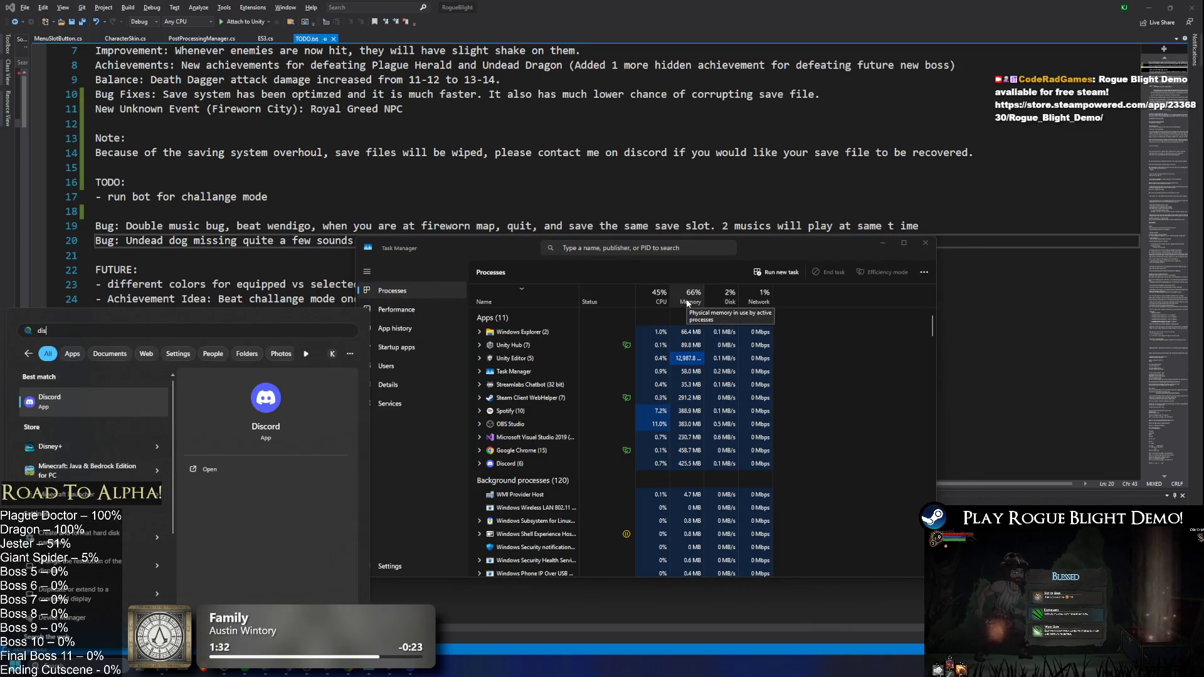
pyautogui.press('Return')
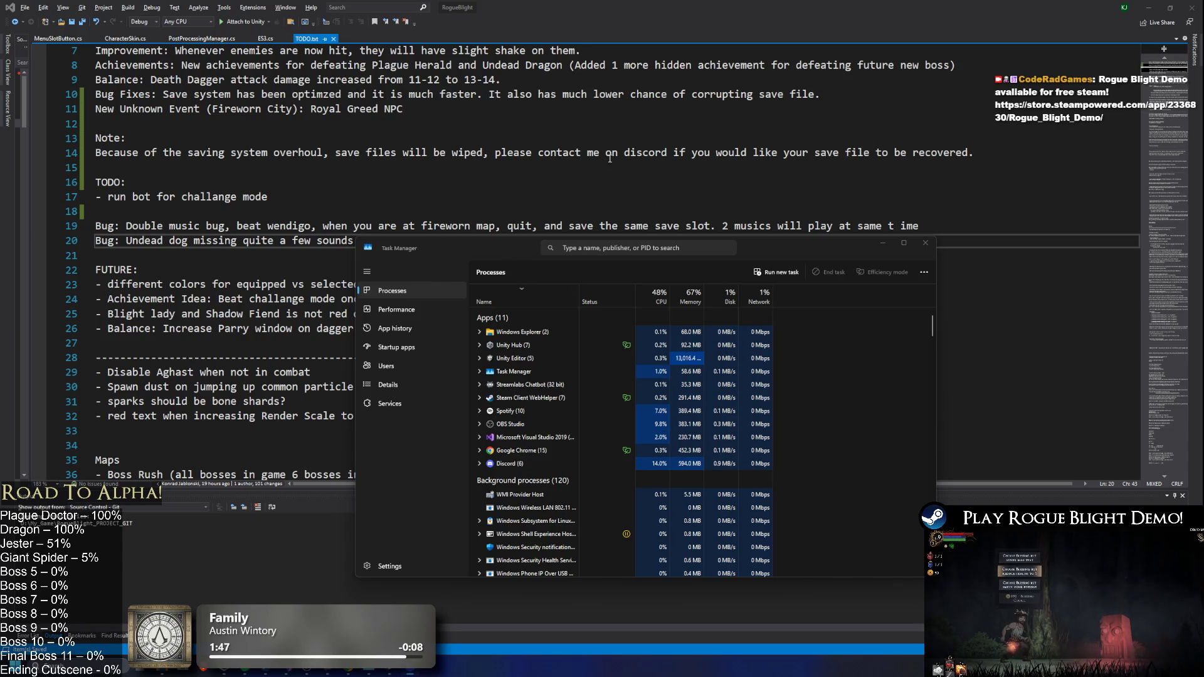
pyautogui.click(933, 246)
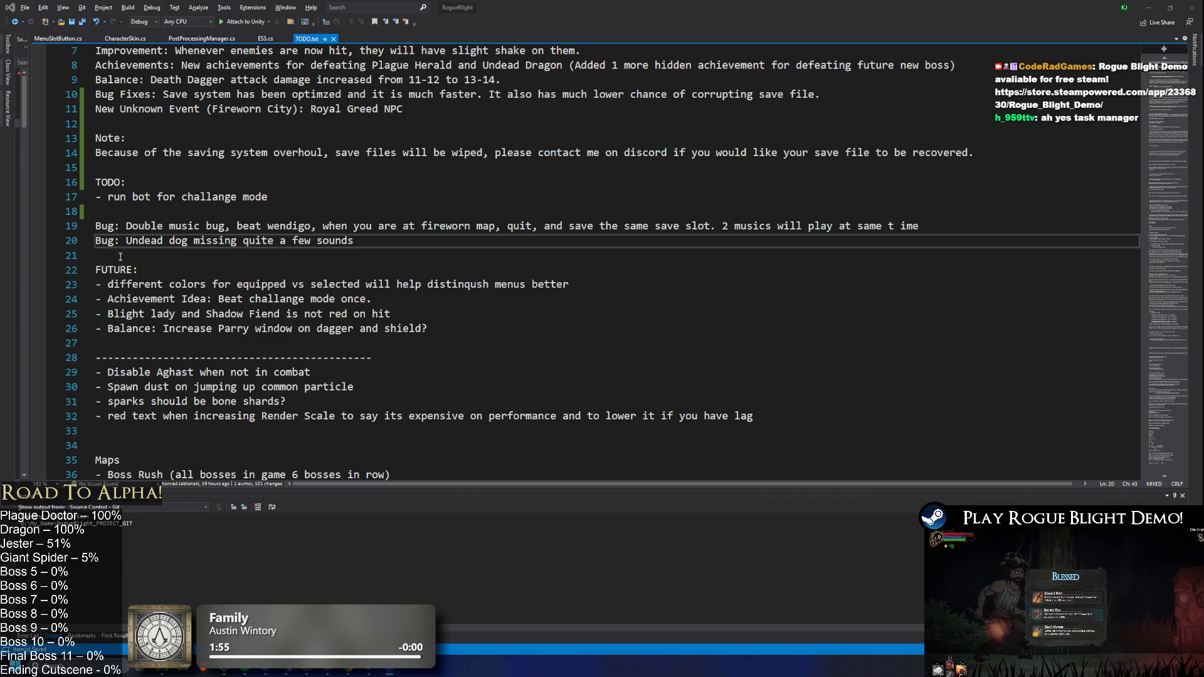
pyautogui.scroll(2, 611, 198)
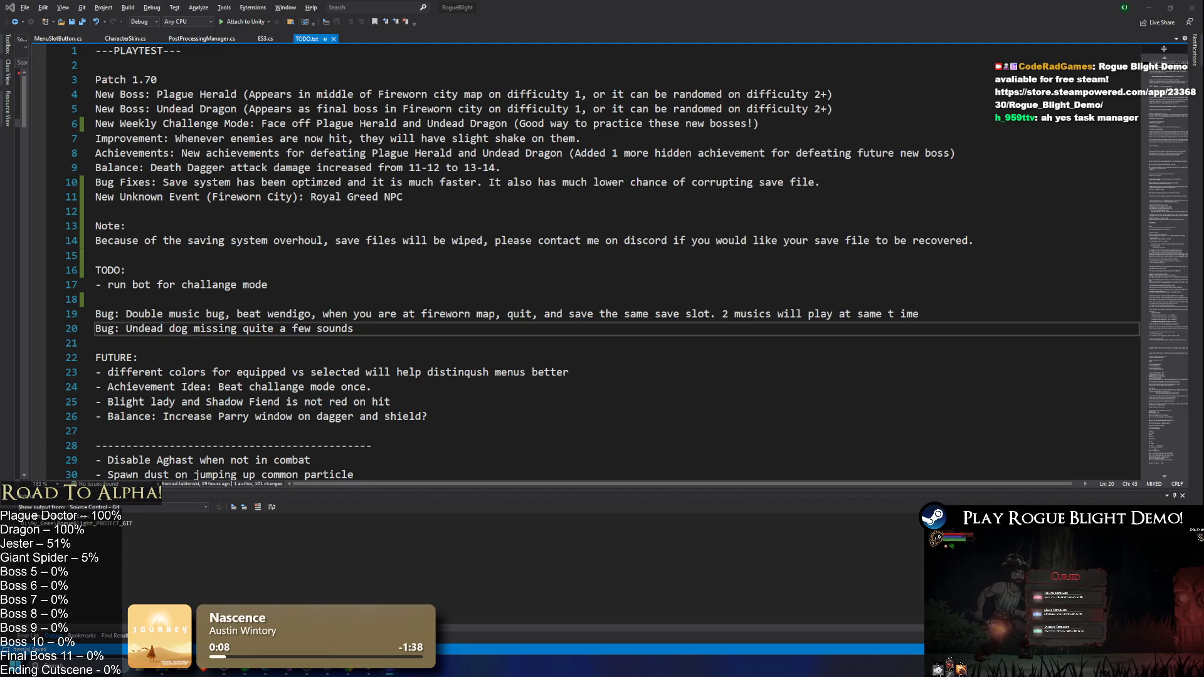
pyautogui.hotkey('alt', 'Tab')
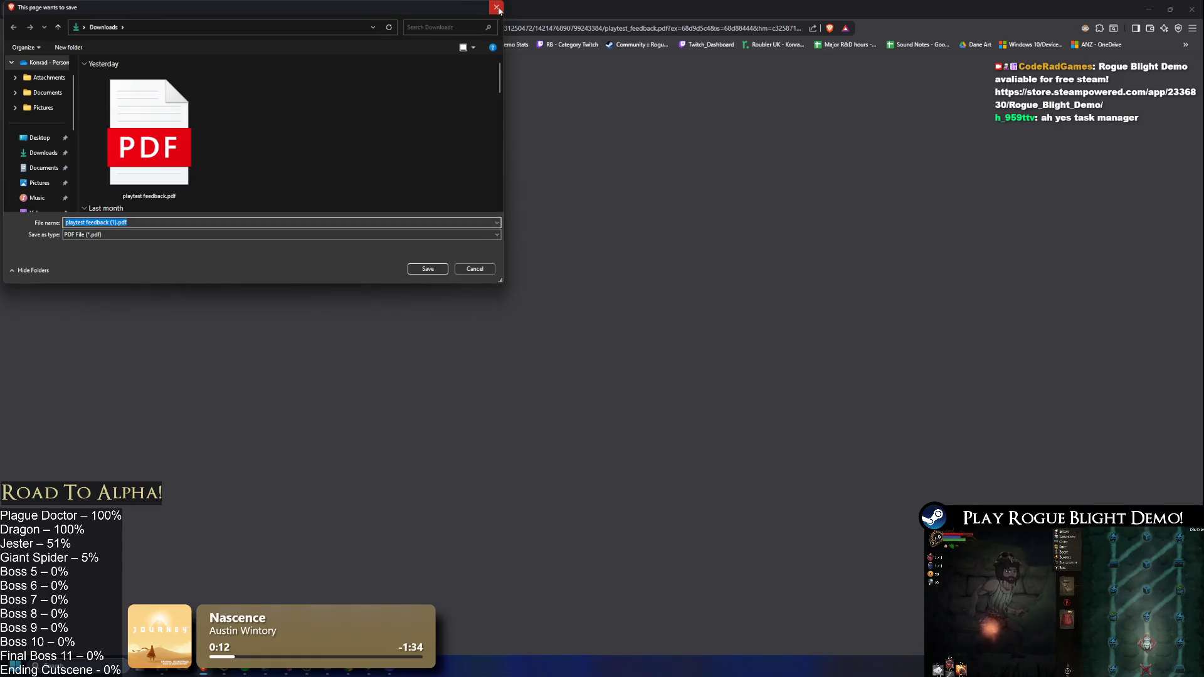
# - Dismiss the PDF save dialog, highlight the head-slash damage paragraph, then return to Visual Studio
pyautogui.click(497, 9)
pyautogui.click(1191, 9)
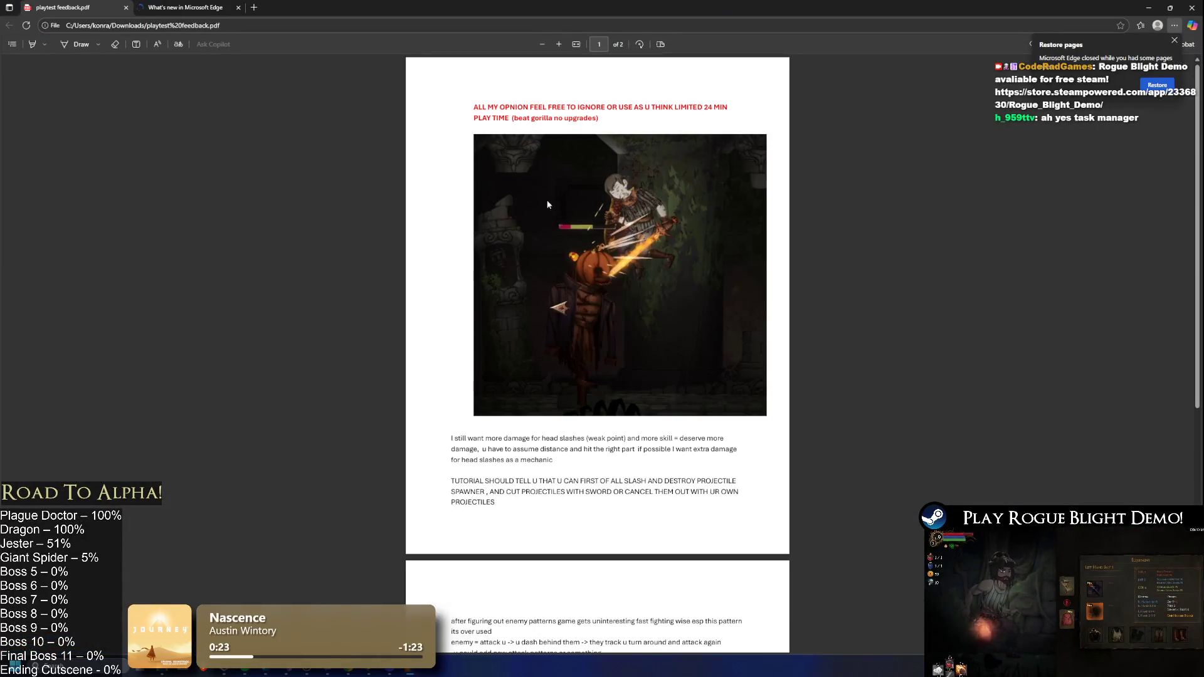
pyautogui.scroll(-5, 623, 238)
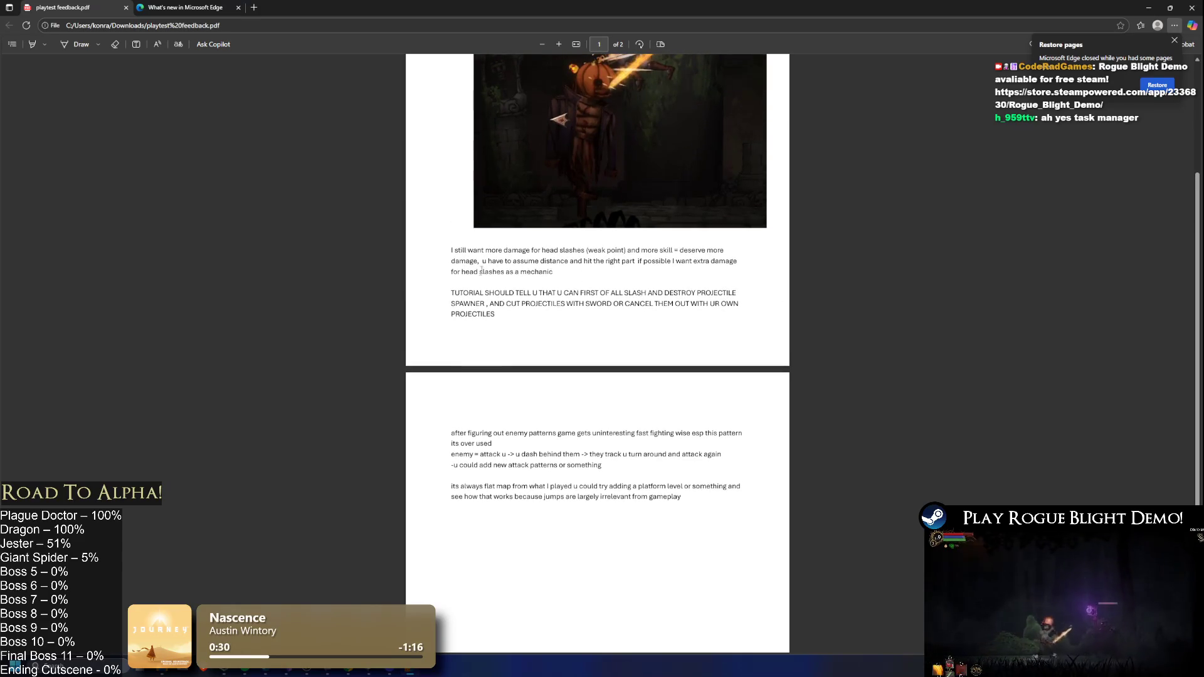
pyautogui.moveTo(474, 250); pyautogui.dragTo(513, 272)
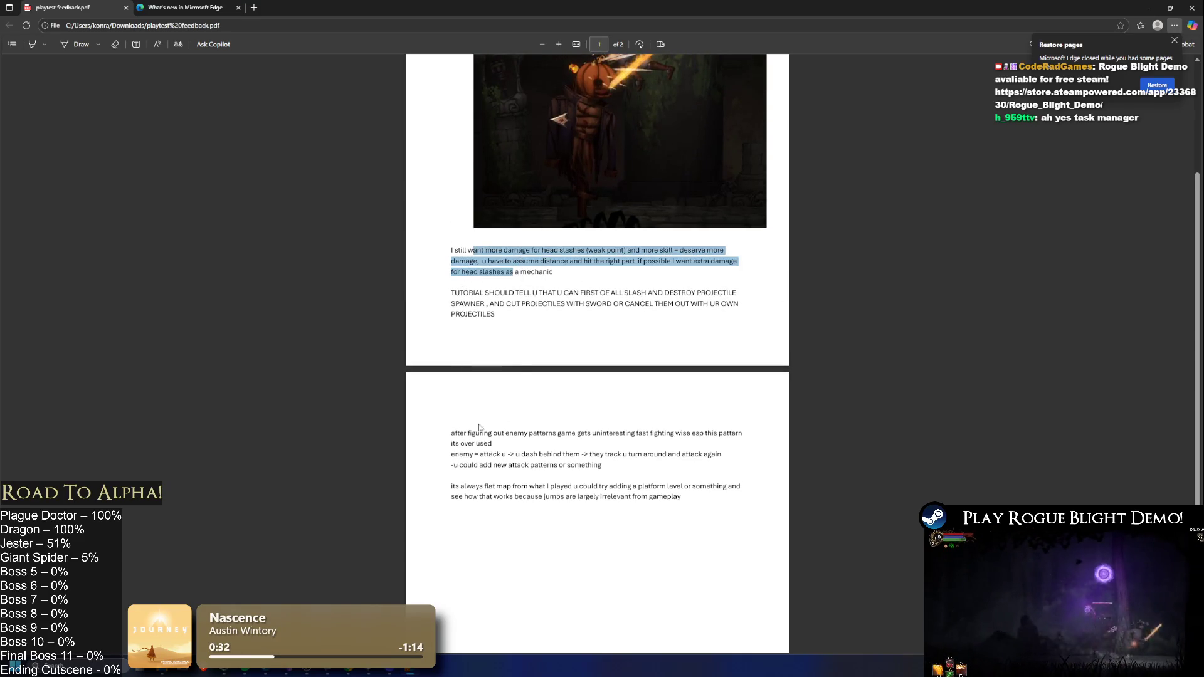
pyautogui.scroll(3, 545, 302)
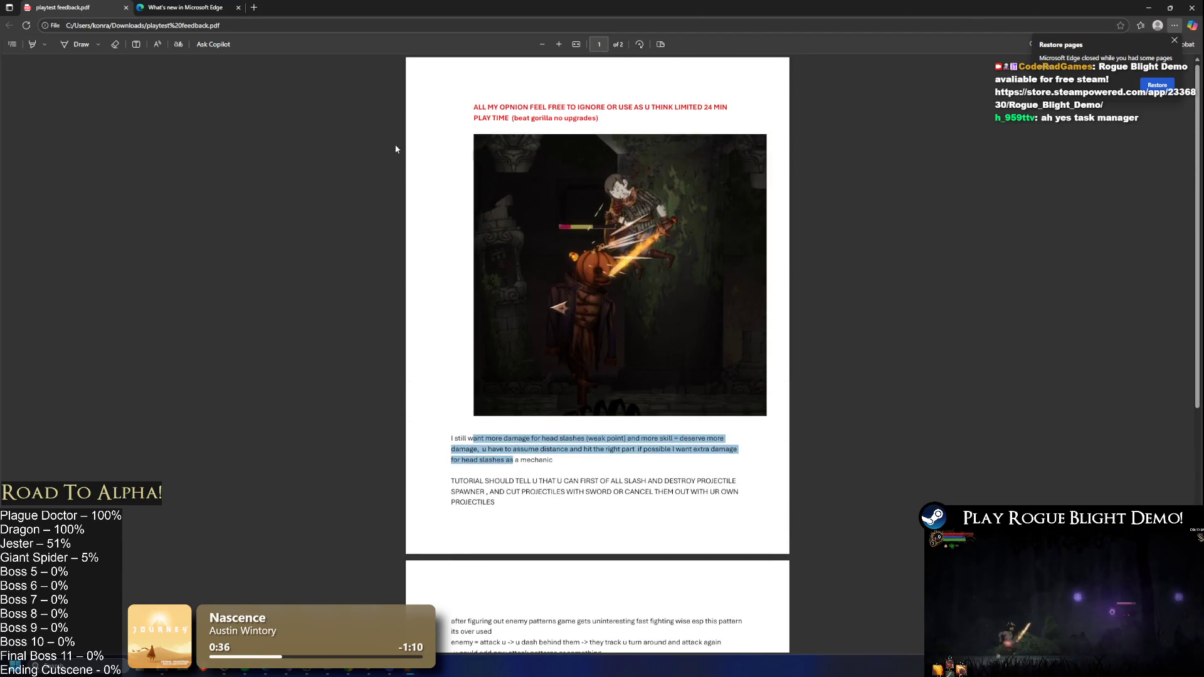
pyautogui.scroll(-2, 377, 141)
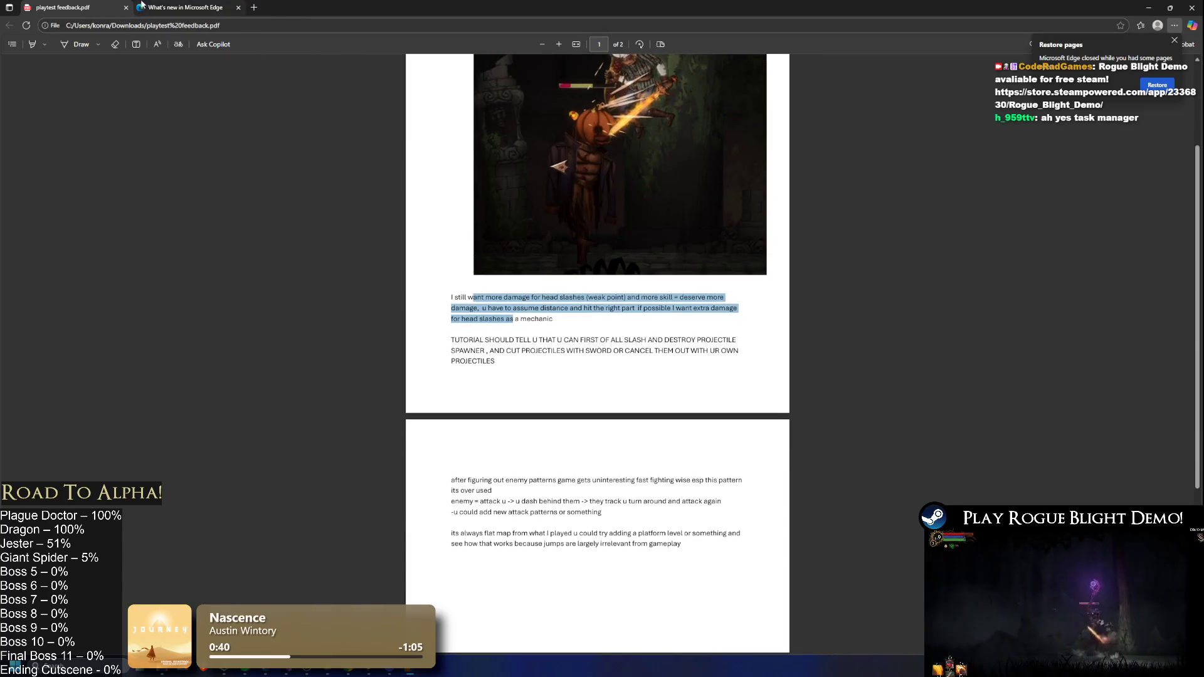
pyautogui.hotkey('alt', 'Tab')
pyautogui.hotkey('alt', 'Tab')
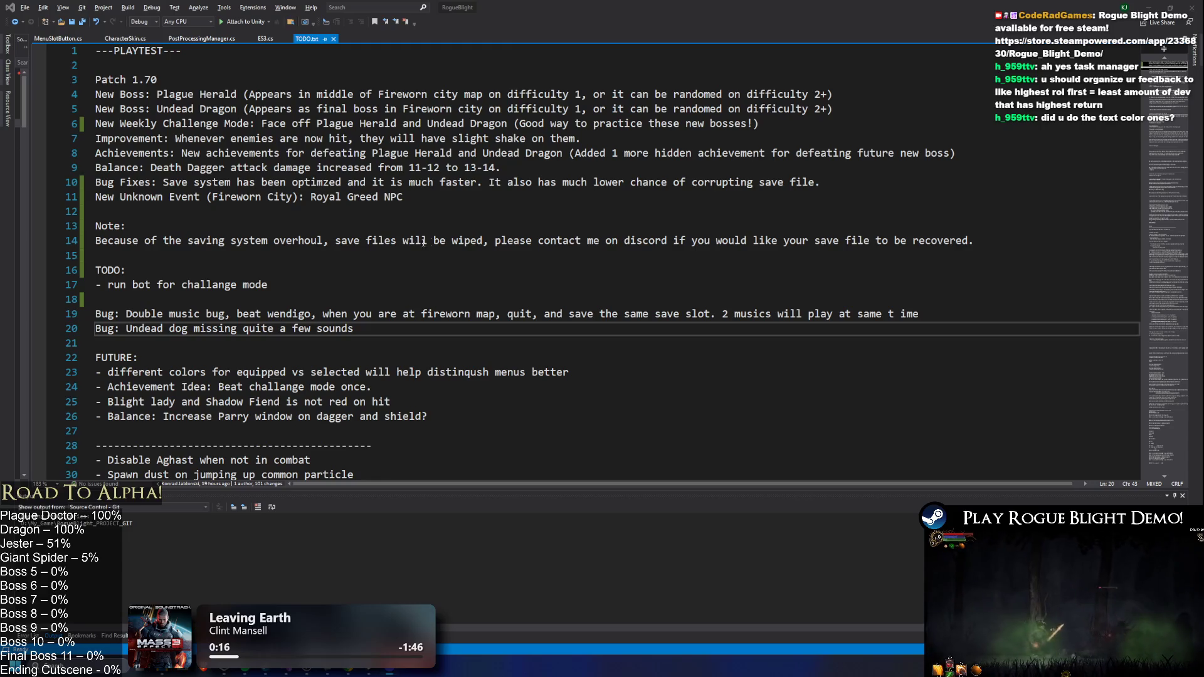
# - Move the equipped-vs-selected colors note from FUTURE to under the save-file note, then minimize Visual Studio
pyautogui.click(1149, 7)
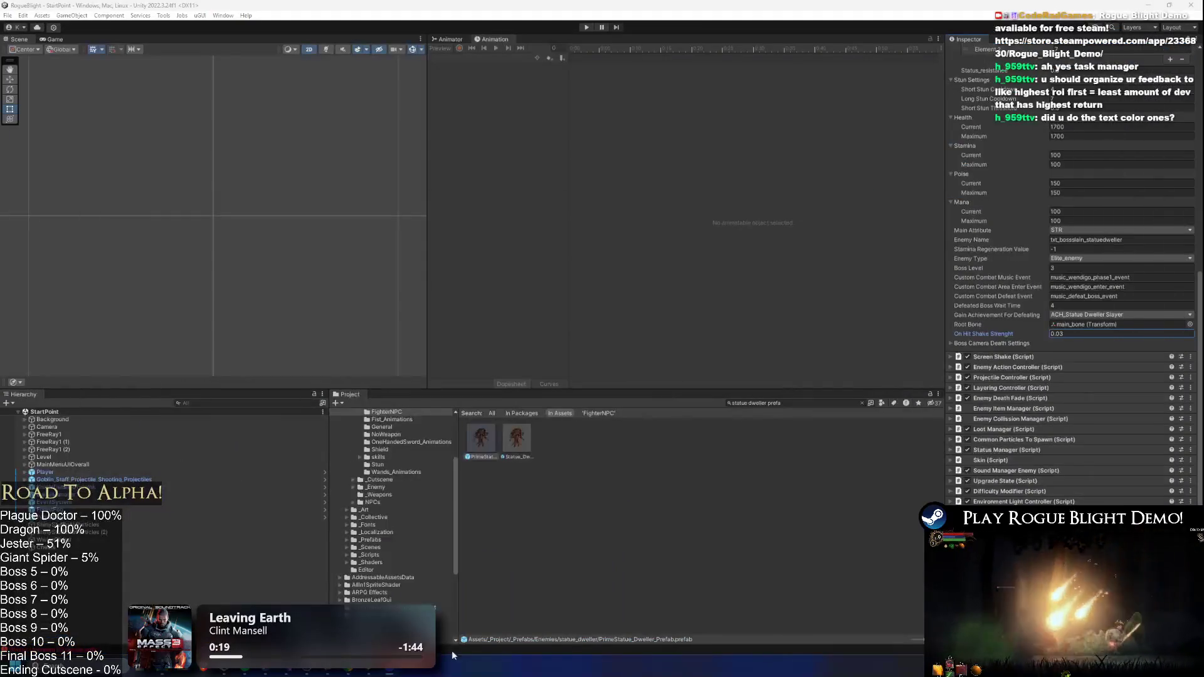
pyautogui.moveTo(307, 668)
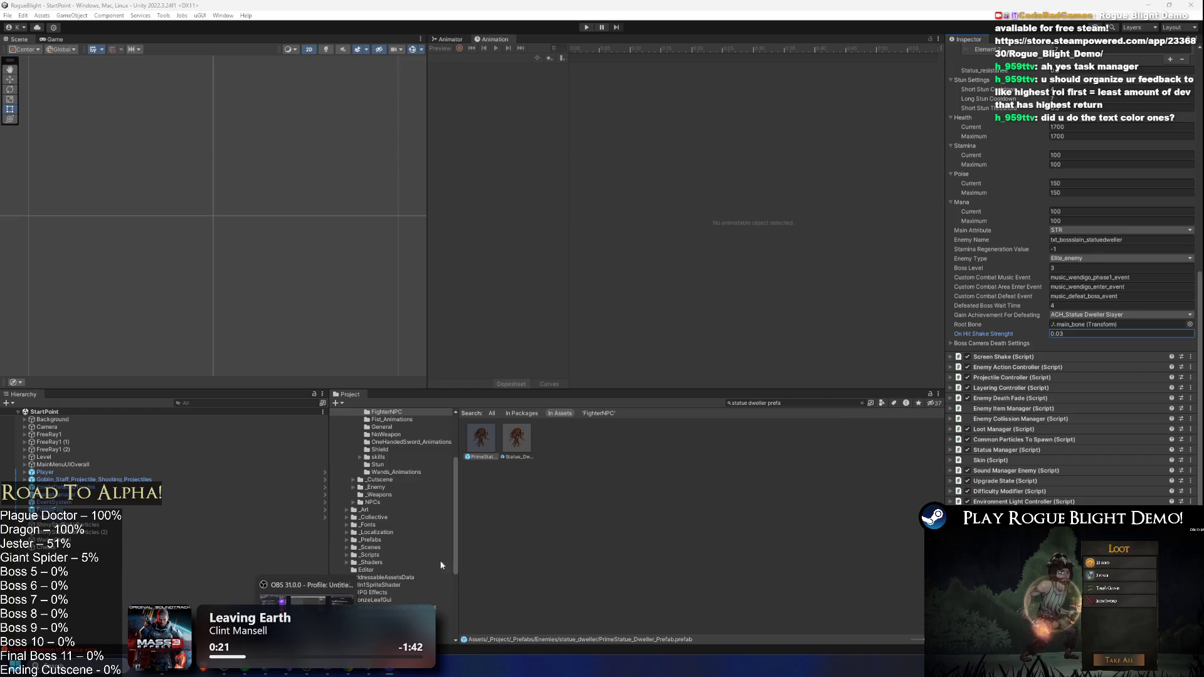
pyautogui.click(389, 668)
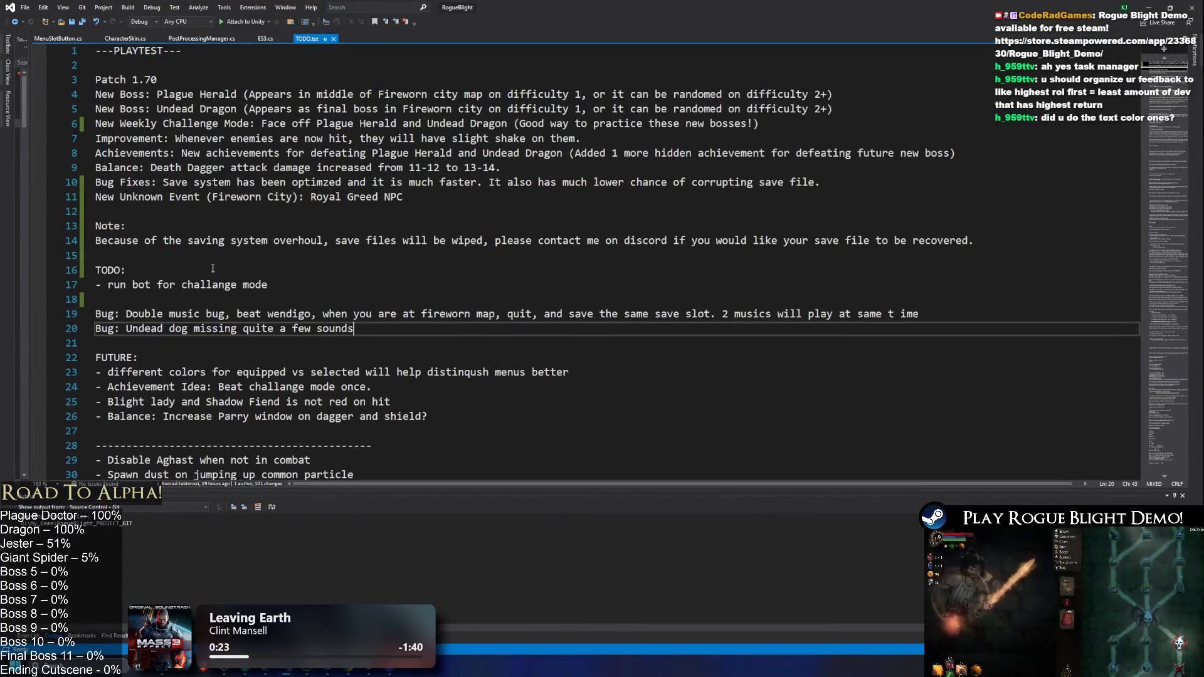
pyautogui.moveTo(100, 372)
pyautogui.mouseDown()
pyautogui.moveTo(665, 372)
pyautogui.moveTo(23, 367)
pyautogui.mouseUp()
pyautogui.hotkey('ctrl', 'c')
pyautogui.press('Delete')
pyautogui.click(179, 259)
pyautogui.press('Return')
pyautogui.hotkey('ctrl', 'v')
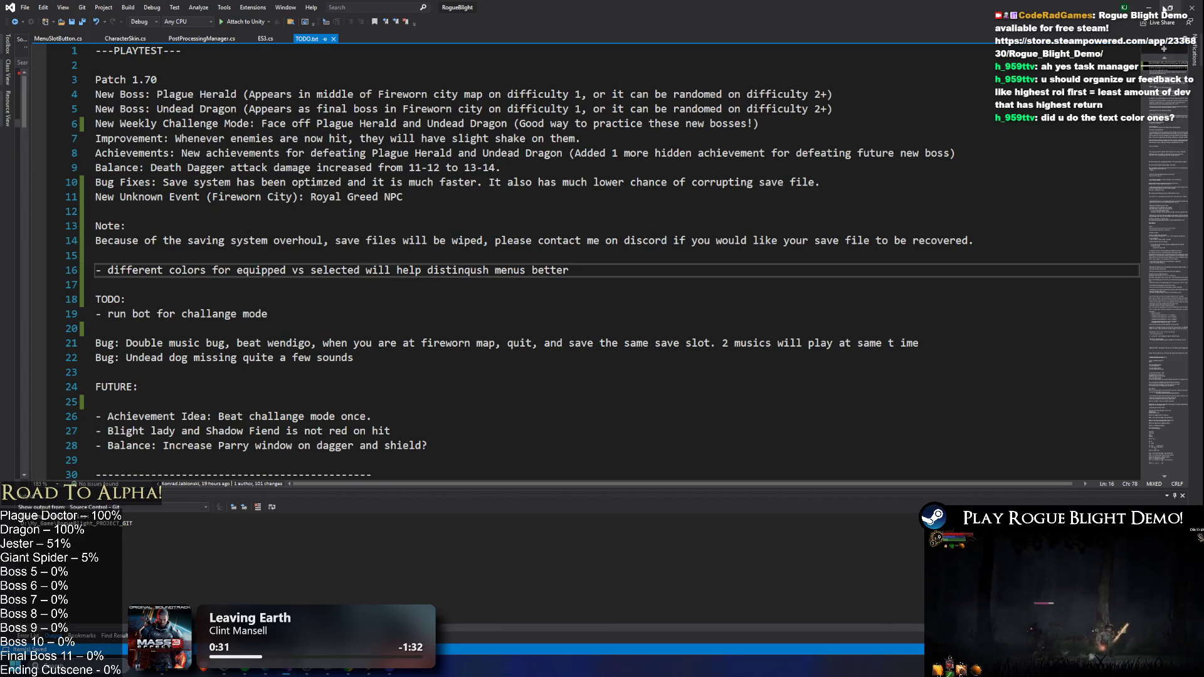
pyautogui.click(1148, 7)
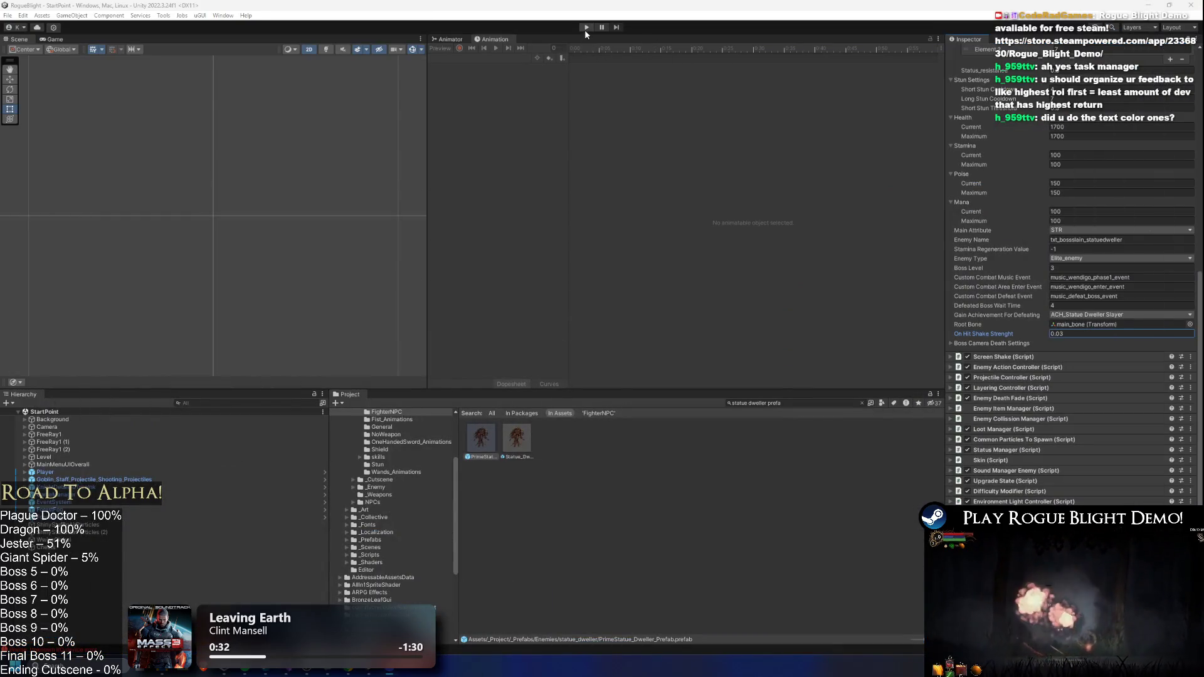
# - Enter Play mode, load the save slot, and abandon the Fireworn City run to return to the Sanctuary
pyautogui.click(586, 27)
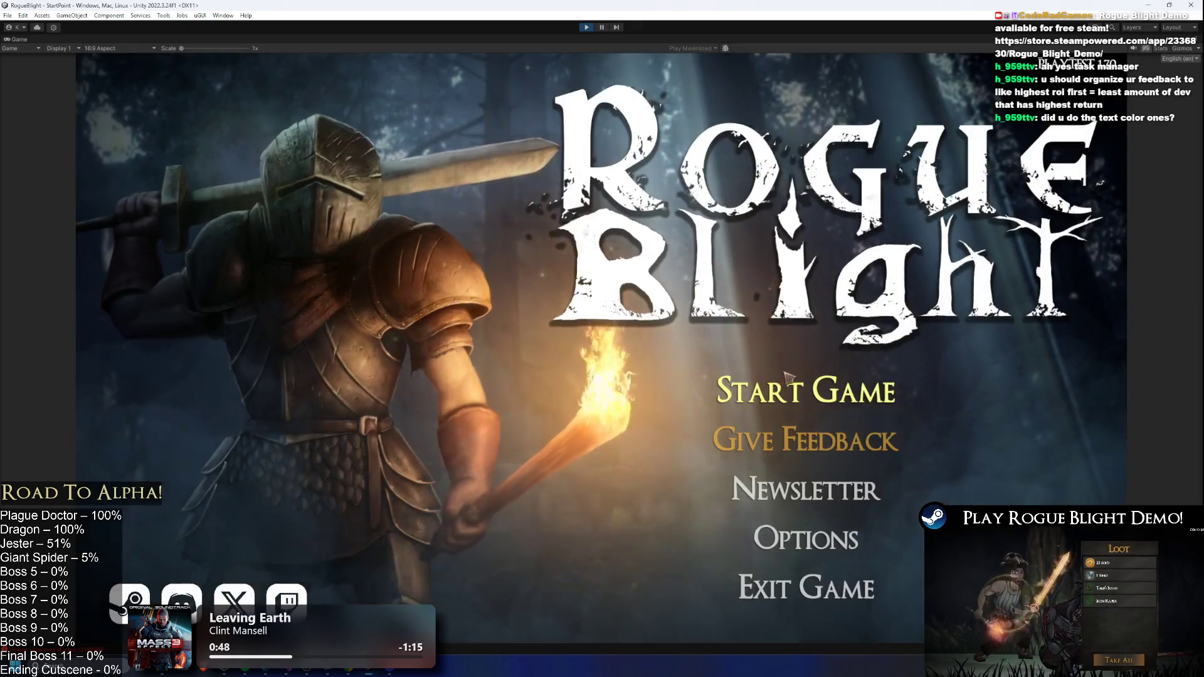
pyautogui.click(806, 463)
pyautogui.click(801, 338)
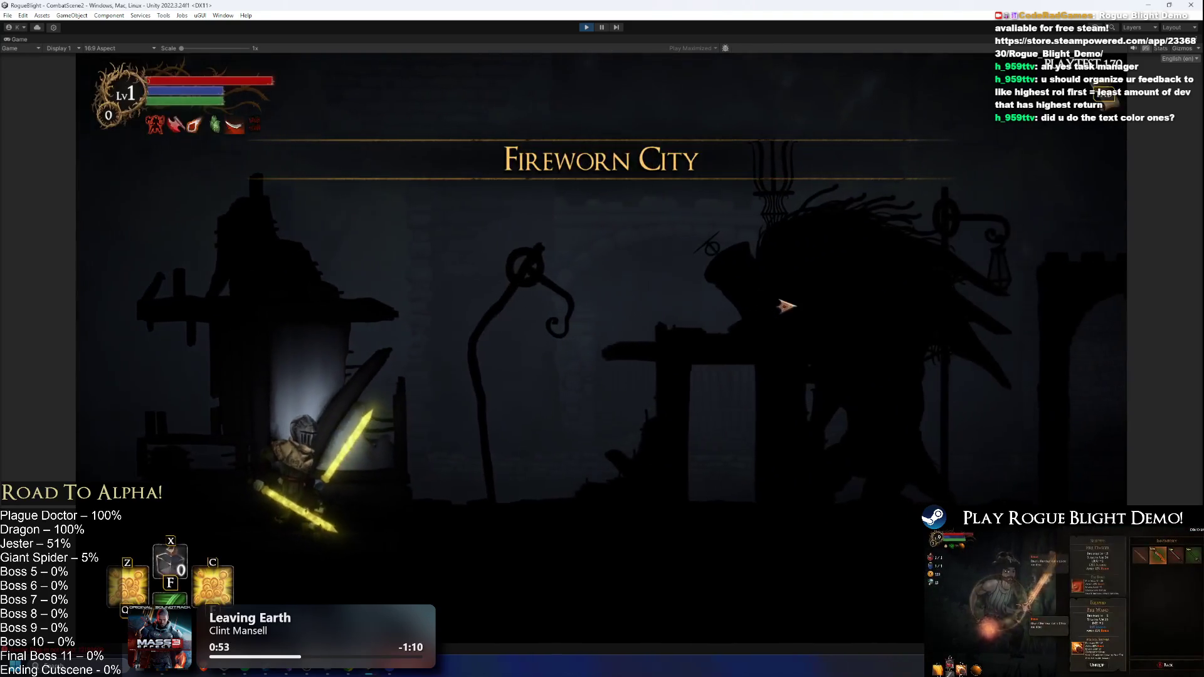
pyautogui.press('Escape')
pyautogui.click(619, 366)
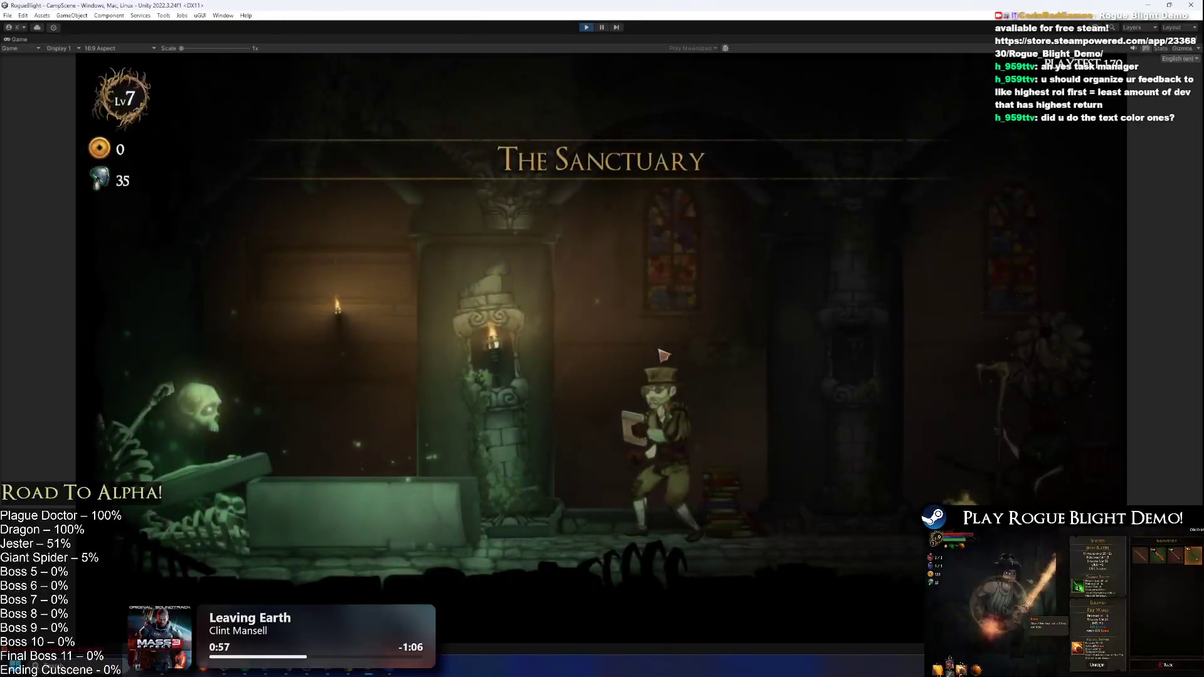
# - Start a new map from the cart and take the Wooden Sword choice
pyautogui.press('a')
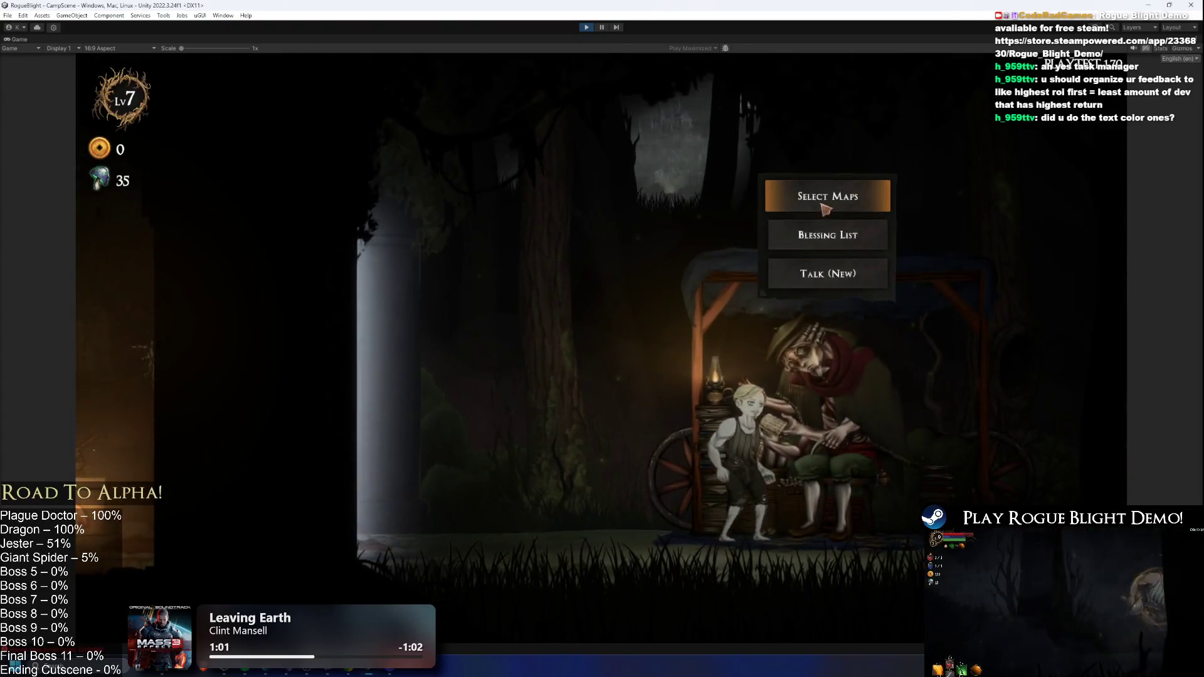
pyautogui.click(1034, 194)
pyautogui.click(457, 270)
pyautogui.click(732, 311)
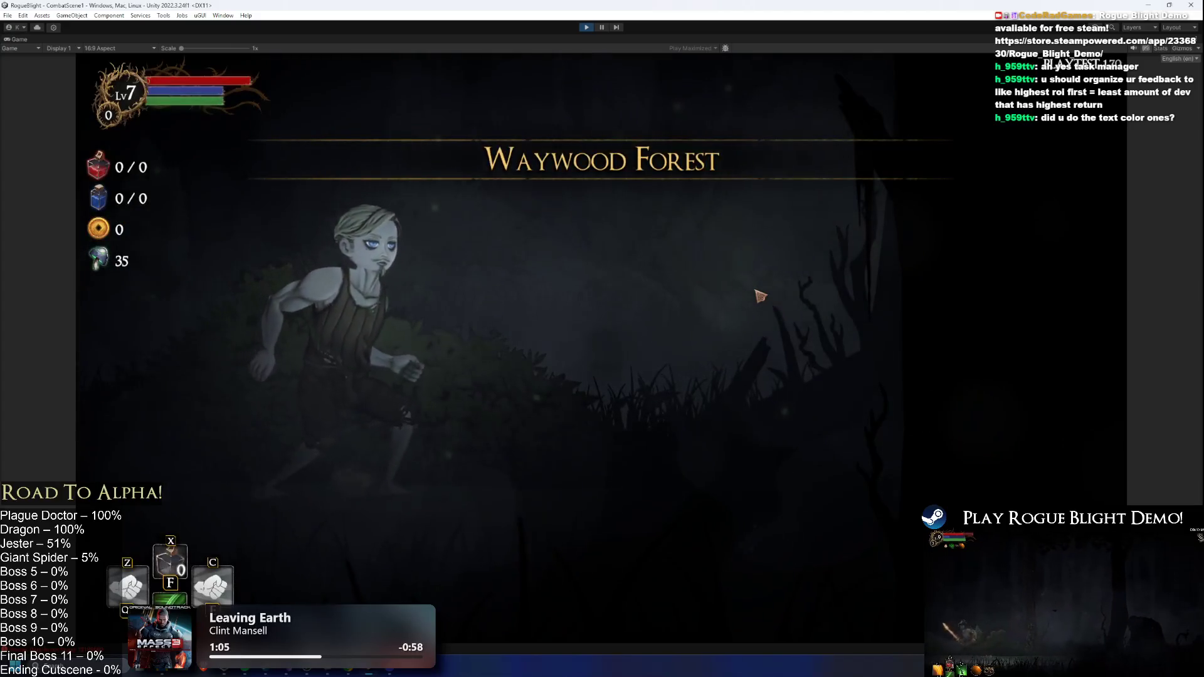
pyautogui.click(665, 307)
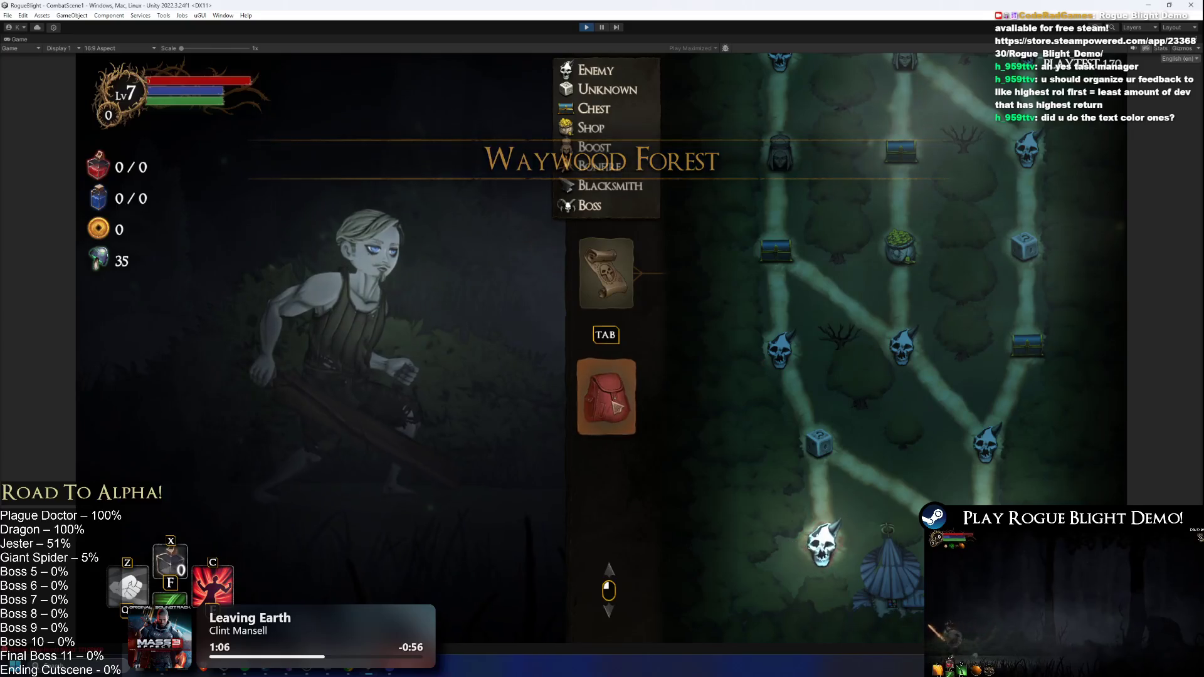
# - Enable cheats with F1 to add all gear, then equip the Fire Sword and the Ice Sword
pyautogui.press('Tab')
pyautogui.click(721, 280)
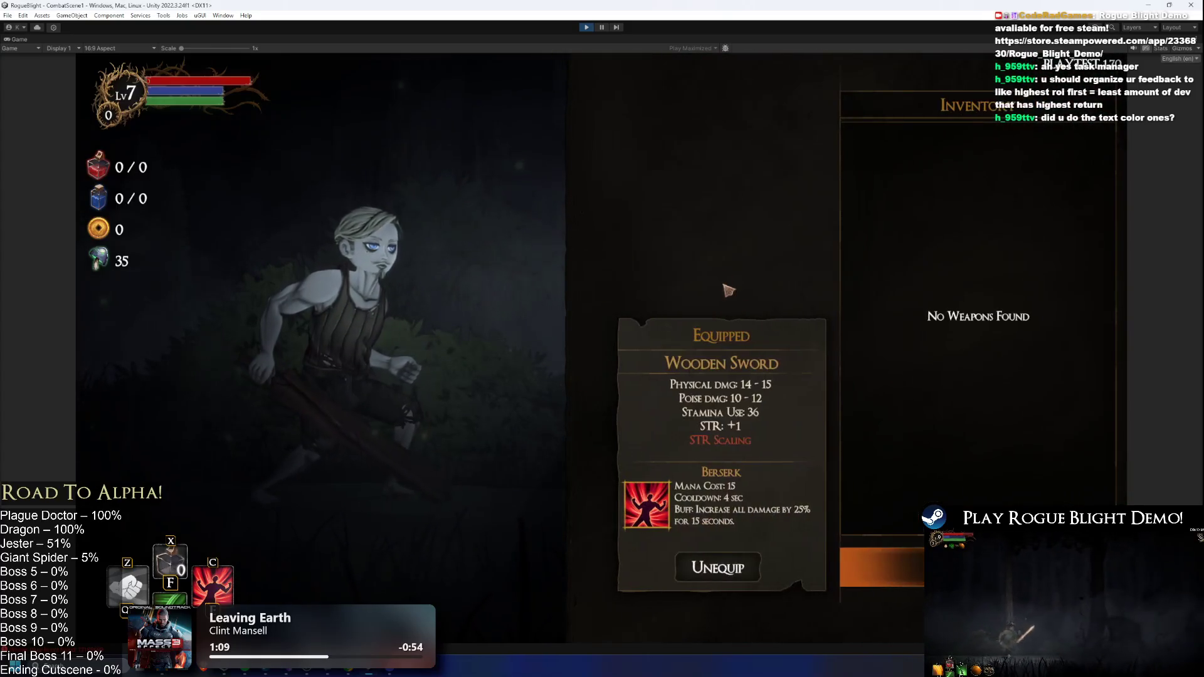
pyautogui.press('Escape')
pyautogui.press('F1')
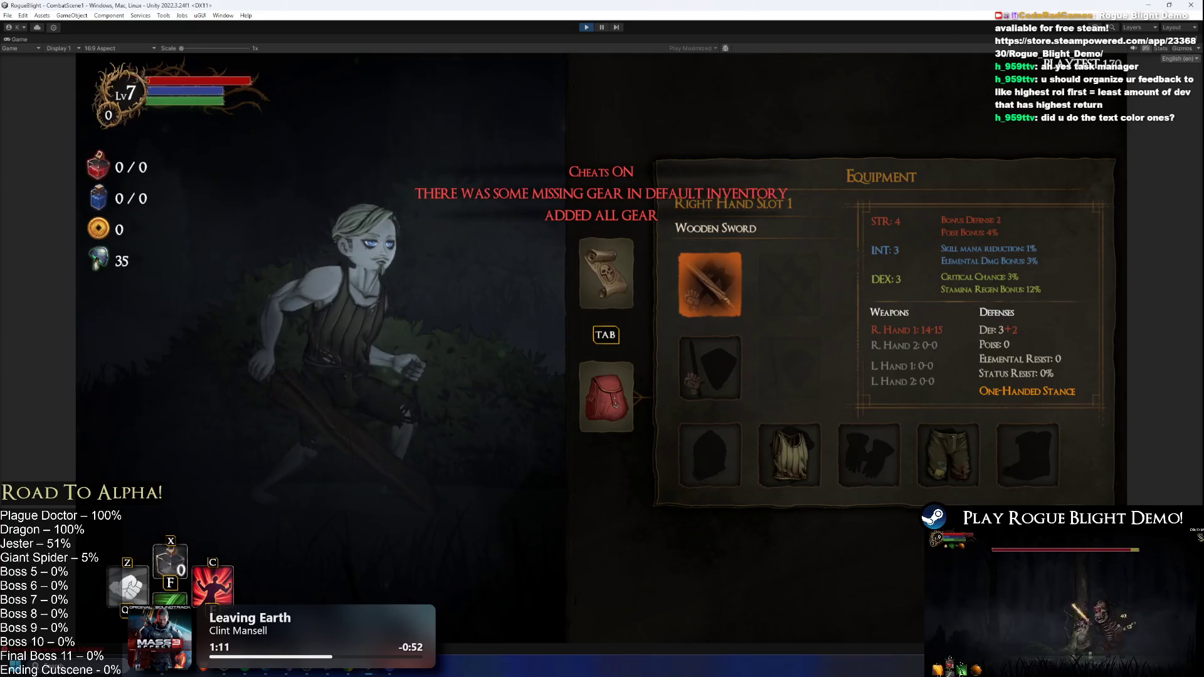
pyautogui.click(703, 289)
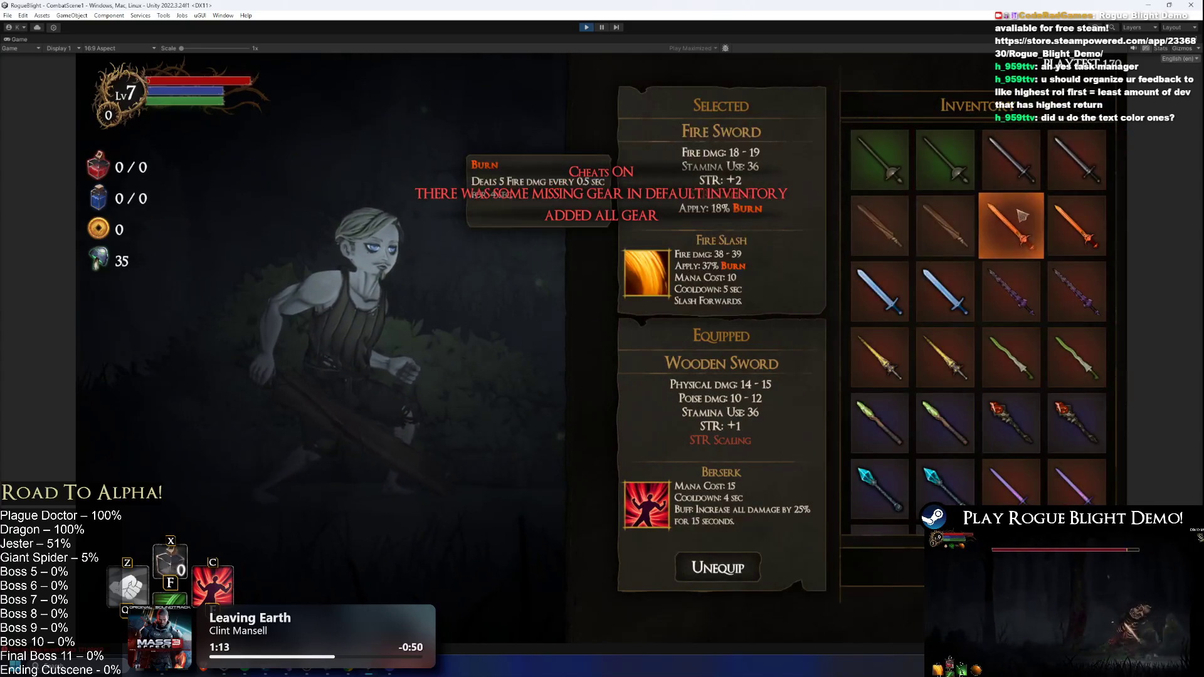
pyautogui.click(1011, 225)
pyautogui.click(715, 295)
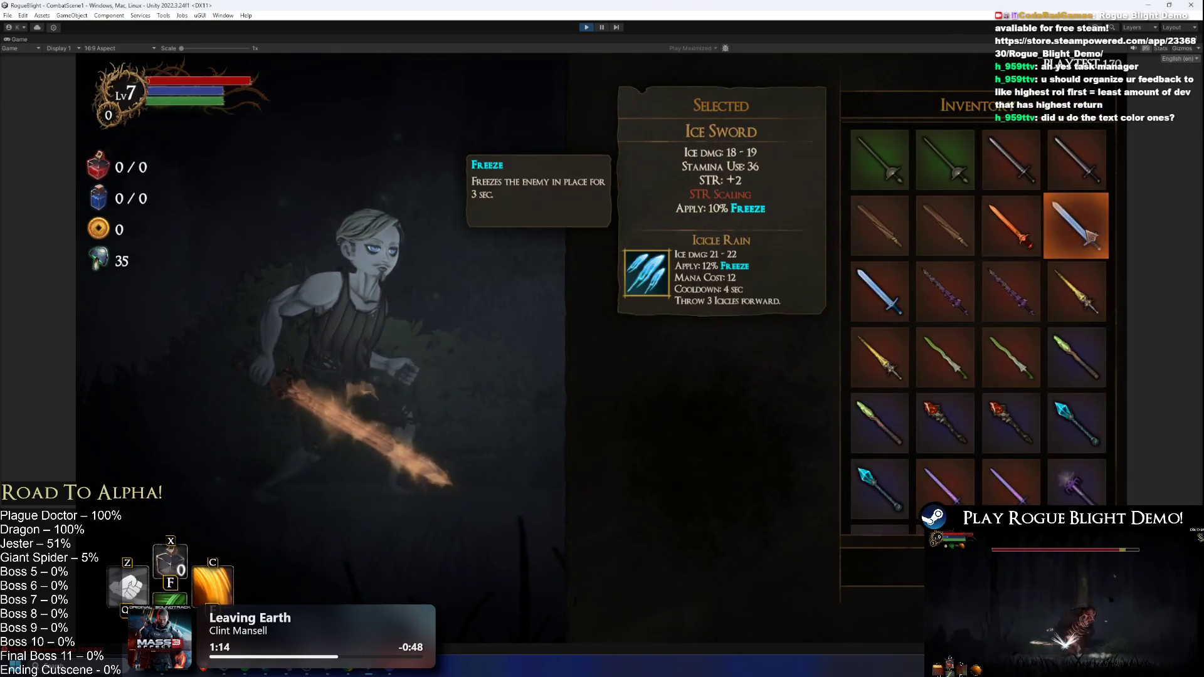
pyautogui.click(879, 291)
pyautogui.click(715, 270)
# - Browse the inventory from the Poison Sword to the Wooden Sword, then restore the full editor layout
pyautogui.click(872, 336)
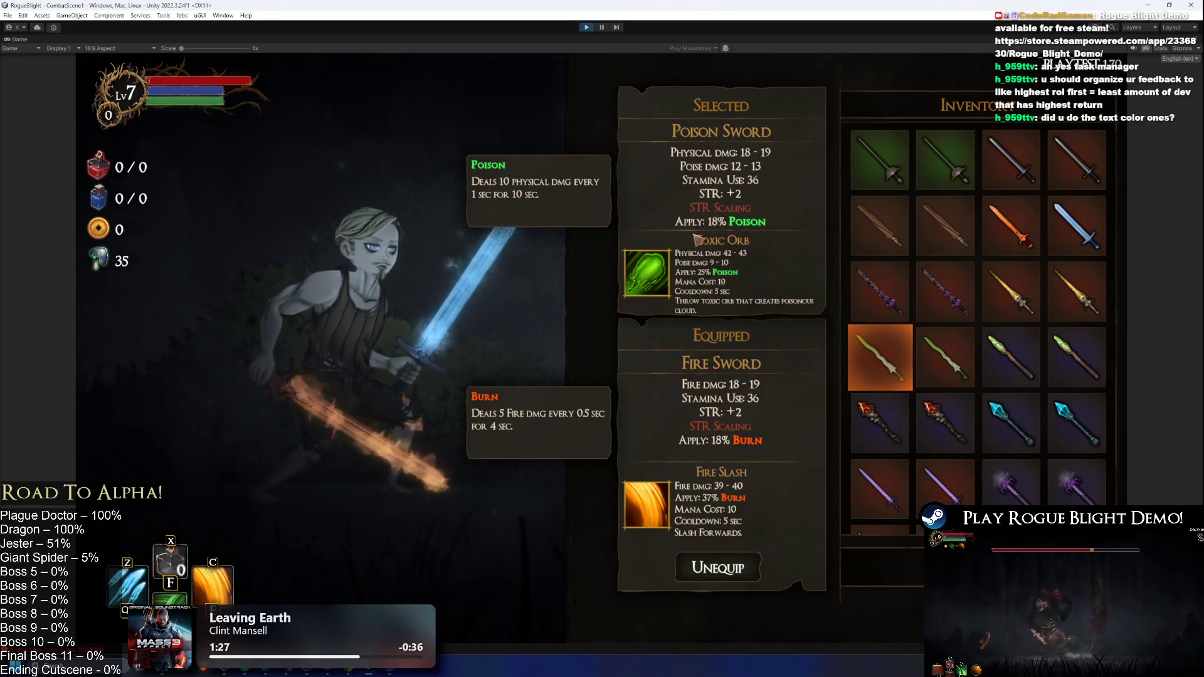
pyautogui.press('Up')
pyautogui.press('Up')
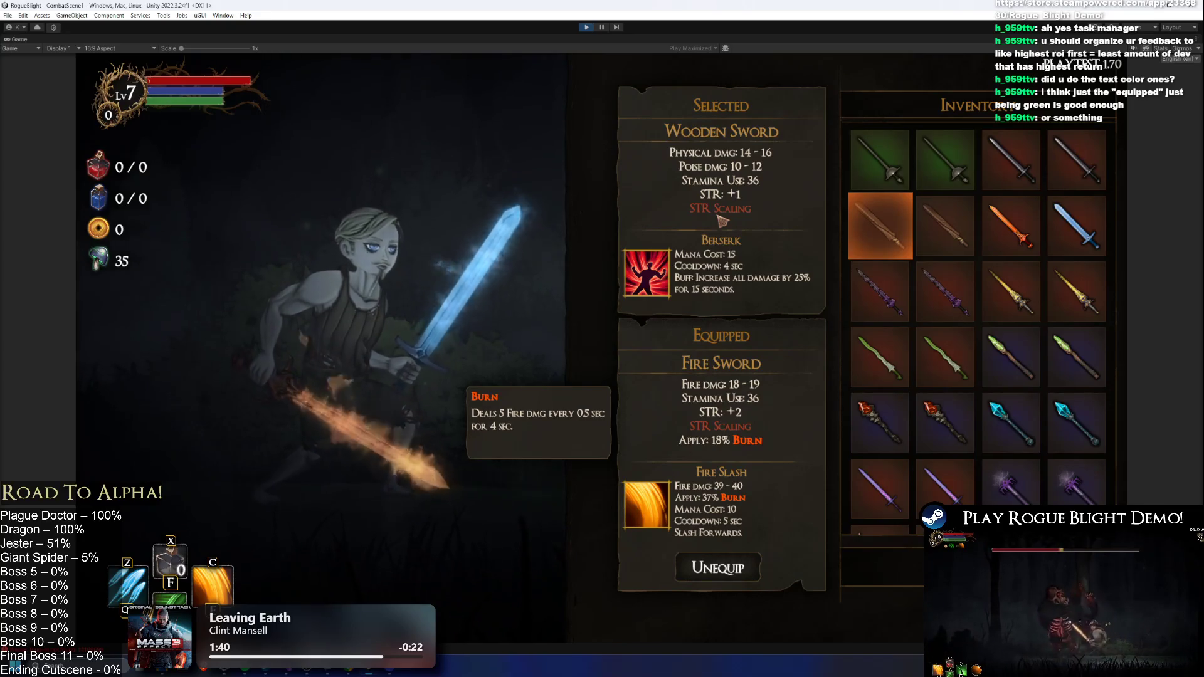
pyautogui.click(591, 26)
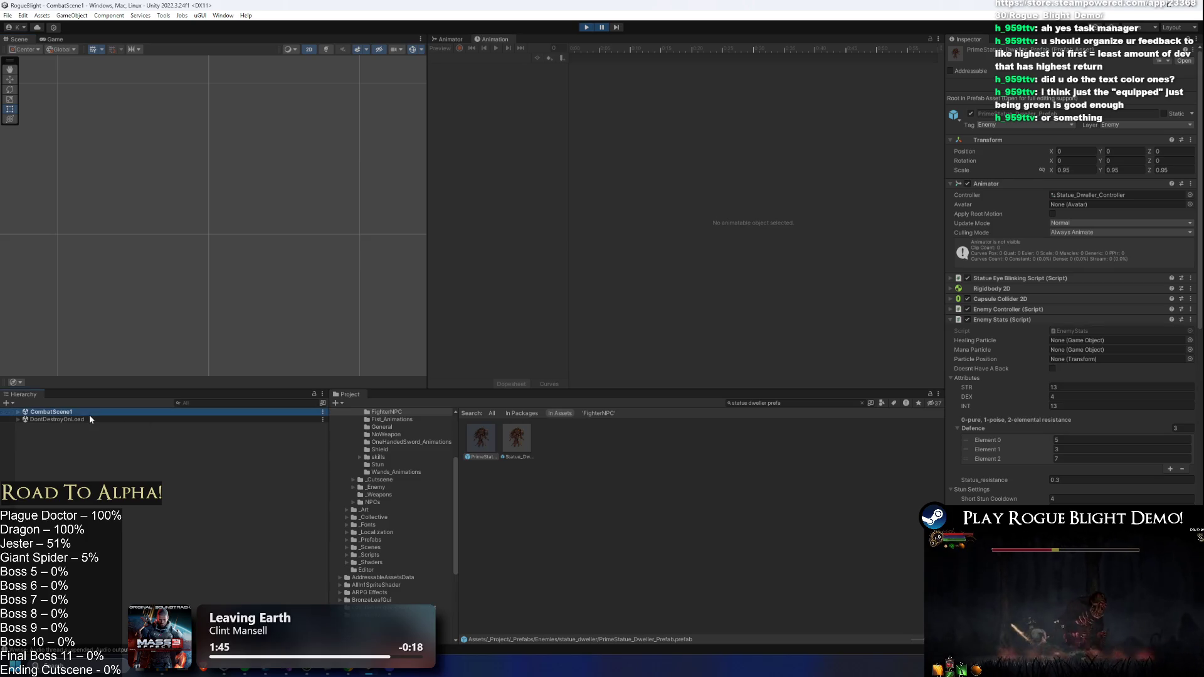
# - Browse into CommonUI, filter the Hierarchy by 'equip', and select the EquippedSelectedHint object
pyautogui.click(132, 411)
pyautogui.press('Down')
pyautogui.press('Down')
pyautogui.press('Down')
pyautogui.press('Right')
pyautogui.press('Down')
pyautogui.press('Down')
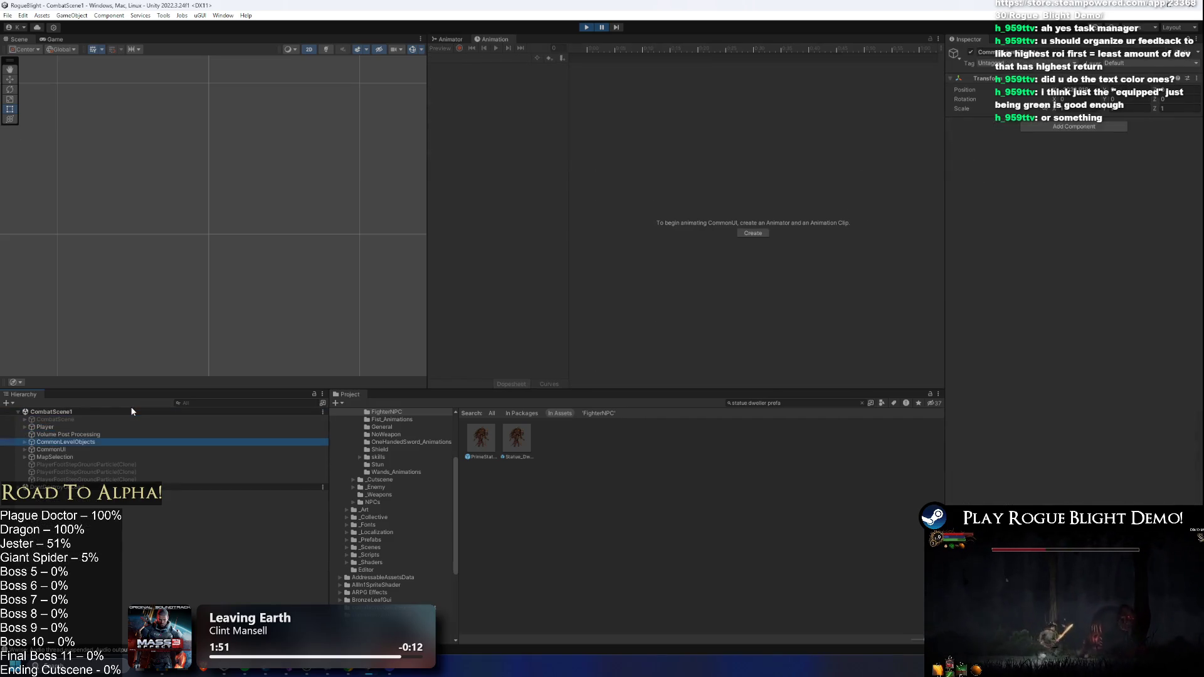
pyautogui.press('Down')
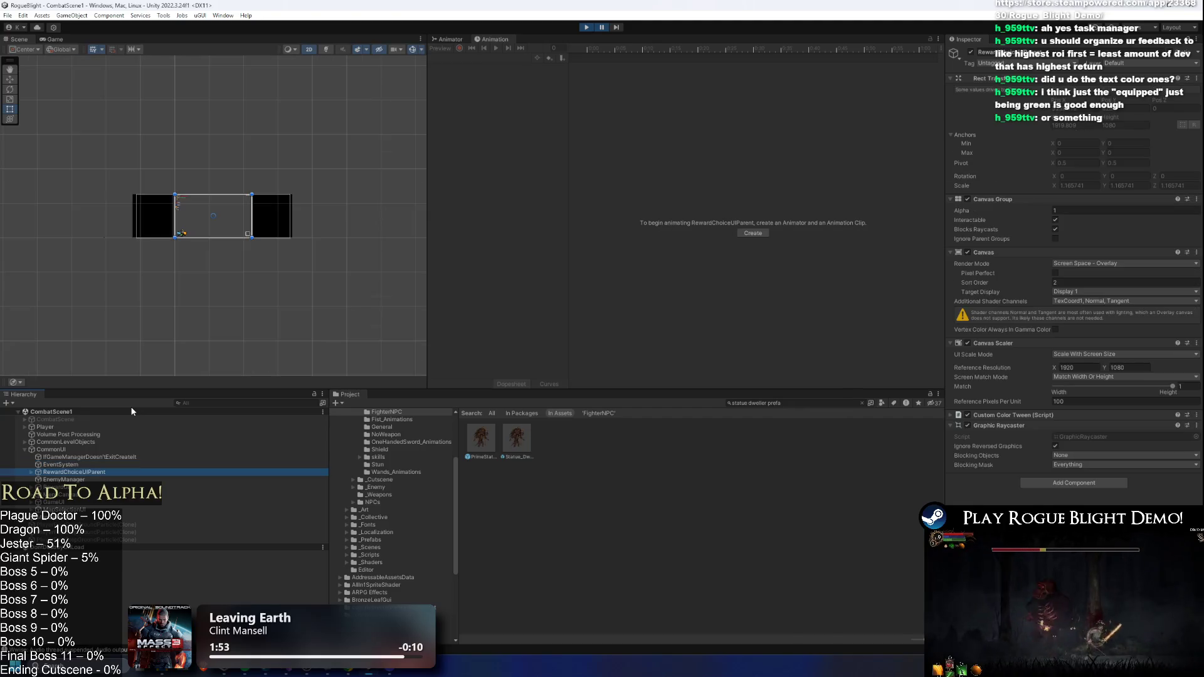
pyautogui.click(225, 402)
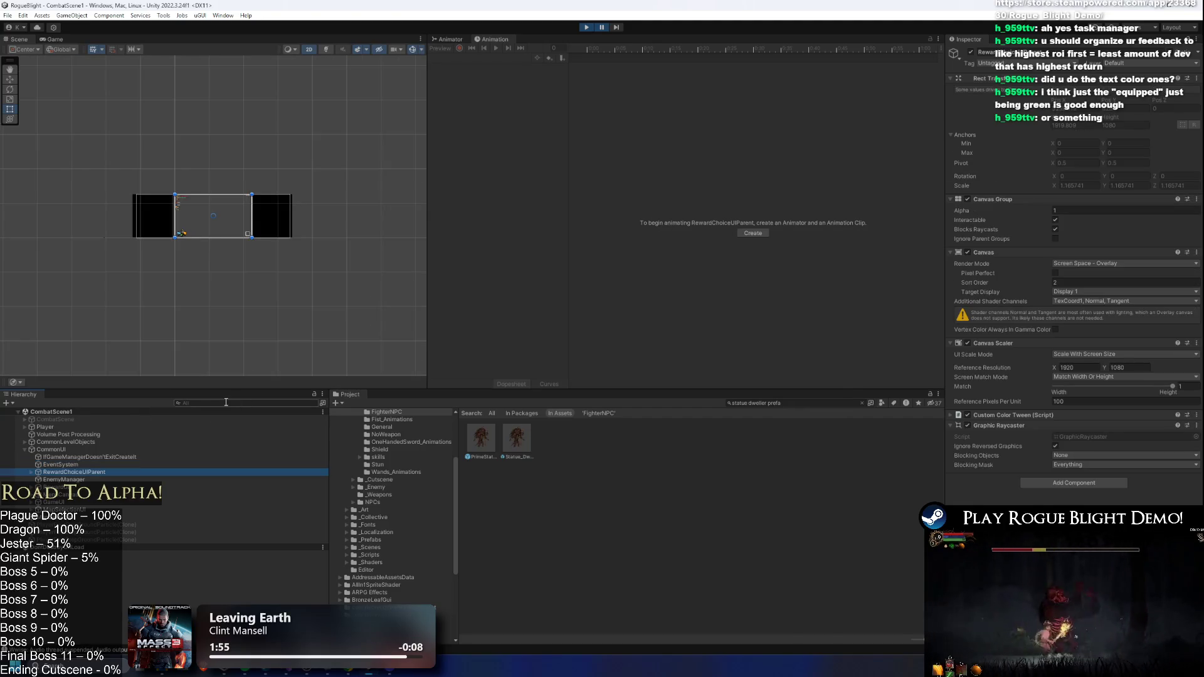
pyautogui.write('equipp')
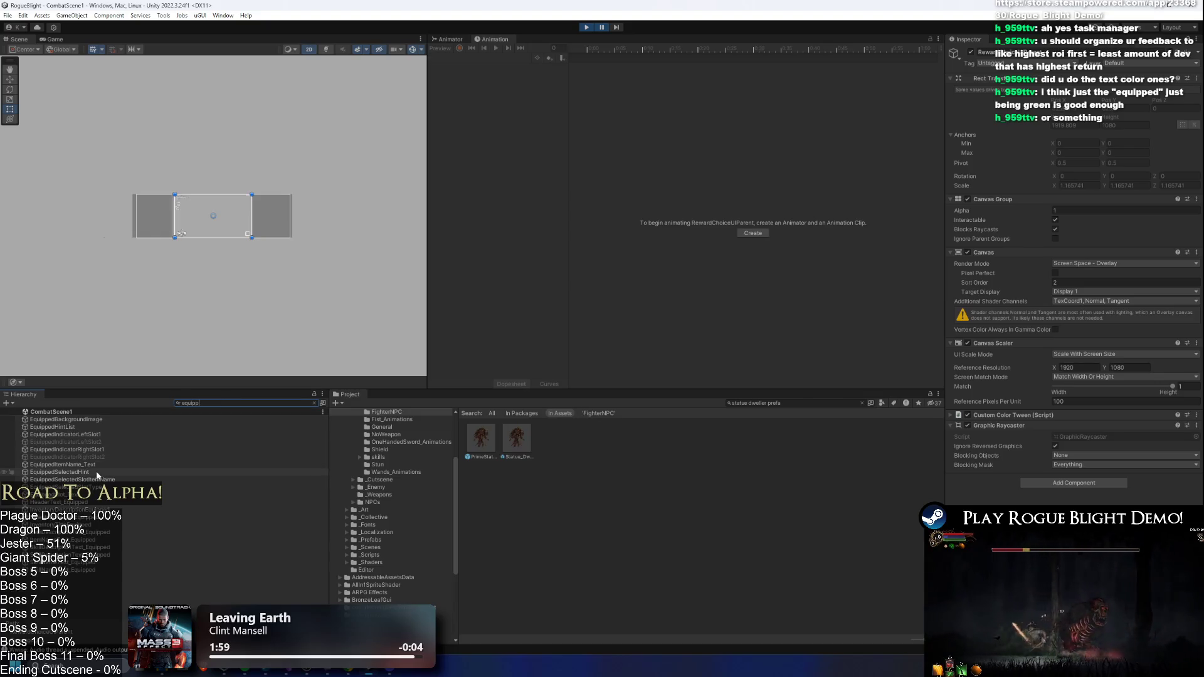
pyautogui.click(63, 471)
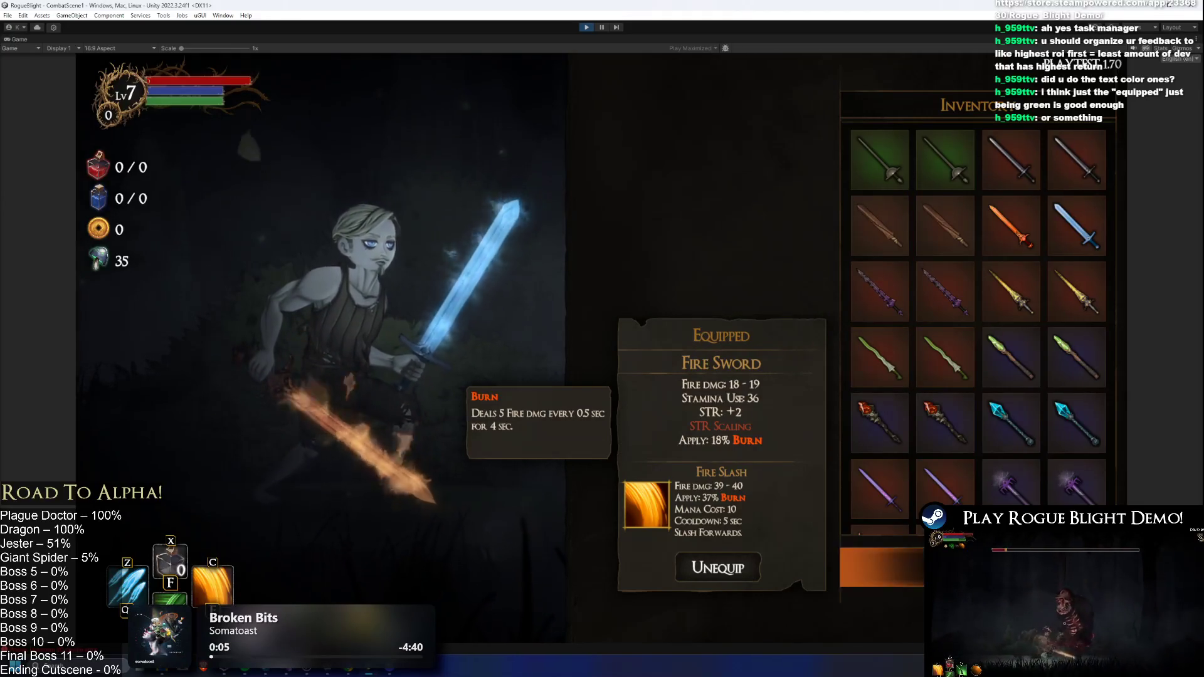
# - Cycle the in-game Equipment tabs, go back to the weapon inventory, and restore the editor layout
pyautogui.press('Tab')
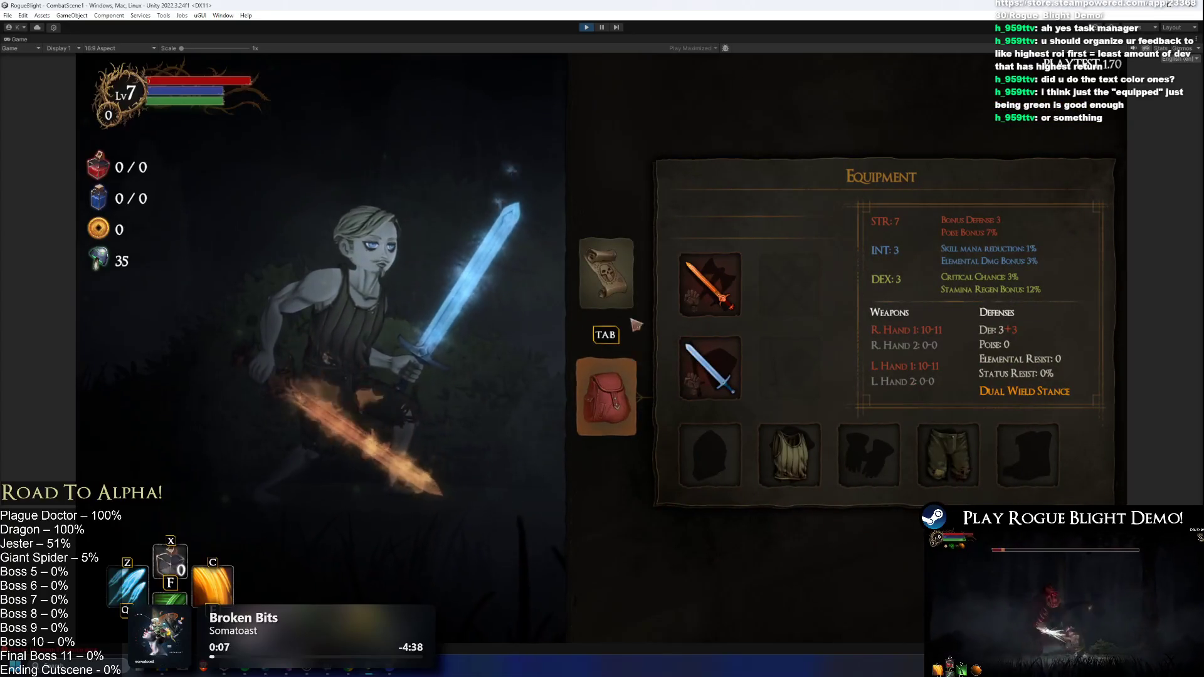
pyautogui.press('Tab')
pyautogui.press('Tab')
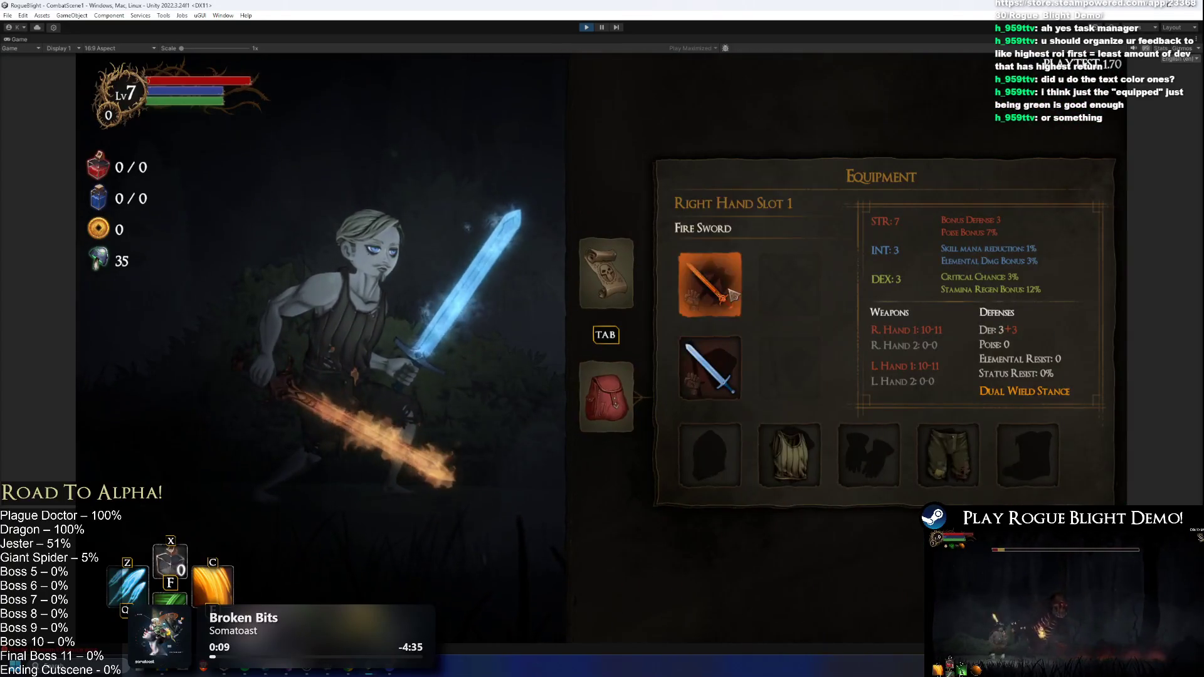
pyautogui.click(733, 295)
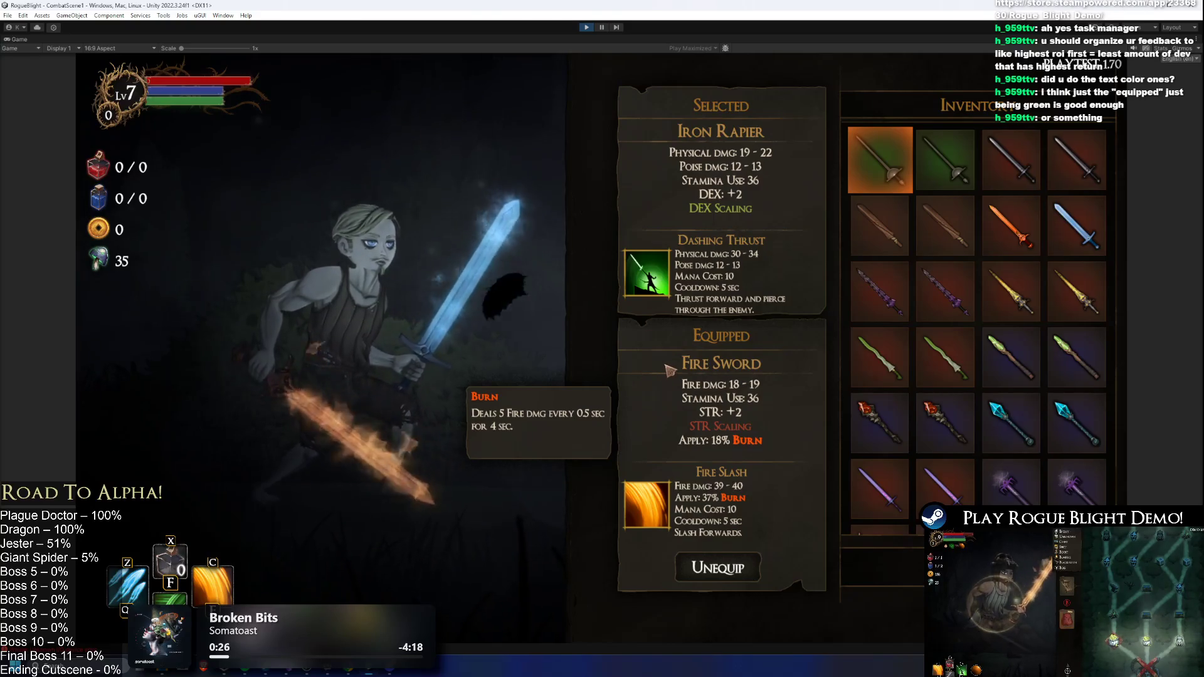
pyautogui.click(602, 27)
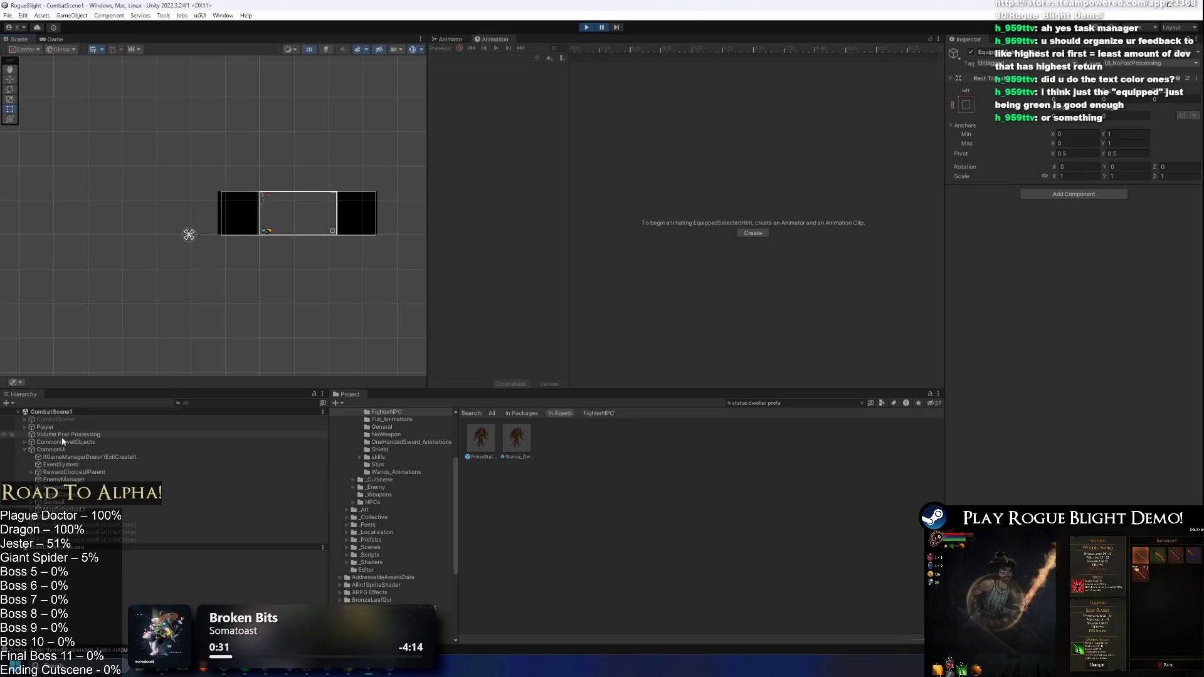
# - Step through CommonUI, Player and CommonLevelObjects in the Hierarchy
pyautogui.click(94, 449)
pyautogui.press('Left')
pyautogui.press('Up')
pyautogui.press('Up')
pyautogui.press('Down')
pyautogui.press('Down')
pyautogui.press('Right')
pyautogui.press('Down')
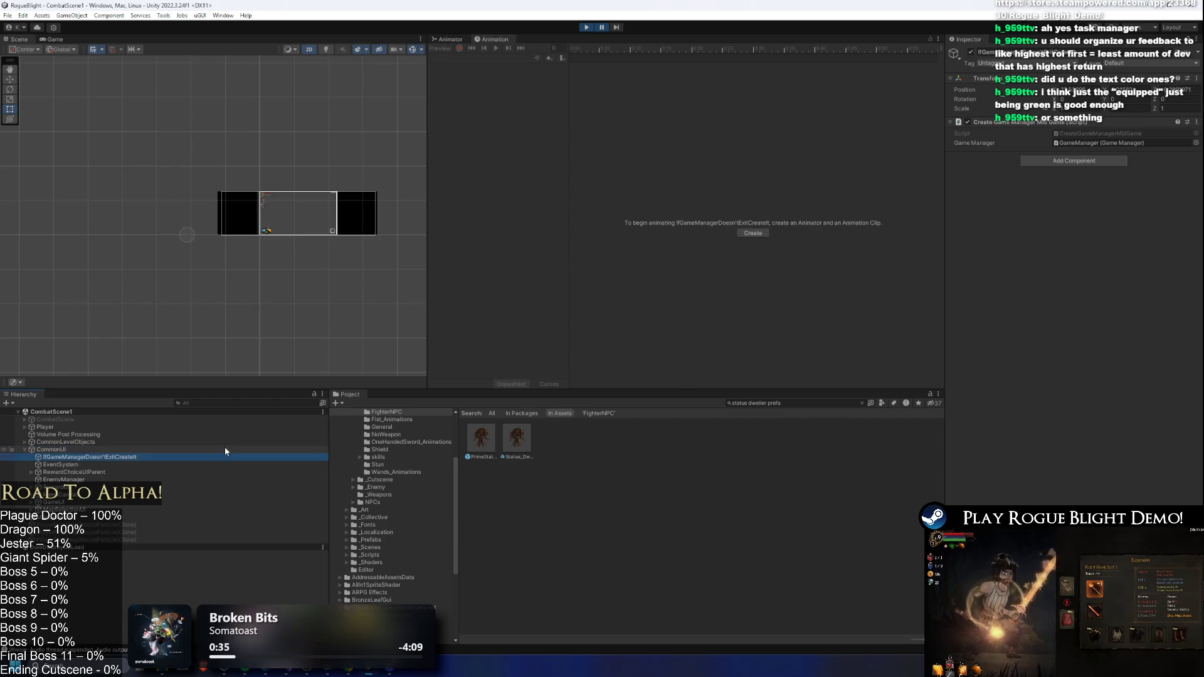
pyautogui.press('Left')
pyautogui.press('Left')
pyautogui.press('Up')
pyautogui.press('Up')
pyautogui.press('Up')
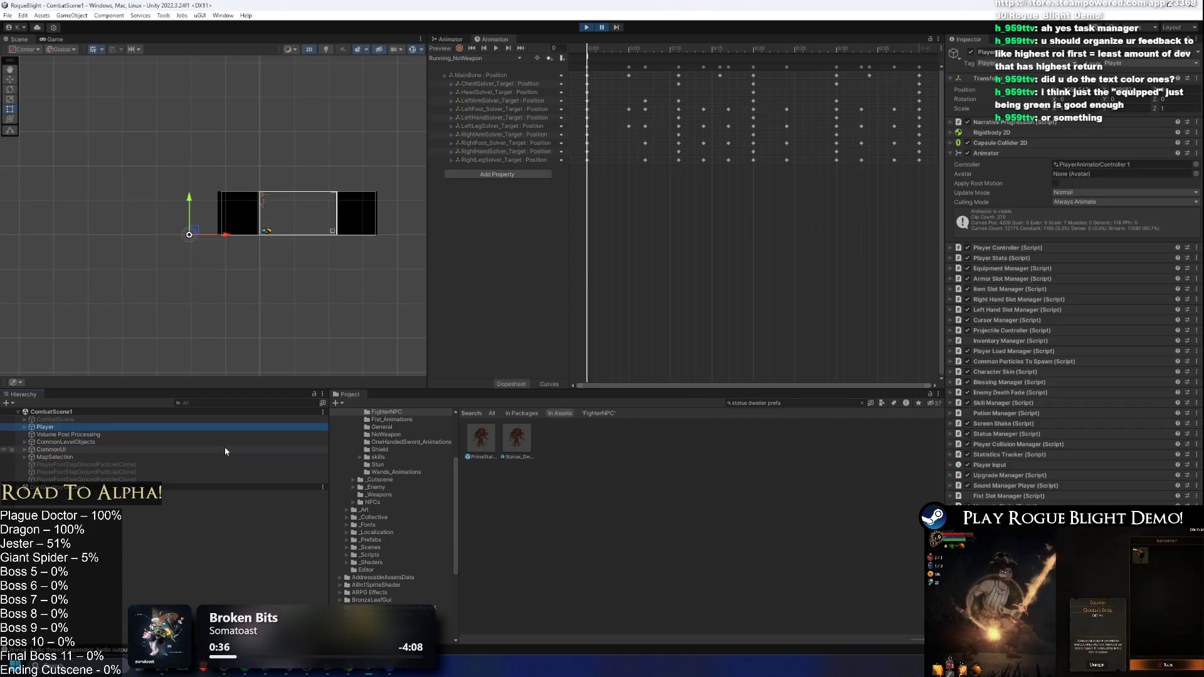
pyautogui.press('Down')
pyautogui.press('Down')
pyautogui.press('Down')
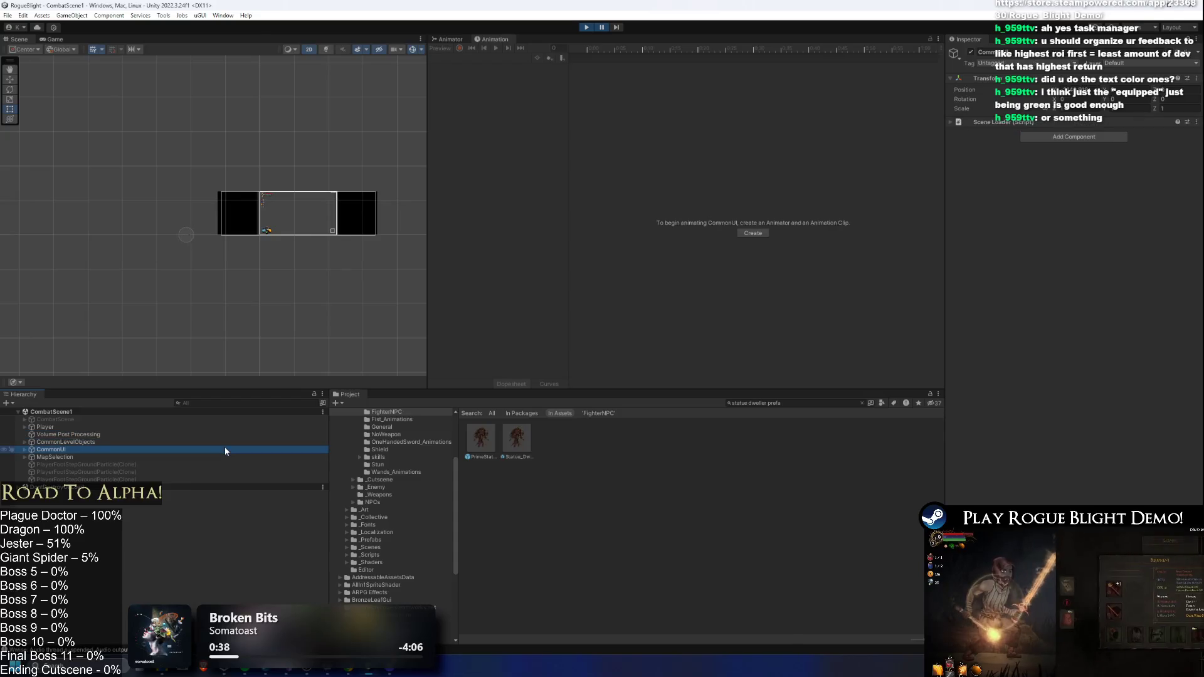
pyautogui.press('Up')
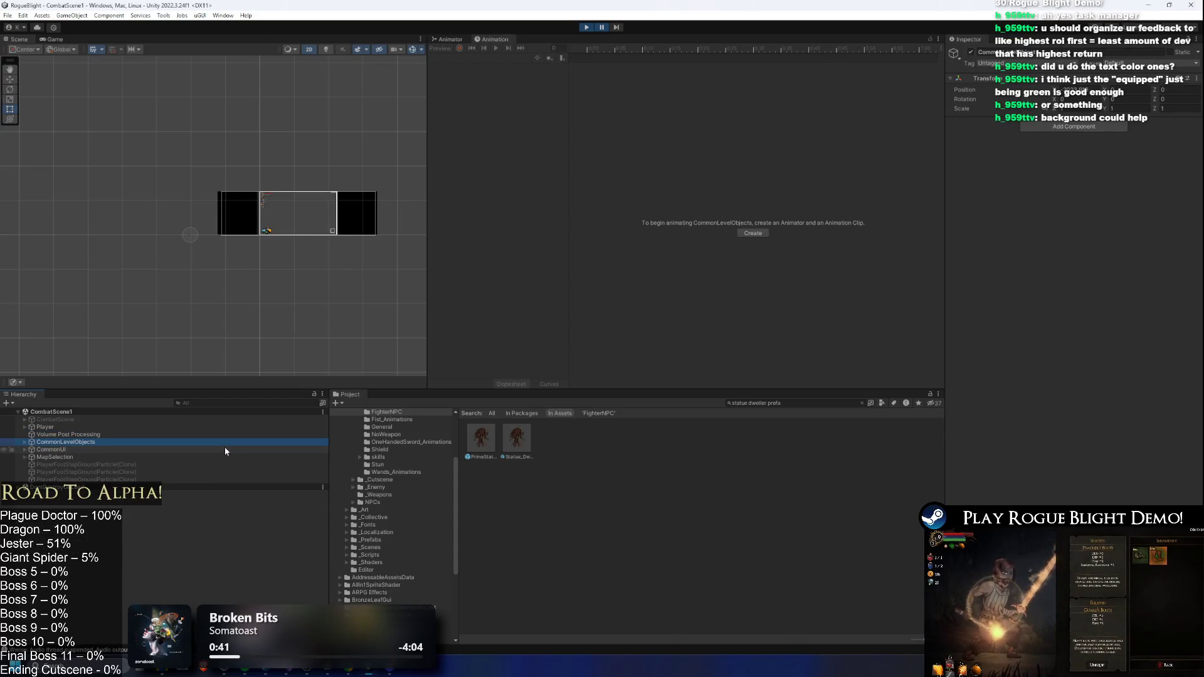
# - Filter the Hierarchy by 'equipp' and frame EquippedBackgroundImage in the Scene view
pyautogui.click(243, 403)
pyautogui.write('equ')
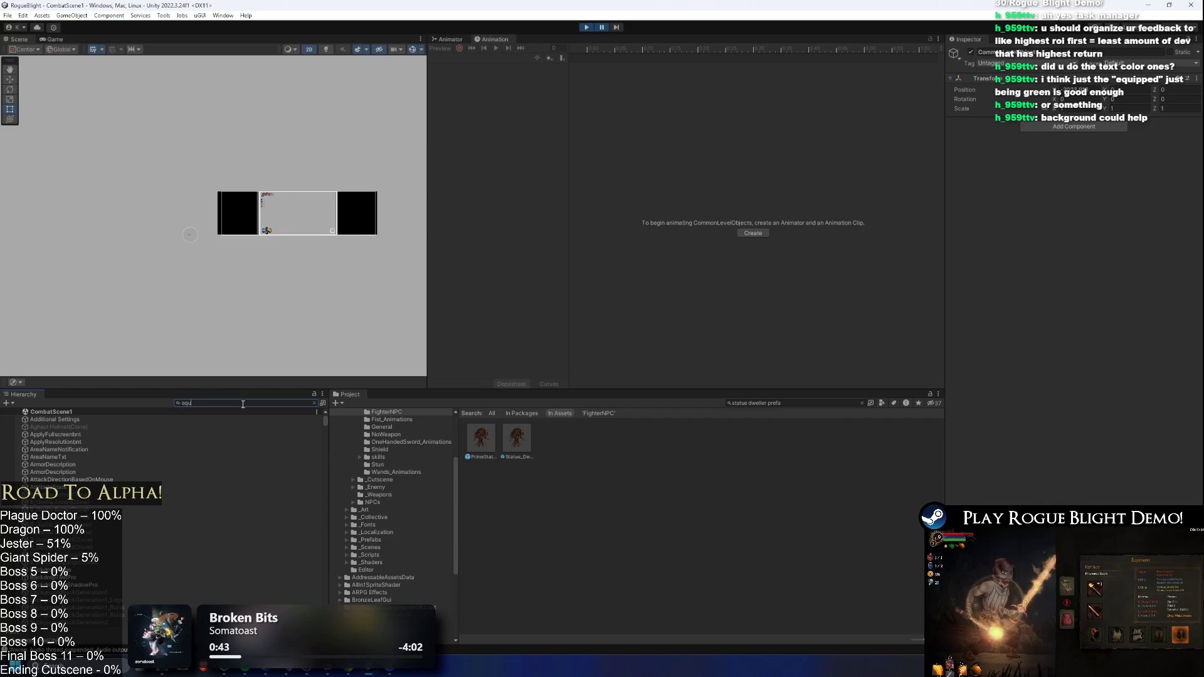
pyautogui.write('ipped')
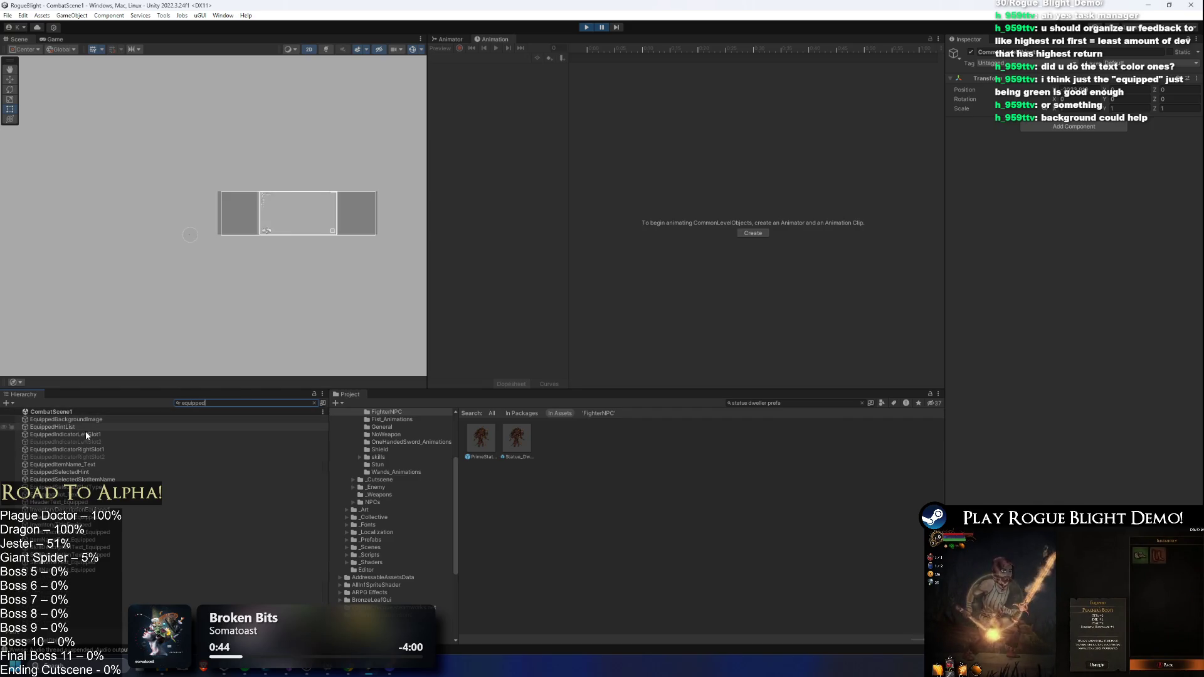
pyautogui.click(65, 419)
pyautogui.click(314, 403)
pyautogui.doubleClick(127, 545)
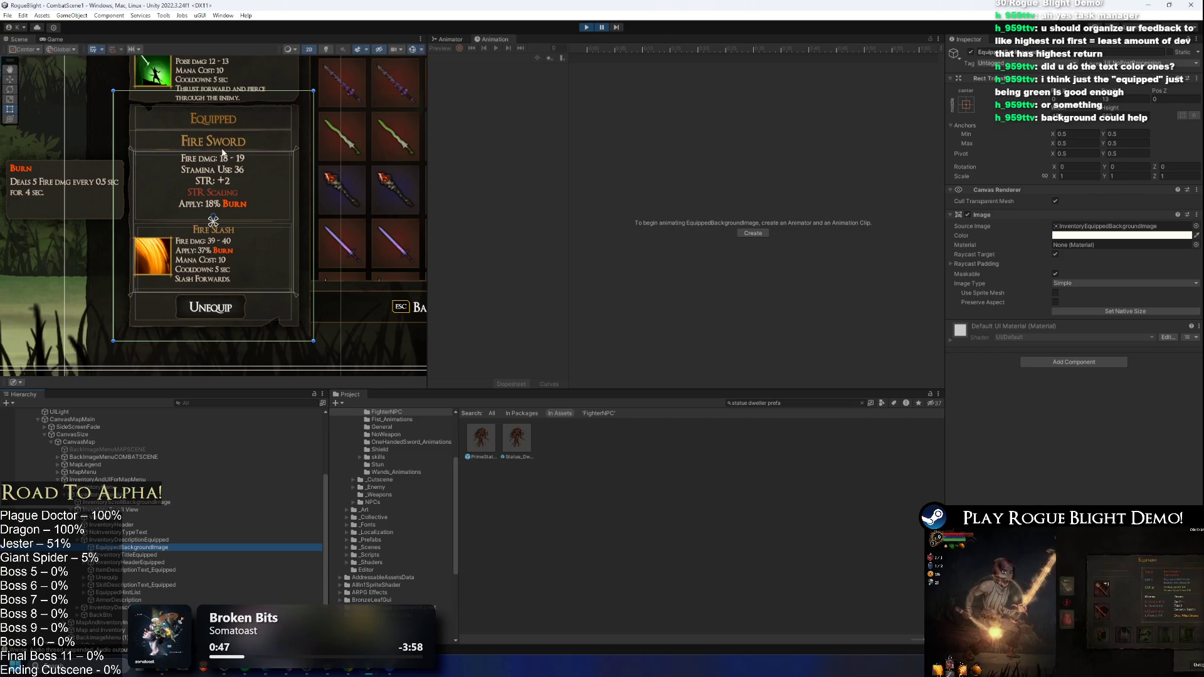
# - Select SelectedBackgroundImage, darken its colour to grey A2A2A2, and preview it in game
pyautogui.press('Left')
pyautogui.press('Left')
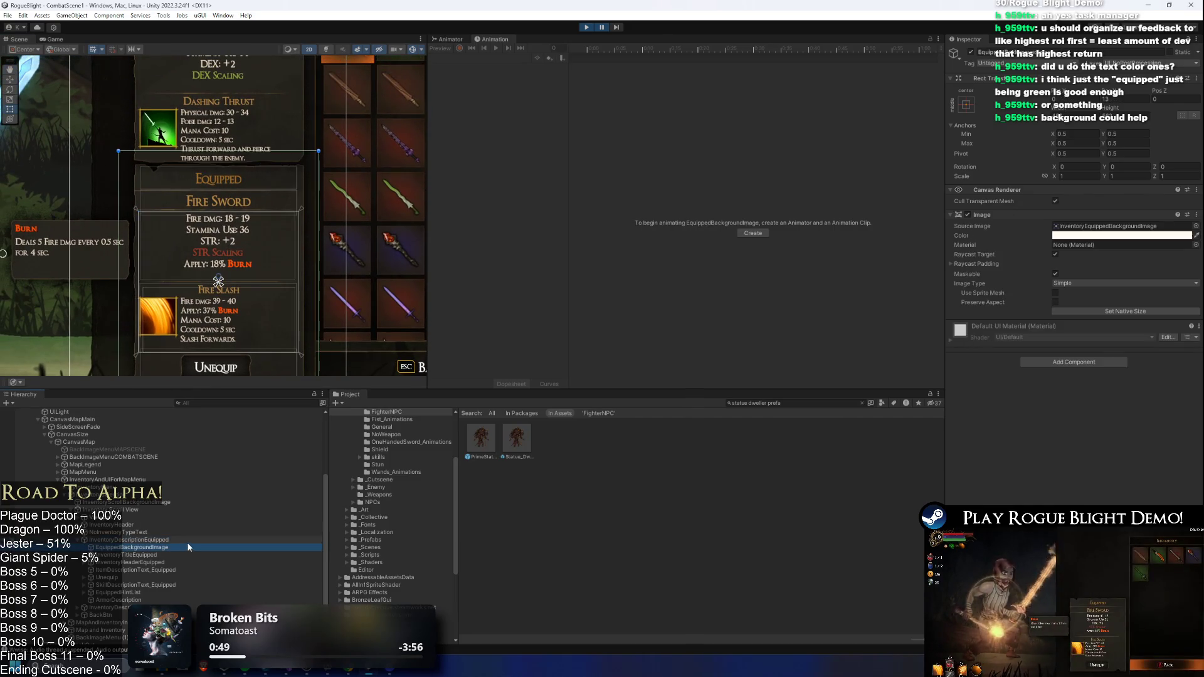
pyautogui.press('Down')
pyautogui.press('Right')
pyautogui.press('Down')
pyautogui.press('Down')
pyautogui.press('Up')
pyautogui.click(1060, 235)
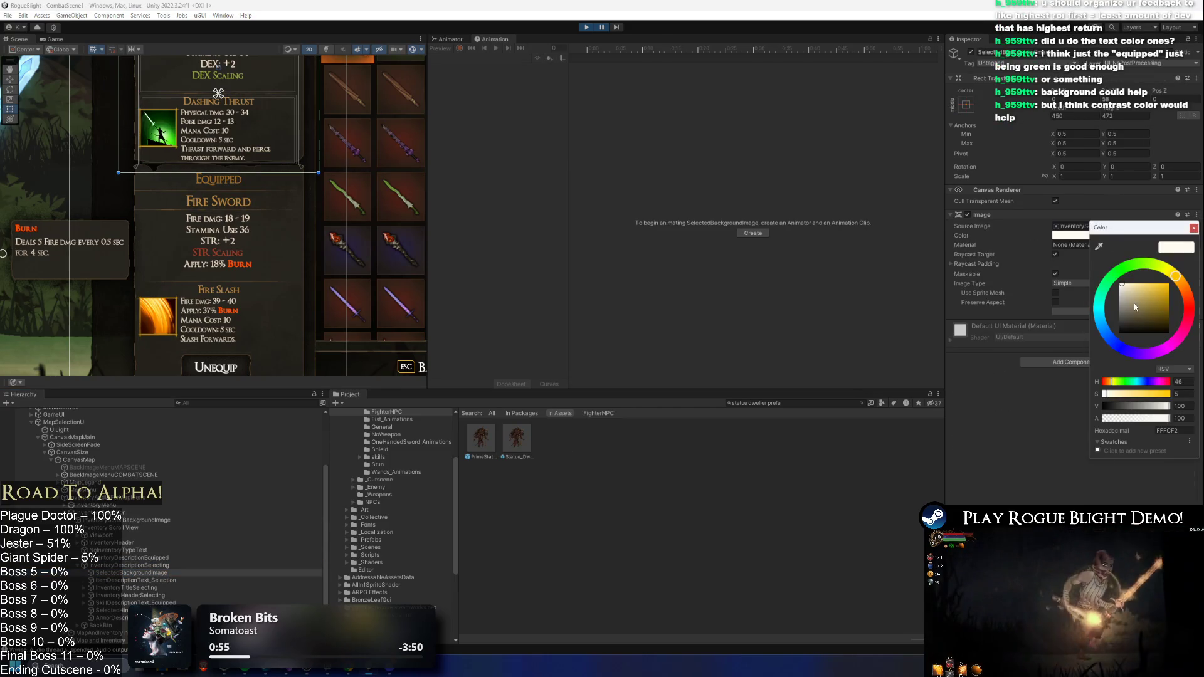
pyautogui.moveTo(292, 200); pyautogui.dragTo(310, 270)
pyautogui.click(1102, 236)
pyautogui.moveTo(1110, 292); pyautogui.dragTo(1113, 307)
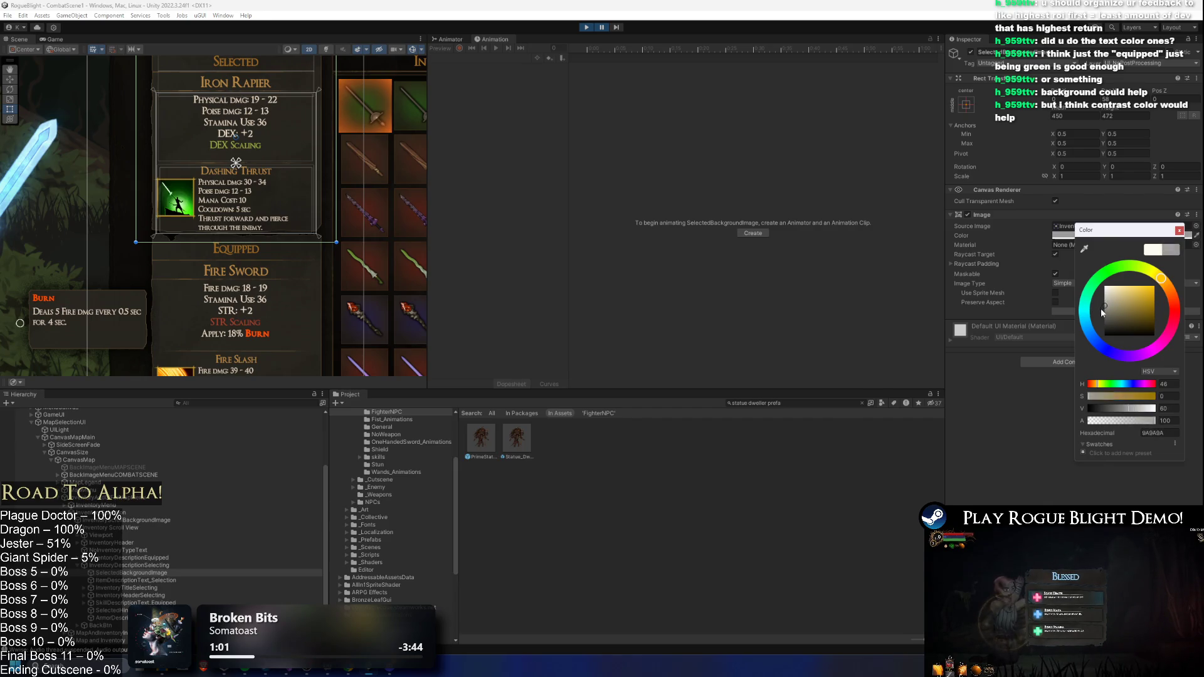
pyautogui.click(605, 28)
pyautogui.click(604, 27)
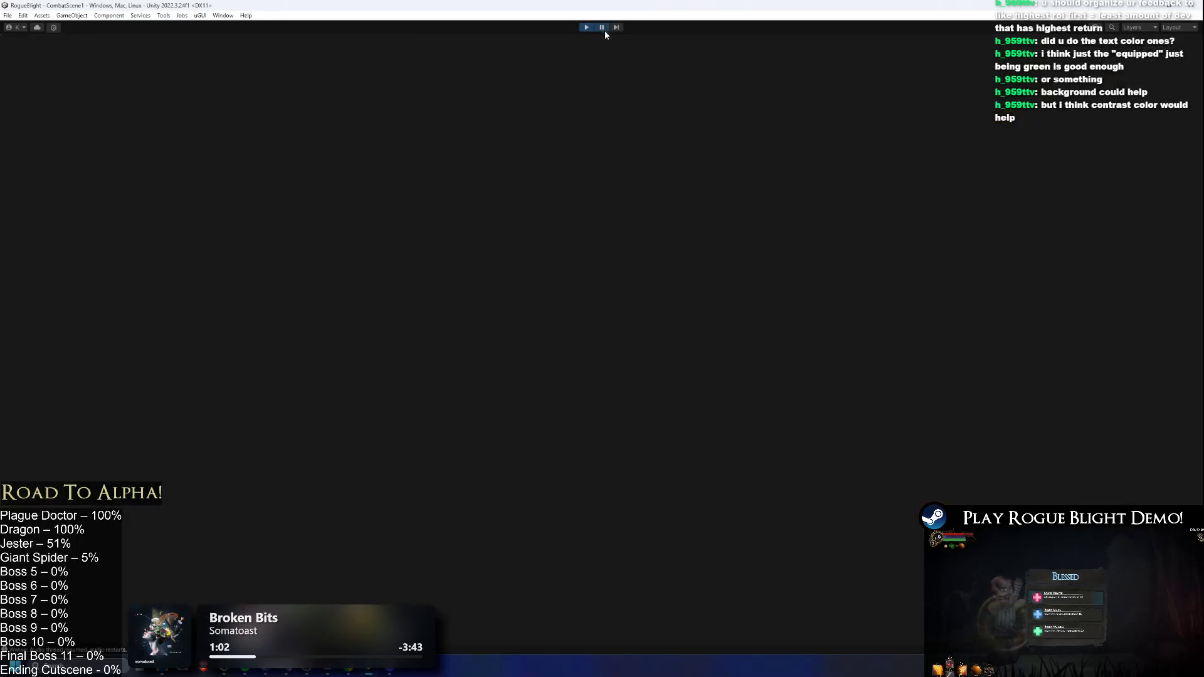
# - Try faint red tints on the Selected background in game, settling on pink D7B1B1
pyautogui.click(1080, 236)
pyautogui.click(1108, 301)
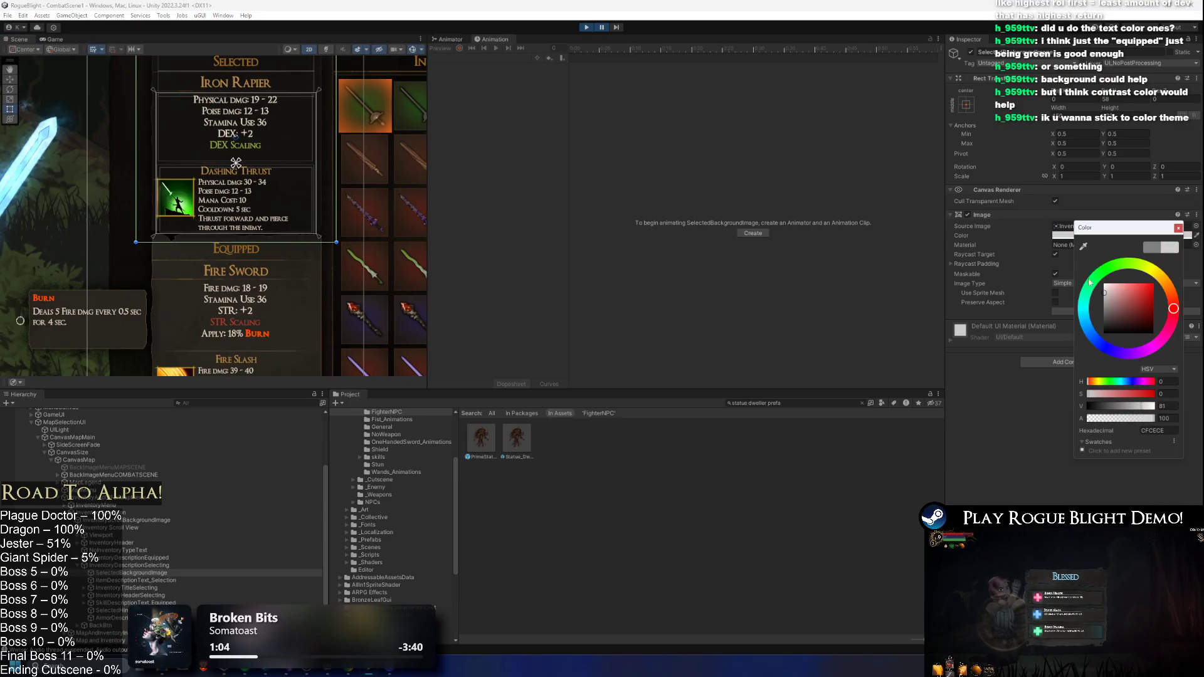
pyautogui.click(604, 29)
pyautogui.click(607, 31)
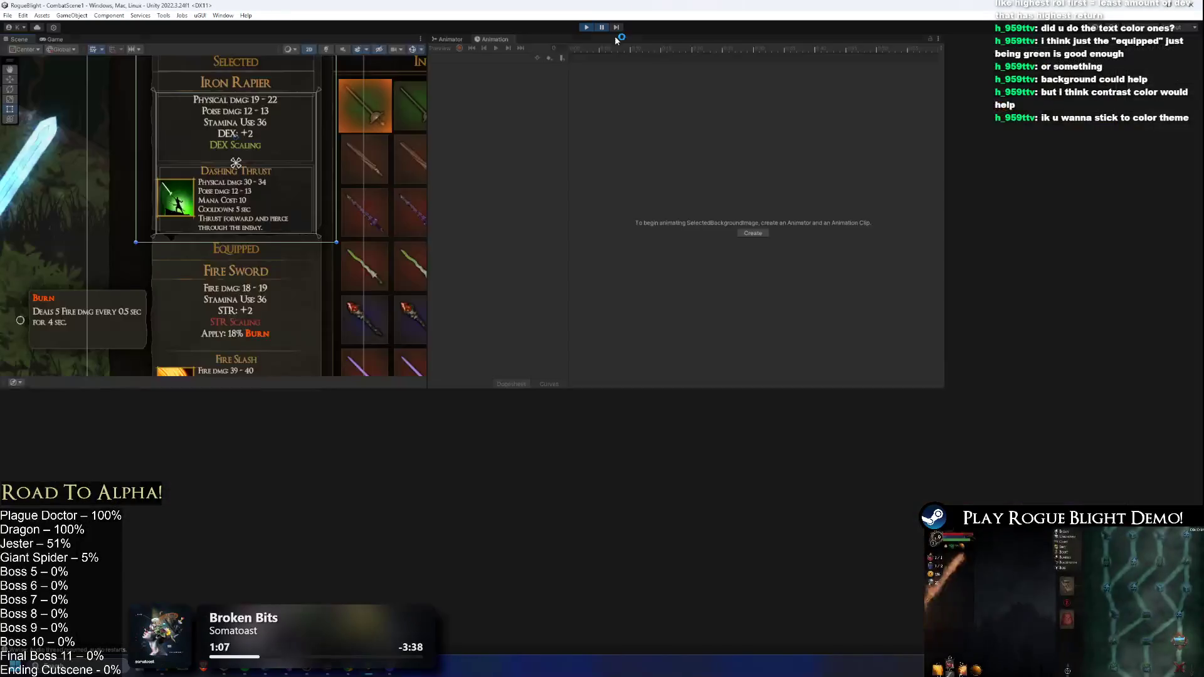
pyautogui.click(1073, 236)
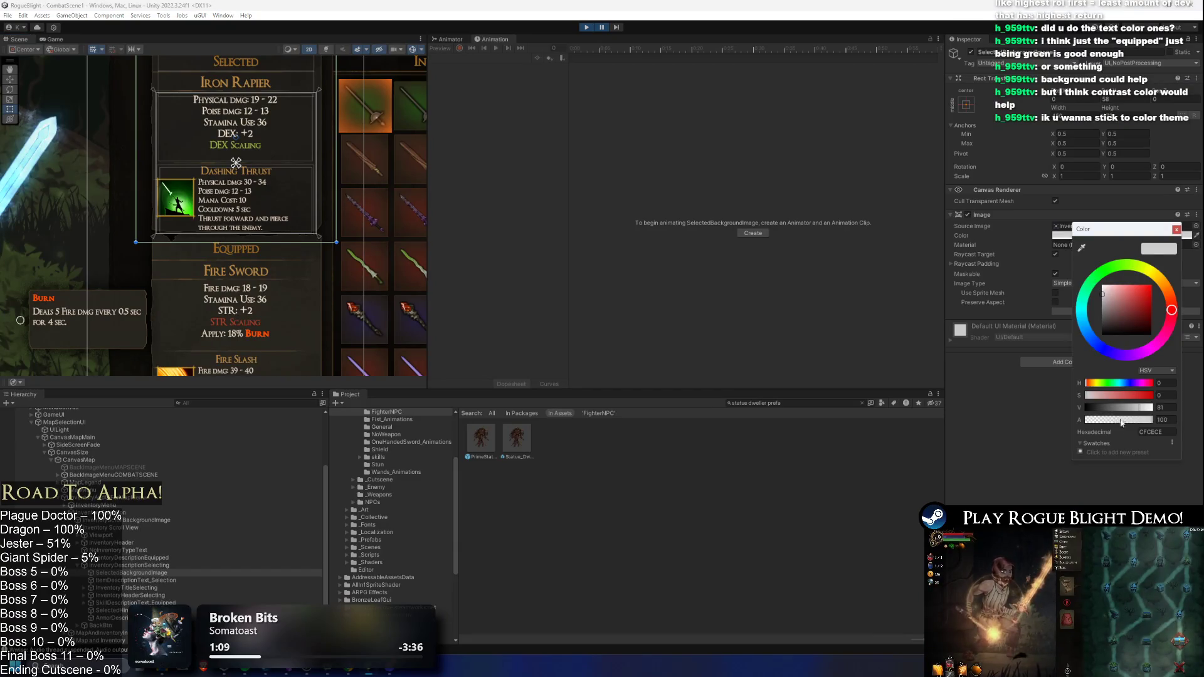
pyautogui.click(1115, 292)
pyautogui.click(604, 26)
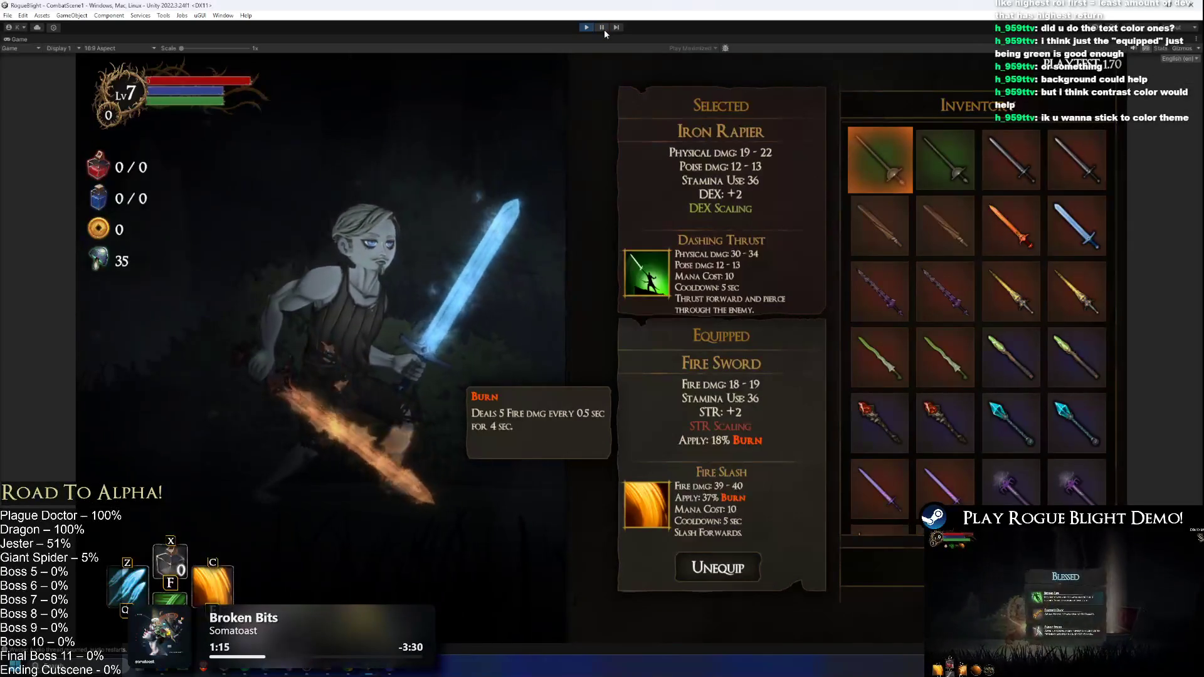
pyautogui.click(604, 29)
pyautogui.click(1073, 237)
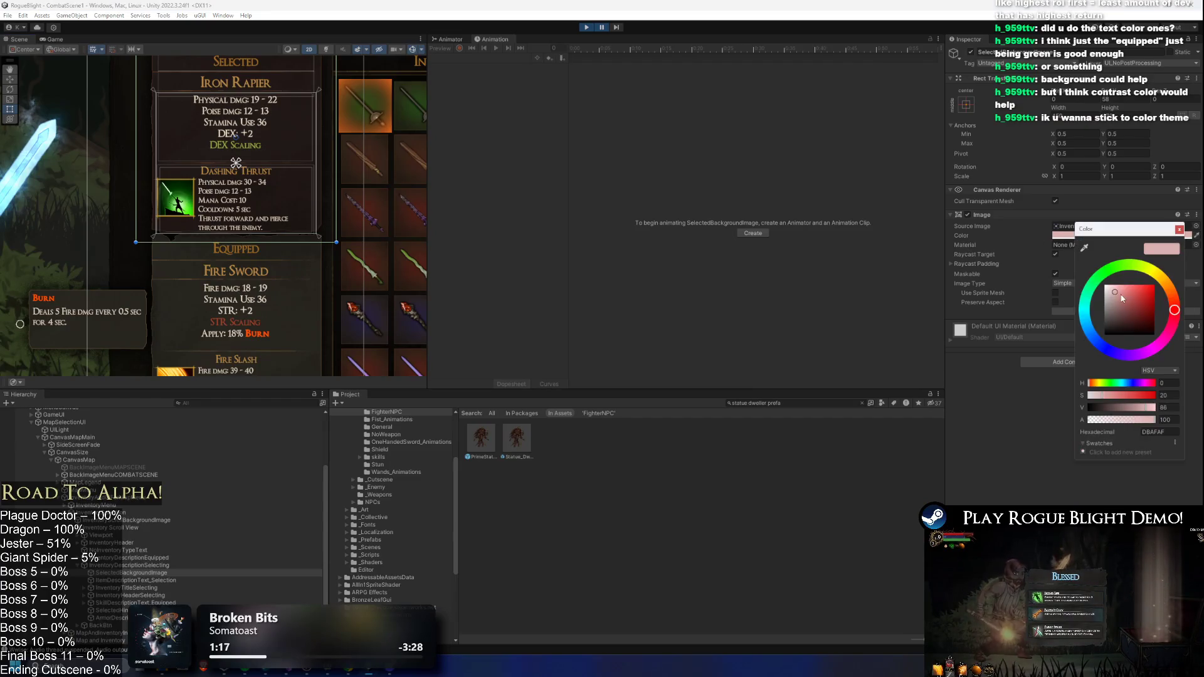
pyautogui.click(1113, 293)
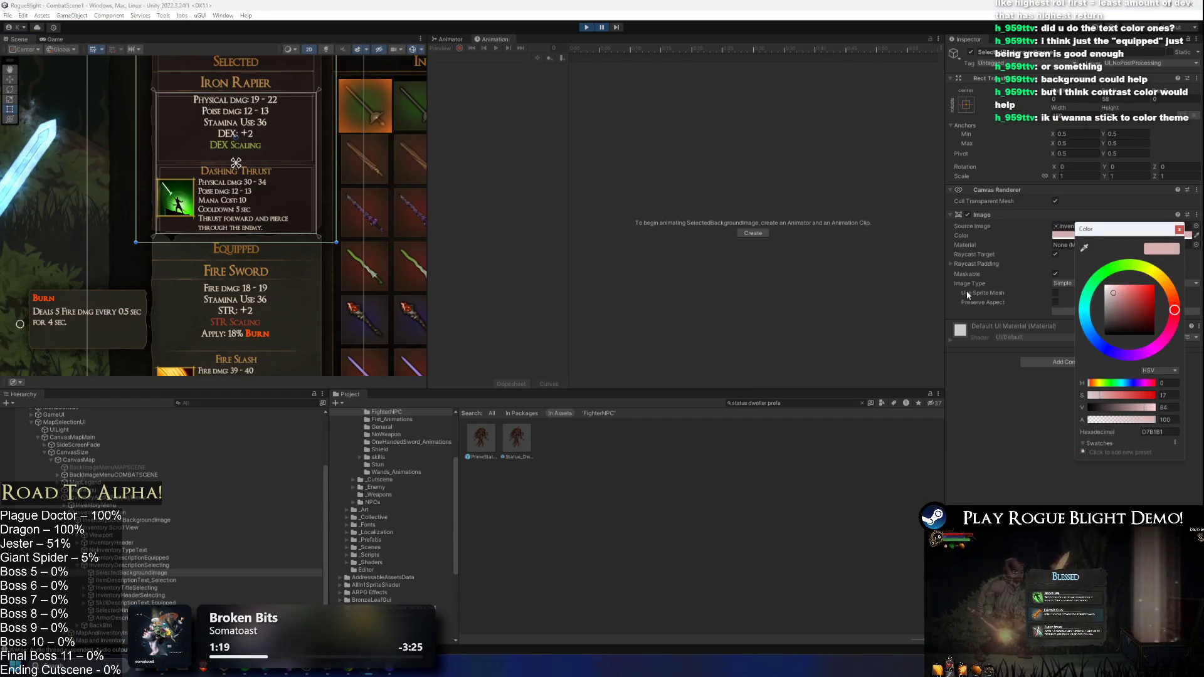
# - Tint EquippedBackgroundImage pale green D8FDC3 and run the game to preview it
pyautogui.scroll(-2, 145, 580)
pyautogui.click(125, 605)
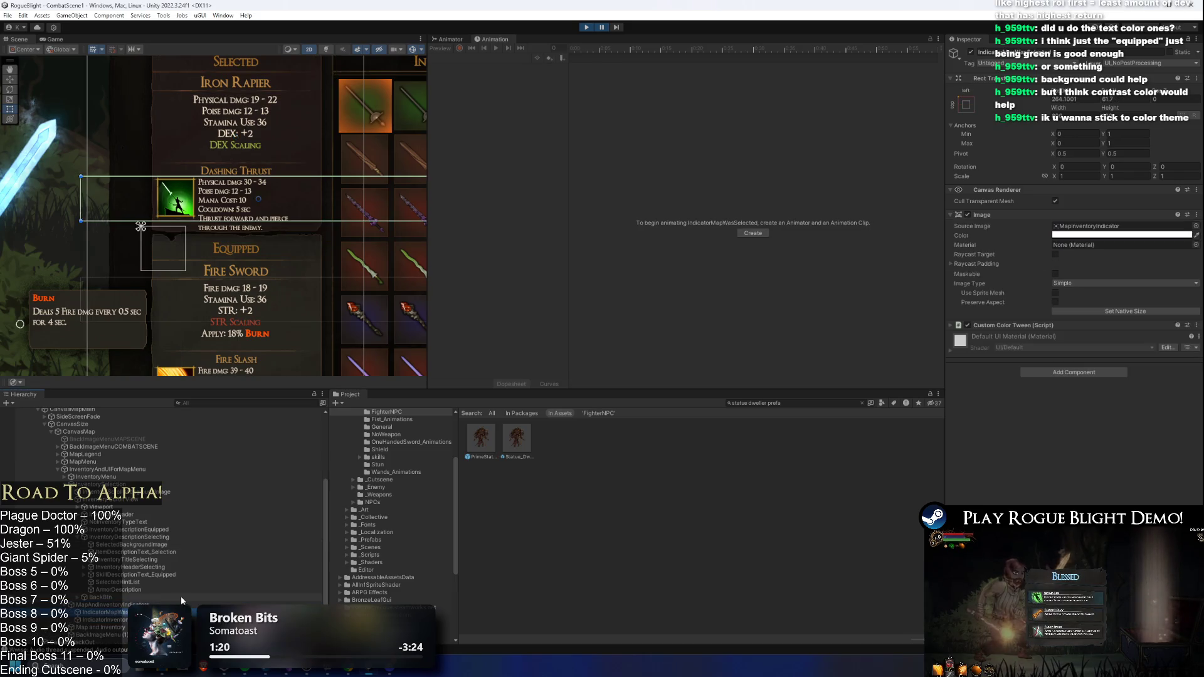
pyautogui.click(201, 559)
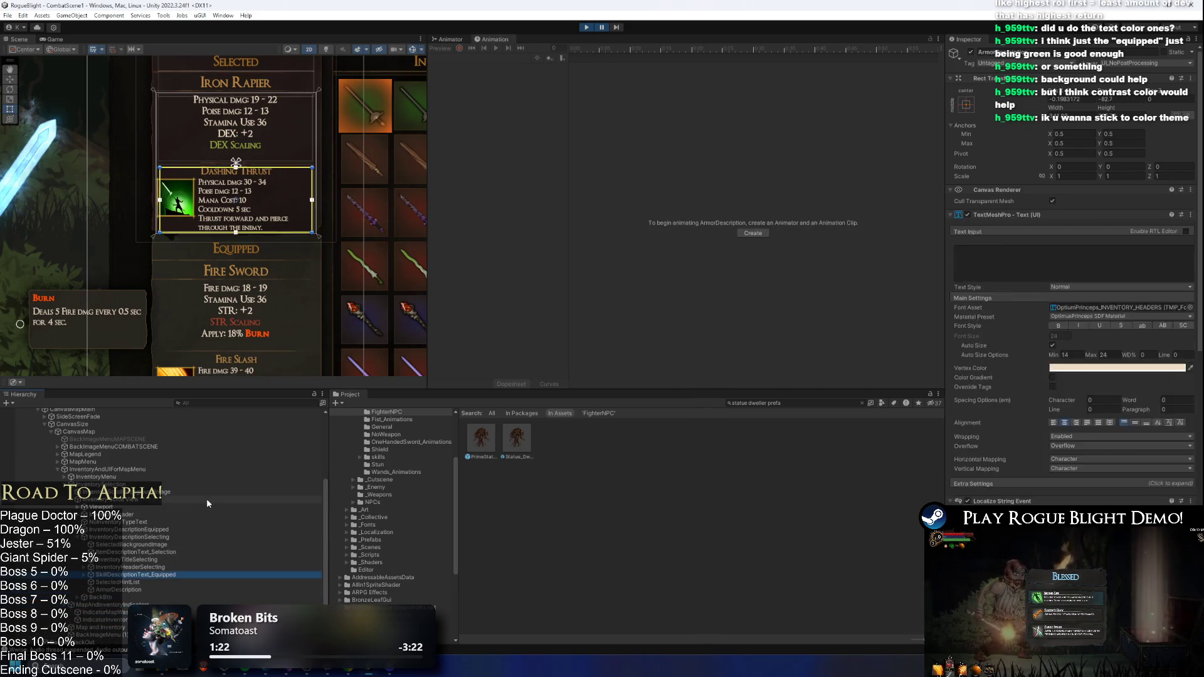
pyautogui.press('Up')
pyautogui.press('Up')
pyautogui.press('Up')
pyautogui.press('Up')
pyautogui.press('Right')
pyautogui.press('Down')
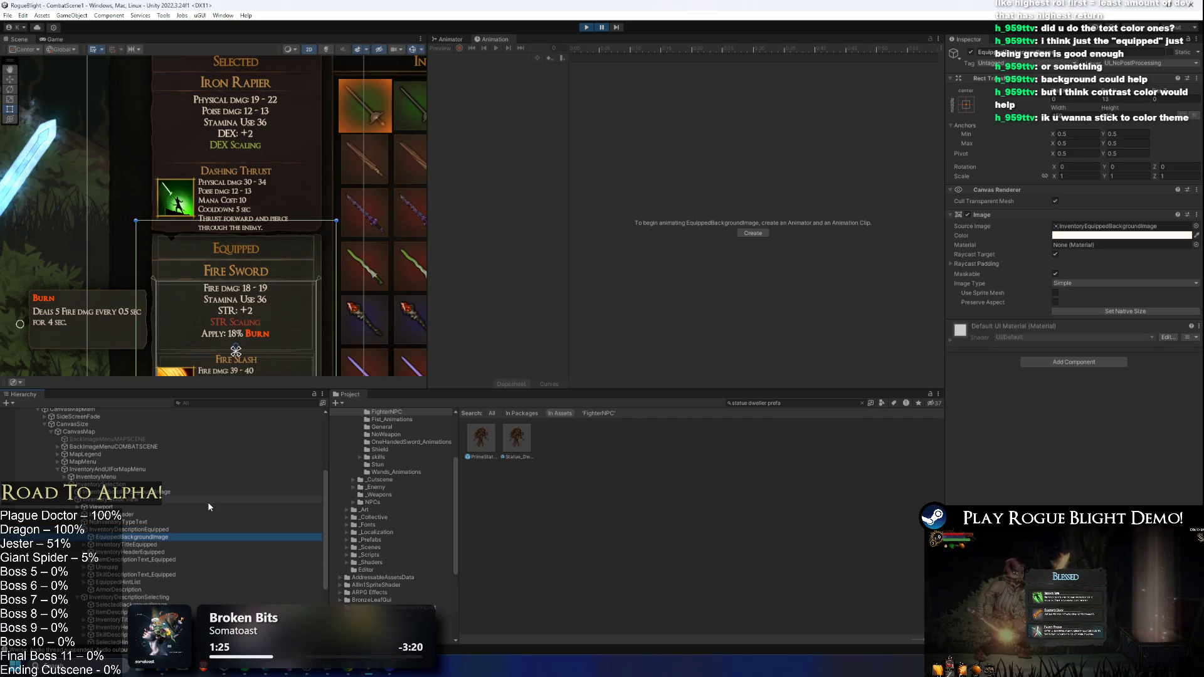
pyautogui.click(1086, 236)
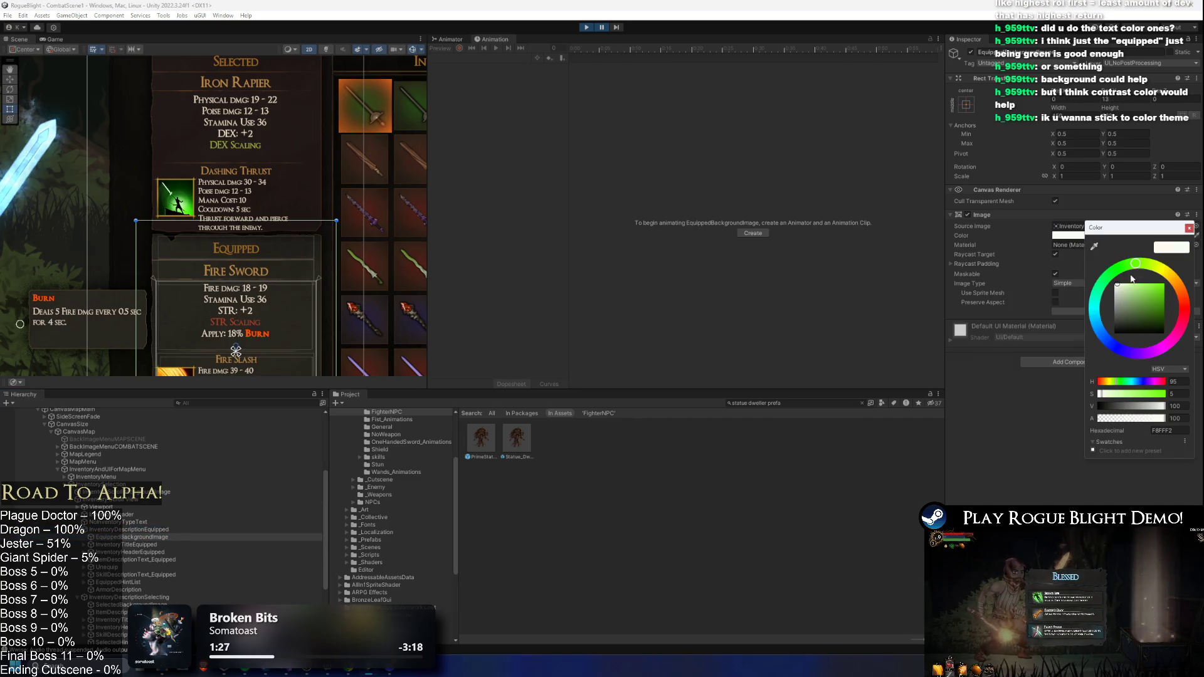
pyautogui.click(1123, 288)
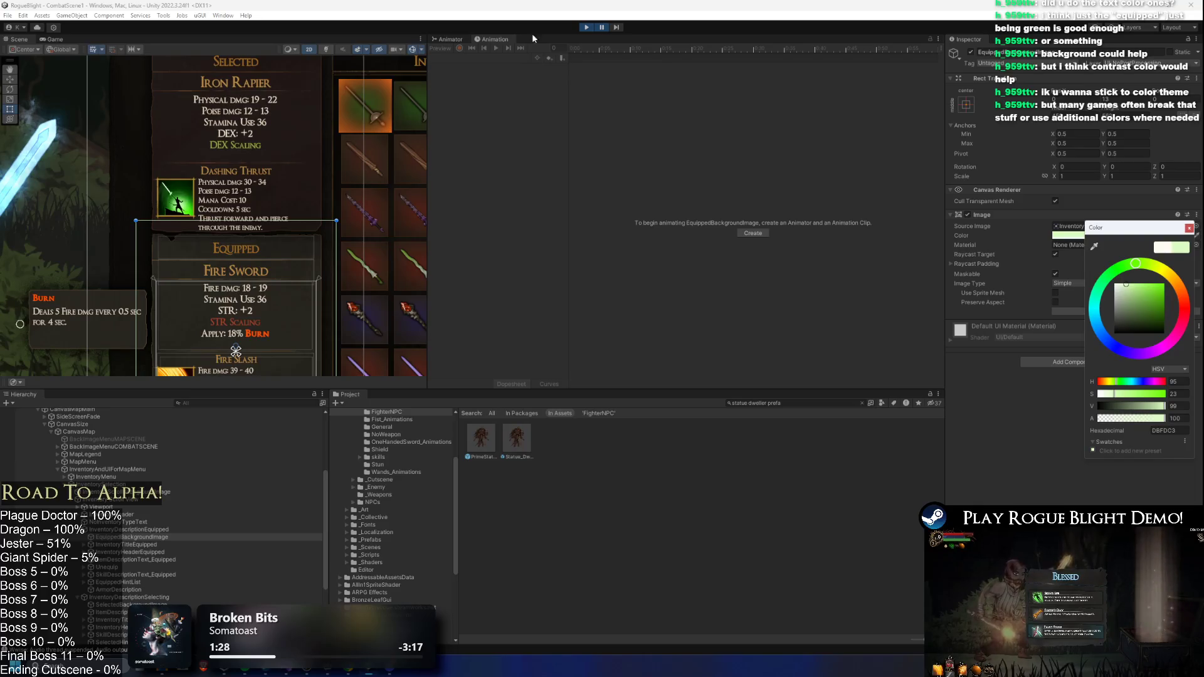
pyautogui.click(608, 28)
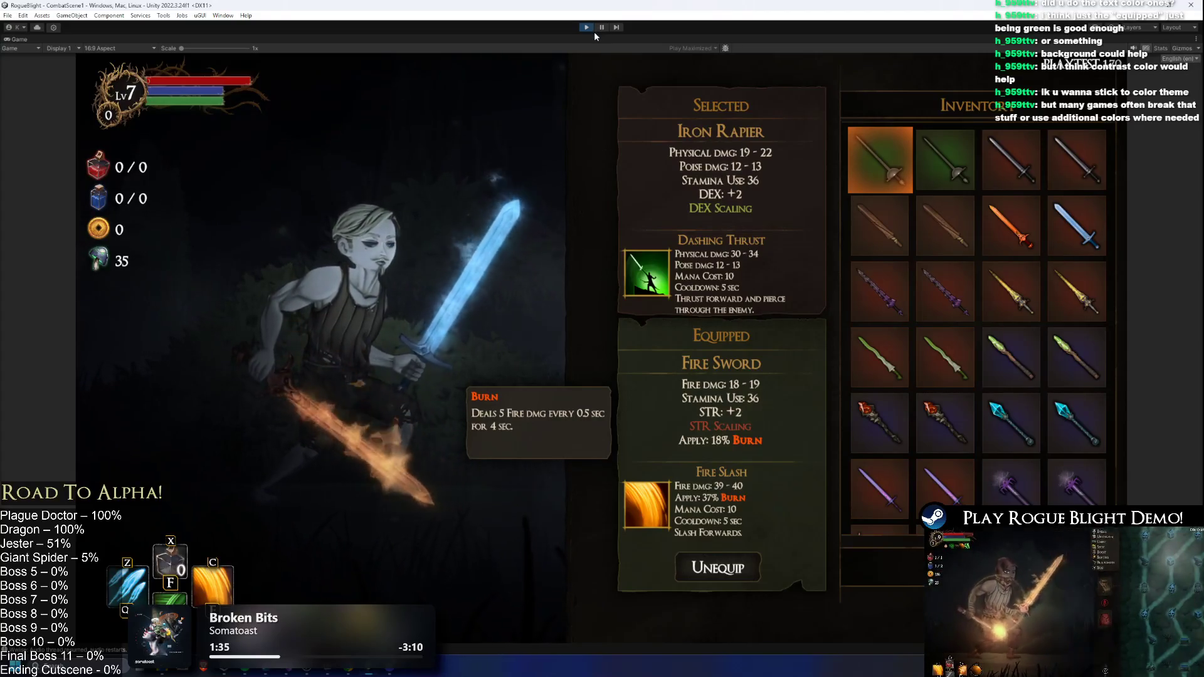
# - Pause, retune the Equipped background's green, tint SelectedBackgroundImage faint red, then resume
pyautogui.click(601, 27)
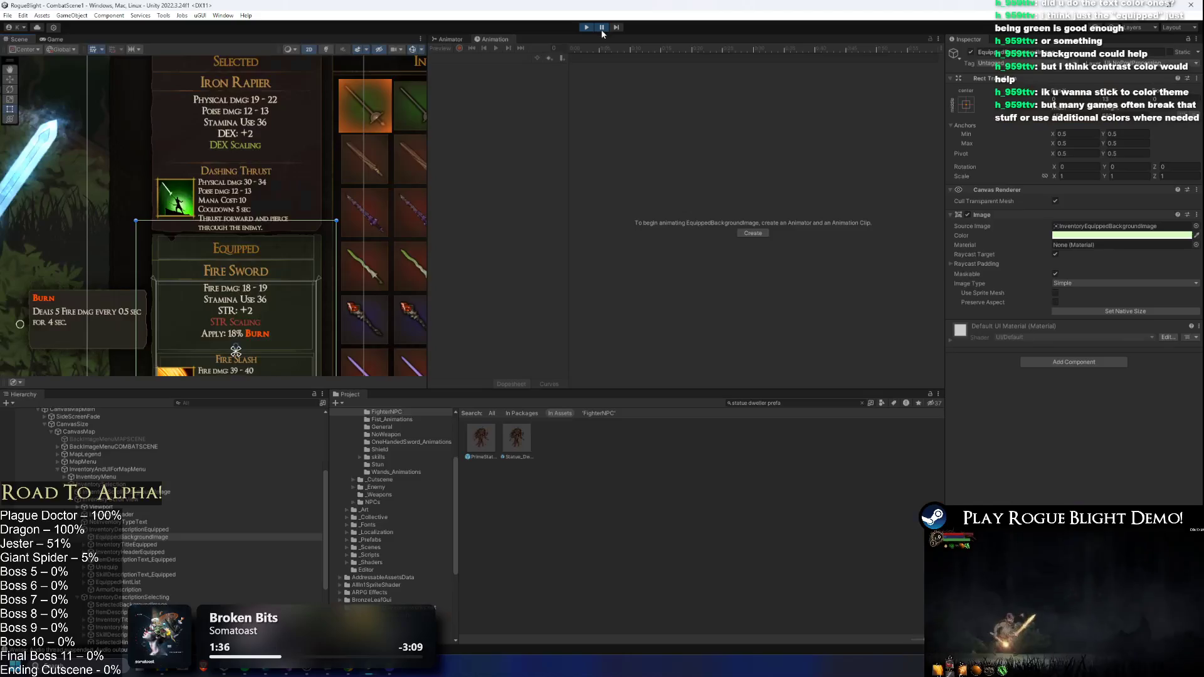
pyautogui.click(1072, 236)
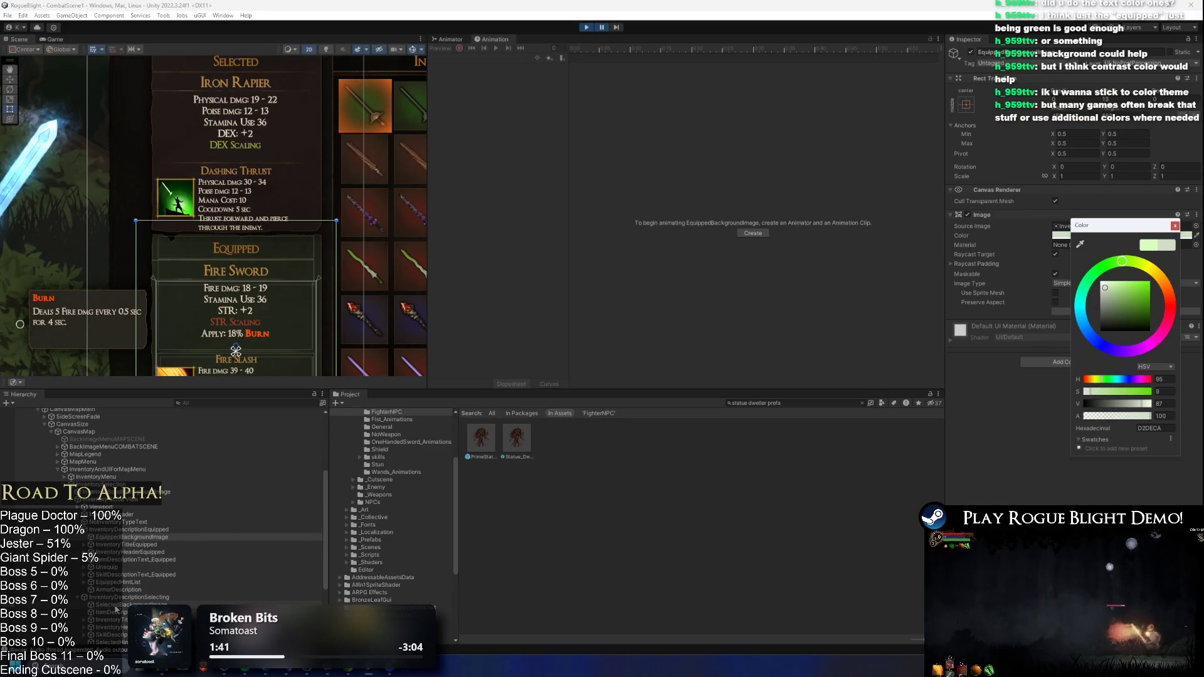
pyautogui.click(117, 606)
pyautogui.click(1074, 236)
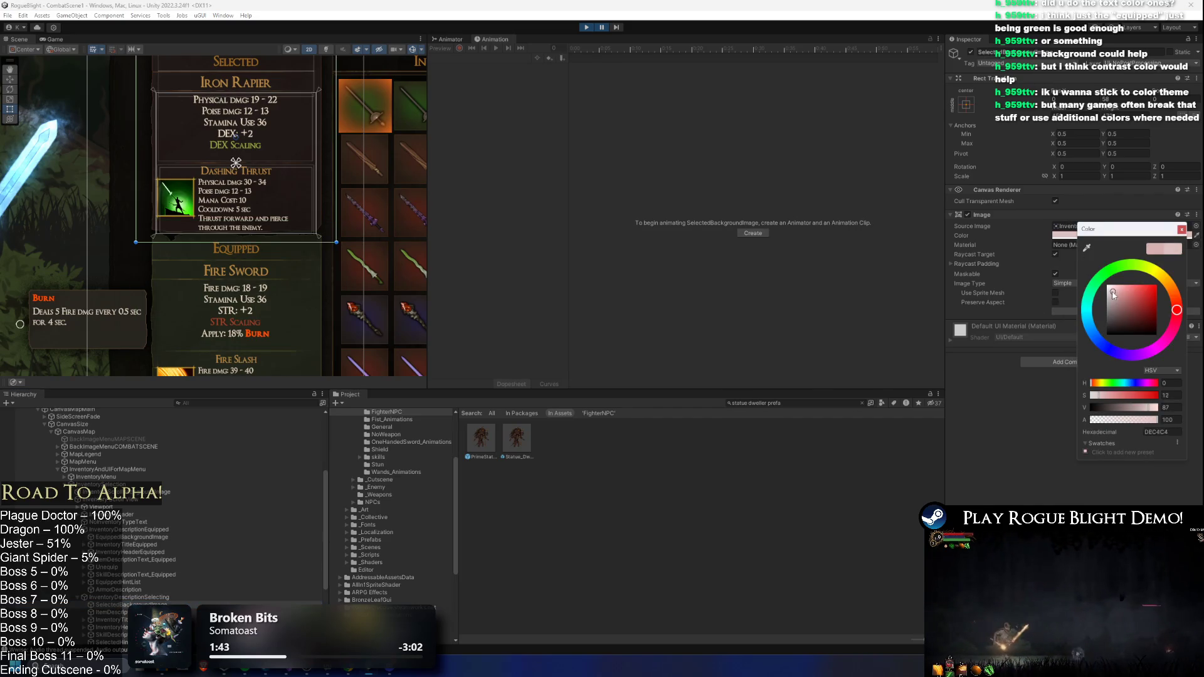
pyautogui.click(603, 27)
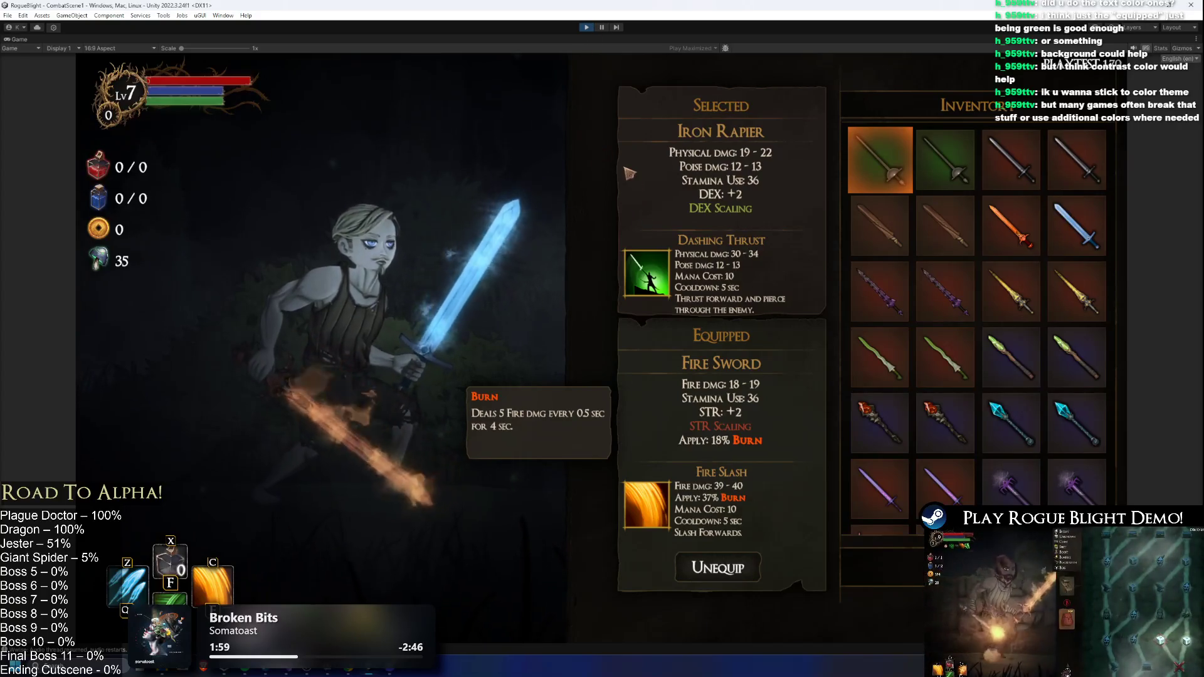
# - Collapse both description groups, drag InventoryDescriptionSelecting above InventoryDescriptionEquipped, and resume to test
pyautogui.click(598, 27)
pyautogui.click(111, 597)
pyautogui.click(162, 529)
pyautogui.press('Left')
pyautogui.click(145, 537)
pyautogui.press('Left')
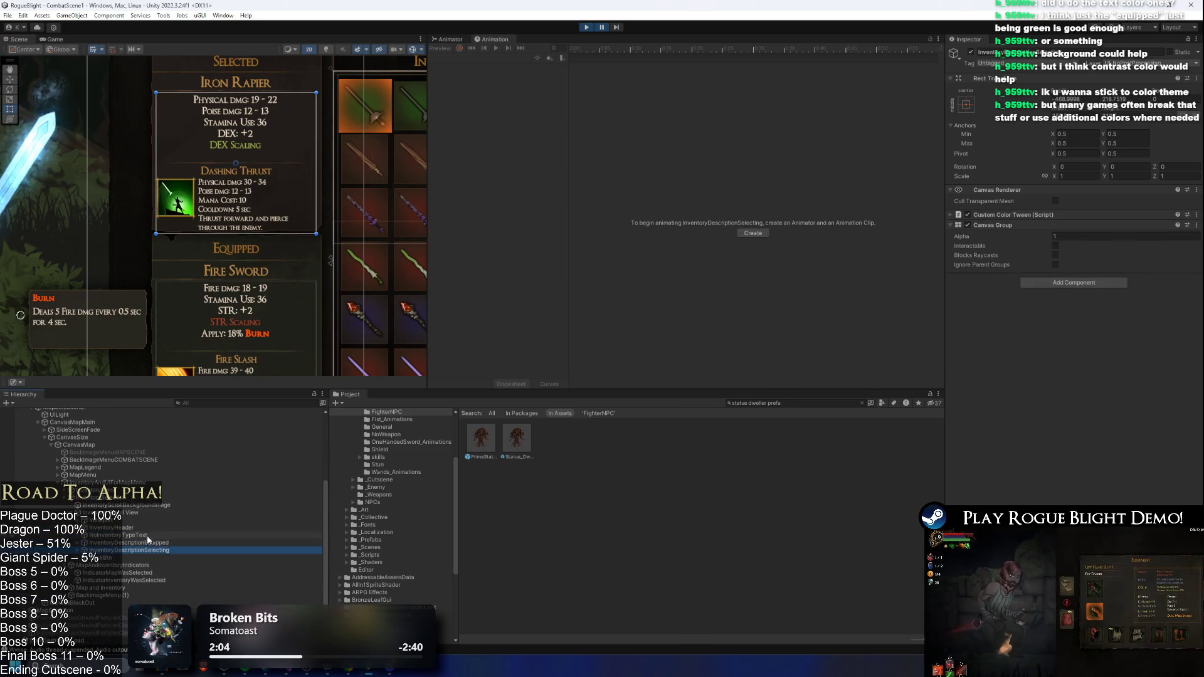
pyautogui.moveTo(147, 543); pyautogui.dragTo(149, 540)
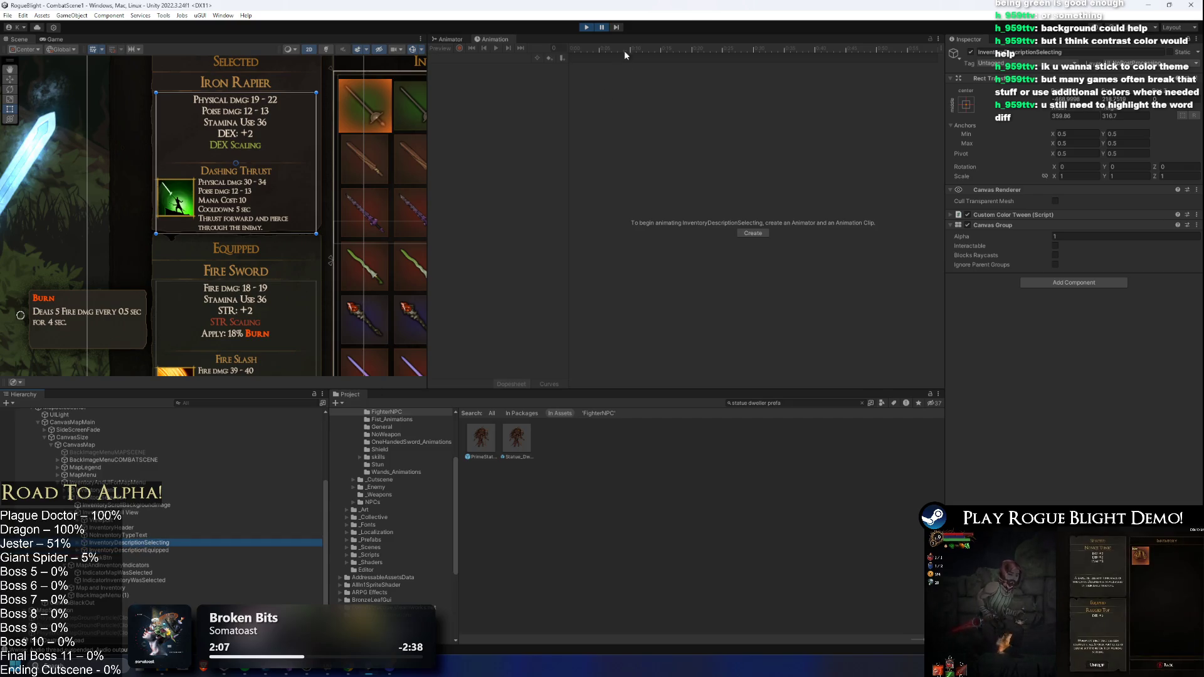
pyautogui.click(602, 27)
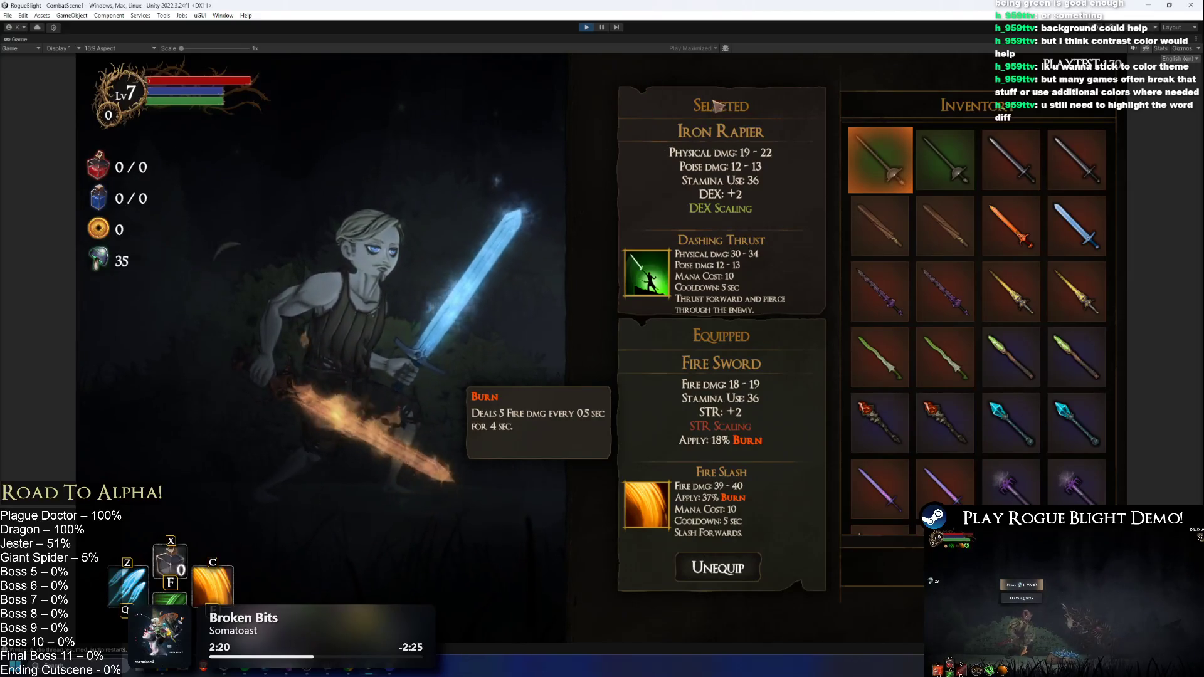
# - Pause and step through the inventory objects in the Hierarchy up to InventoryMenu
pyautogui.click(603, 28)
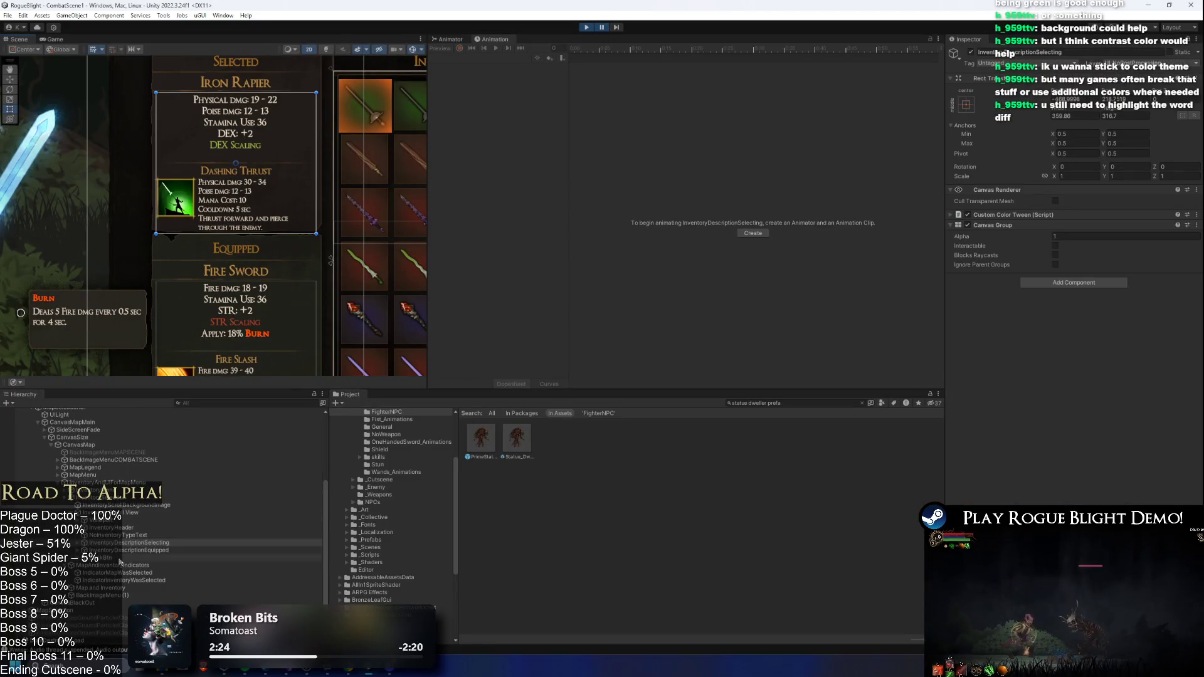
pyautogui.click(125, 527)
pyautogui.press('Down')
pyautogui.press('Down')
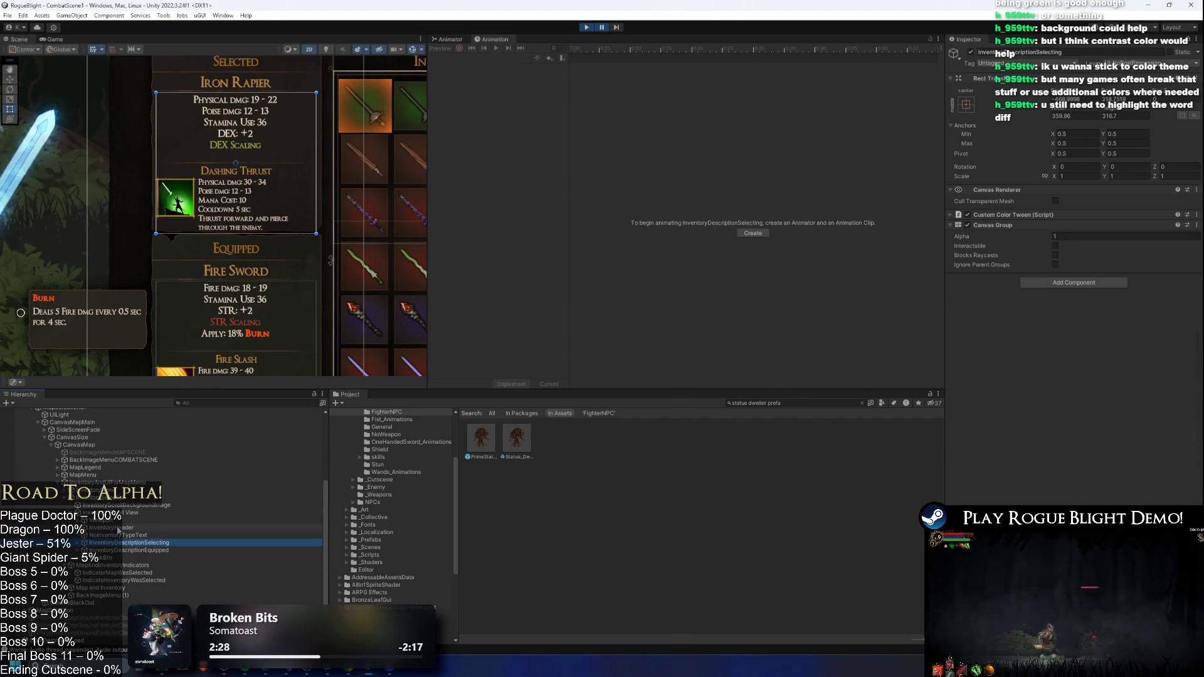
pyautogui.press('Down')
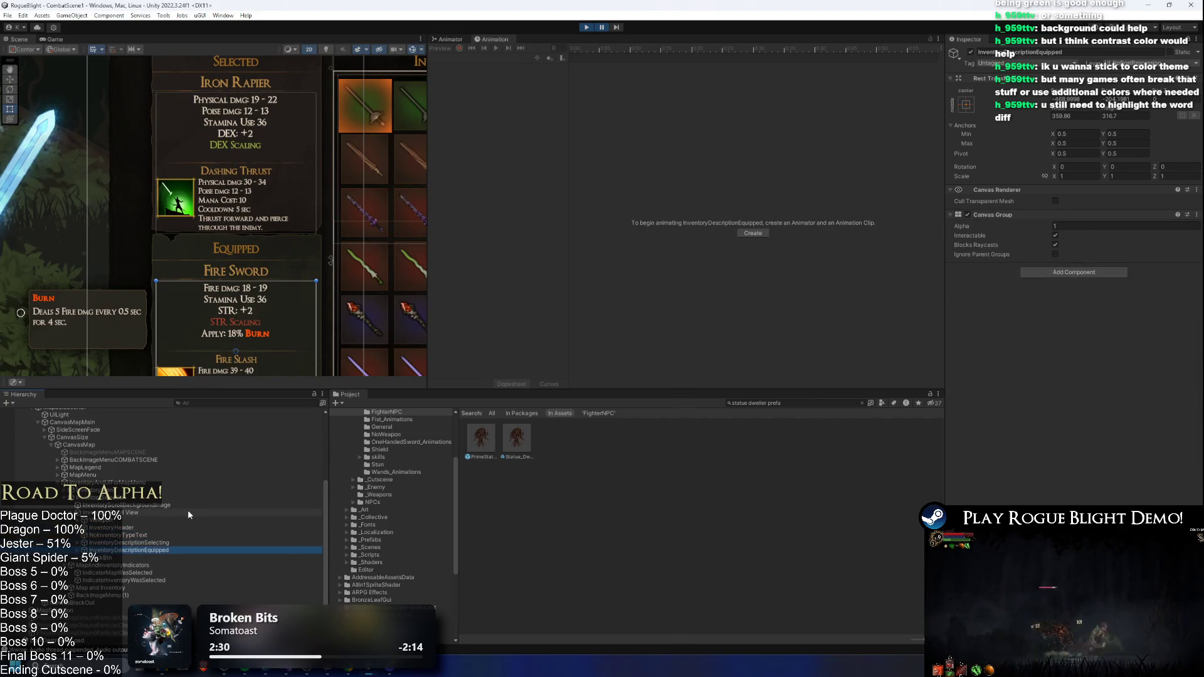
pyautogui.press('Down')
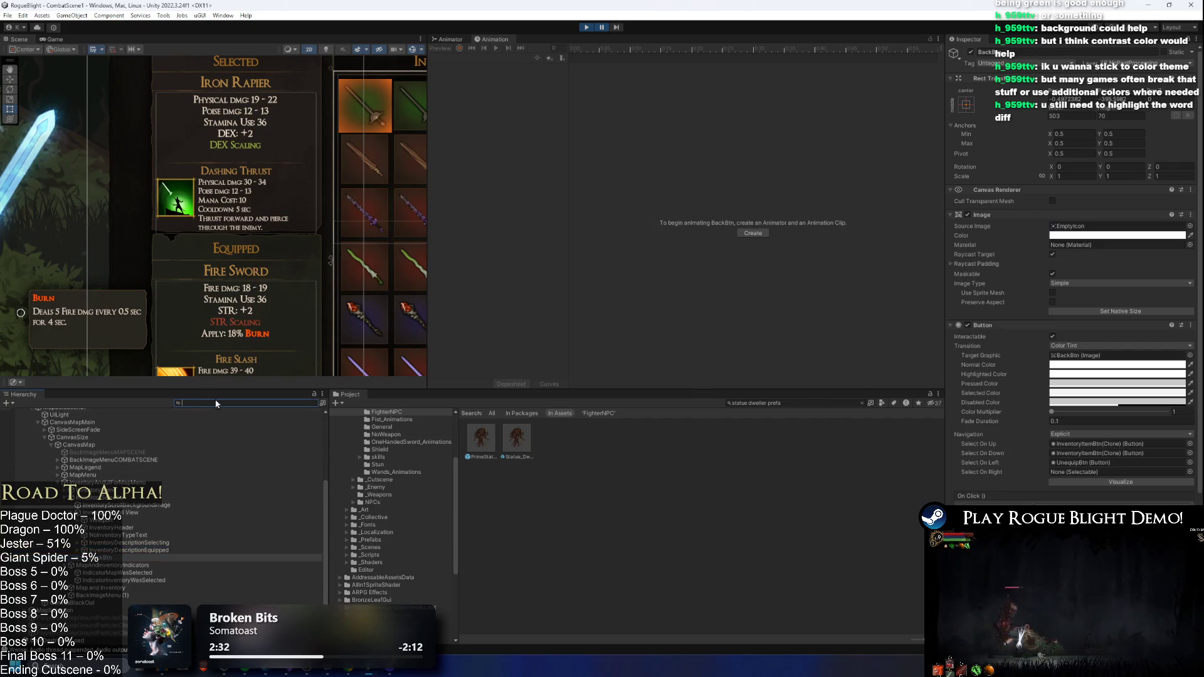
pyautogui.click(126, 518)
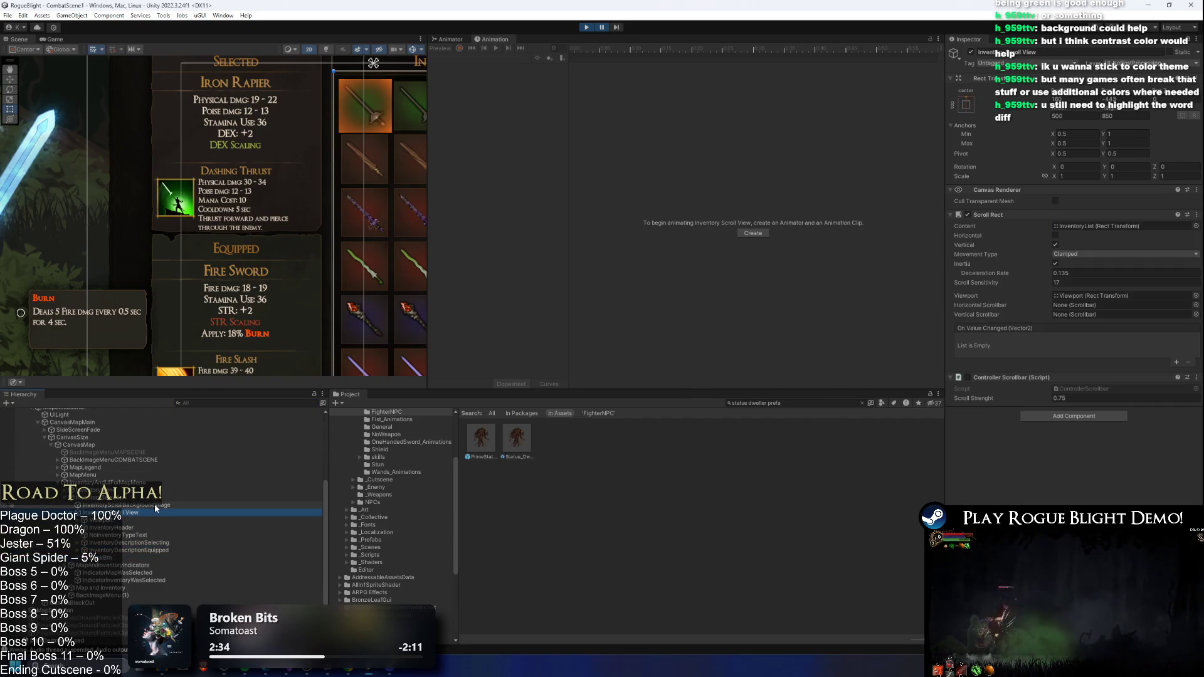
pyautogui.press('Down')
pyautogui.press('Down')
pyautogui.press('Down')
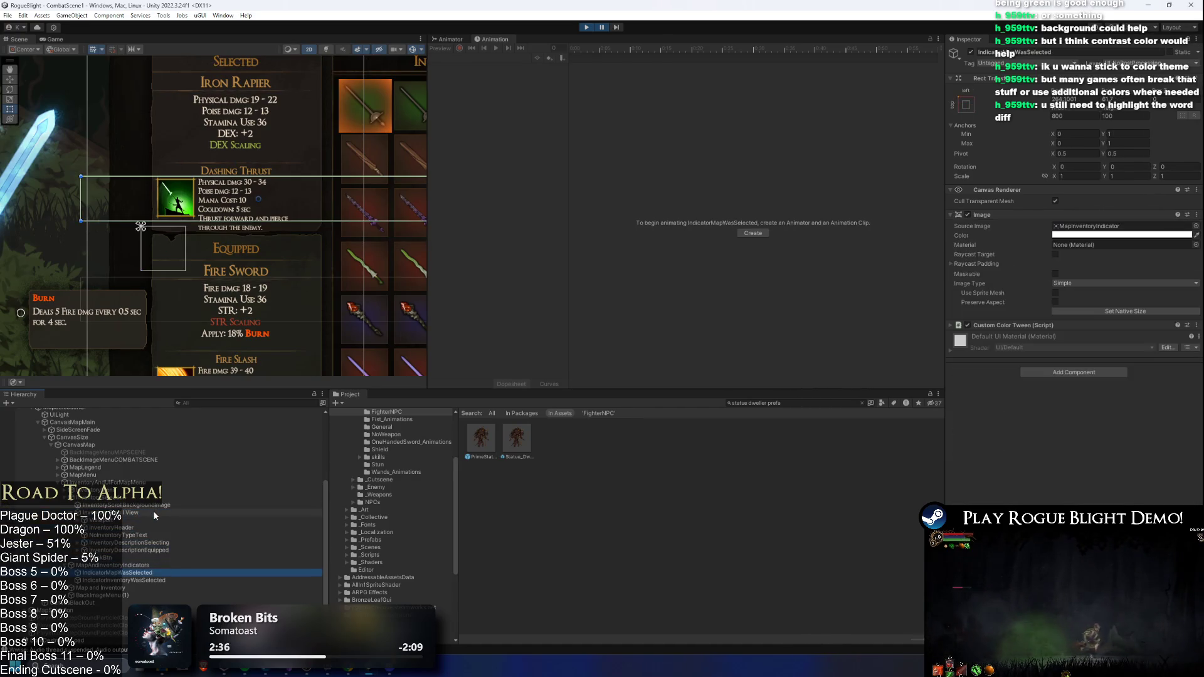
pyautogui.press('Up')
pyautogui.press('Up')
pyautogui.press('Up')
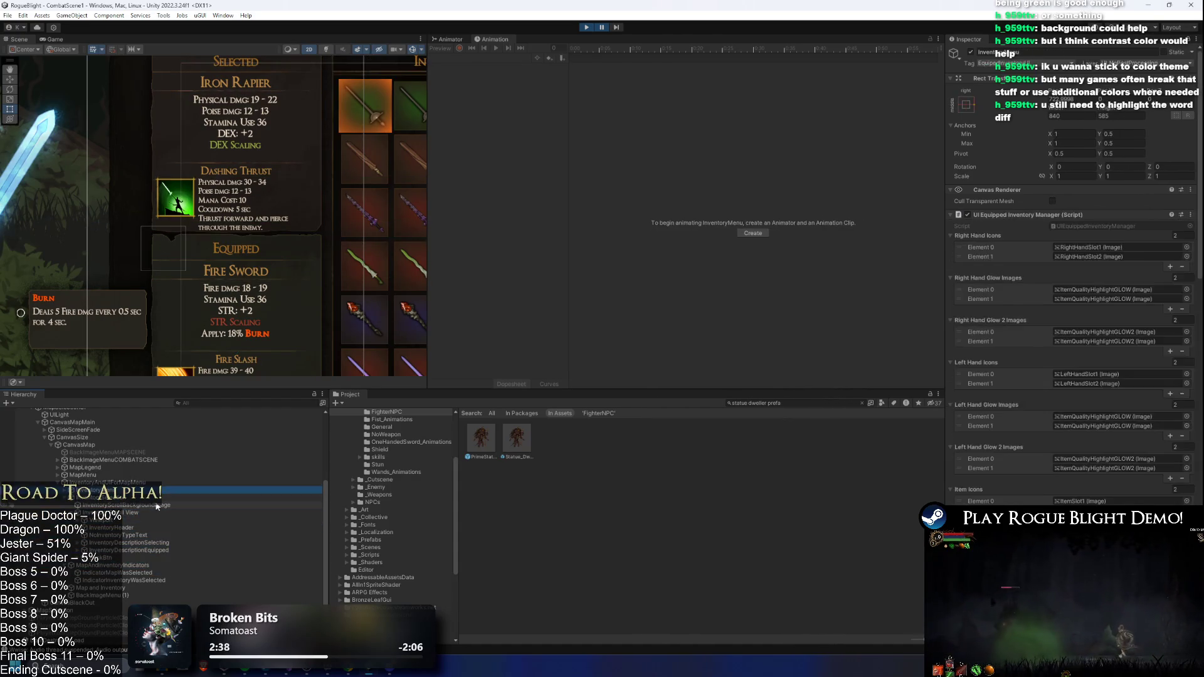
pyautogui.press('Down')
# - Browse InventoryMenu's children, frame SelectedBackgroundImage in the Scene view, and reach InventoryHeaderSelecting
pyautogui.press('Right')
pyautogui.press('Down')
pyautogui.press('Down')
pyautogui.press('Down')
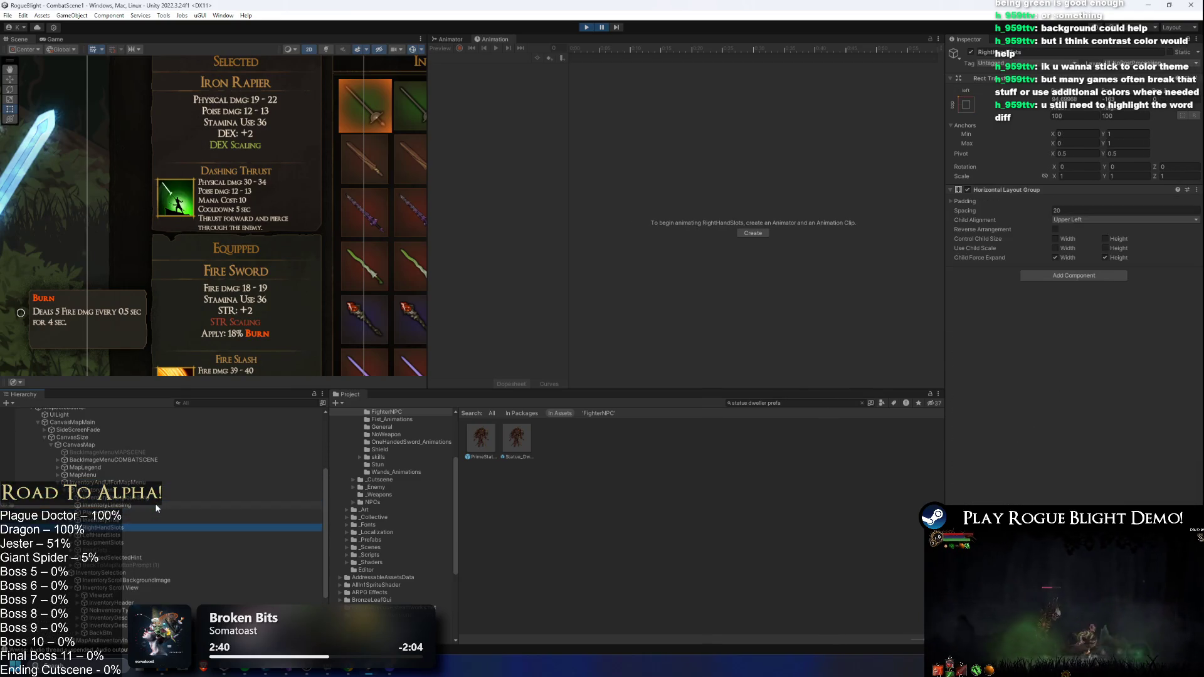
pyautogui.press('Up')
pyautogui.press('Up')
pyautogui.press('Right')
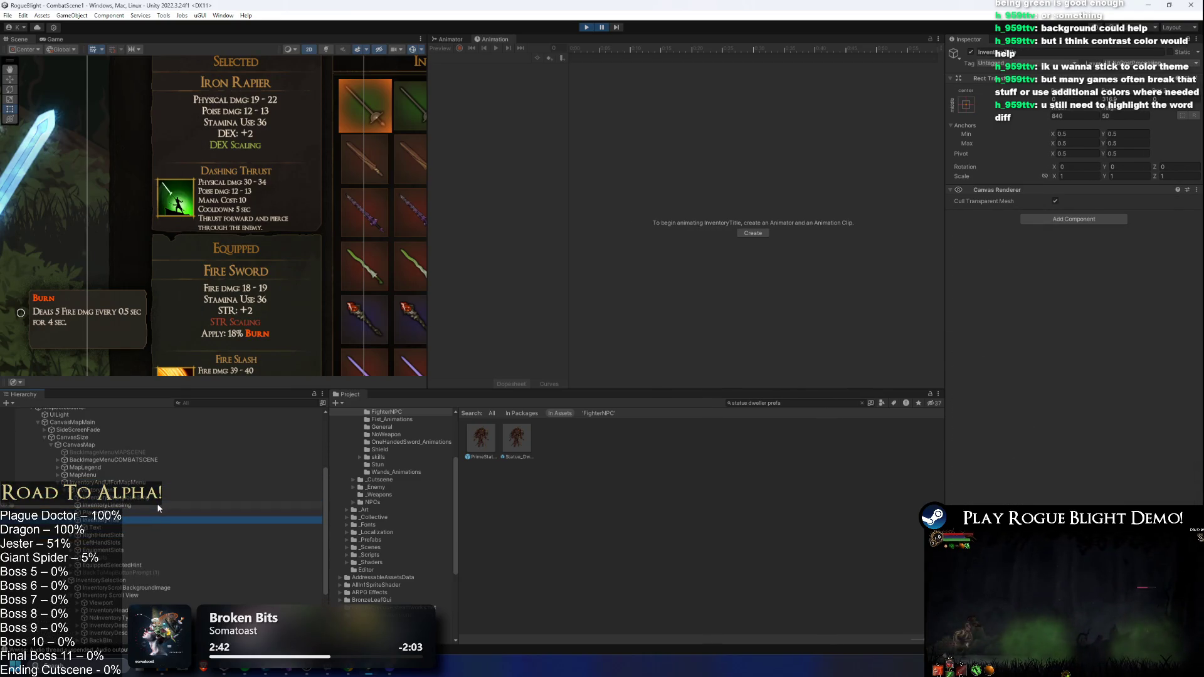
pyautogui.press('Down')
pyautogui.press('Left')
pyautogui.press('Left')
pyautogui.press('Up')
pyautogui.press('Up')
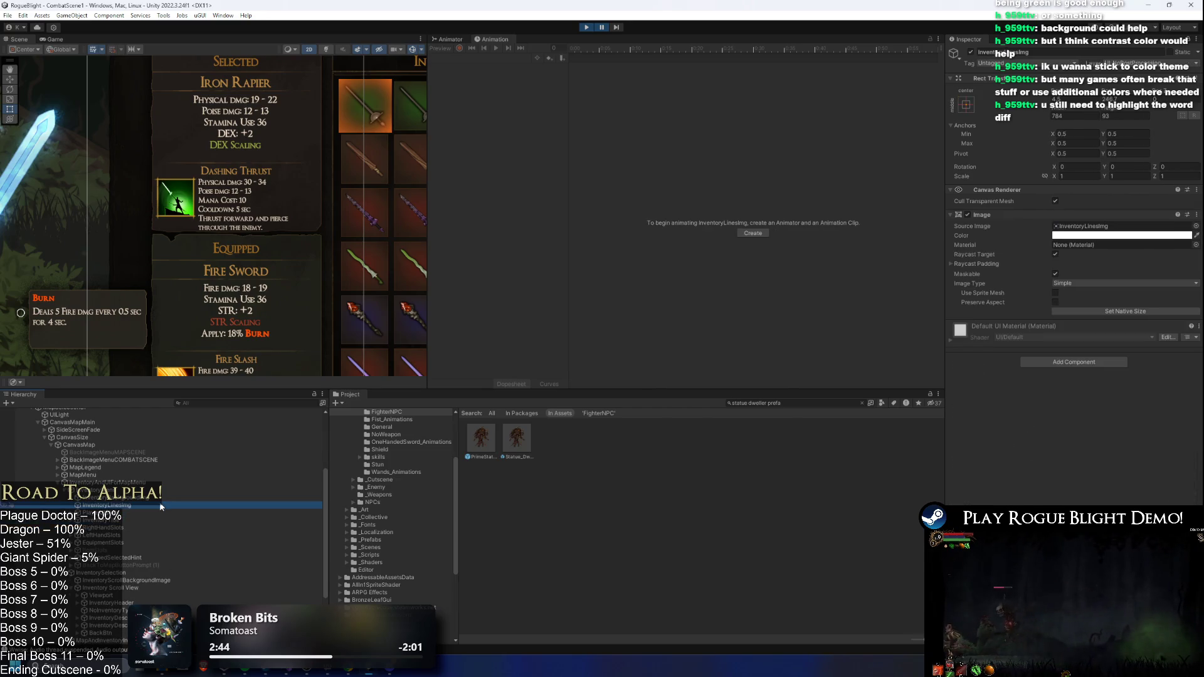
pyautogui.press('Down')
pyautogui.press('Down')
pyautogui.press('Down')
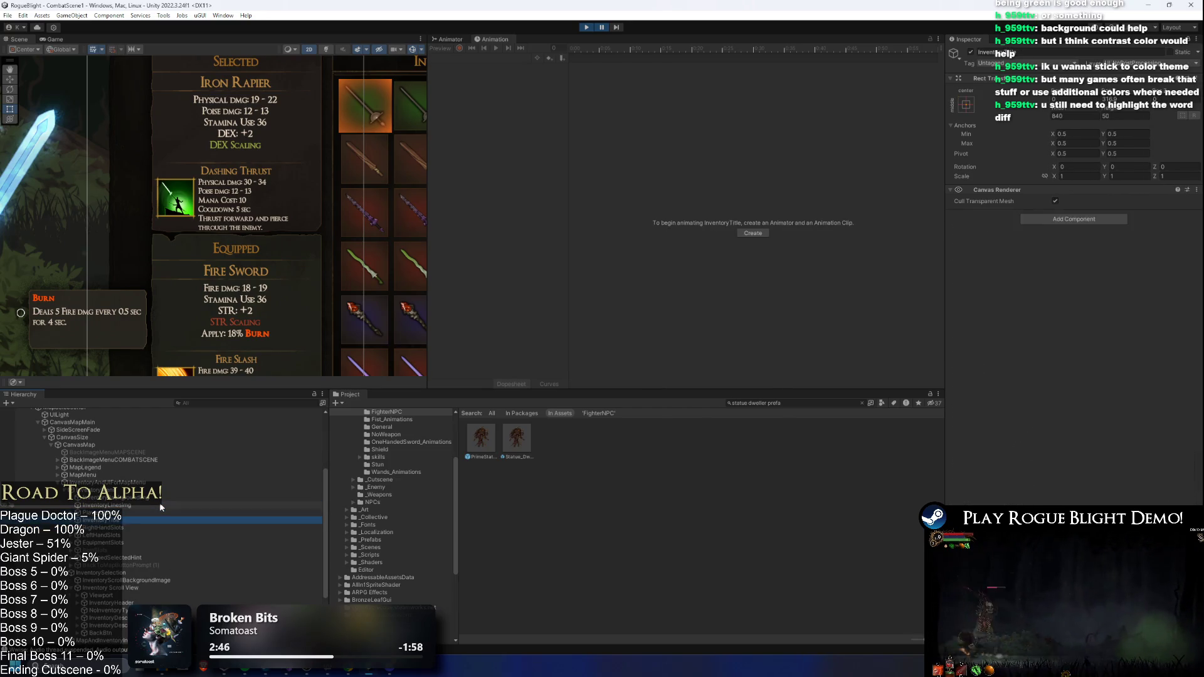
pyautogui.press('Down')
pyautogui.press('Down')
pyautogui.press('Down')
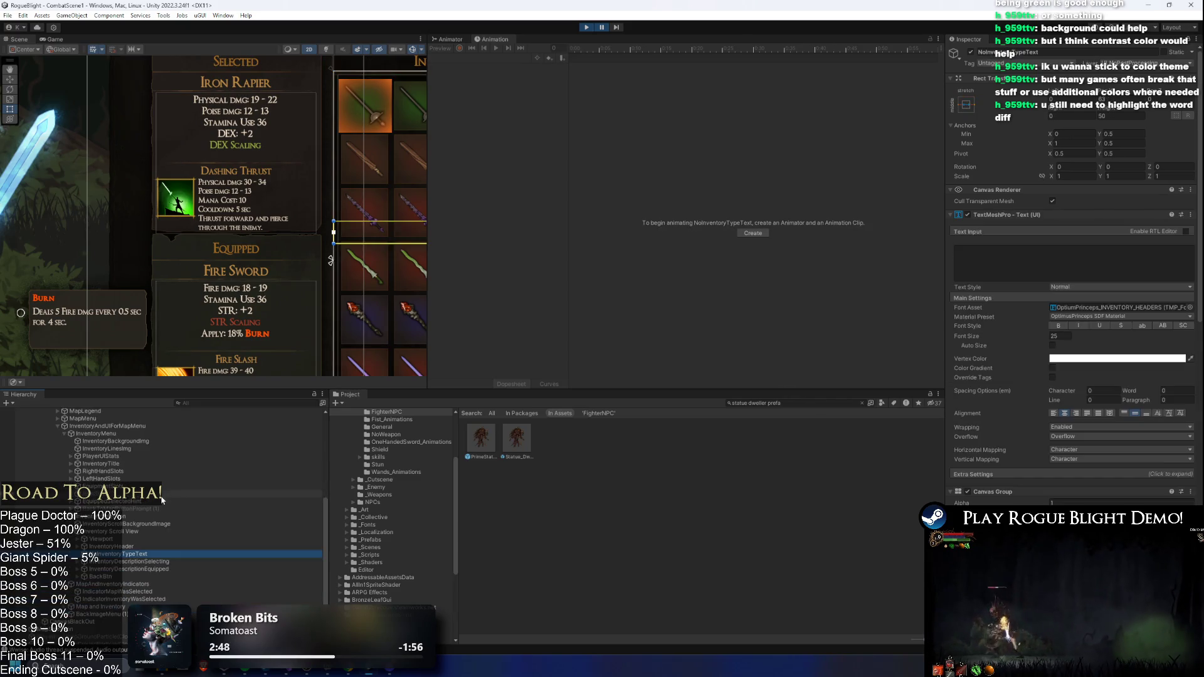
pyautogui.press('Down')
pyautogui.press('Down')
pyautogui.press('Down')
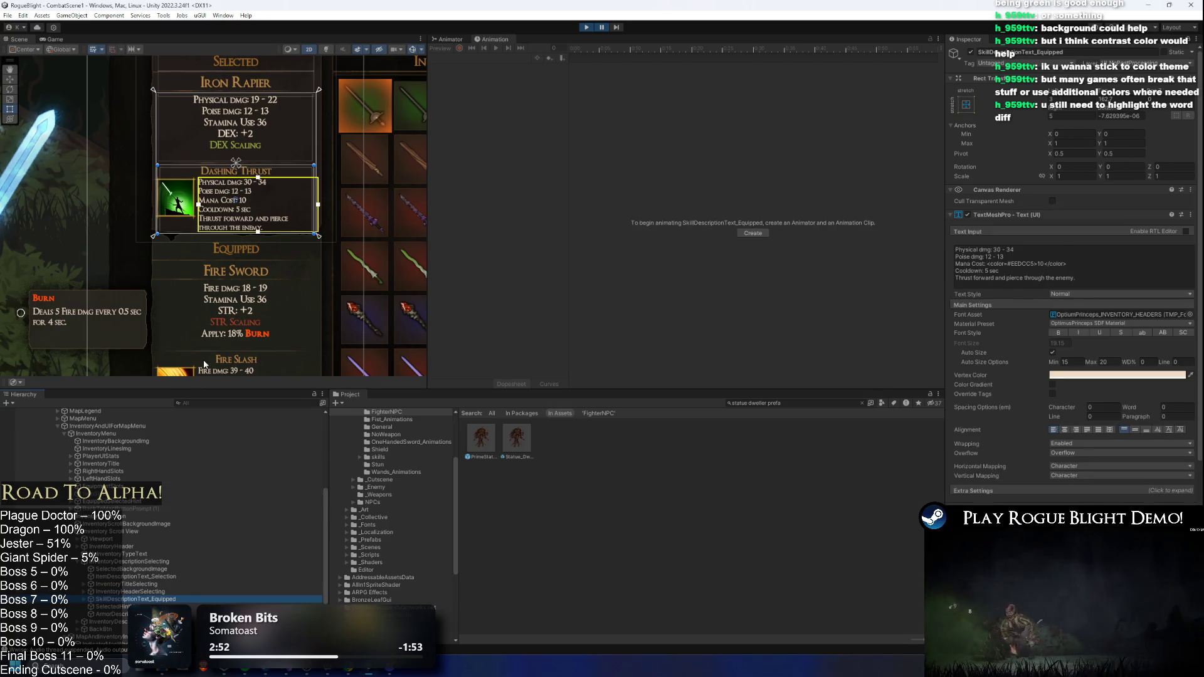
pyautogui.press('Down')
pyautogui.doubleClick(132, 569)
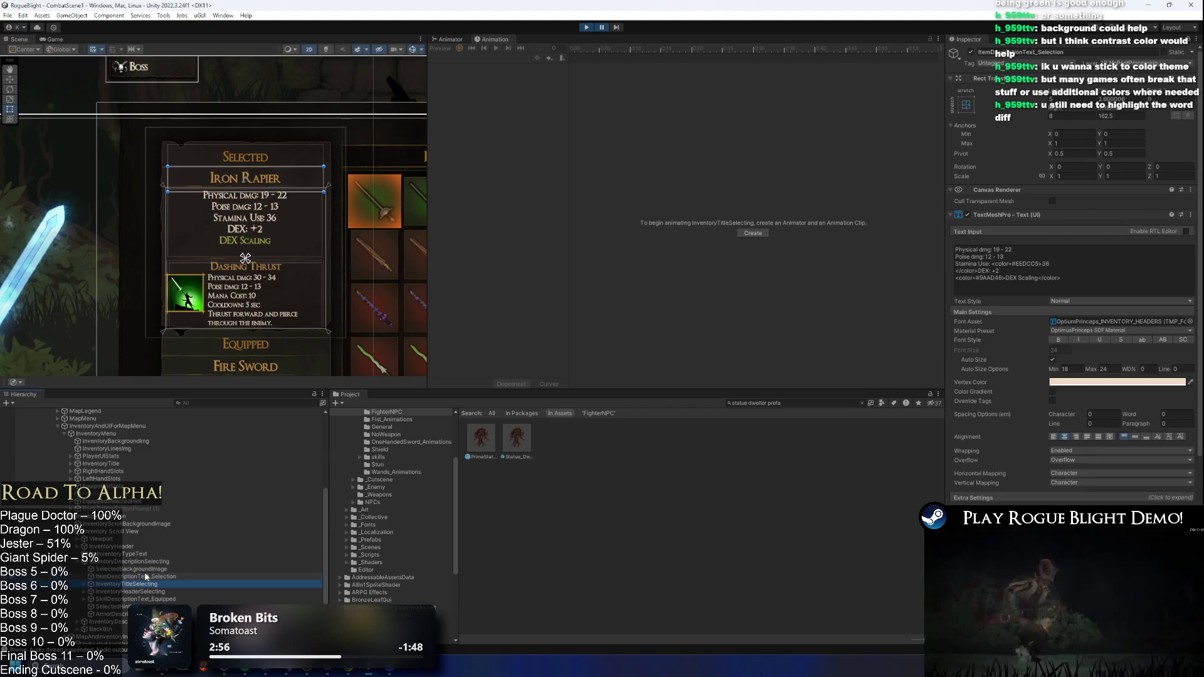
pyautogui.press('Down')
pyautogui.press('Down')
pyautogui.press('Down')
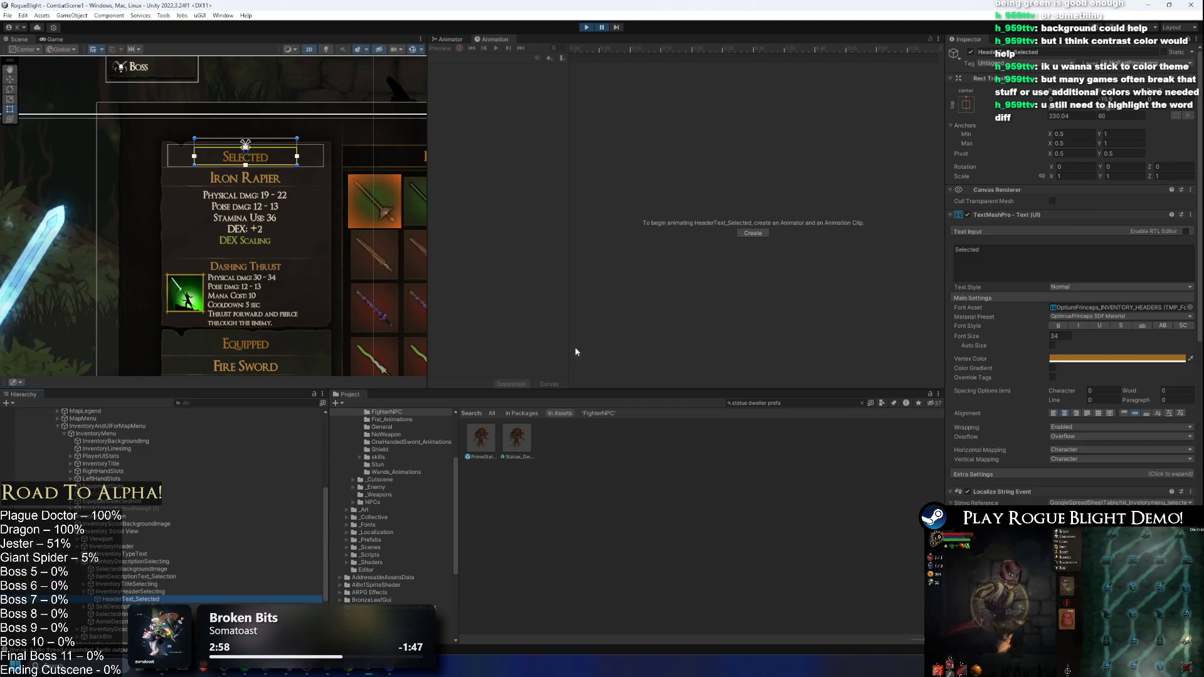
# - Switch the Selected header's font asset to Lato-Regular
pyautogui.click(1024, 217)
pyautogui.click(1027, 217)
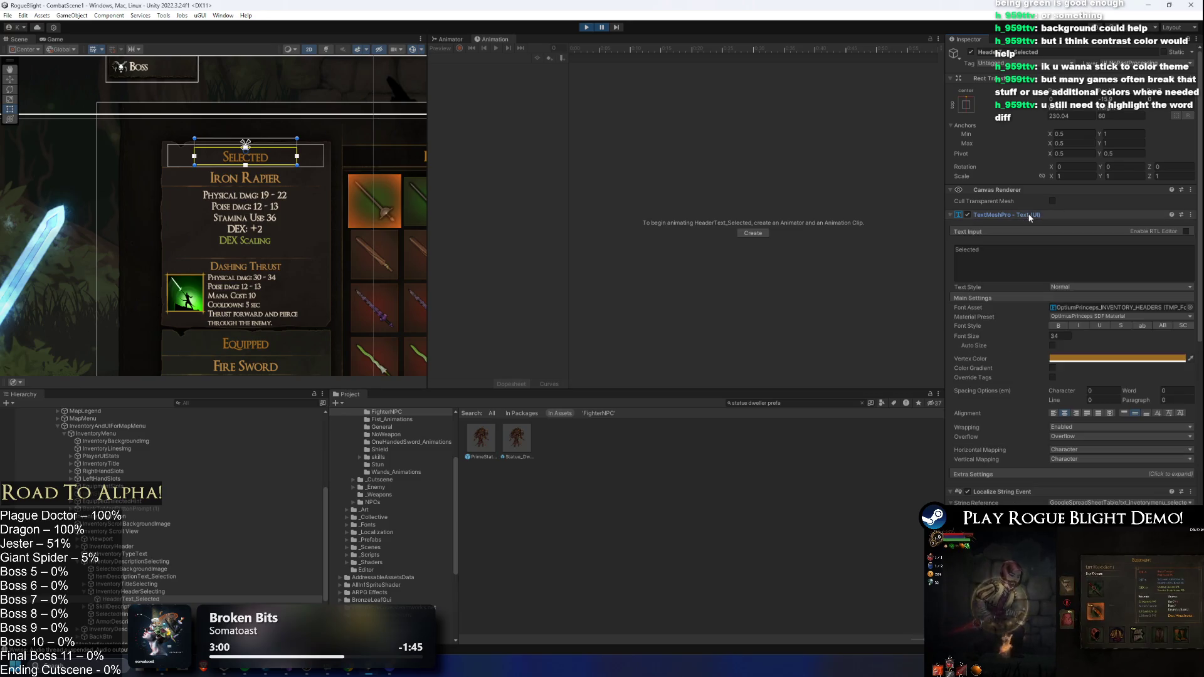
pyautogui.click(1190, 309)
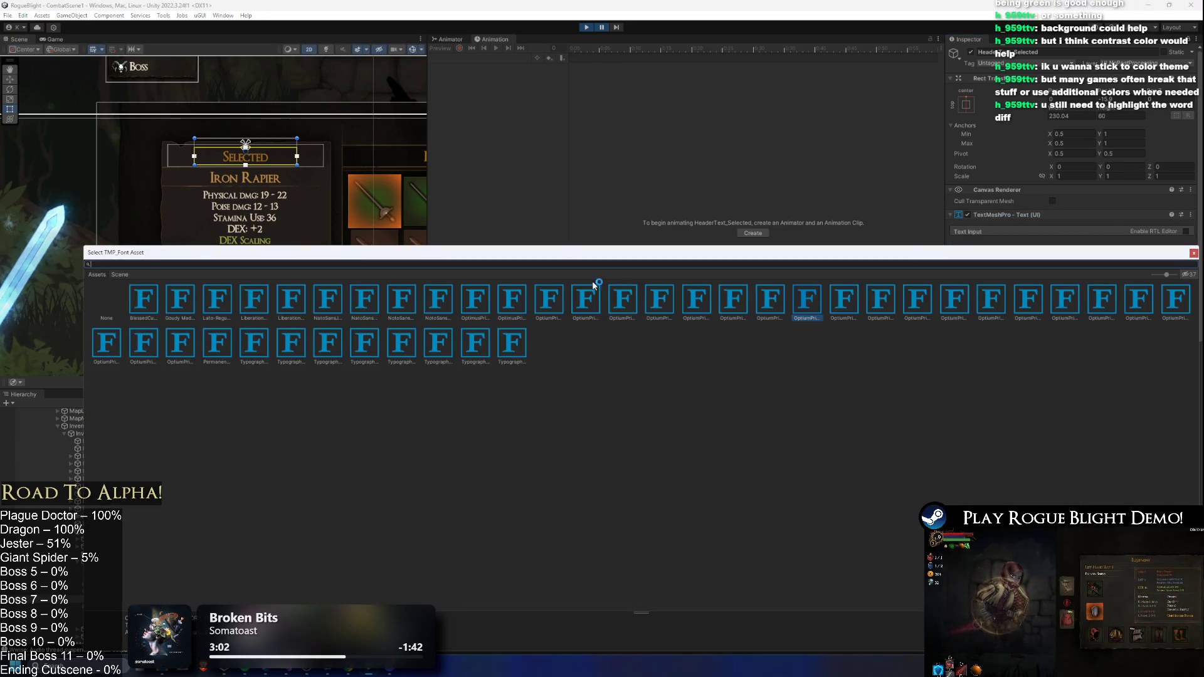
pyautogui.click(217, 300)
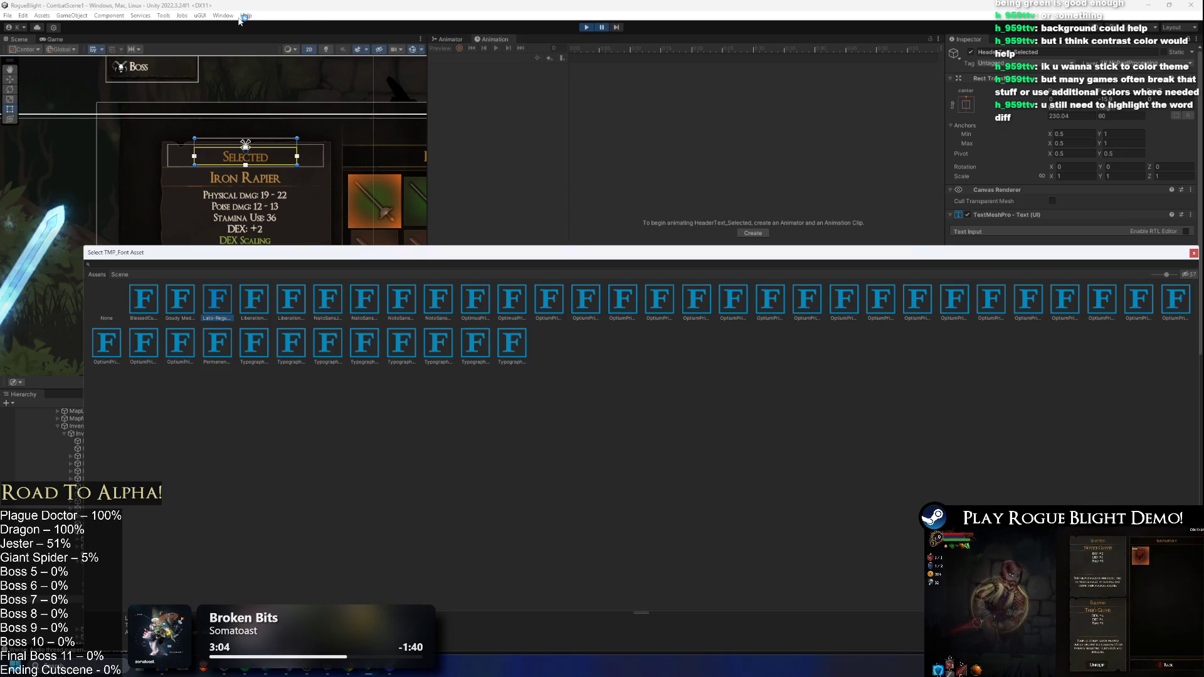
pyautogui.click(55, 39)
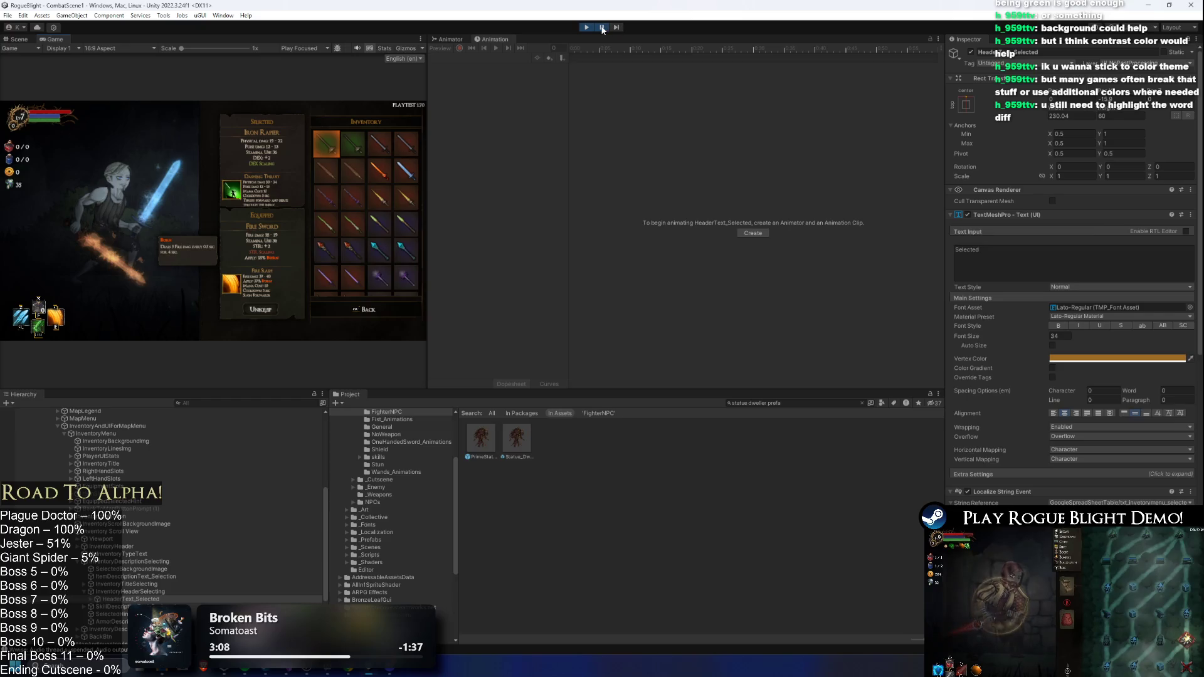
# - In the Scene view, preview OptimusPrinceps and Typograph fonts on the header, keeping OptimusPrinceps
pyautogui.hotkey('ctrl', '1')
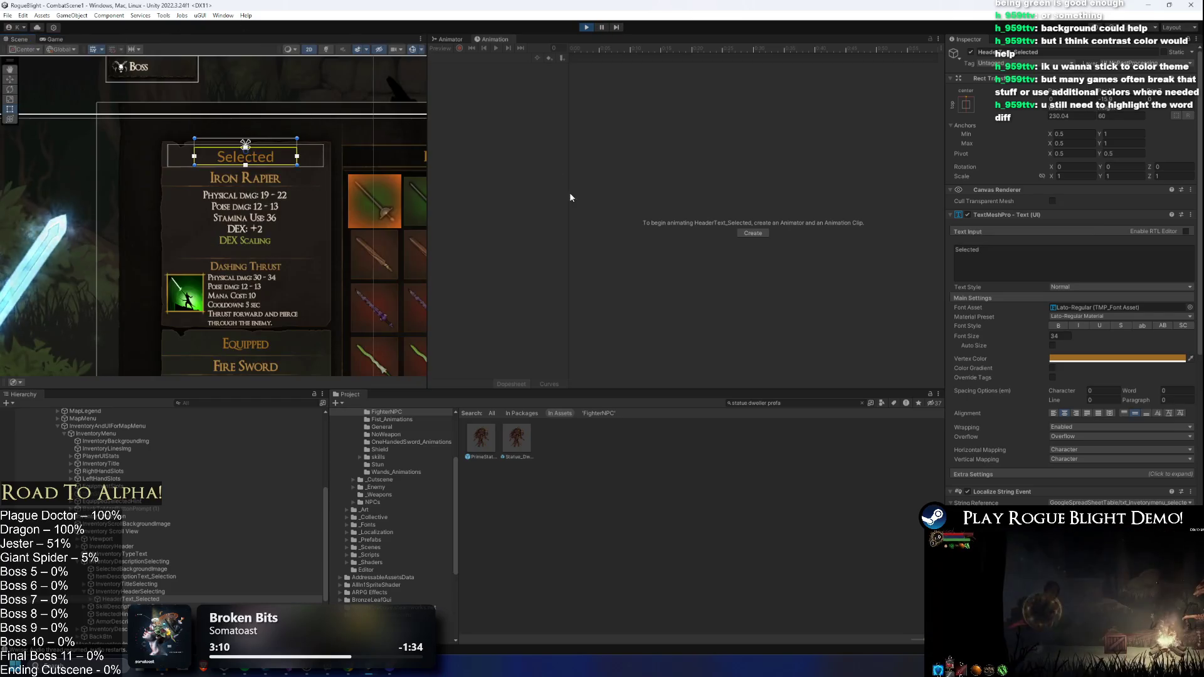
pyautogui.moveTo(252, 190); pyautogui.dragTo(246, 216)
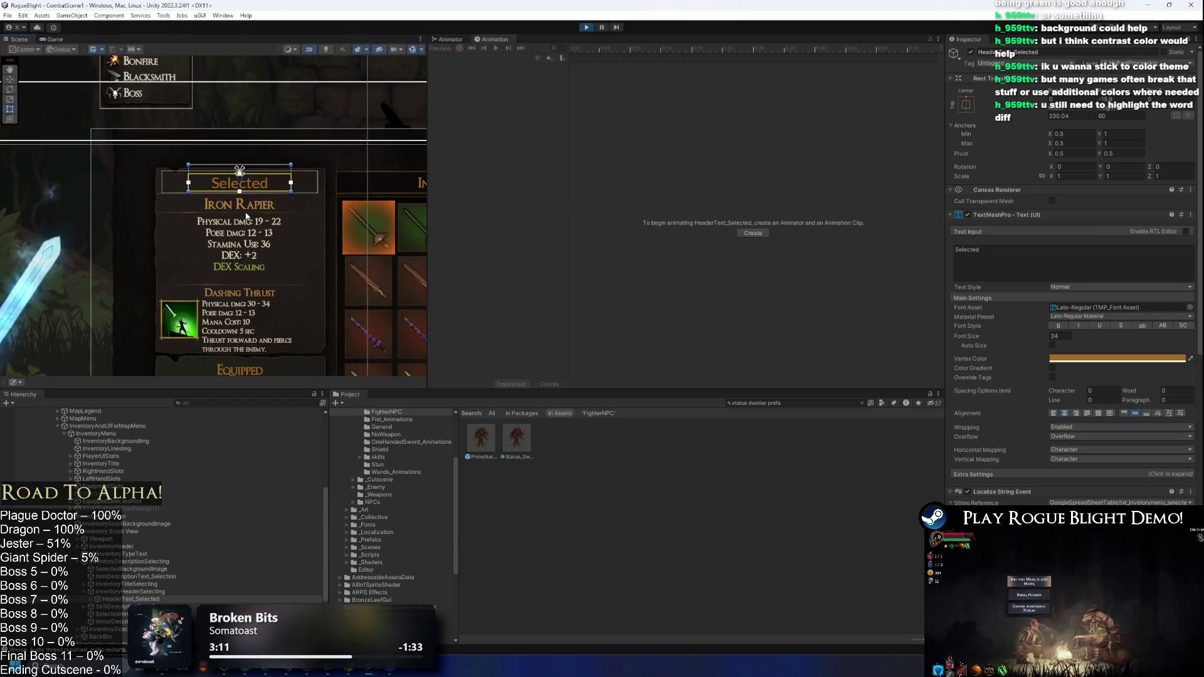
pyautogui.click(1190, 307)
pyautogui.press('Right')
pyautogui.press('Right')
pyautogui.press('Right')
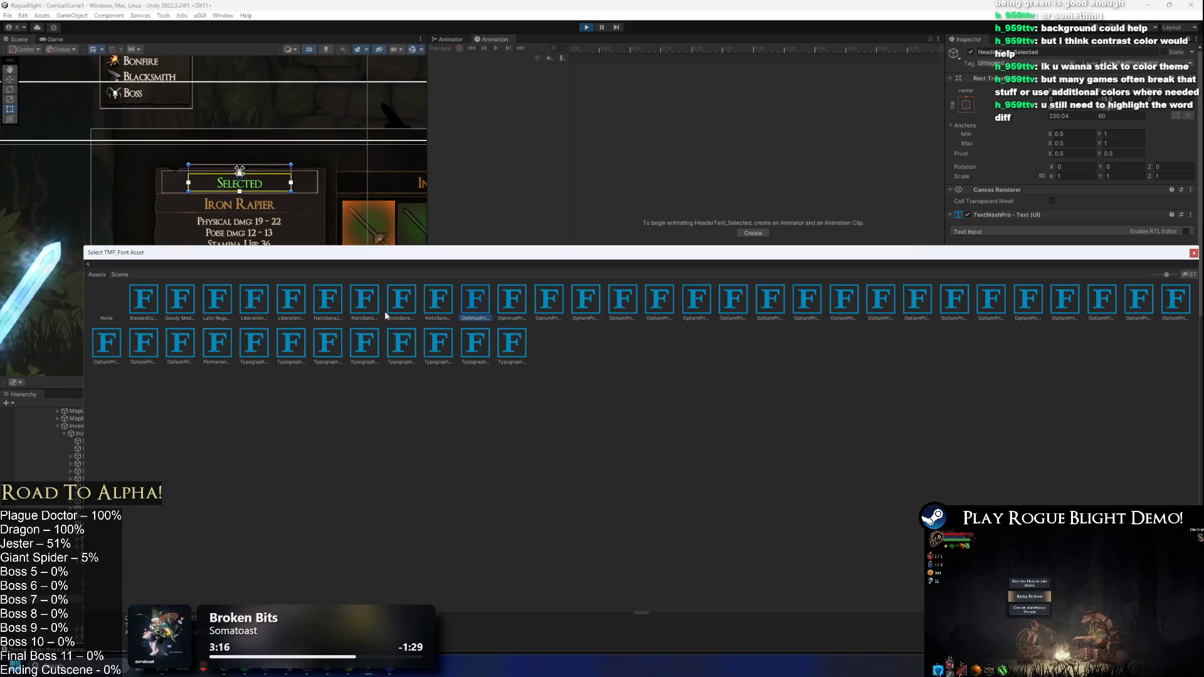
pyautogui.press('Down')
pyautogui.press('Left')
pyautogui.press('Left')
pyautogui.press('Left')
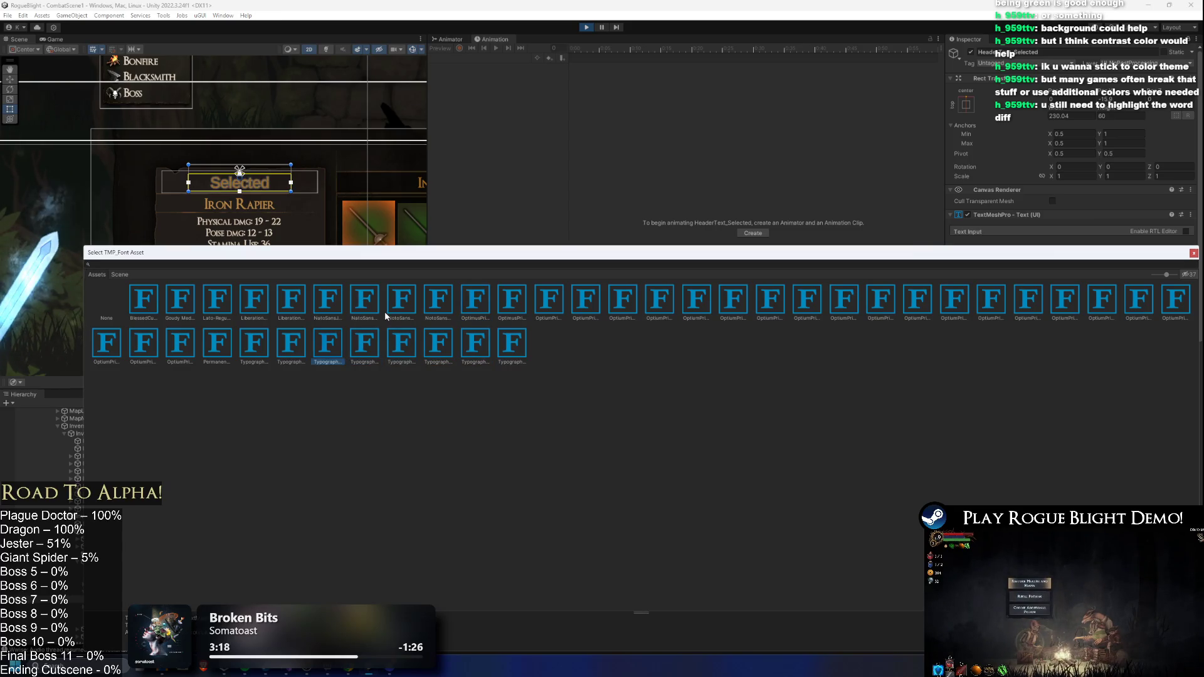
pyautogui.press('Right')
pyautogui.press('Right')
pyautogui.press('Right')
pyautogui.press('Left')
pyautogui.press('Left')
pyautogui.press('Left')
pyautogui.press('Left')
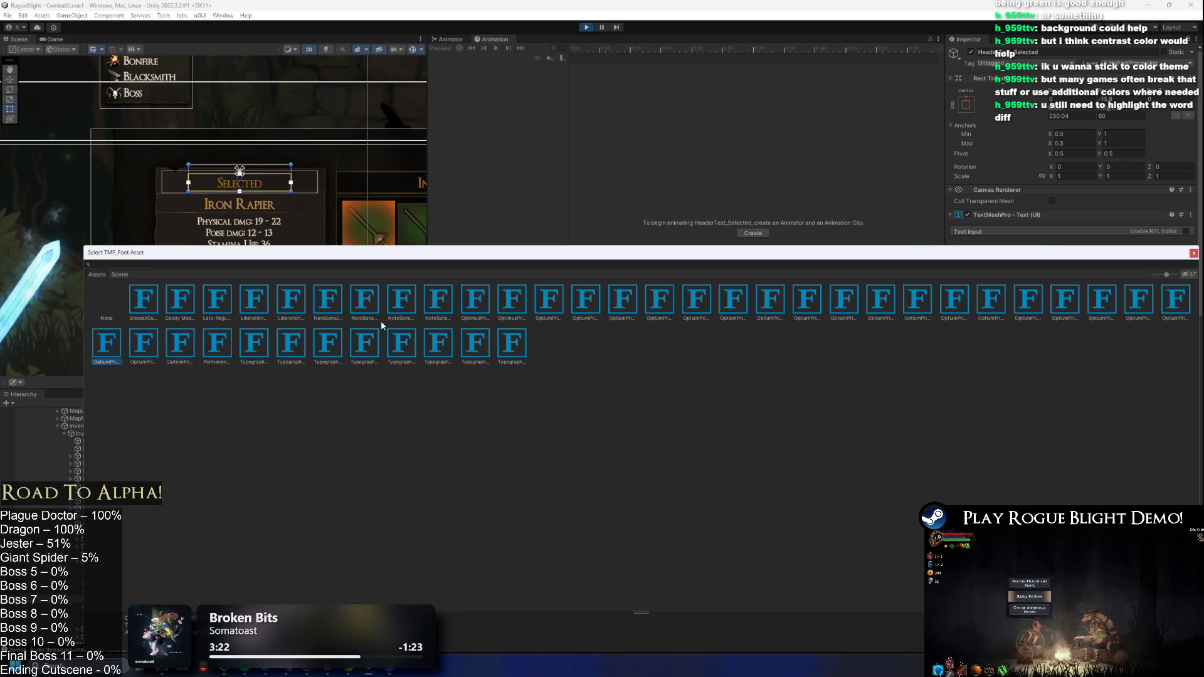
pyautogui.press('Left')
pyautogui.press('Left')
pyautogui.press('Left')
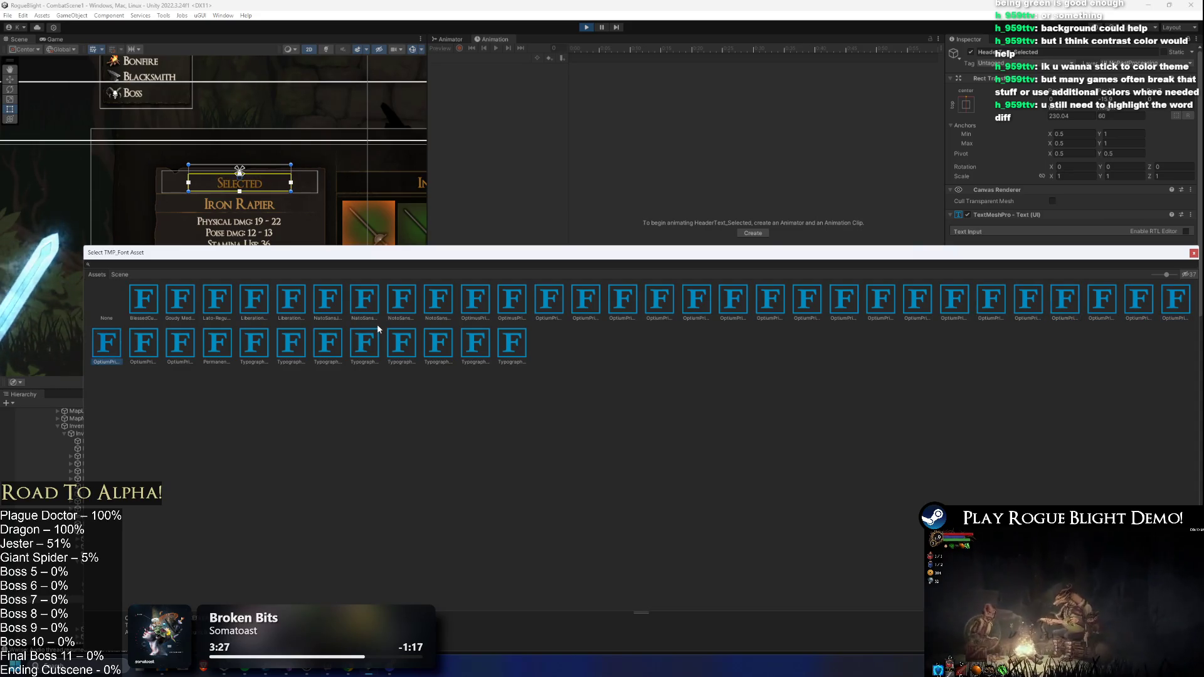
pyautogui.press('Right')
pyautogui.press('Right')
pyautogui.press('Right')
pyautogui.press('Right')
pyautogui.press('Right')
pyautogui.press('Right')
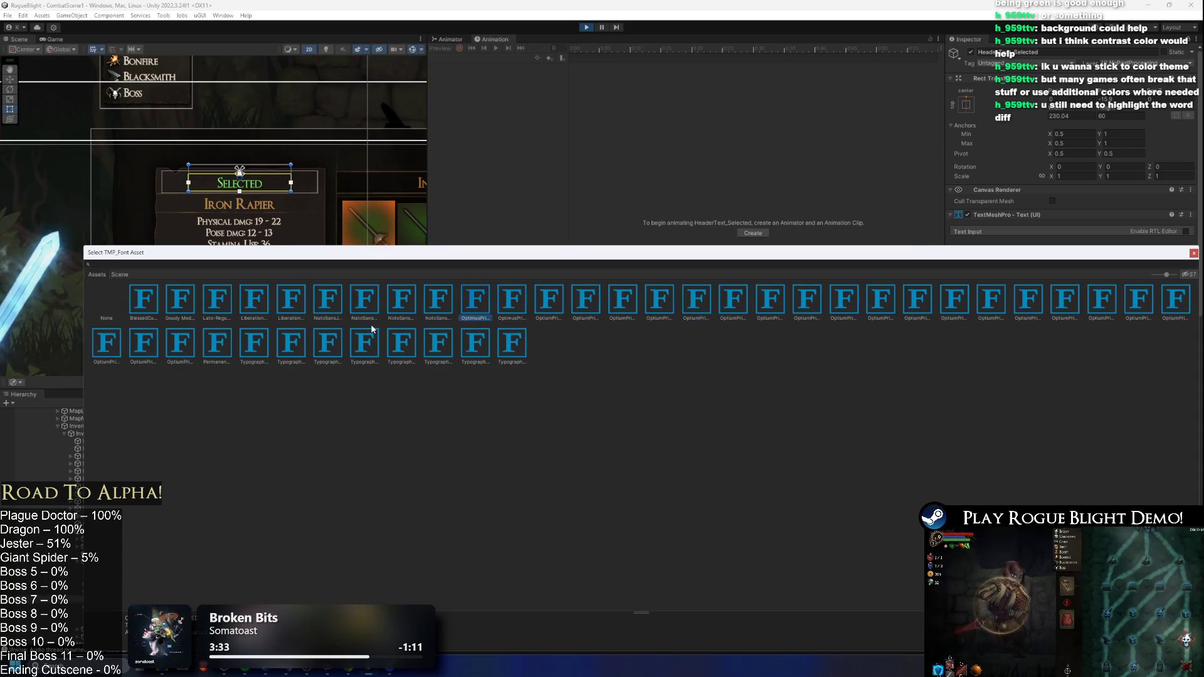
pyautogui.press('Return')
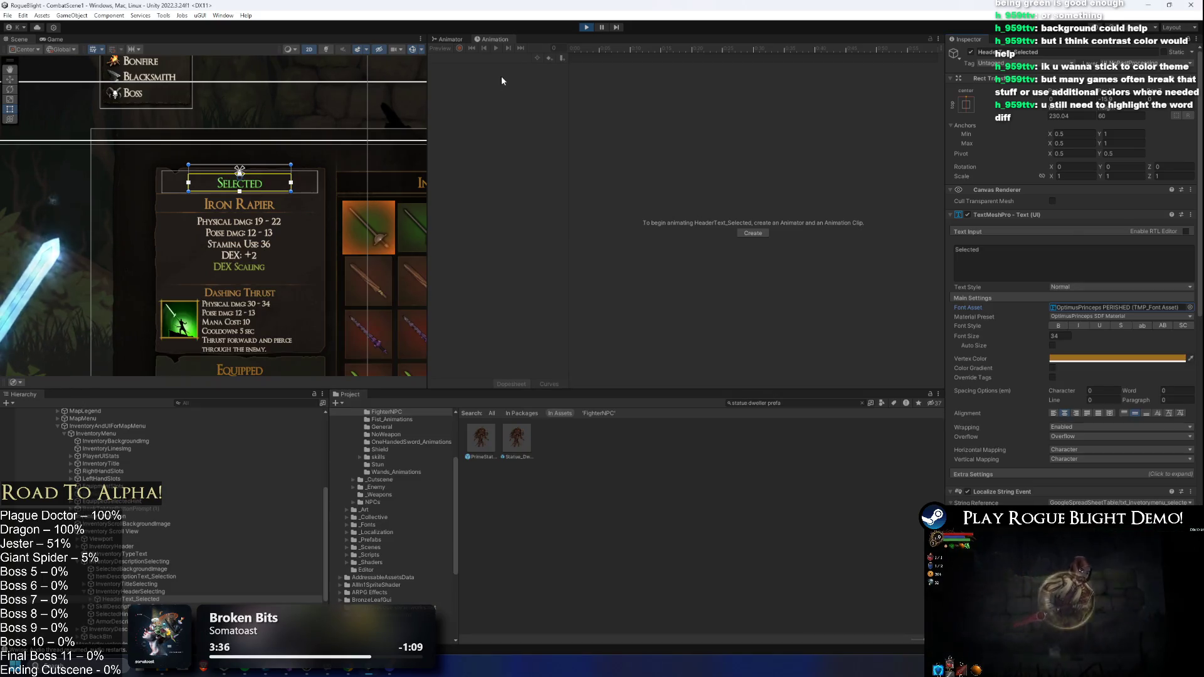
# - Compare with undo and redo, then confirm OptimusPrinceps_INVENTORY_HEADERS as the header font
pyautogui.moveTo(344, 146); pyautogui.dragTo(379, 121)
pyautogui.hotkey('ctrl', 'z')
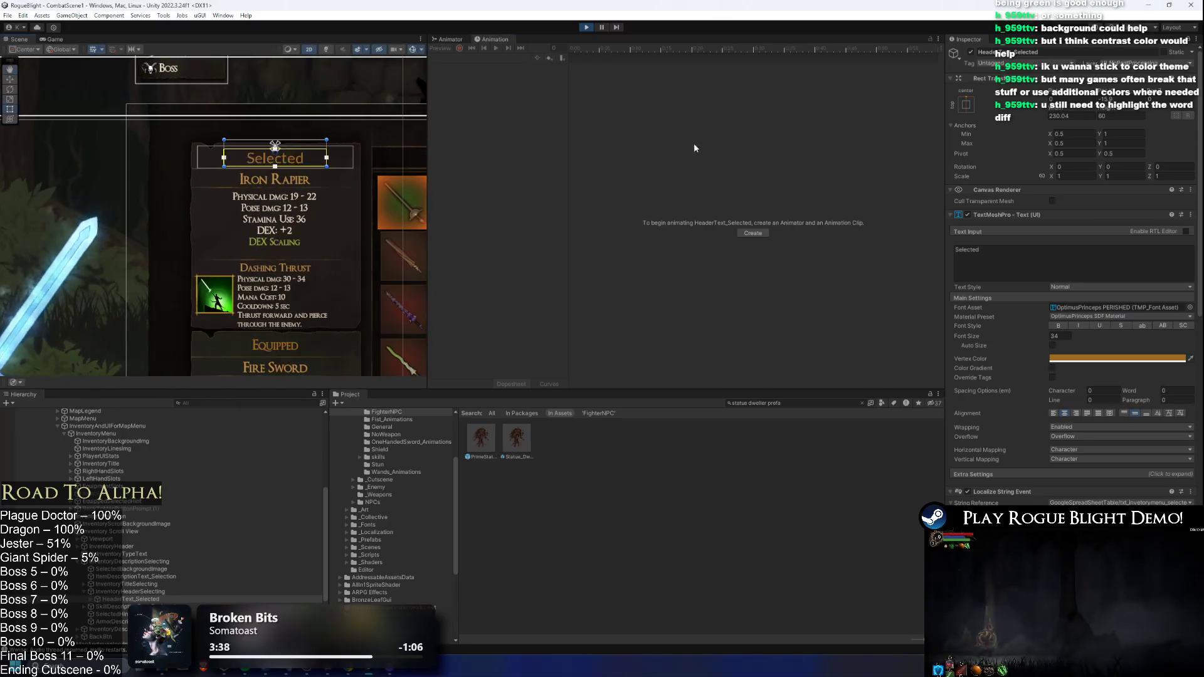
pyautogui.hotkey('ctrl', 'y')
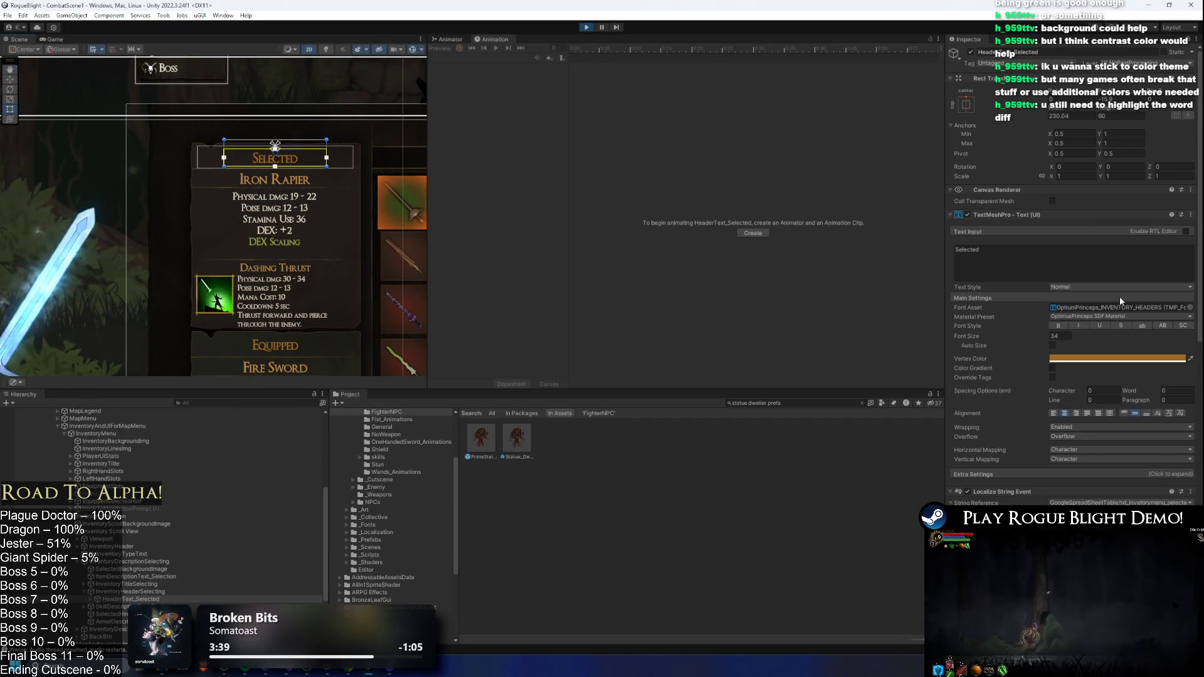
pyautogui.click(1190, 308)
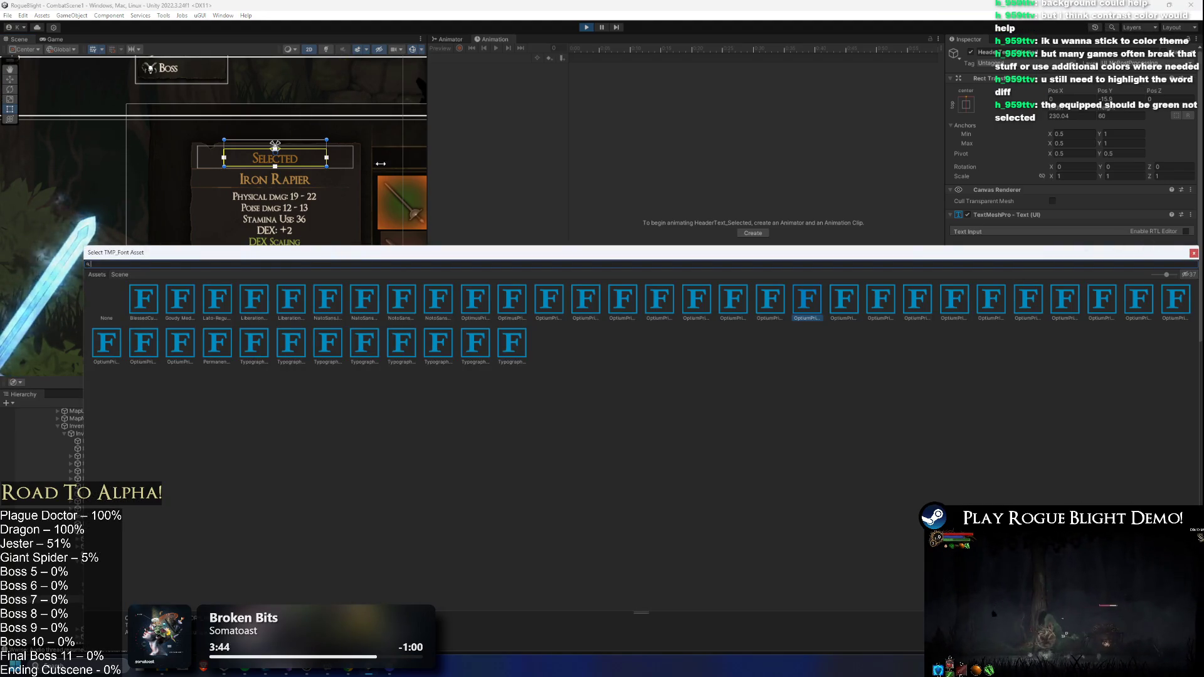
pyautogui.click(1194, 252)
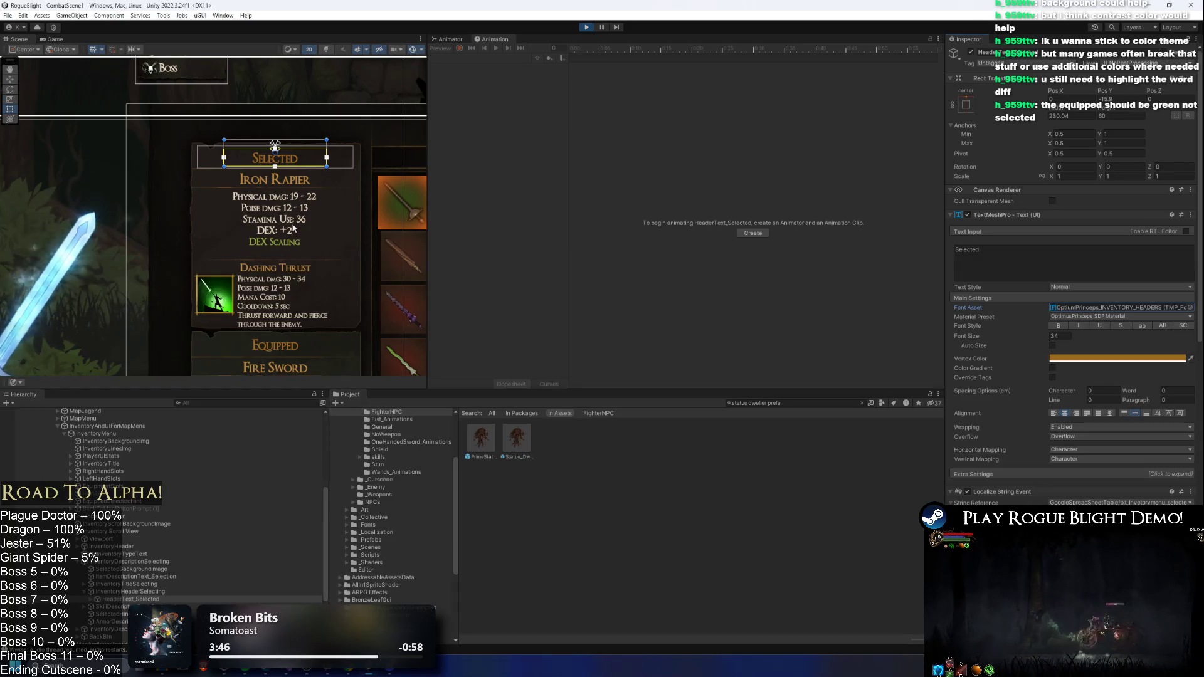
pyautogui.click(131, 590)
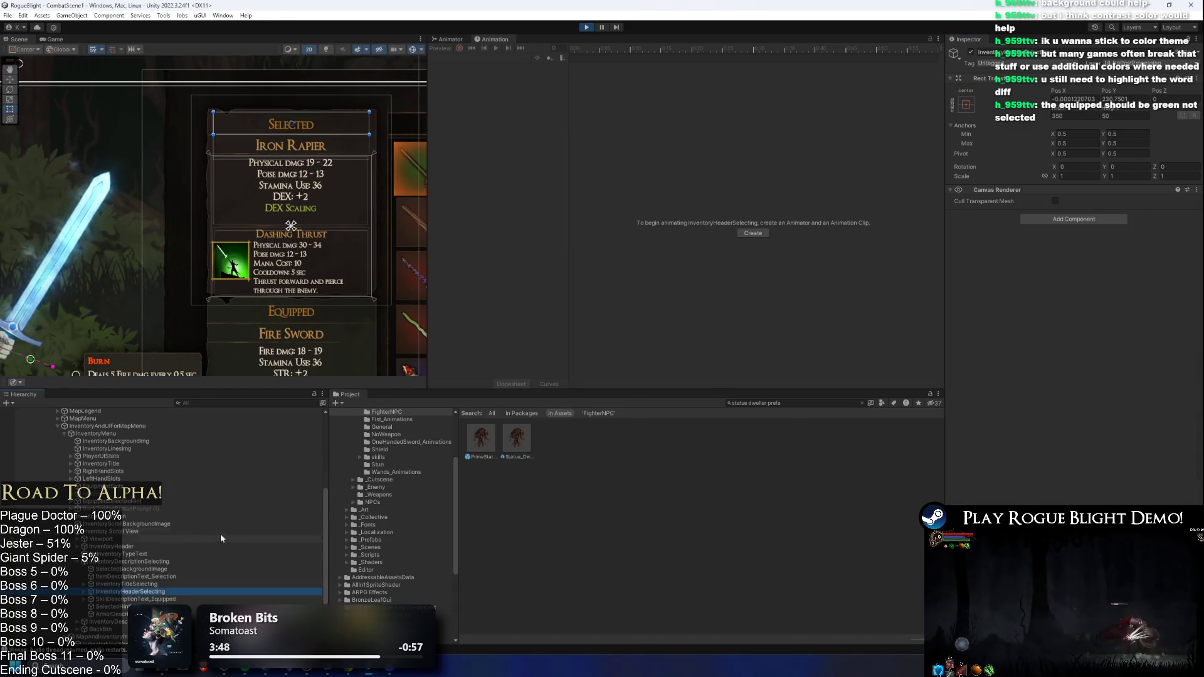
pyautogui.press('super')
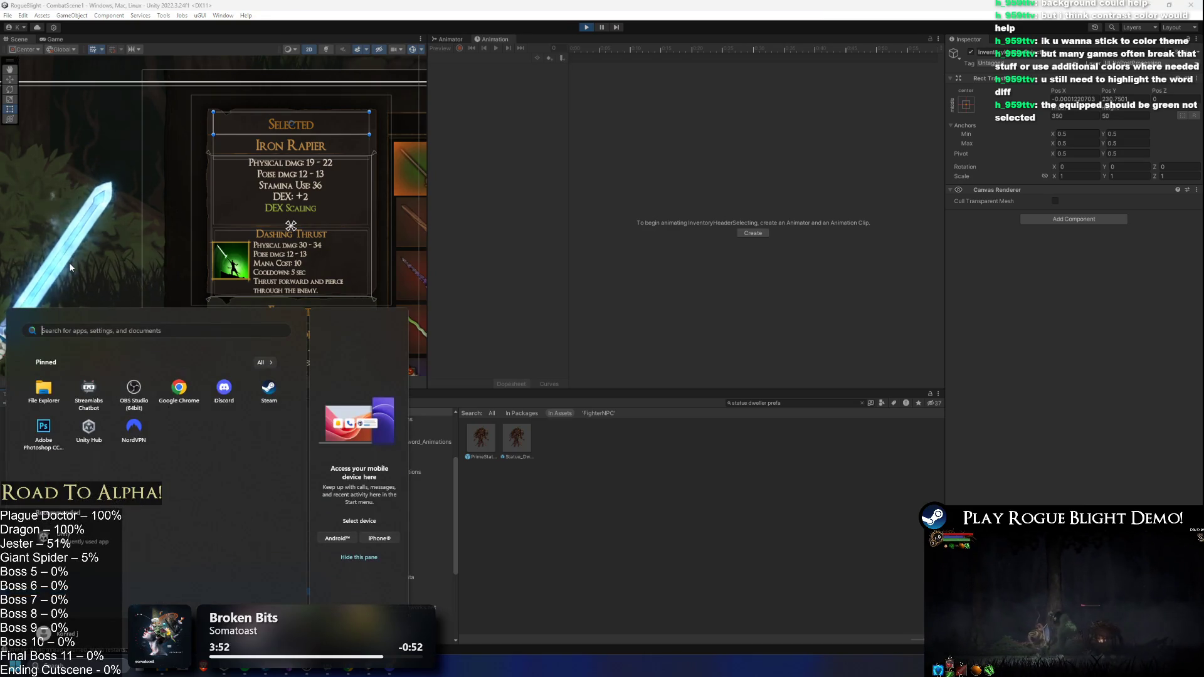
pyautogui.write('notepad')
pyautogui.press('Return')
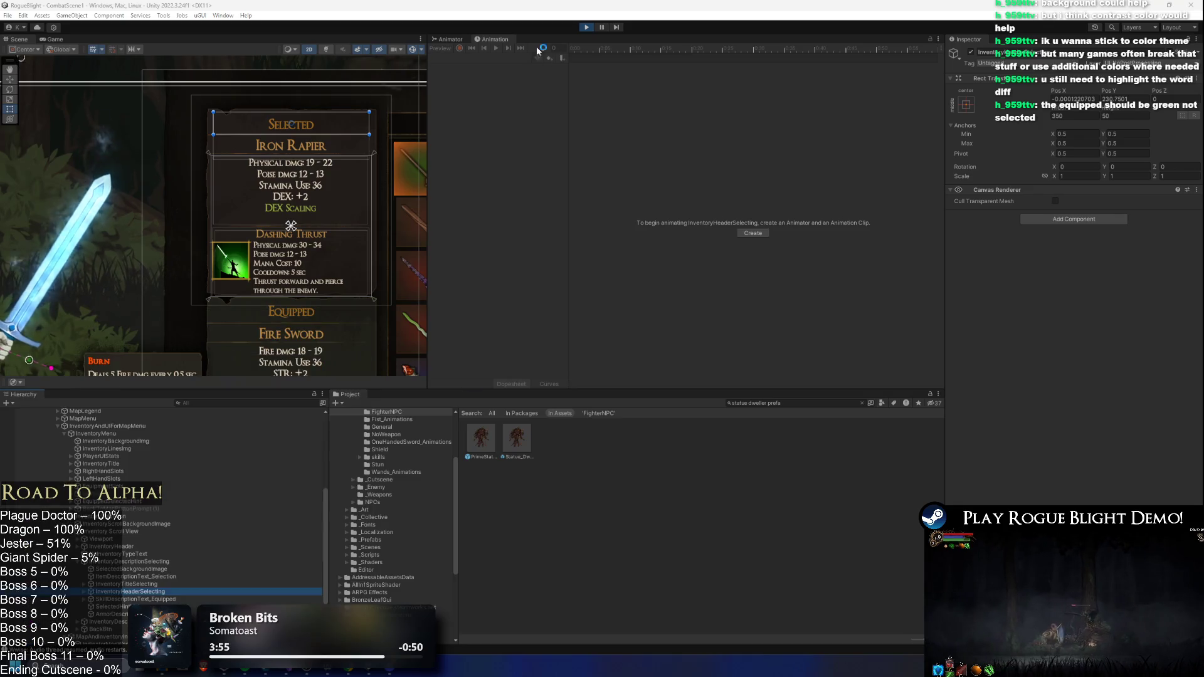
pyautogui.click(690, 311)
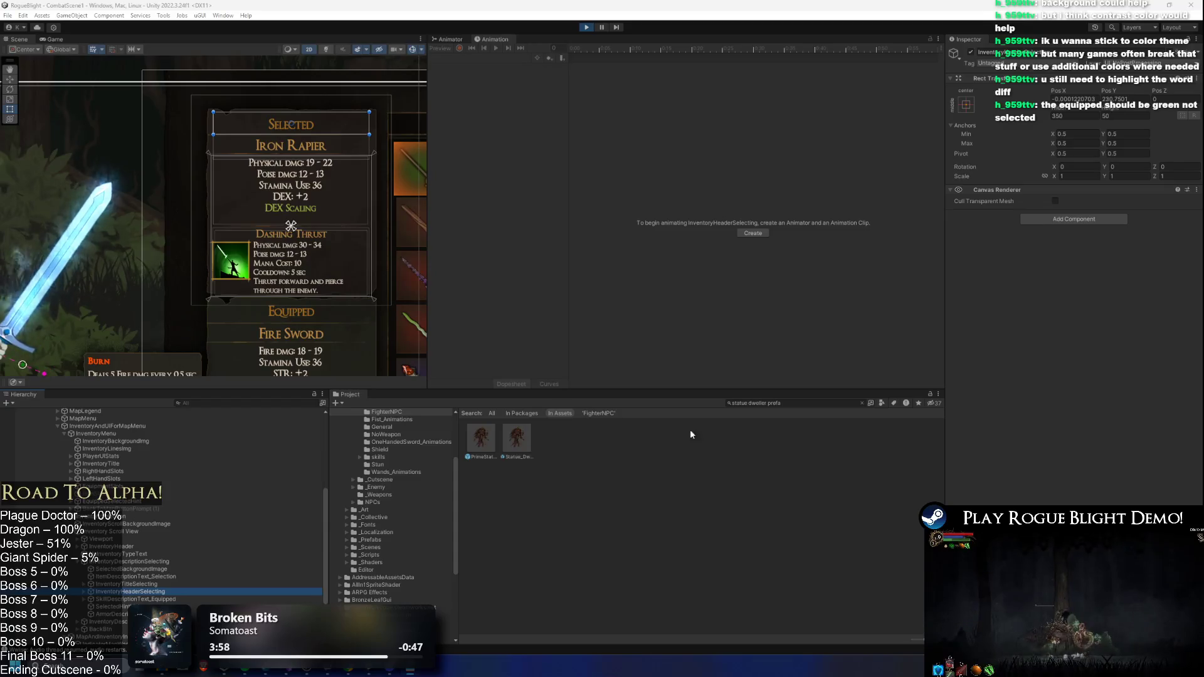
pyautogui.click(144, 554)
pyautogui.click(149, 570)
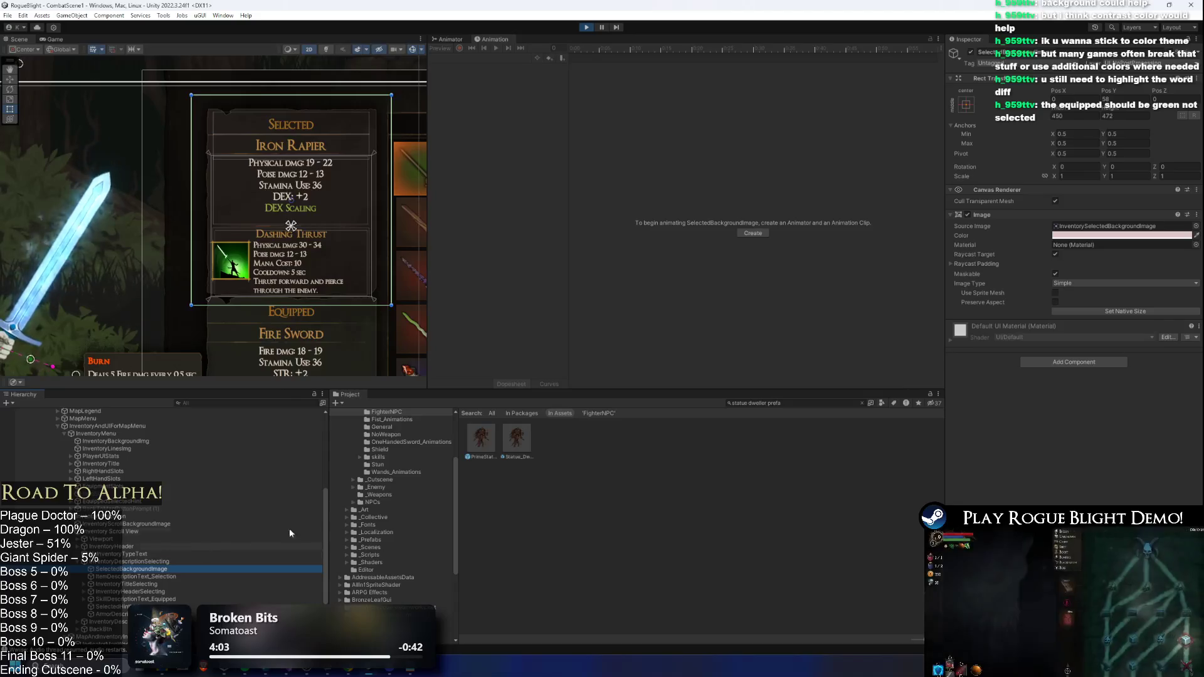
pyautogui.click(1071, 237)
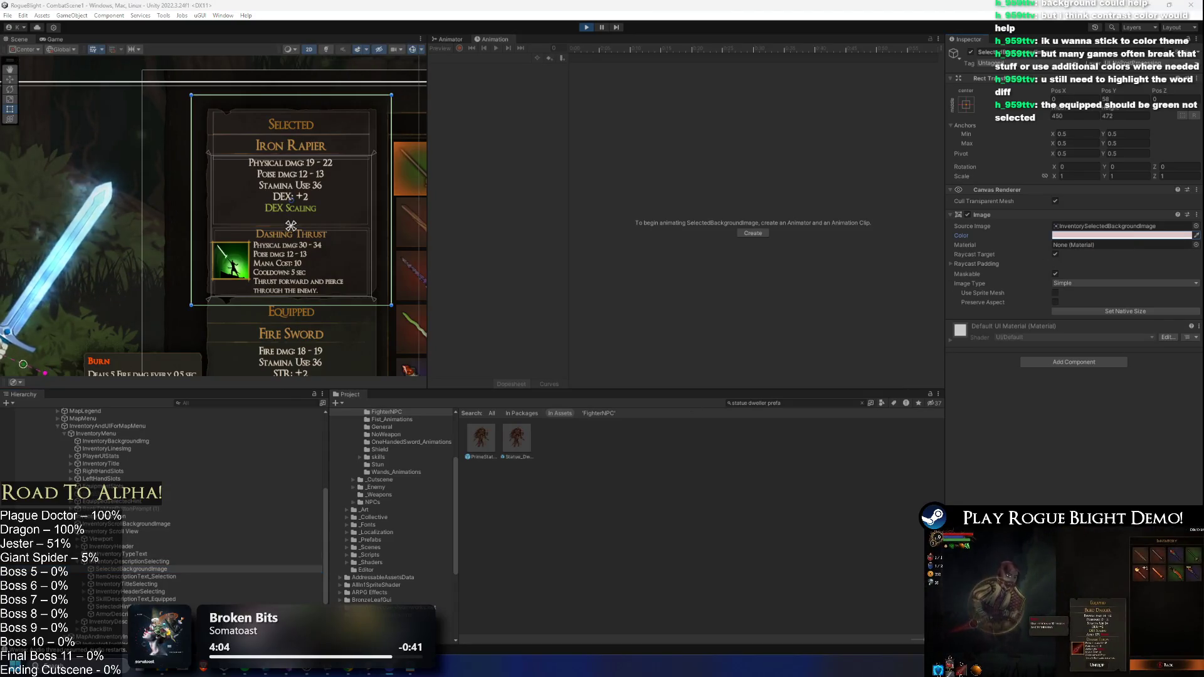
pyautogui.hotkey('alt', 'Tab')
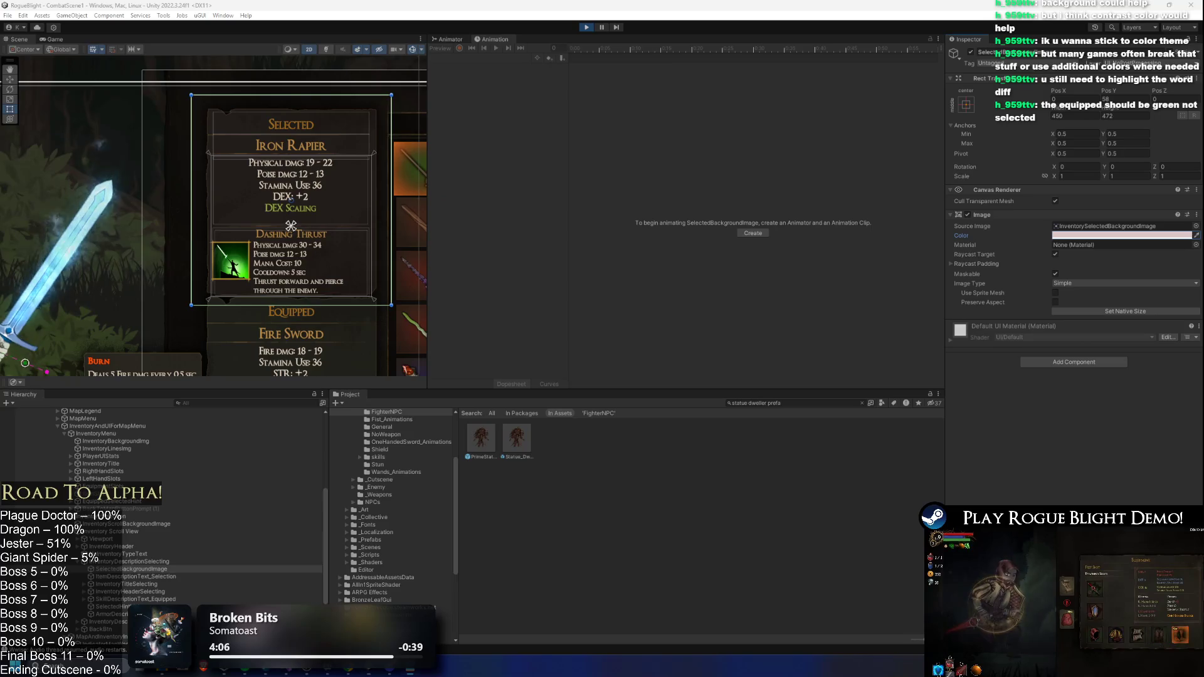
pyautogui.click(136, 587)
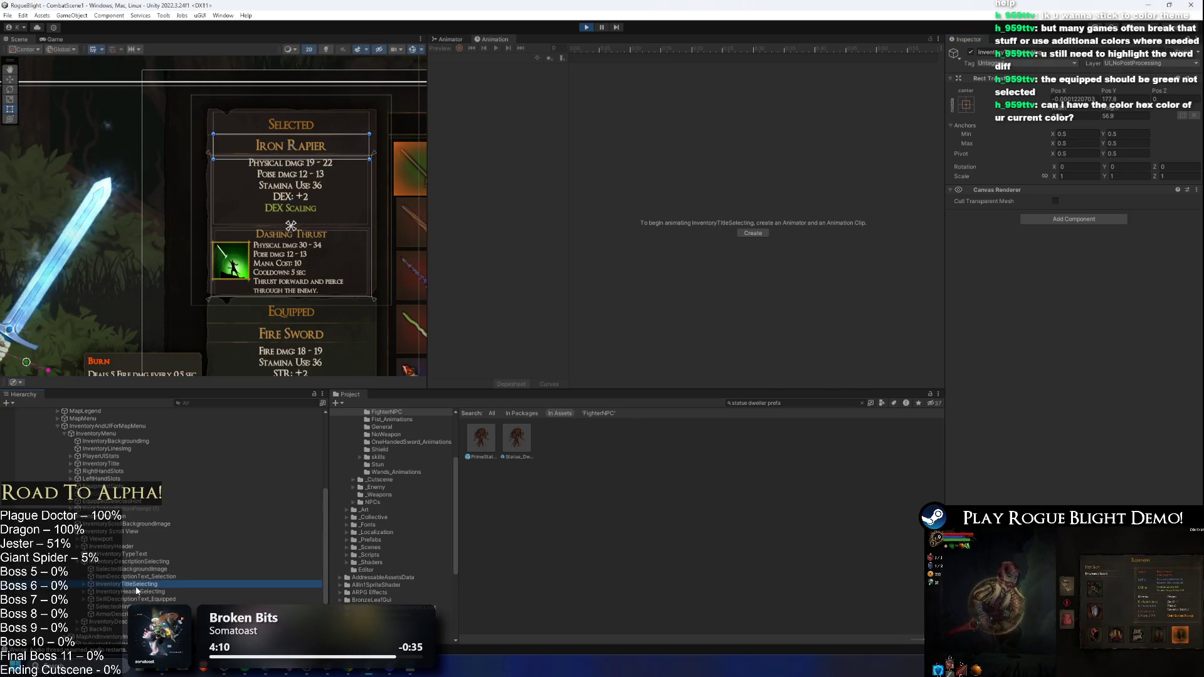
pyautogui.press('Down')
pyautogui.press('Down')
pyautogui.press('Down')
pyautogui.press('Down')
pyautogui.press('Down')
pyautogui.press('Down')
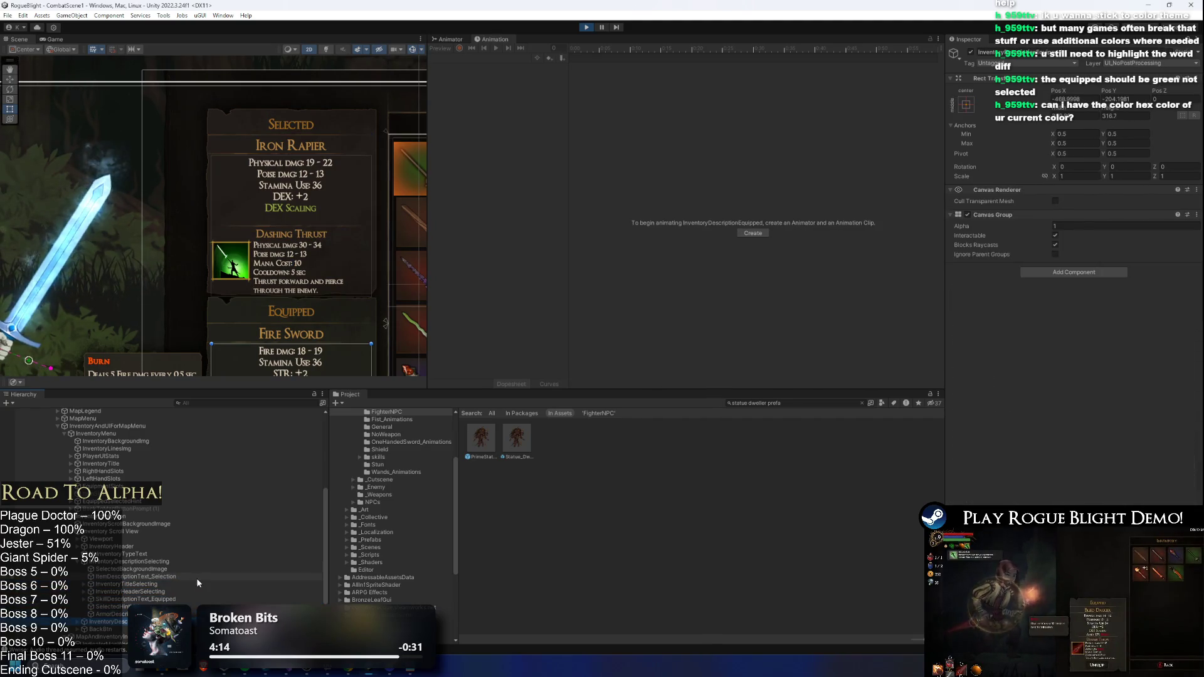
pyautogui.scroll(-3, 189, 533)
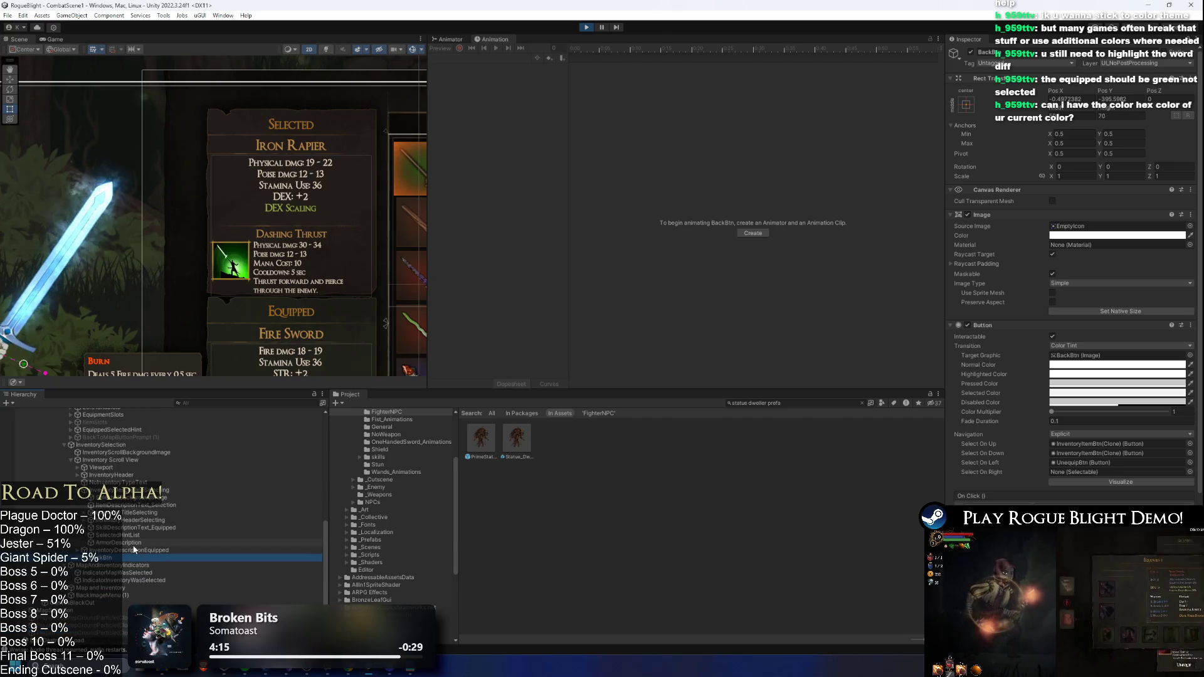
pyautogui.click(207, 550)
pyautogui.press('Down')
pyautogui.press('Down')
pyautogui.press('Down')
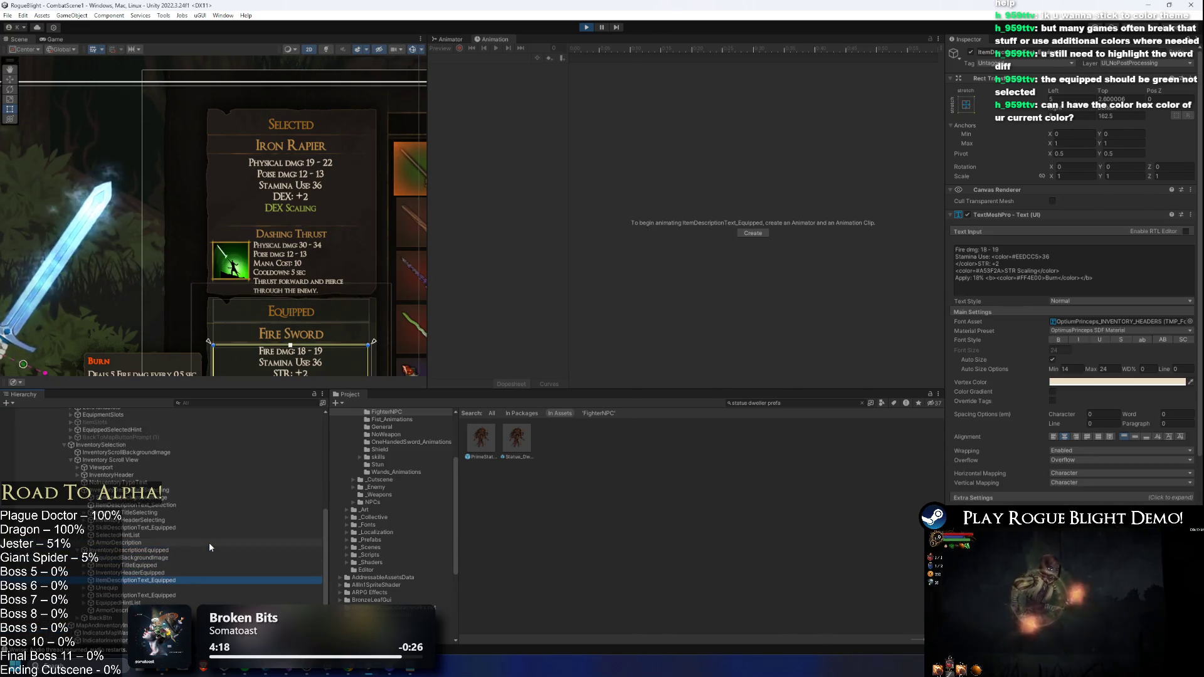
pyautogui.click(225, 353)
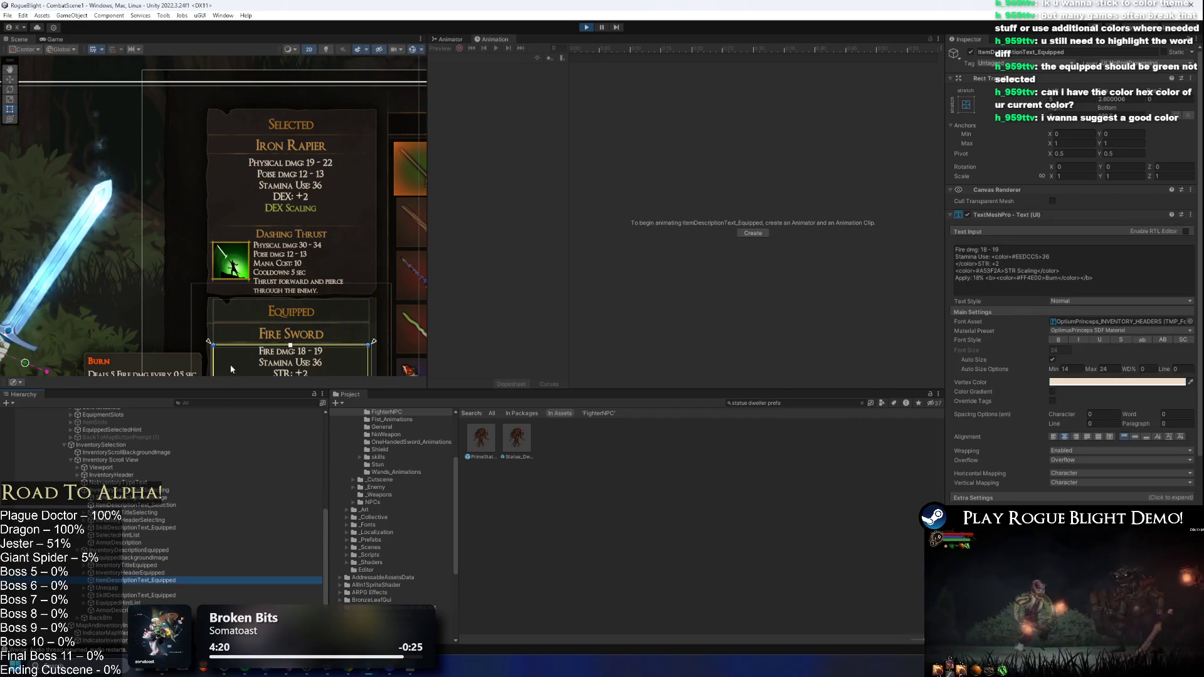
pyautogui.moveTo(282, 271)
pyautogui.mouseDown()
pyautogui.moveTo(286, 239)
pyautogui.moveTo(309, 241)
pyautogui.mouseUp()
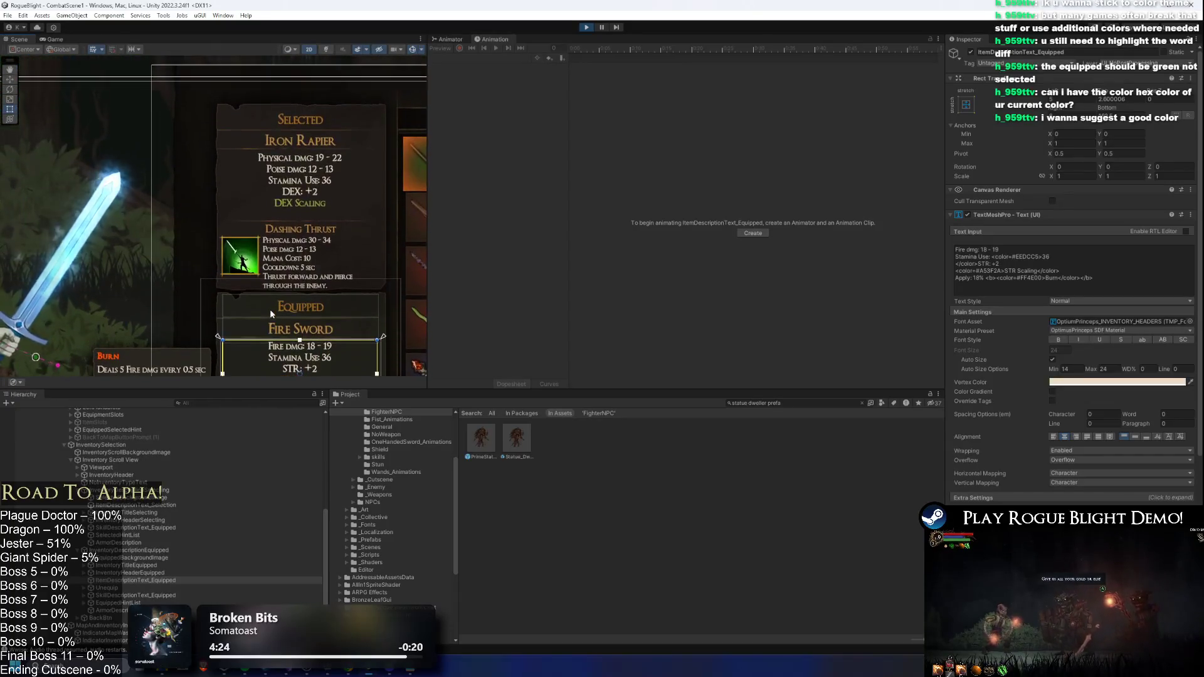
pyautogui.click(140, 573)
pyautogui.press('Right')
pyautogui.press('Down')
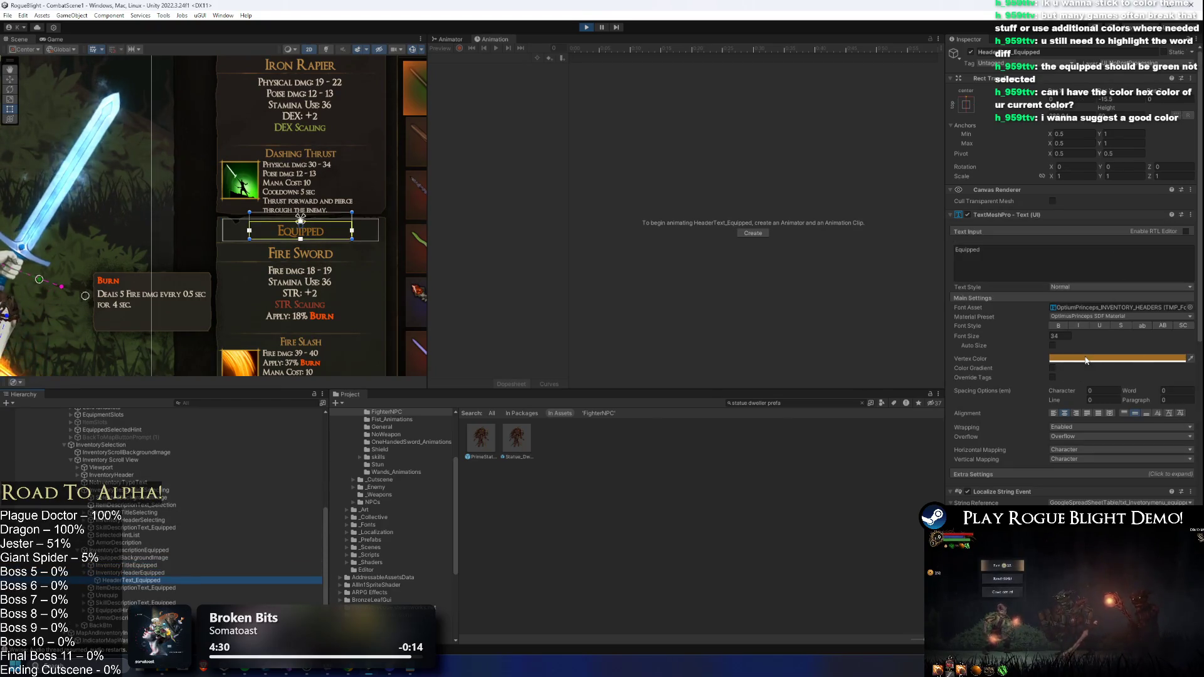
pyautogui.rightClick(1085, 360)
pyautogui.click(1100, 365)
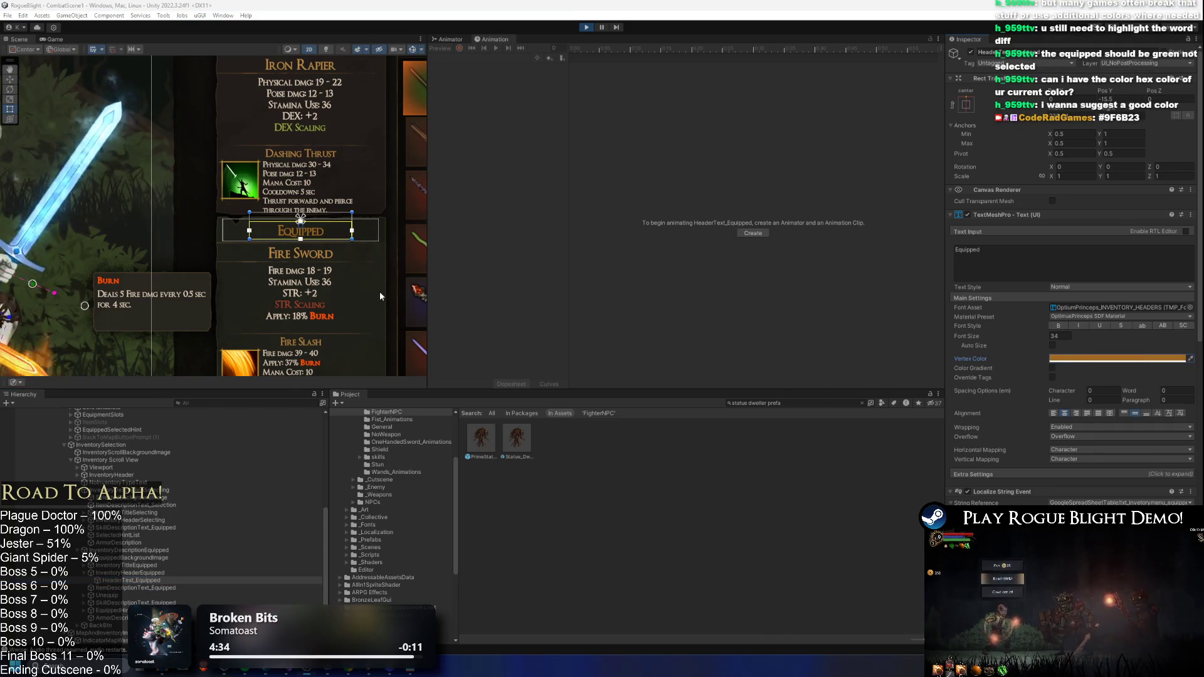
pyautogui.moveTo(311, 271); pyautogui.dragTo(310, 324)
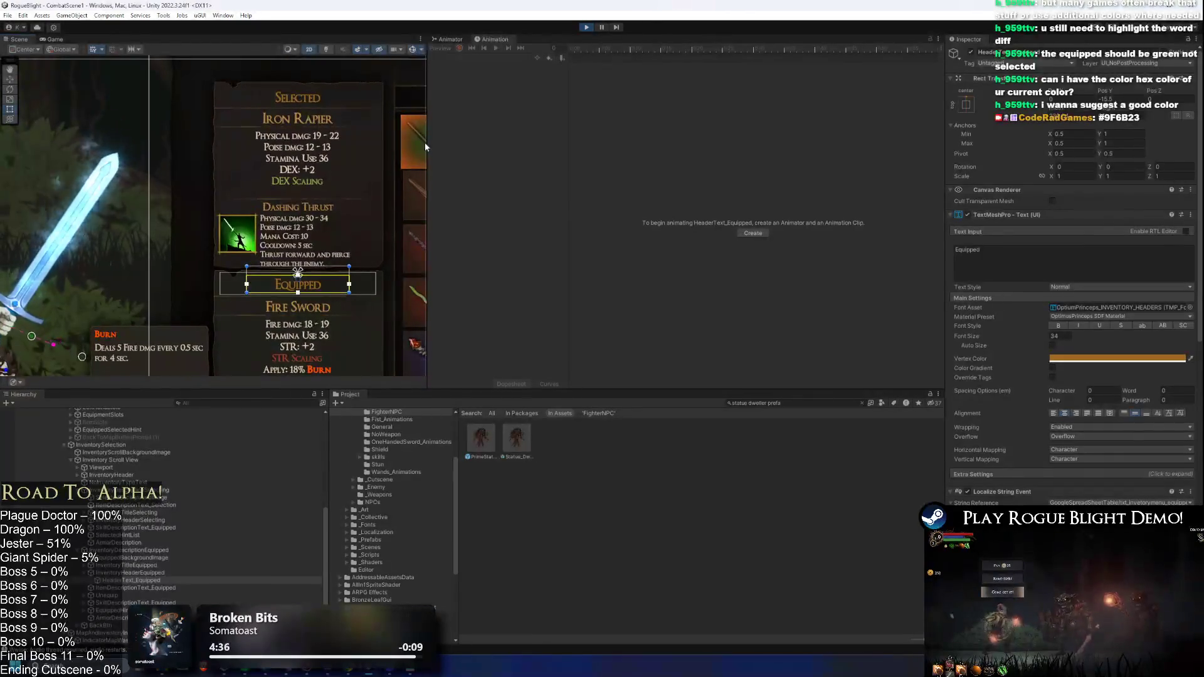
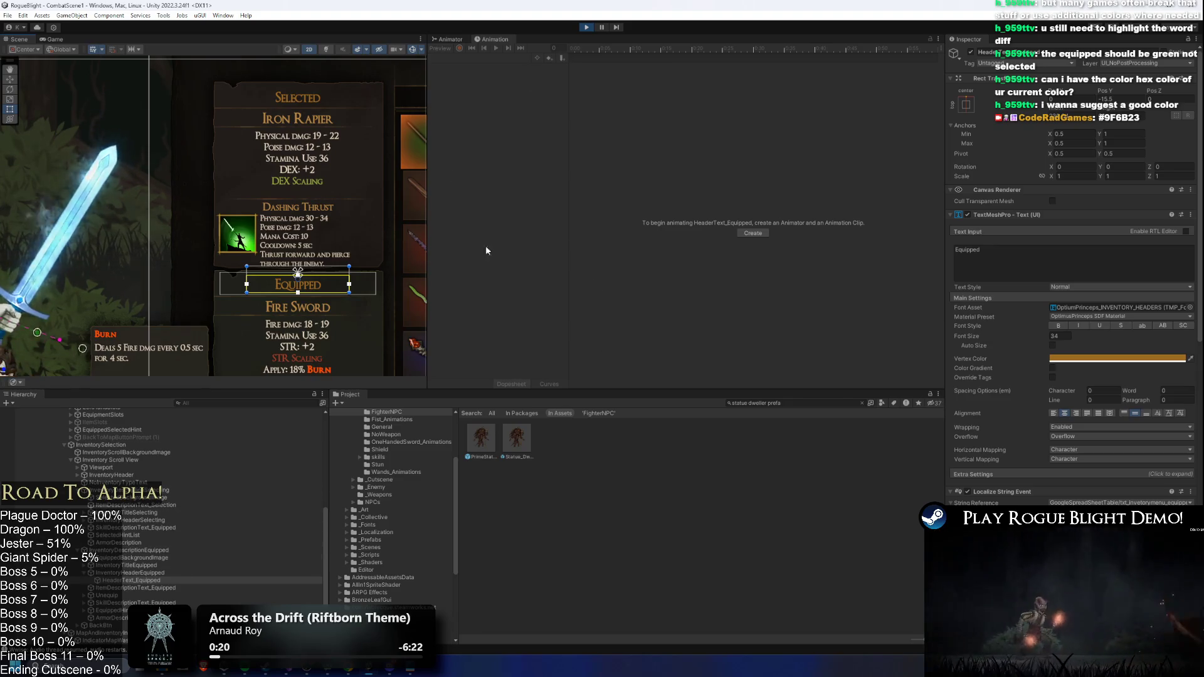
# - Move the in-game selection to Poison Sword, then return to the Scene view at ArmorDescription
pyautogui.click(144, 589)
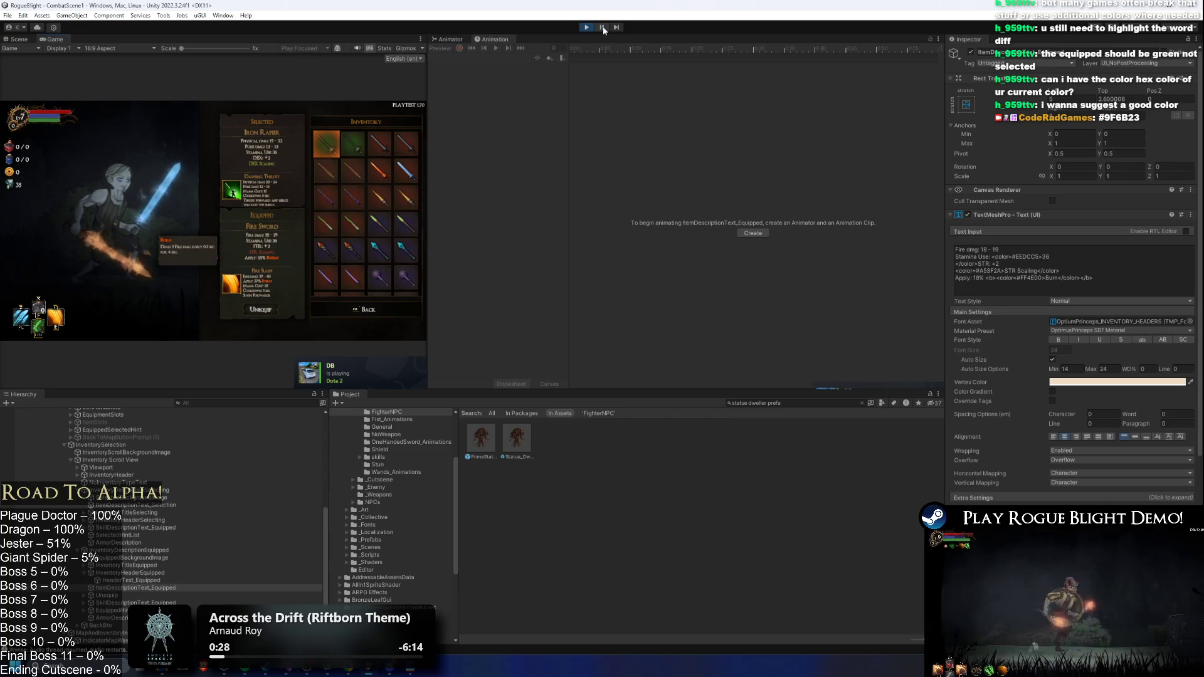
pyautogui.press('Down')
pyautogui.press('Down')
pyautogui.press('Down')
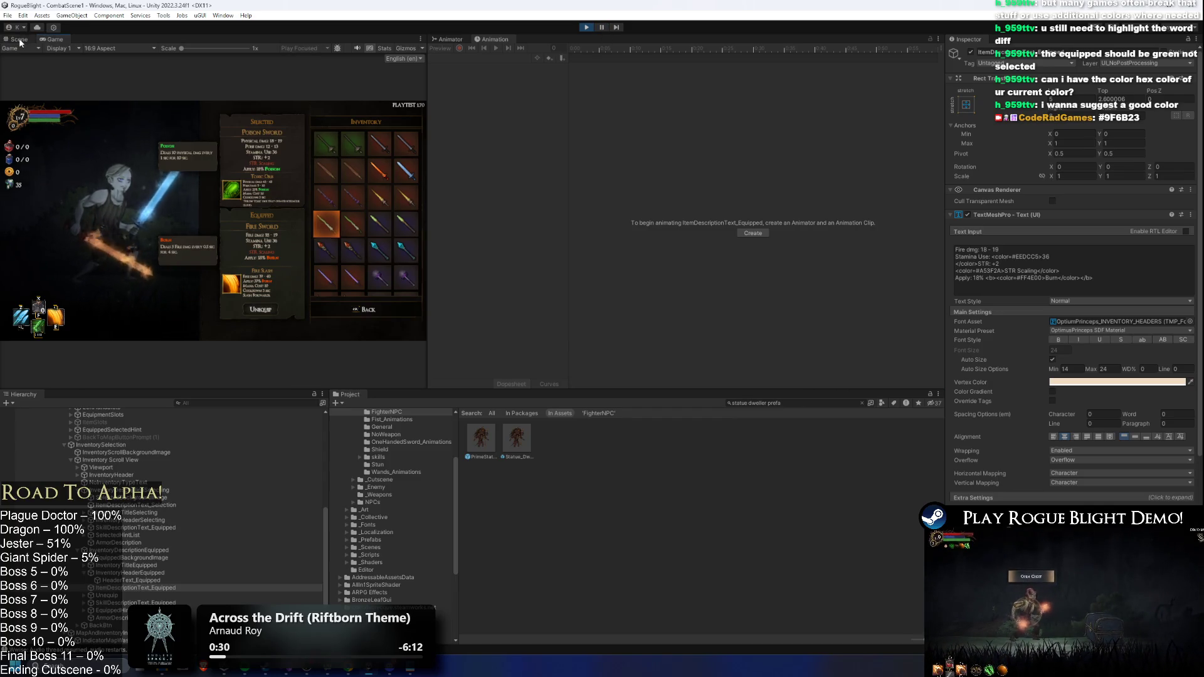
pyautogui.hotkey('ctrl', '1')
pyautogui.press('Down')
pyautogui.press('Down')
pyautogui.press('Down')
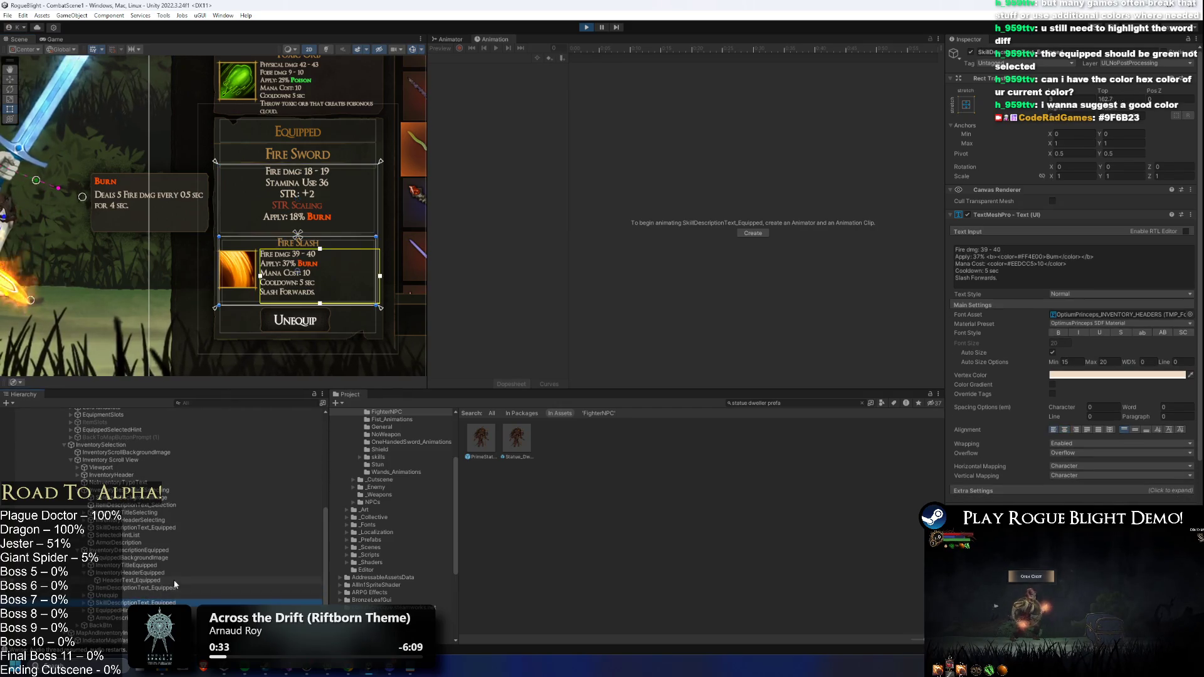
# - Step through the Equipped header objects up to SelectedBackgroundImage and pan the scene to the Selected panel
pyautogui.click(200, 573)
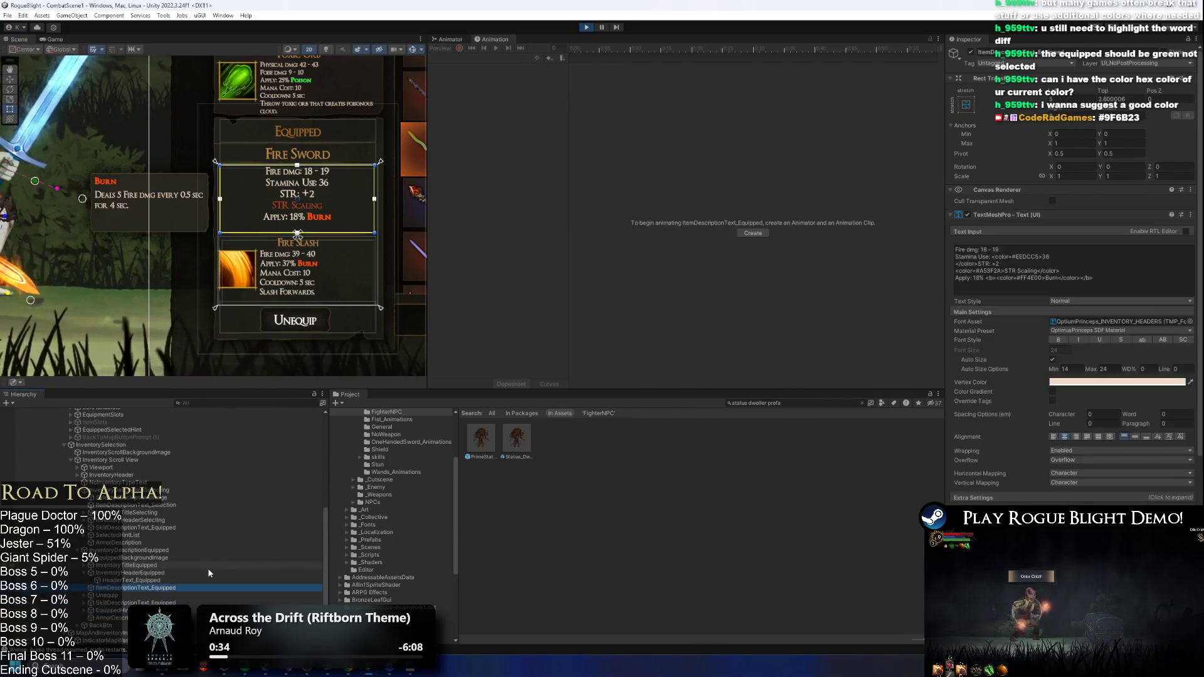
pyautogui.click(227, 569)
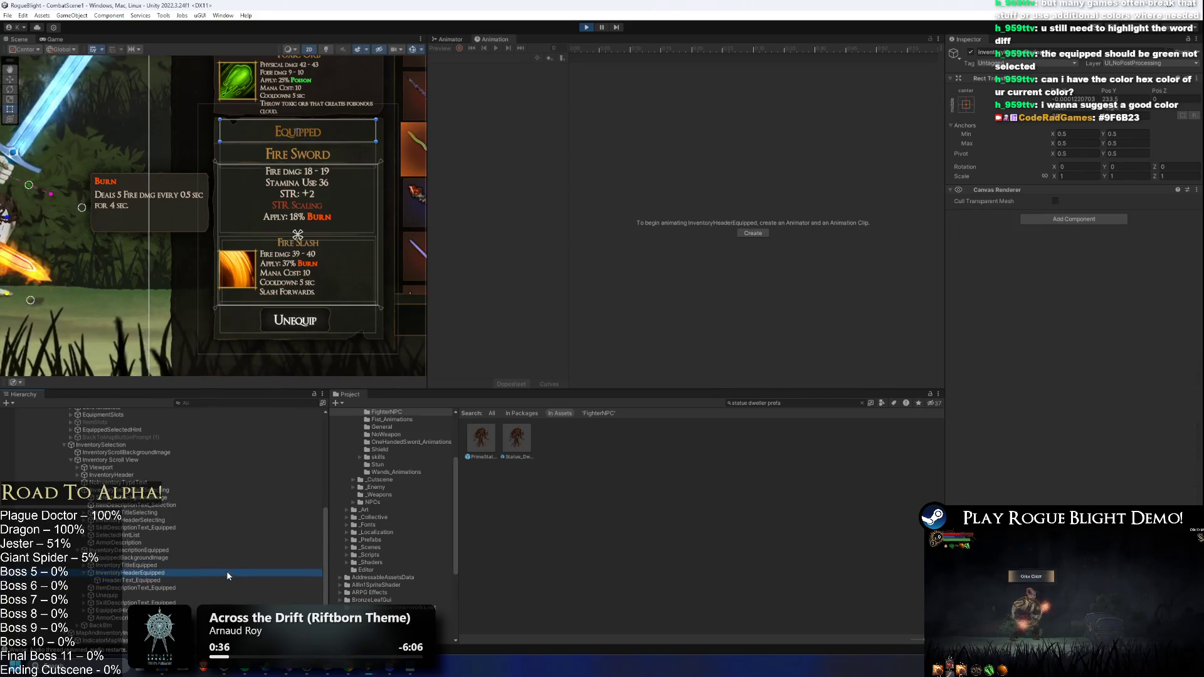
pyautogui.click(240, 571)
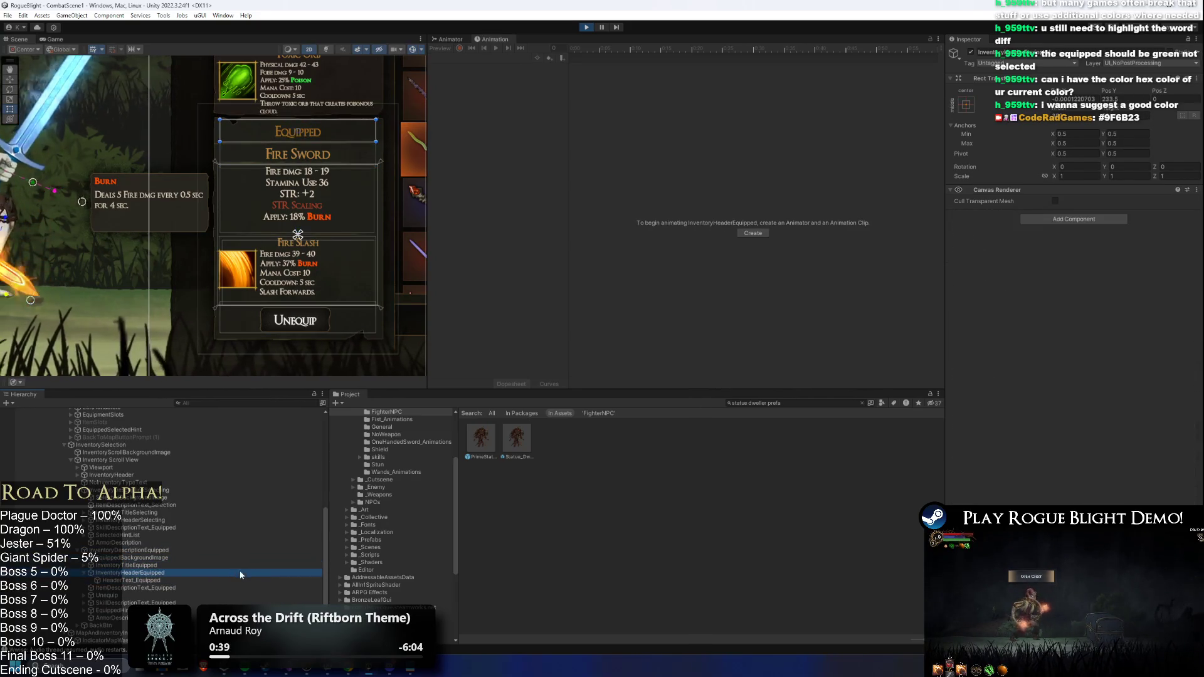
pyautogui.press('Down')
pyautogui.press('Down')
pyautogui.press('Down')
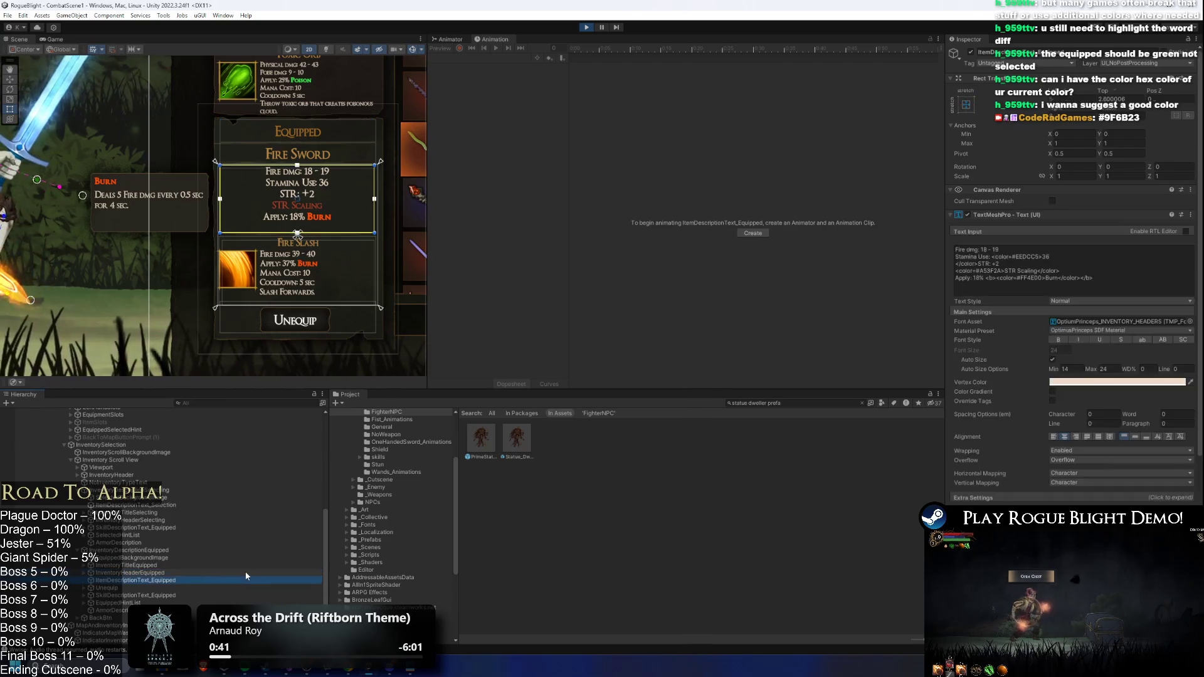
pyautogui.press('Up')
pyautogui.press('Up')
pyautogui.press('Up')
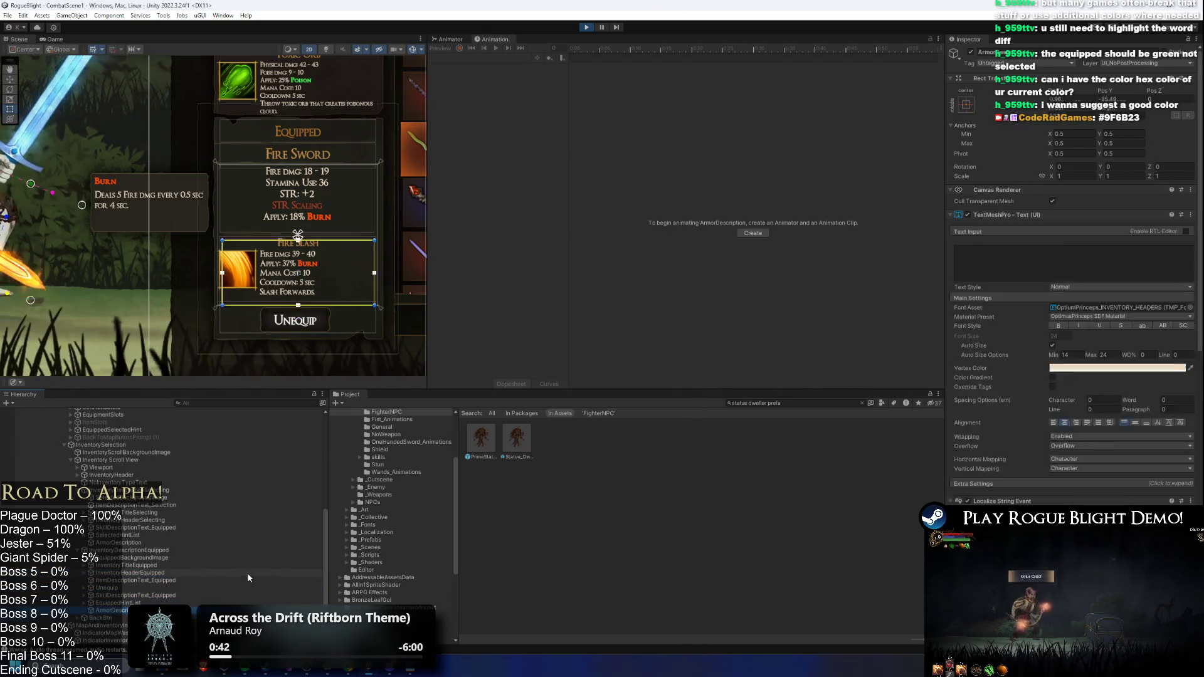
pyautogui.press('Up')
pyautogui.press('Up')
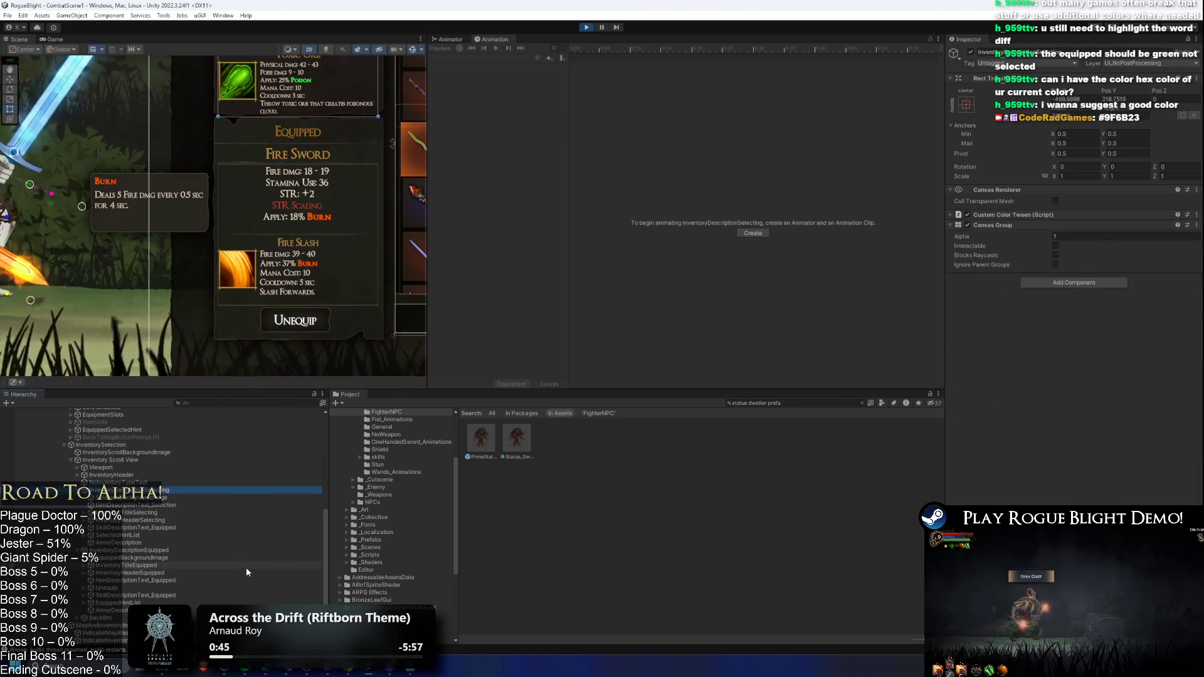
pyautogui.moveTo(304, 169); pyautogui.dragTo(307, 201)
pyautogui.moveTo(295, 113); pyautogui.dragTo(251, 207)
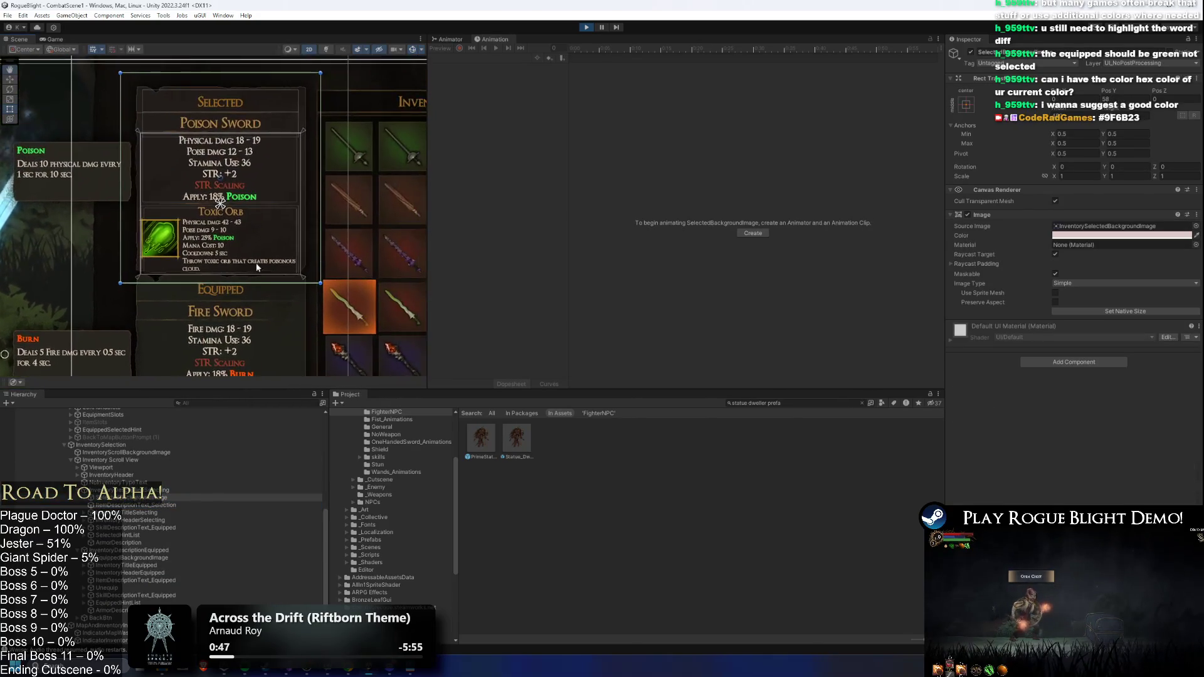
# - Recolour SelectedBackgroundImage to warm beige DDCFC7 after trying a cyan hue
pyautogui.moveTo(247, 151); pyautogui.dragTo(244, 197)
pyautogui.click(1092, 234)
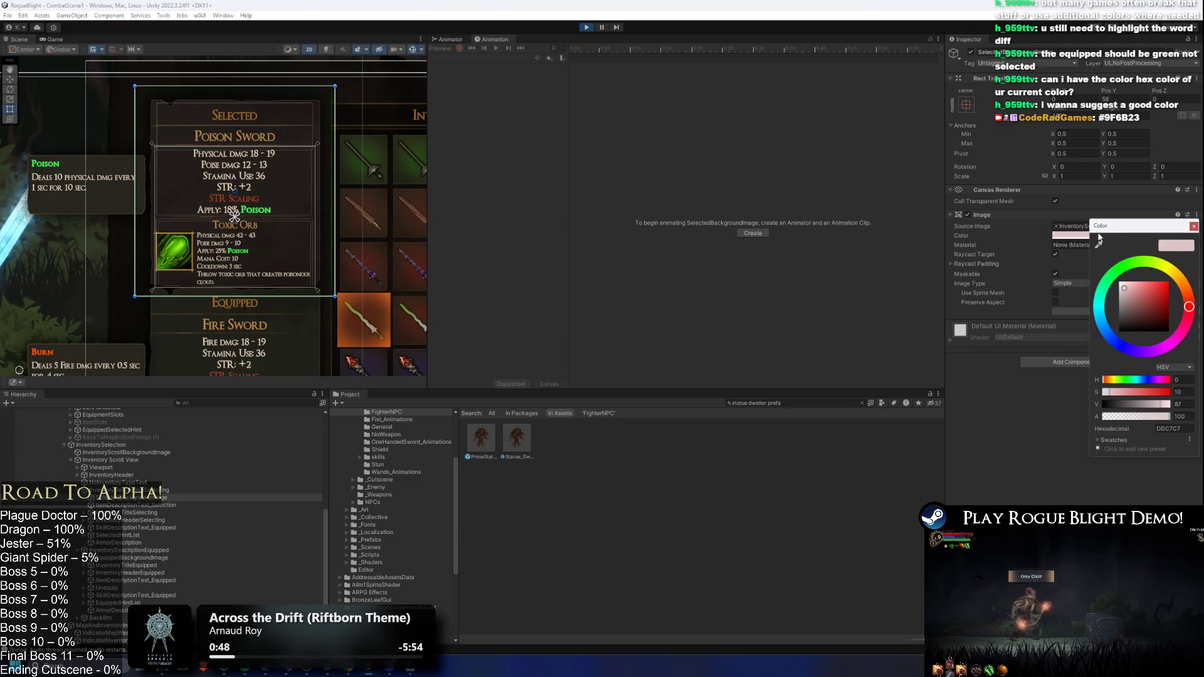
pyautogui.click(1185, 282)
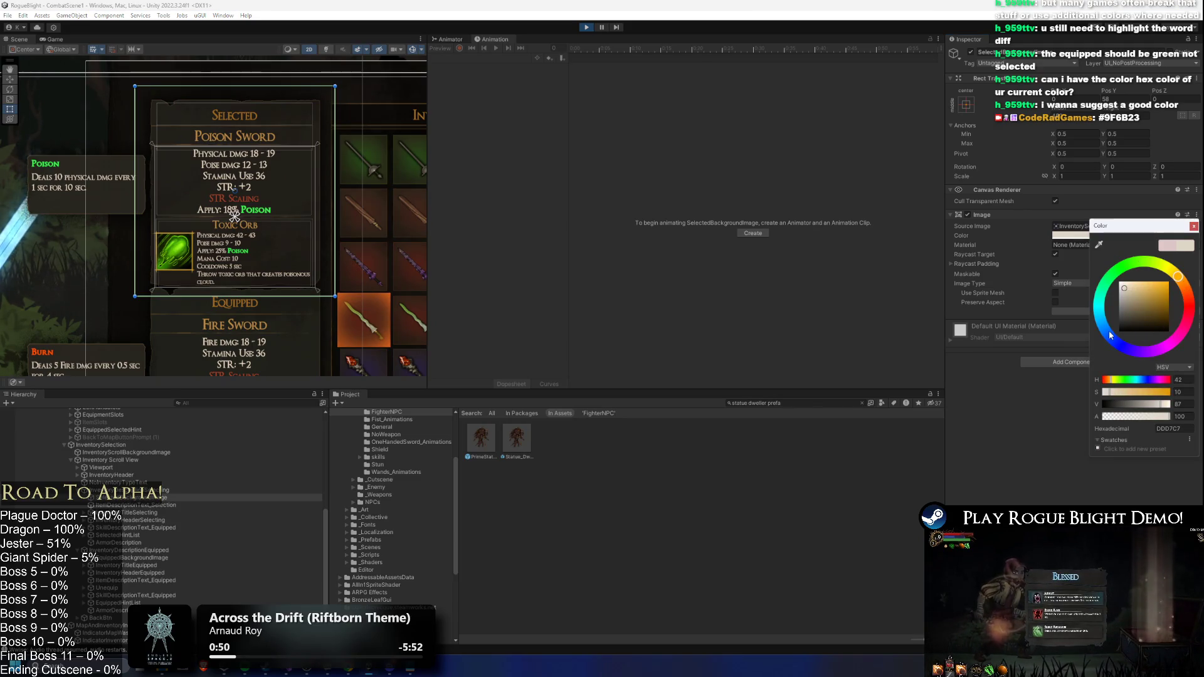
pyautogui.moveTo(1186, 282)
pyautogui.mouseDown()
pyautogui.moveTo(1144, 254)
pyautogui.moveTo(1070, 291)
pyautogui.moveTo(1107, 335)
pyautogui.moveTo(1138, 342)
pyautogui.mouseUp()
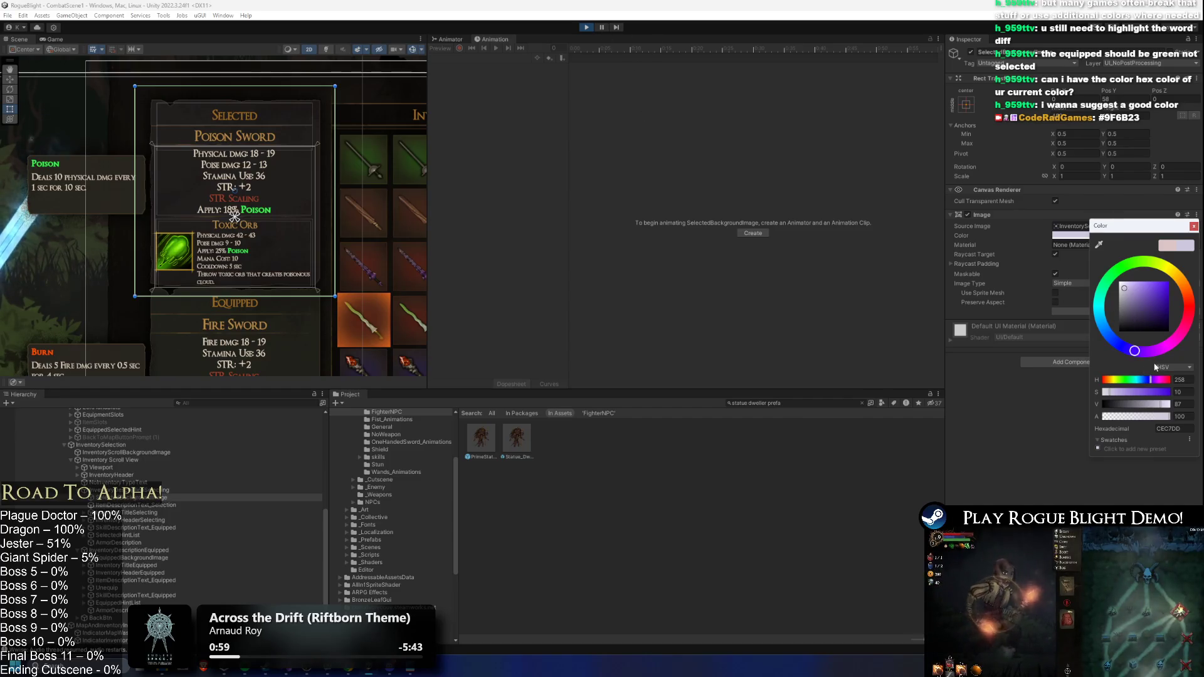
pyautogui.moveTo(1186, 296)
pyautogui.mouseDown()
pyautogui.moveTo(1185, 258)
pyautogui.moveTo(1197, 316)
pyautogui.moveTo(1197, 290)
pyautogui.mouseUp()
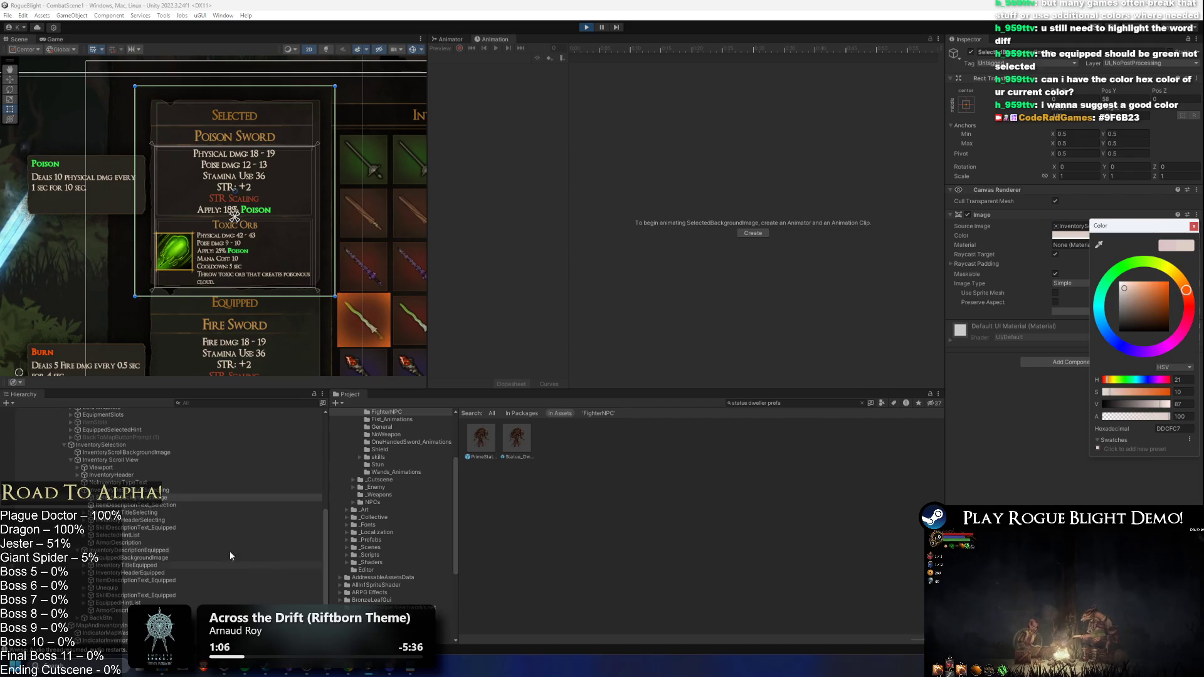
pyautogui.click(117, 551)
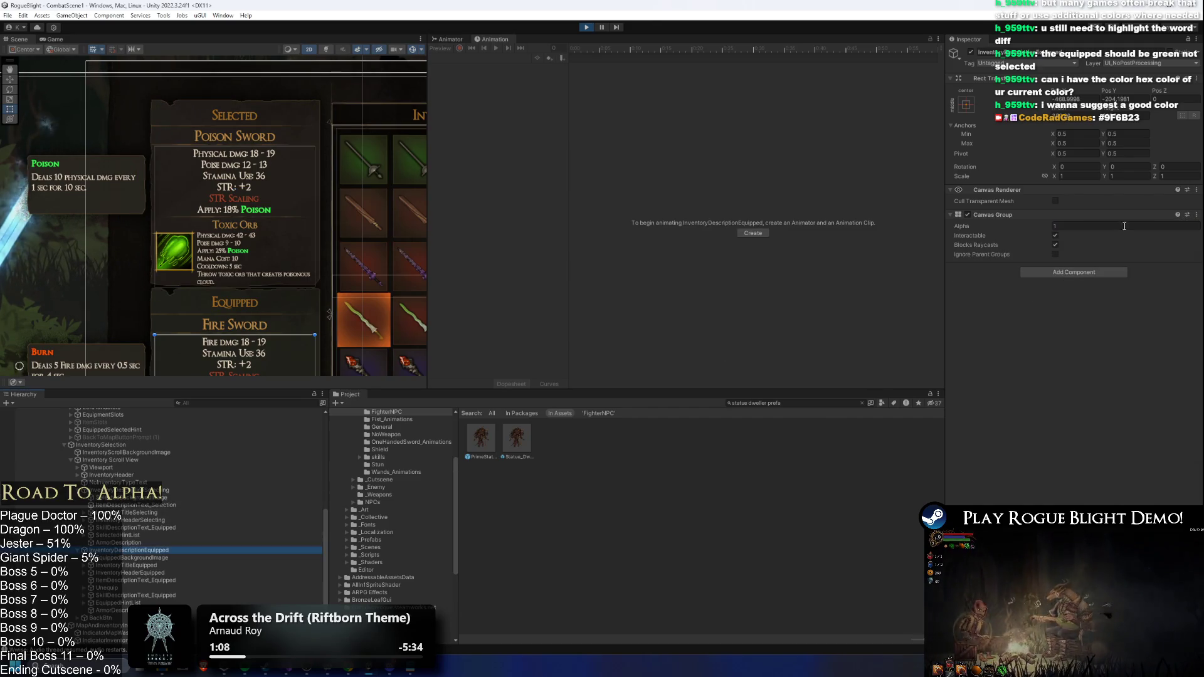
# - Select EquippedBackgroundImage and make its Image colour bright green
pyautogui.click(168, 559)
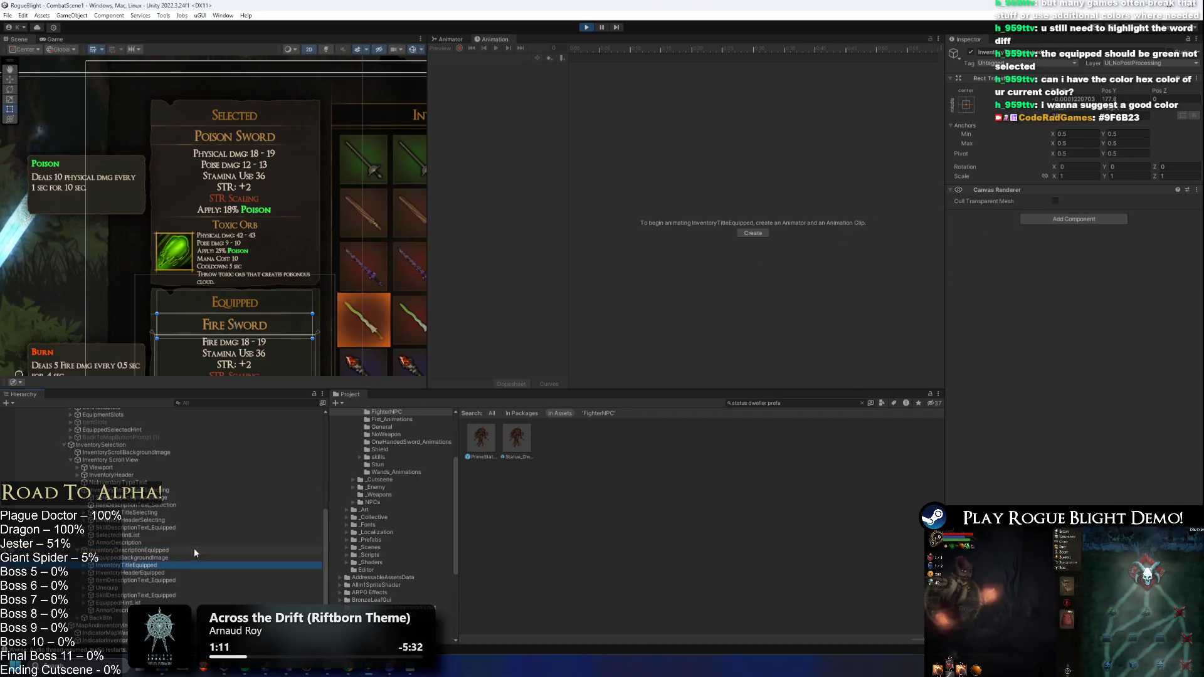
pyautogui.click(1069, 235)
pyautogui.moveTo(1127, 303); pyautogui.dragTo(1160, 288)
pyautogui.moveTo(359, 272); pyautogui.dragTo(371, 159)
# - After trying teal, lighten the Equipped background to pale green DAFFCC and return to the Game view
pyautogui.click(1147, 237)
pyautogui.click(1099, 300)
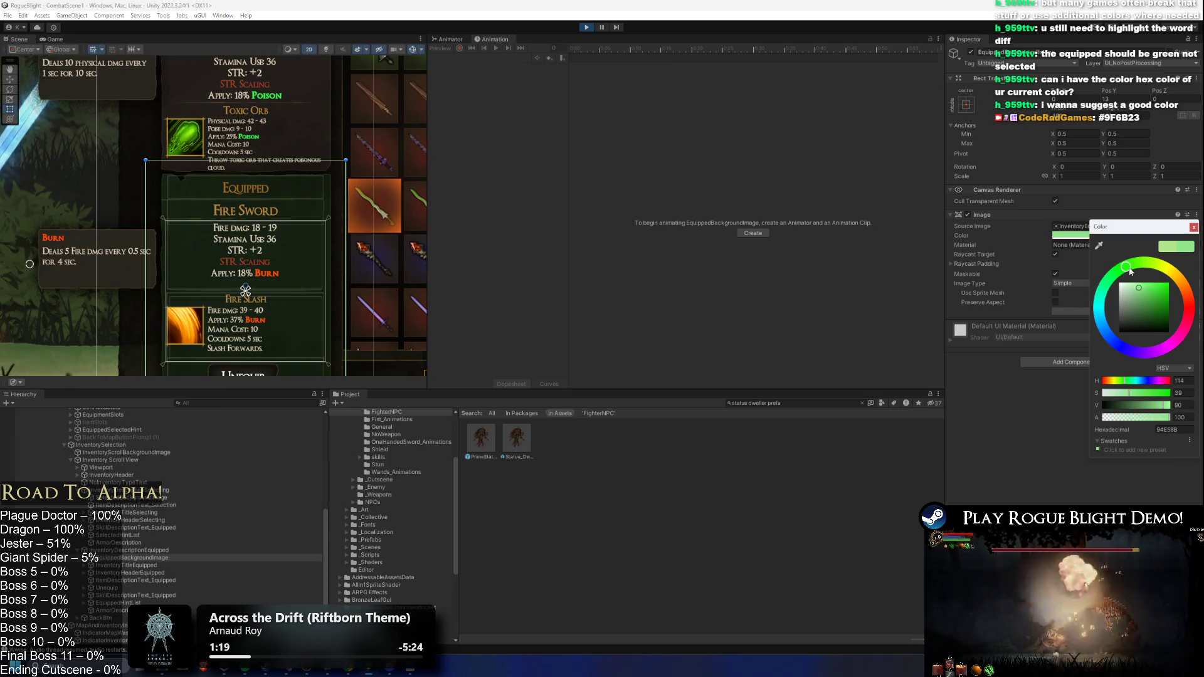
pyautogui.click(1146, 264)
pyautogui.moveTo(1145, 267); pyautogui.dragTo(1132, 274)
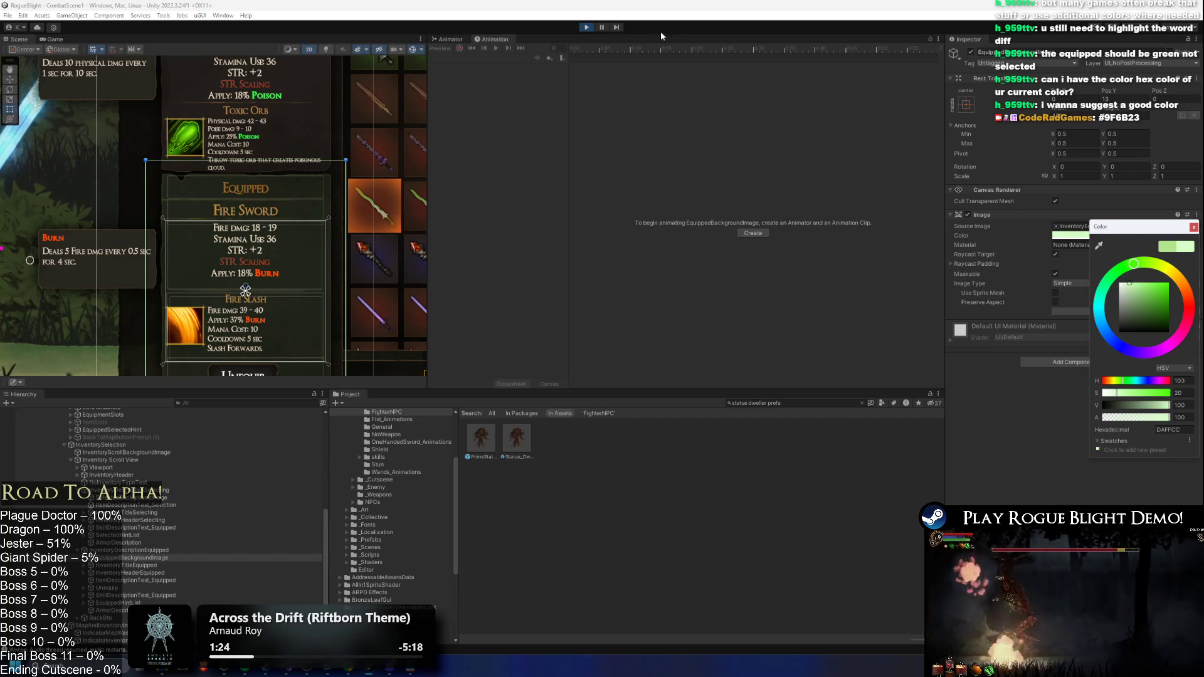
pyautogui.click(601, 31)
pyautogui.click(57, 40)
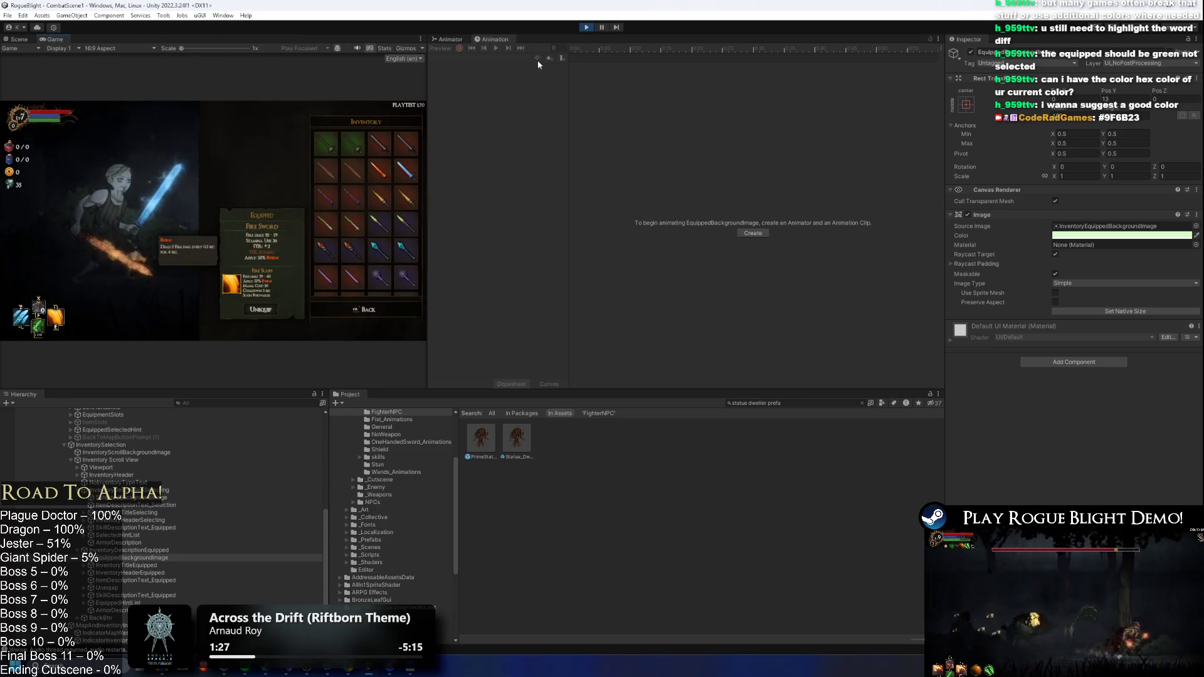
# - Select the first inventory slot and rebuild the Equipped background as a slightly dimmed pale green
pyautogui.click(329, 148)
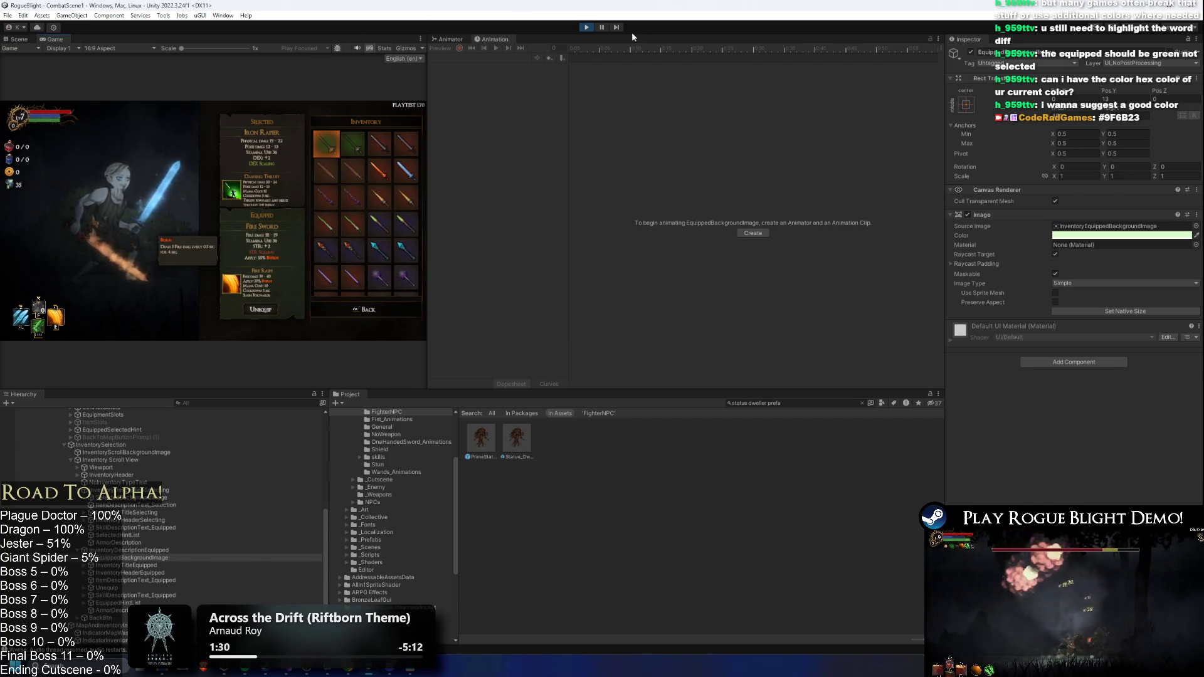
pyautogui.click(1092, 236)
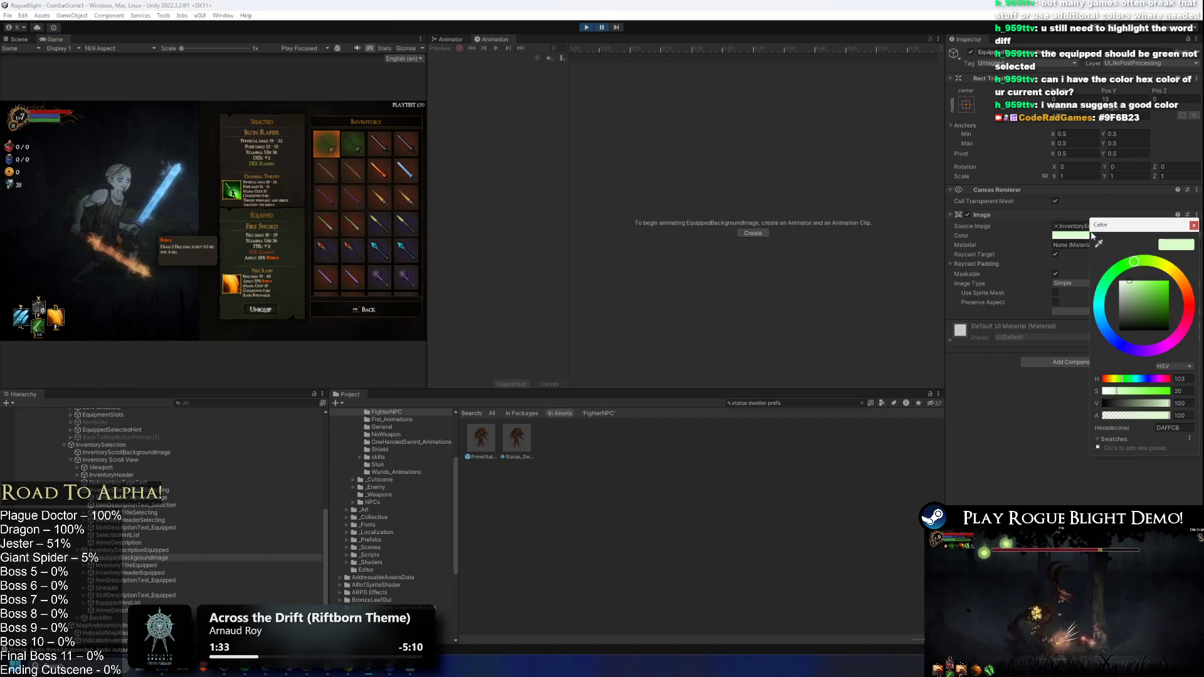
pyautogui.click(600, 30)
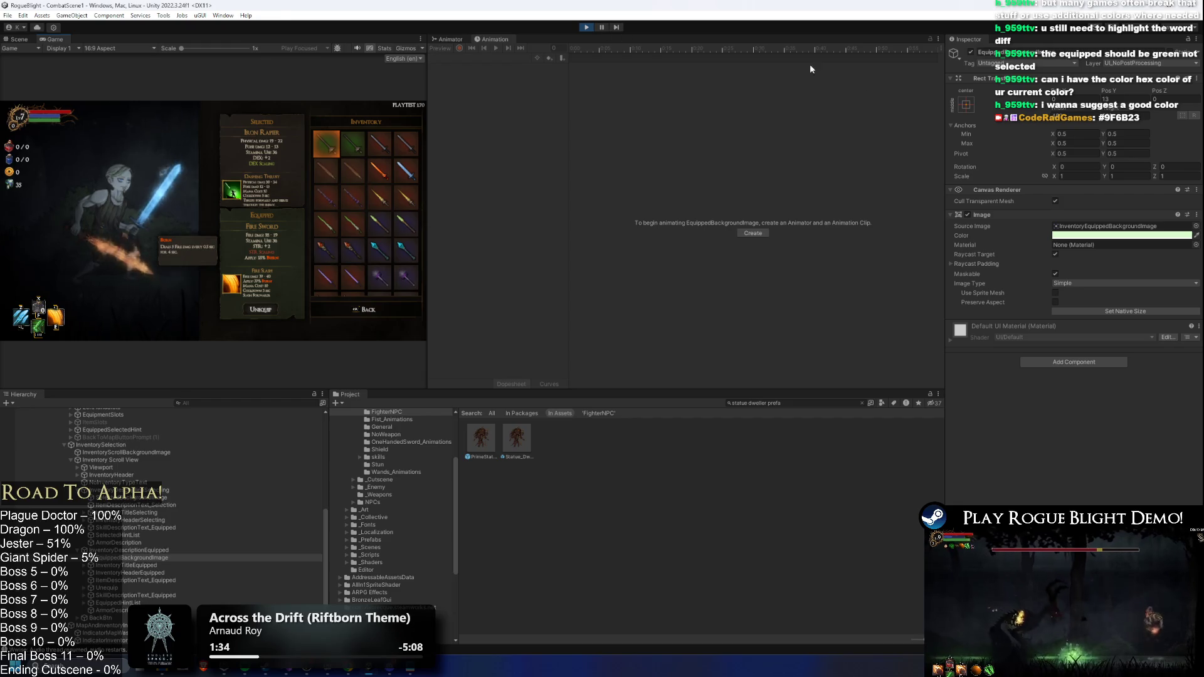
pyautogui.click(1084, 236)
pyautogui.click(1116, 285)
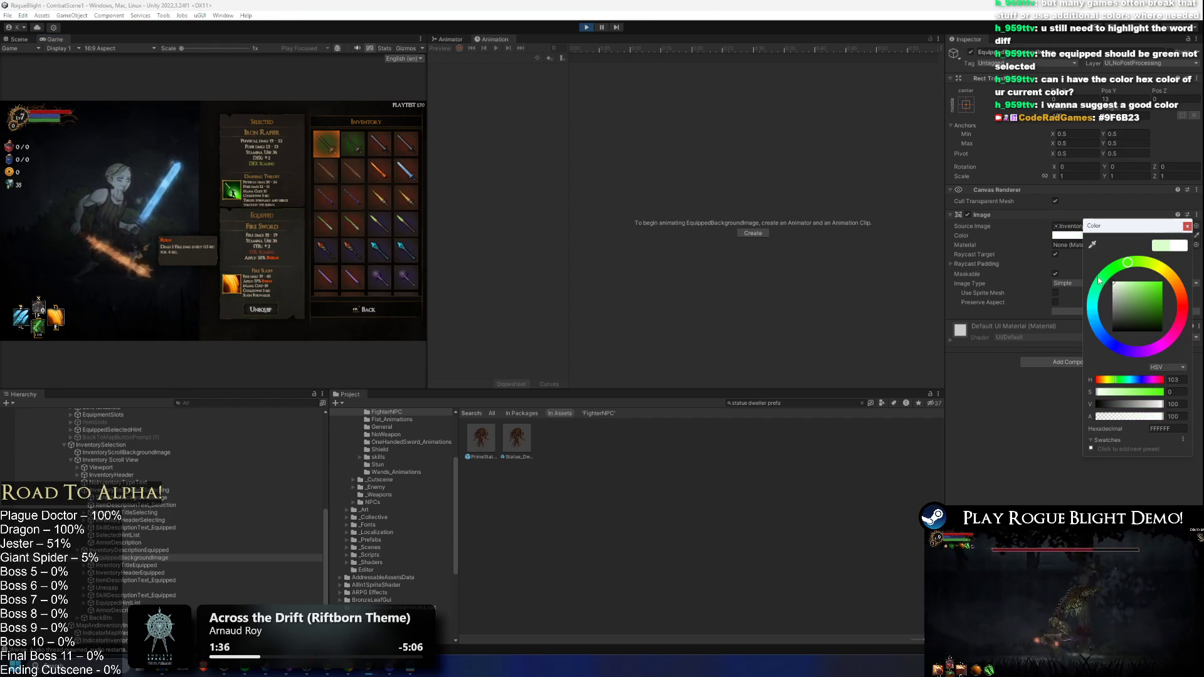
pyautogui.moveTo(1119, 286); pyautogui.dragTo(1160, 274)
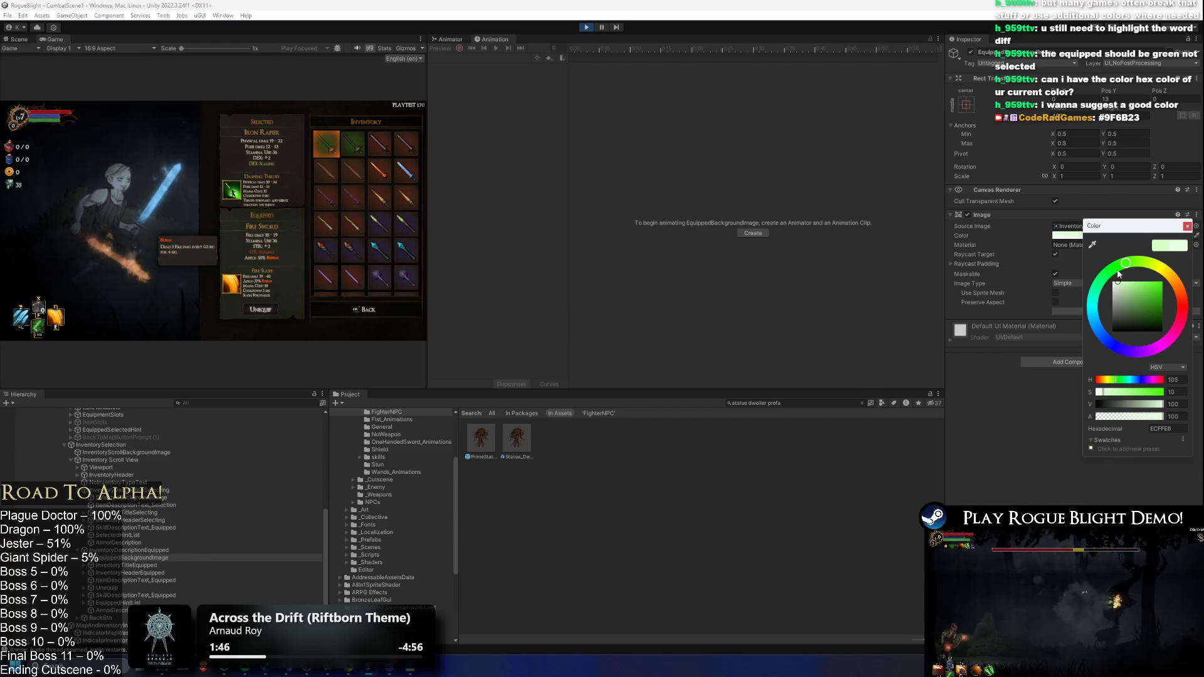
pyautogui.moveTo(1121, 286); pyautogui.dragTo(1119, 287)
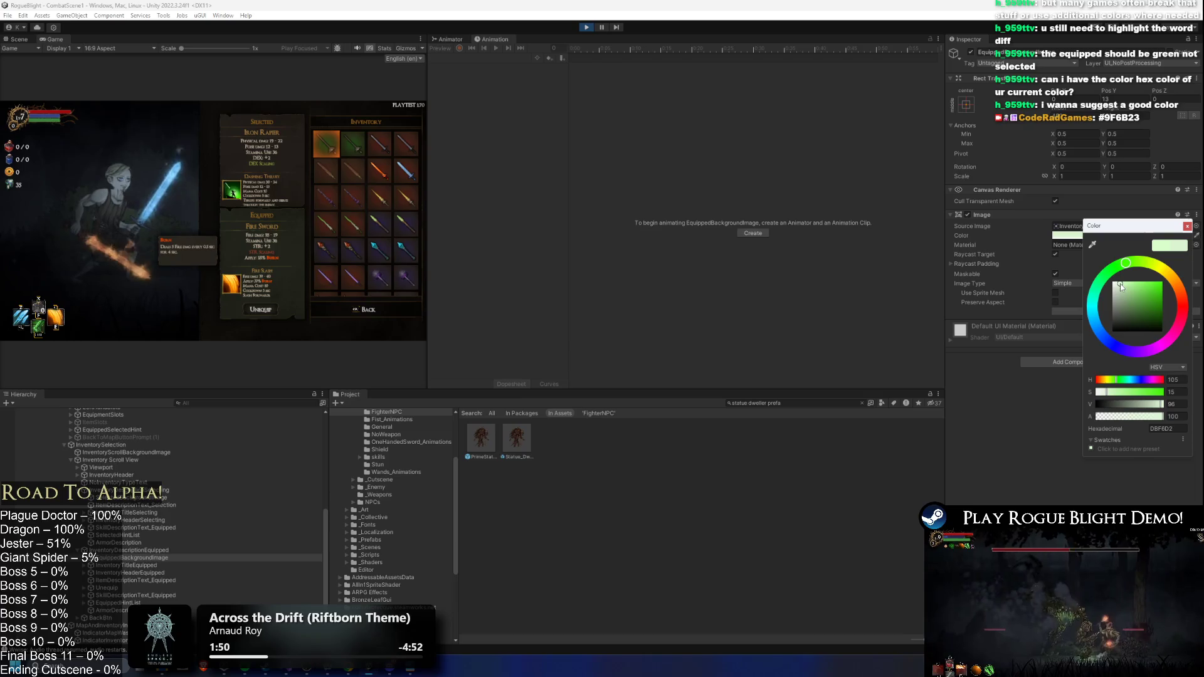
pyautogui.click(1188, 226)
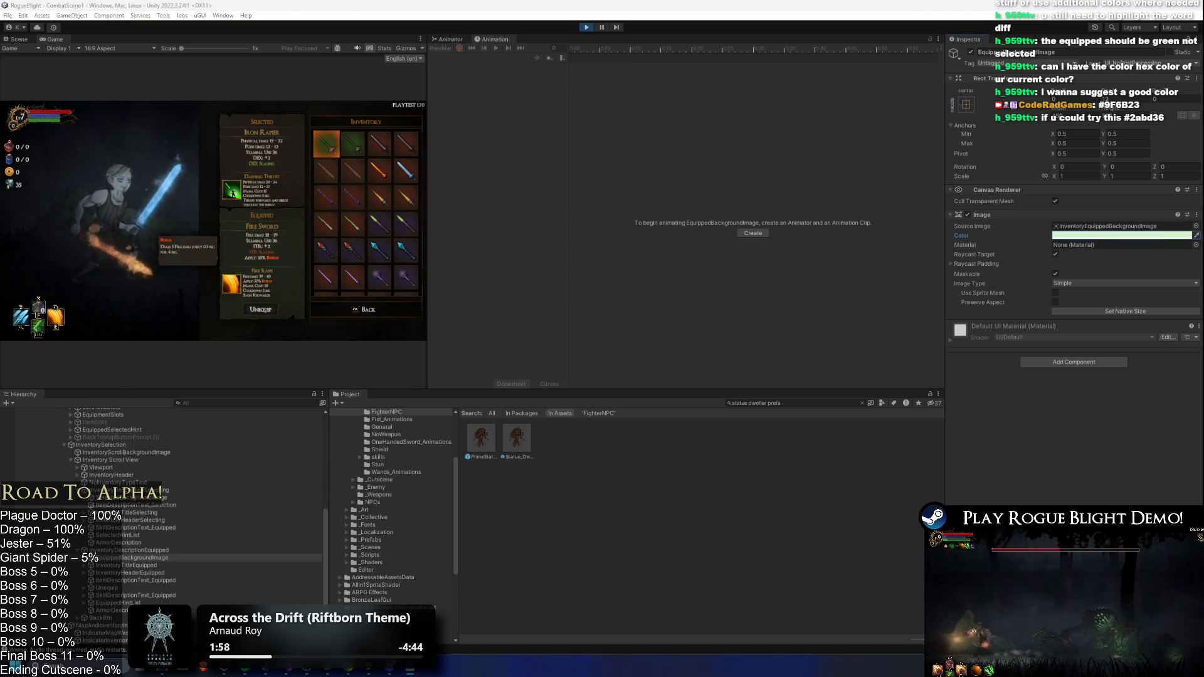
# - Nudge the Equipped background hue toward pure green, settling on DDF1CB
pyautogui.click(1088, 236)
pyautogui.moveTo(1131, 271)
pyautogui.mouseDown()
pyautogui.moveTo(1099, 300)
pyautogui.moveTo(1146, 264)
pyautogui.moveTo(1182, 295)
pyautogui.moveTo(1160, 365)
pyautogui.moveTo(1080, 358)
pyautogui.moveTo(1135, 240)
pyautogui.mouseUp()
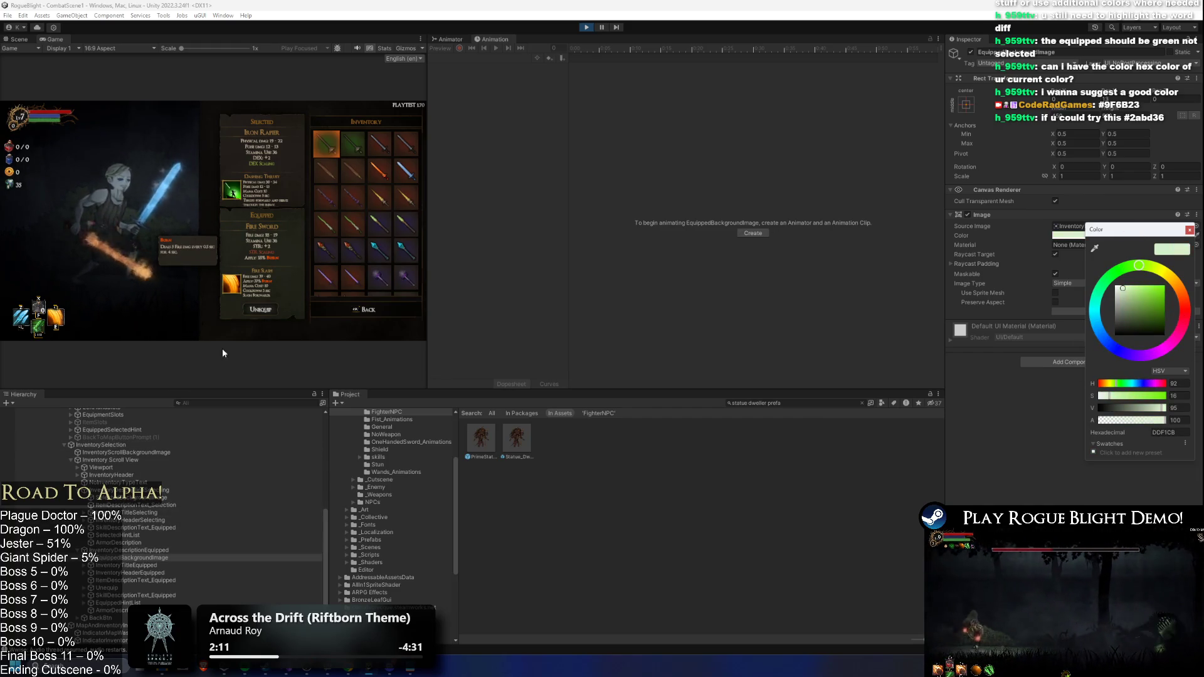
pyautogui.click(138, 588)
# - Inspect the Equipped and Selected header, title and description objects in the Hierarchy
pyautogui.click(156, 581)
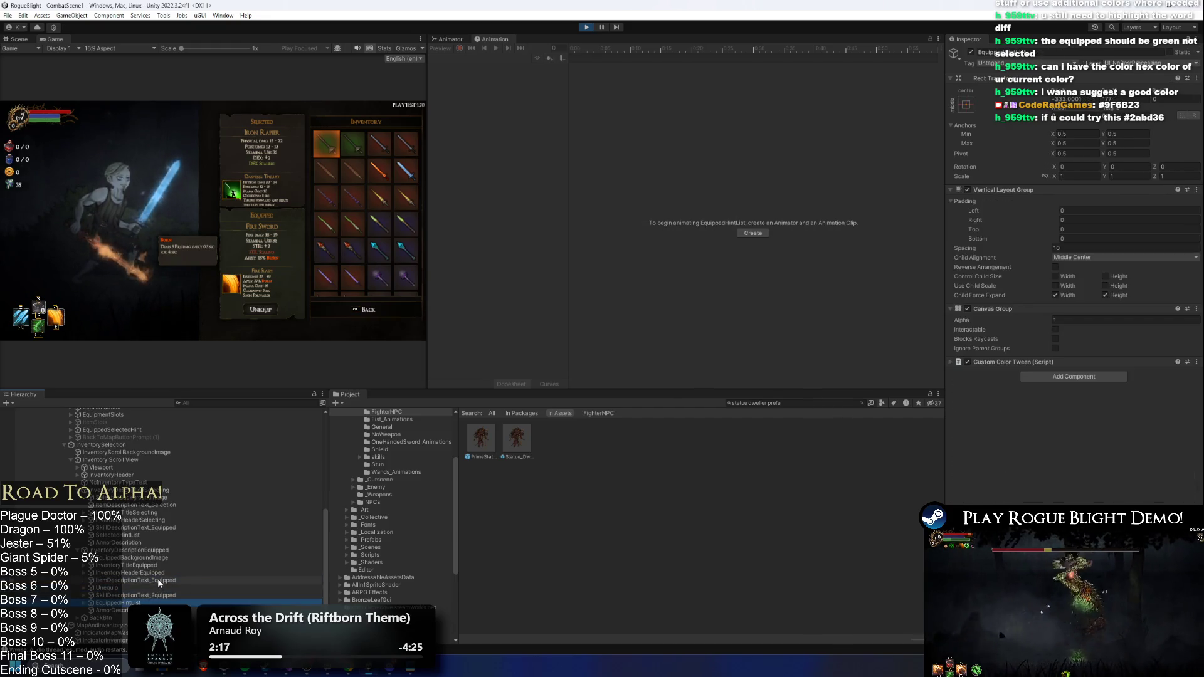
pyautogui.click(166, 573)
pyautogui.press('Up')
pyautogui.press('Up')
pyautogui.press('Up')
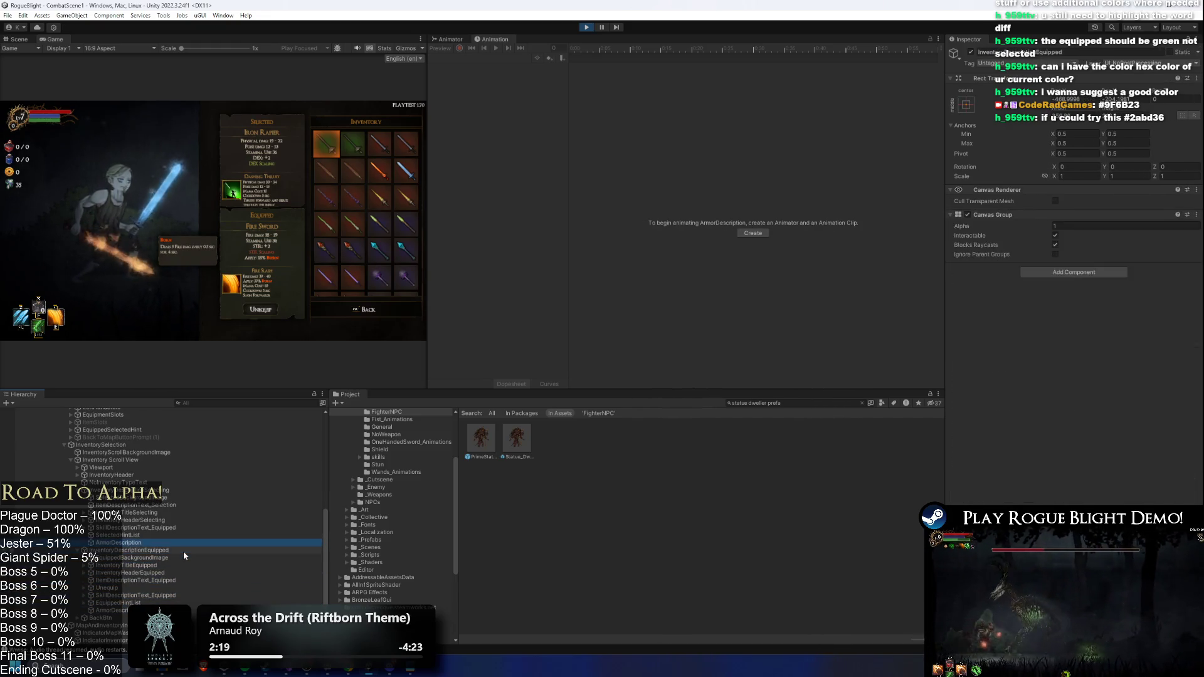
pyautogui.press('Up')
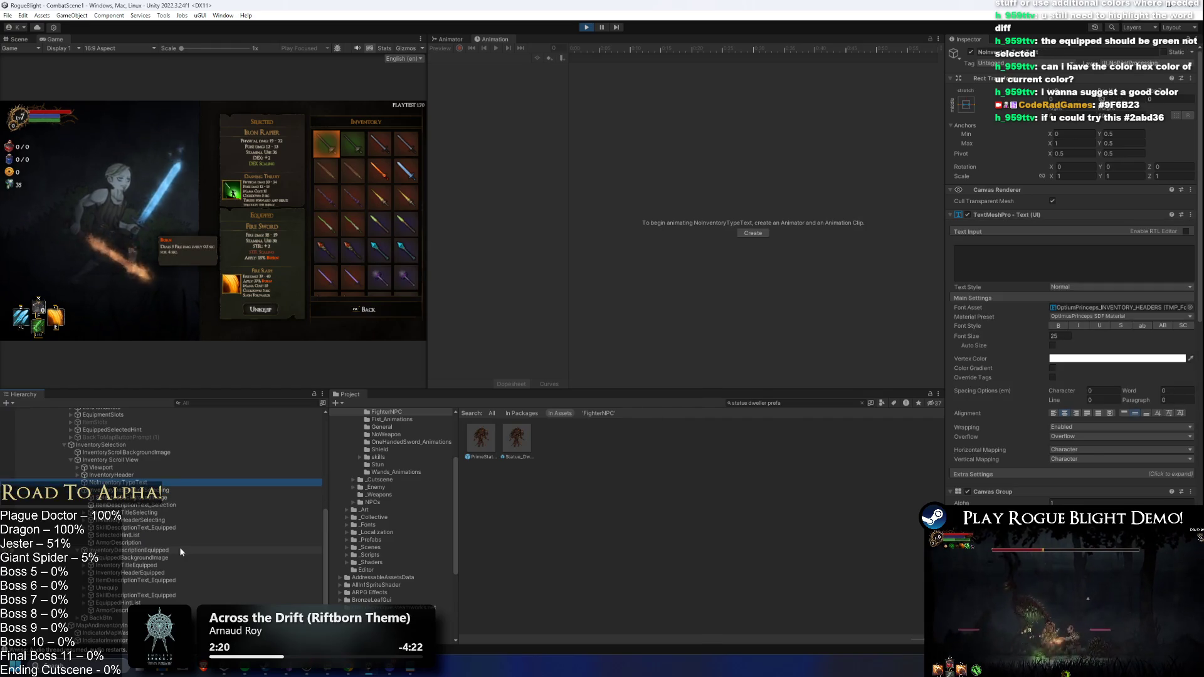
pyautogui.press('Down')
pyautogui.press('Down')
pyautogui.press('Down')
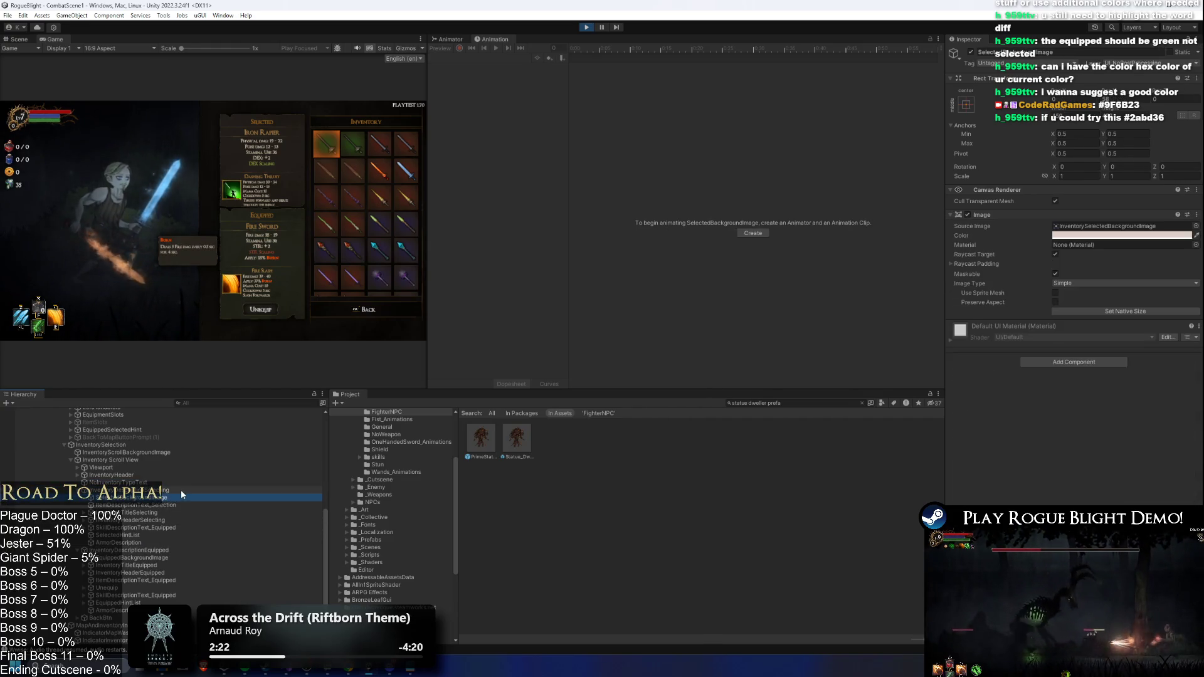
pyautogui.press('Down')
pyautogui.press('Down')
pyautogui.press('Down')
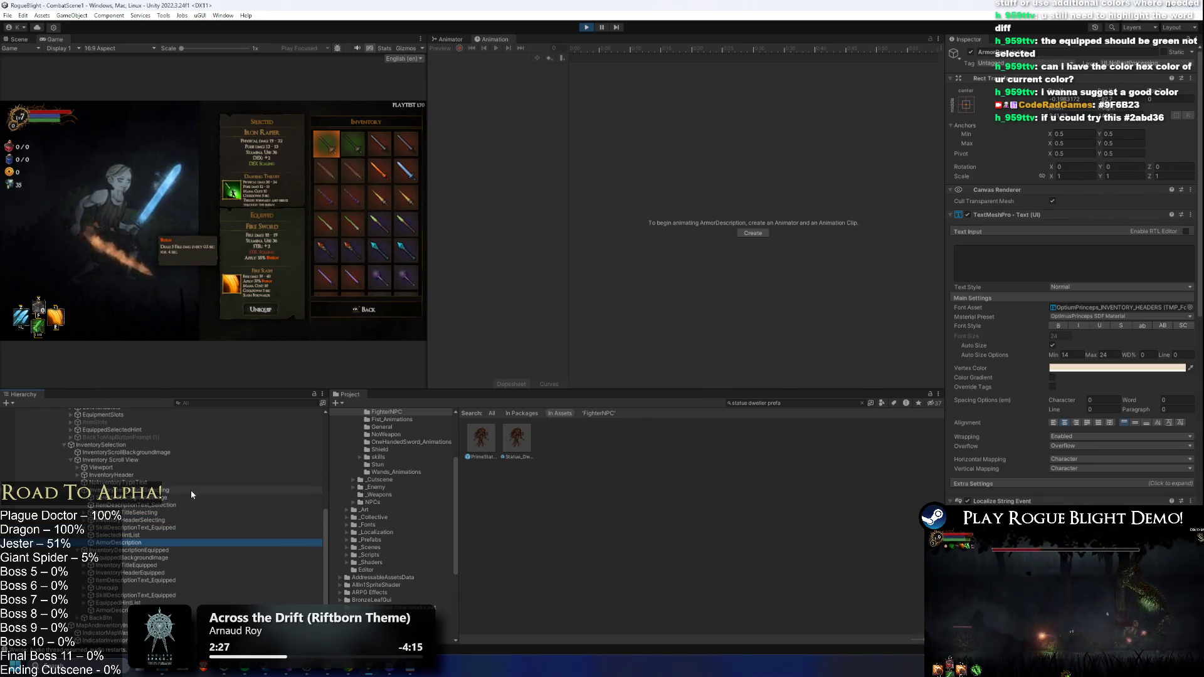
pyautogui.click(123, 513)
pyautogui.press('Down')
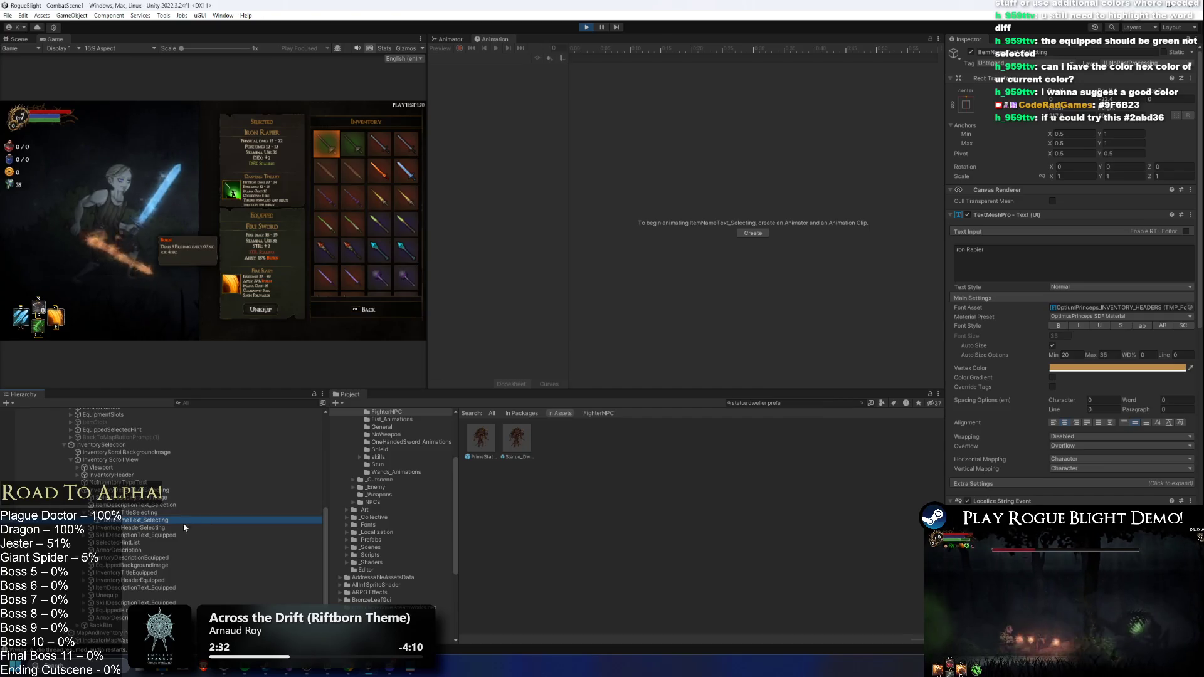
pyautogui.click(173, 513)
pyautogui.press('Up')
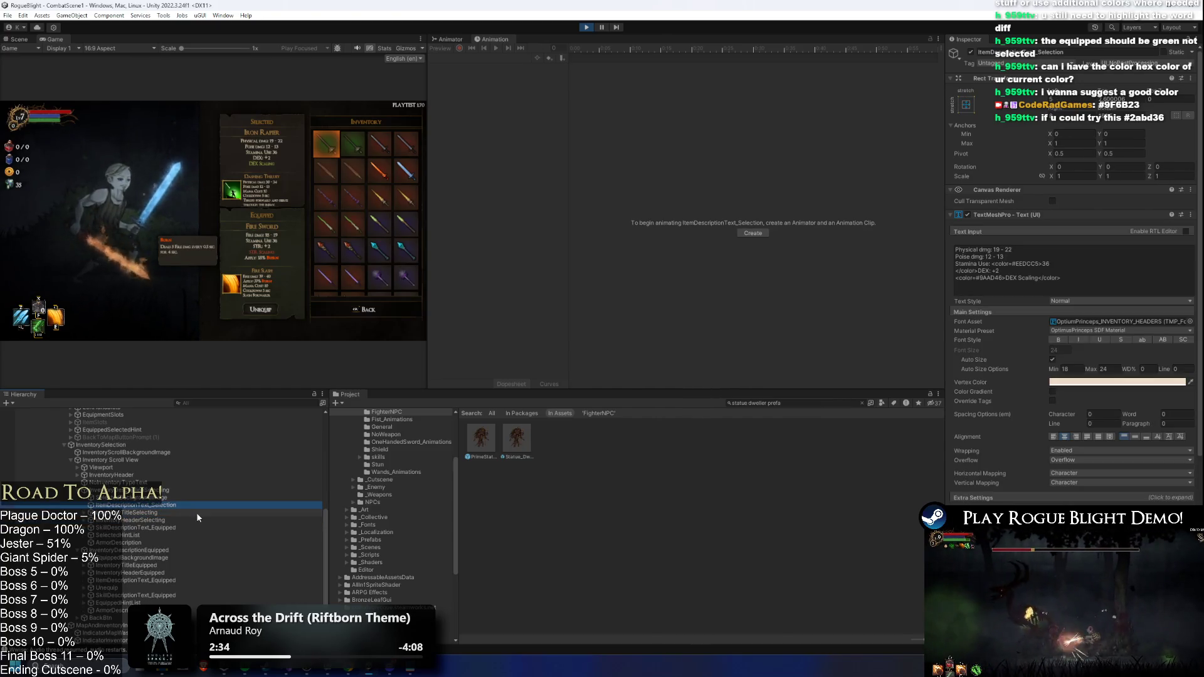
pyautogui.press('Down')
pyautogui.press('Down')
pyautogui.press('Down')
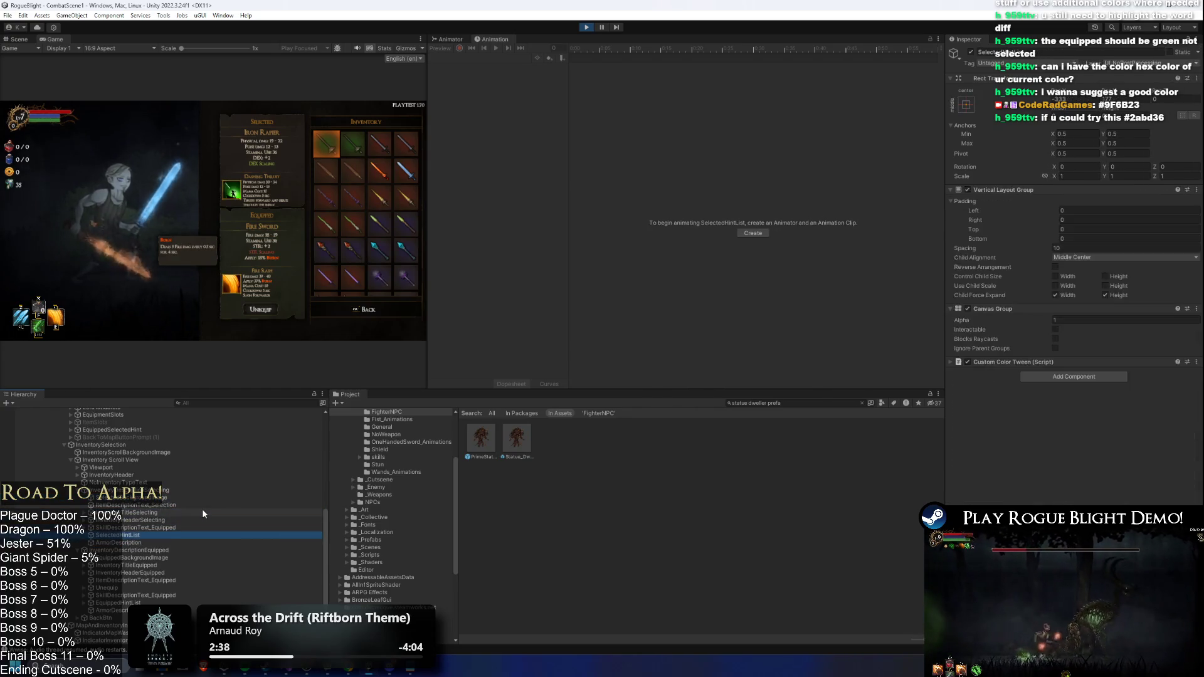
# - Fold the description groups and check Viewport, NoInventoryTypeText and InventoryHeader's children
pyautogui.press('Left')
pyautogui.press('Left')
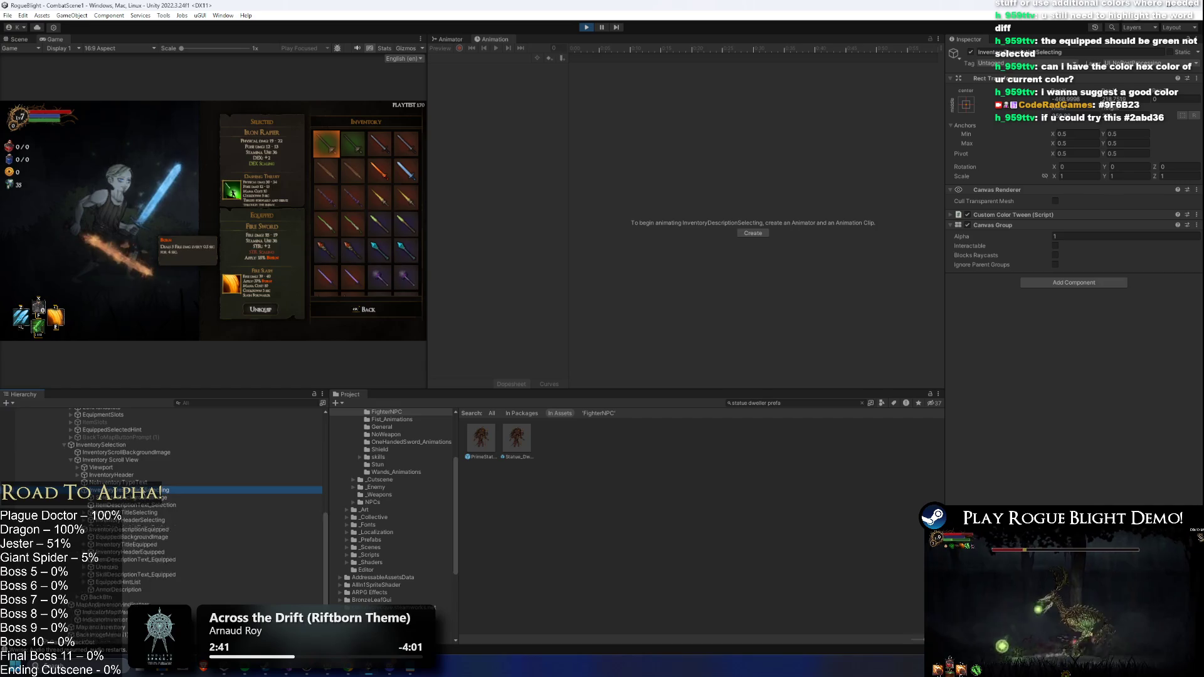
pyautogui.press('Down')
pyautogui.press('Left')
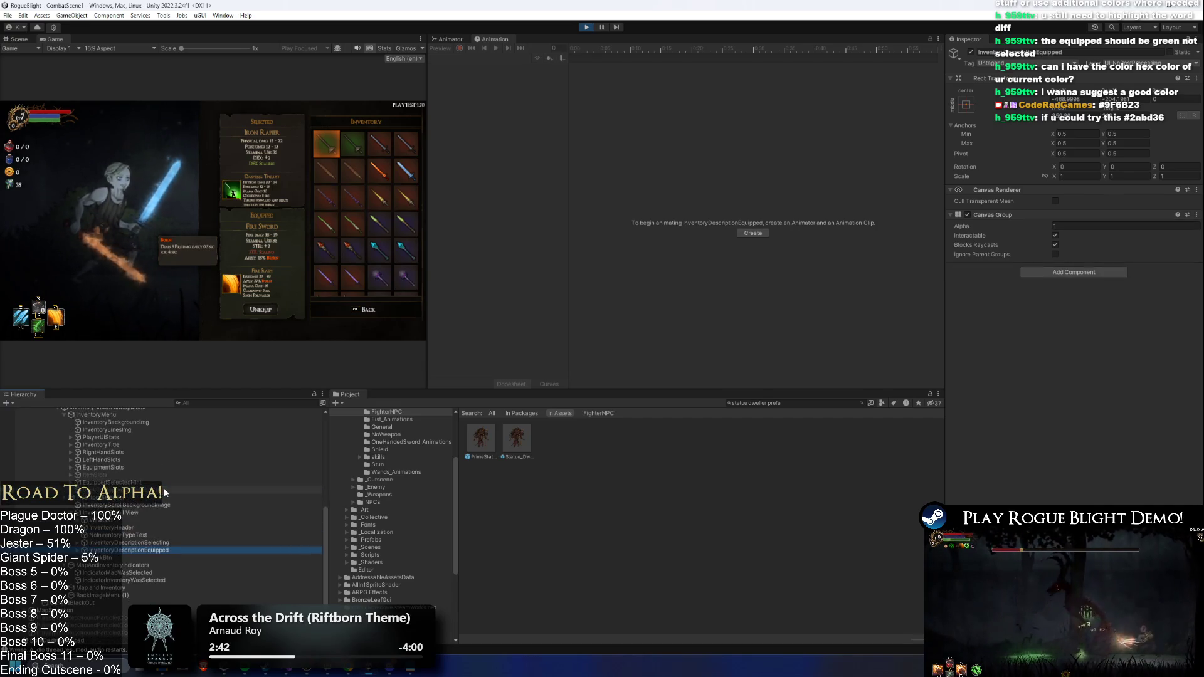
pyautogui.press('Up')
pyautogui.press('Up')
pyautogui.press('Up')
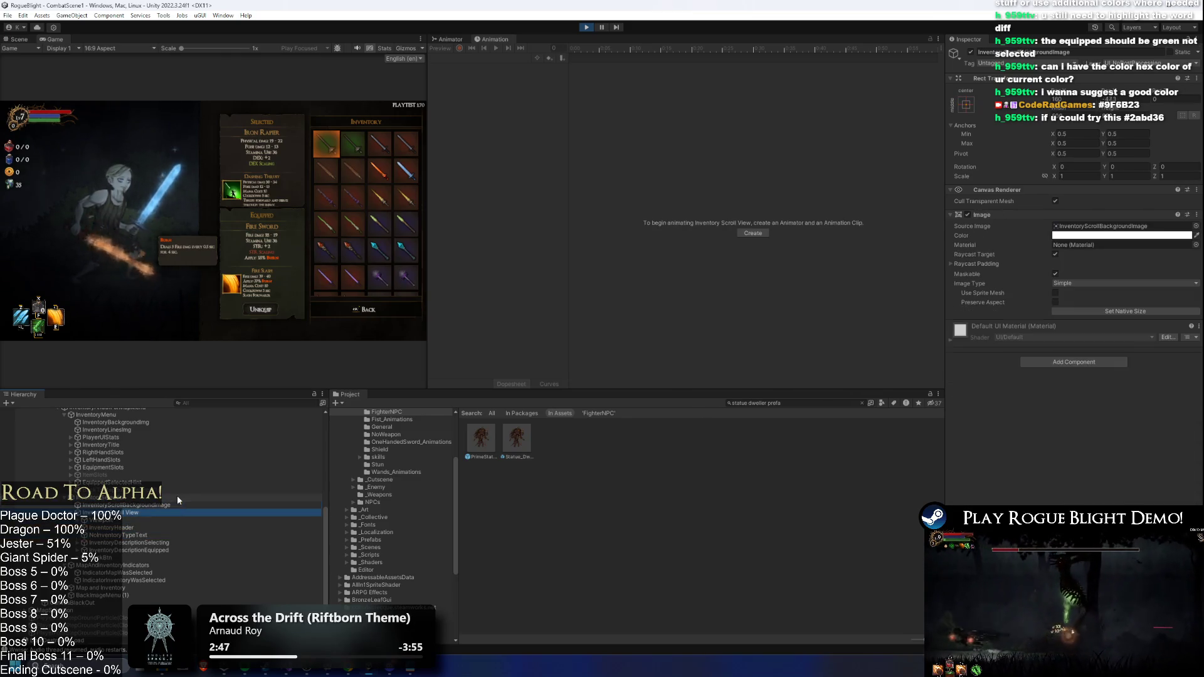
pyautogui.press('Down')
pyautogui.press('Down')
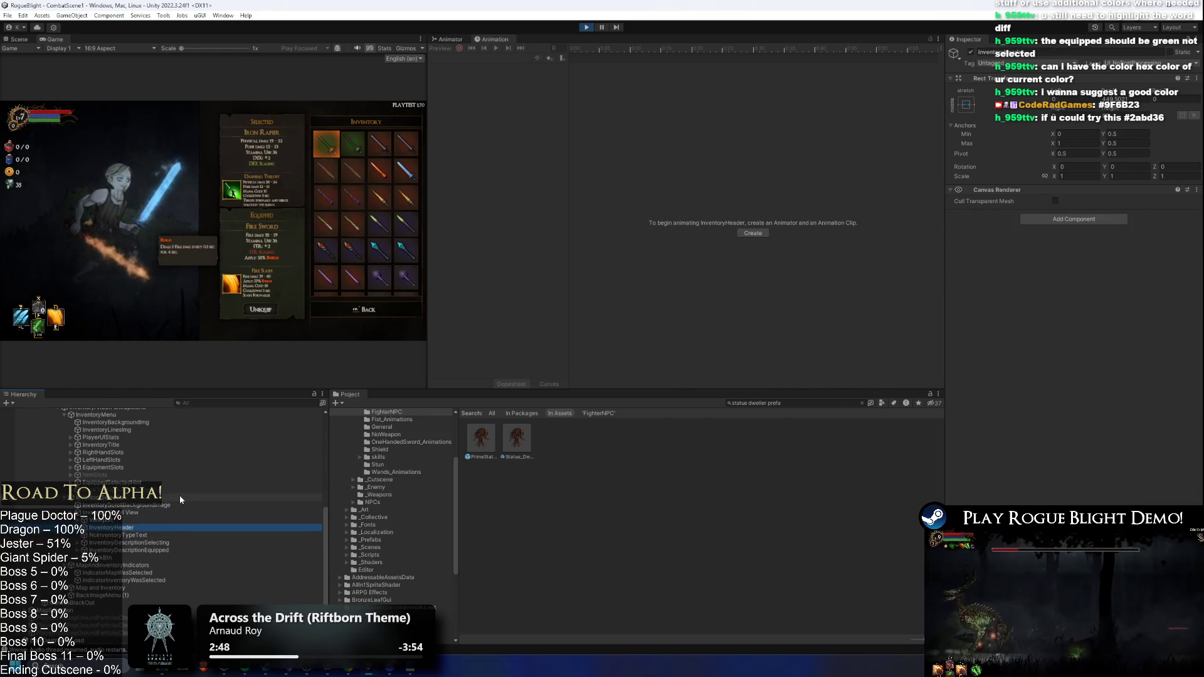
pyautogui.press('Up')
pyautogui.press('Right')
pyautogui.press('Down')
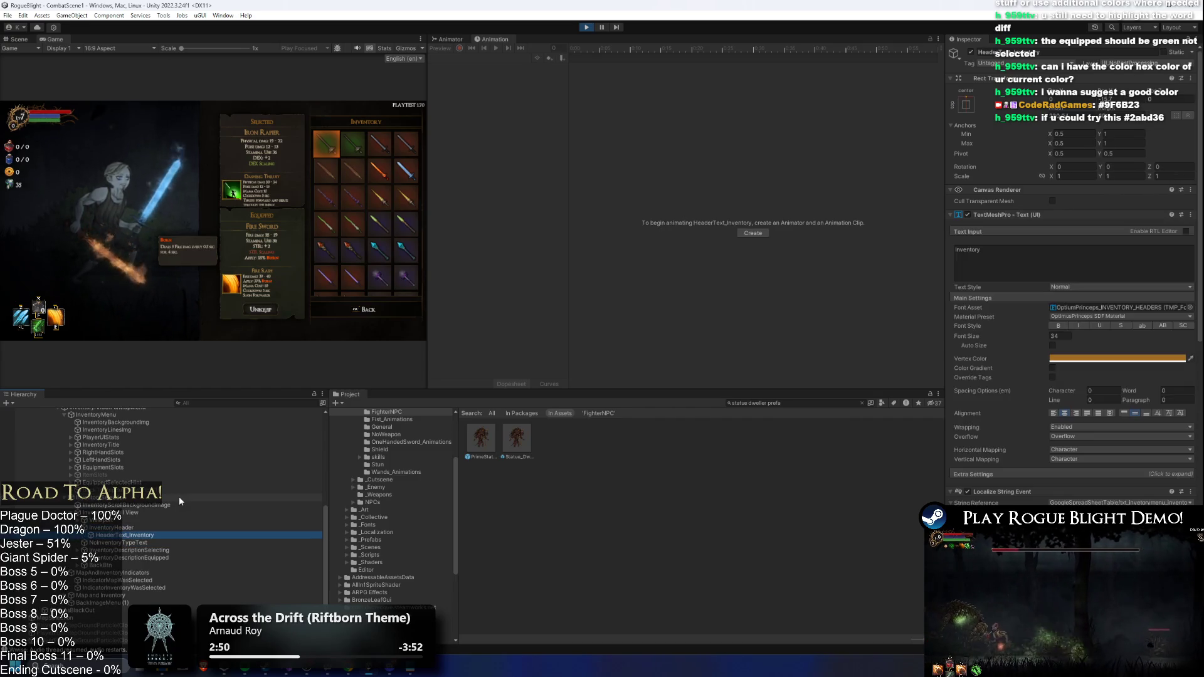
pyautogui.press('Left')
pyautogui.press('Left')
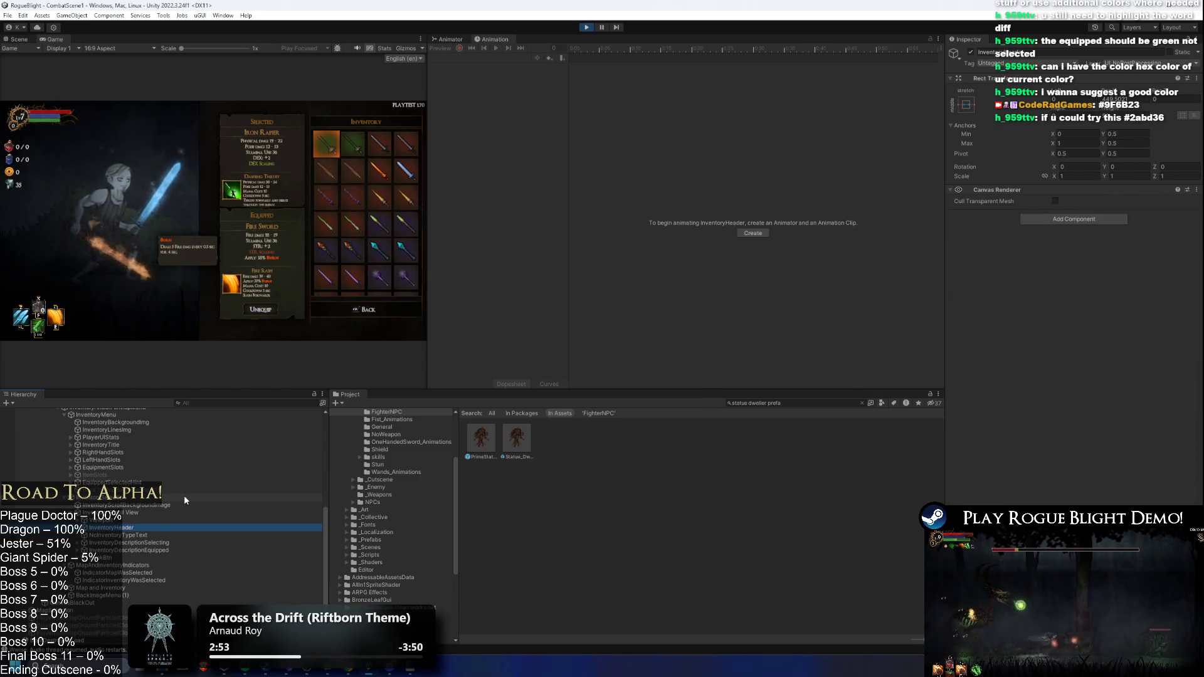
pyautogui.press('Down')
pyautogui.press('Down')
pyautogui.press('Right')
pyautogui.press('Down')
pyautogui.press('Down')
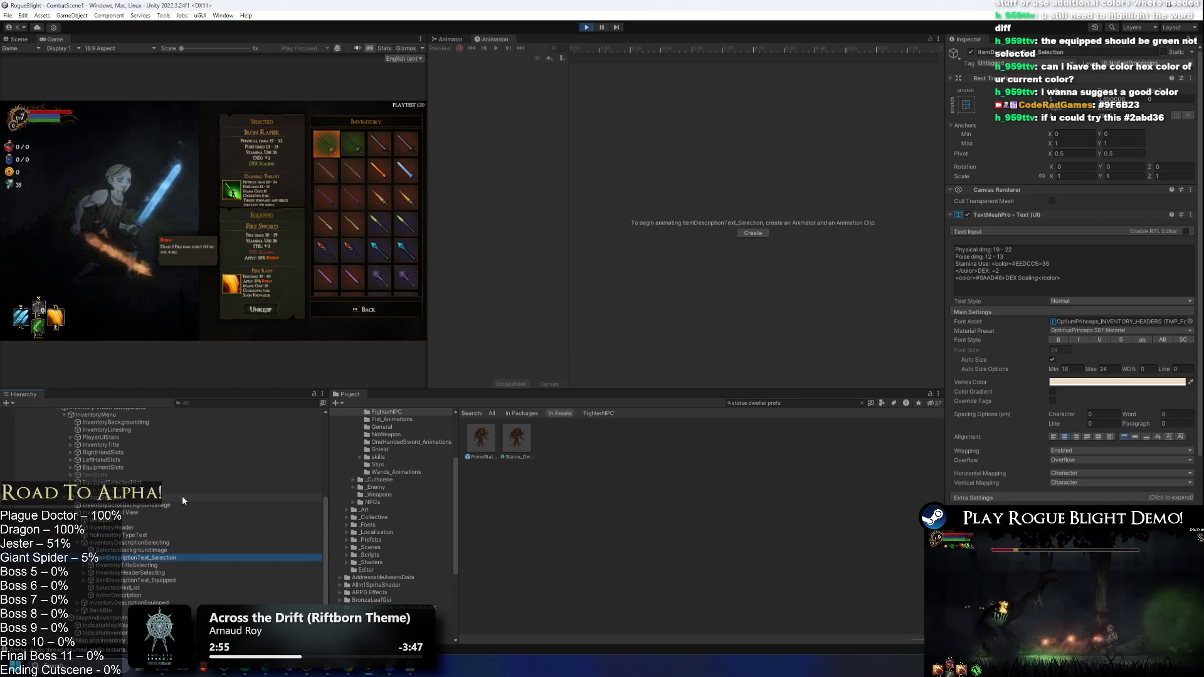
# - Expand InventoryTitleSelecting and InventoryHeaderSelecting to reach the Selected header text
pyautogui.press('Down')
pyautogui.press('Right')
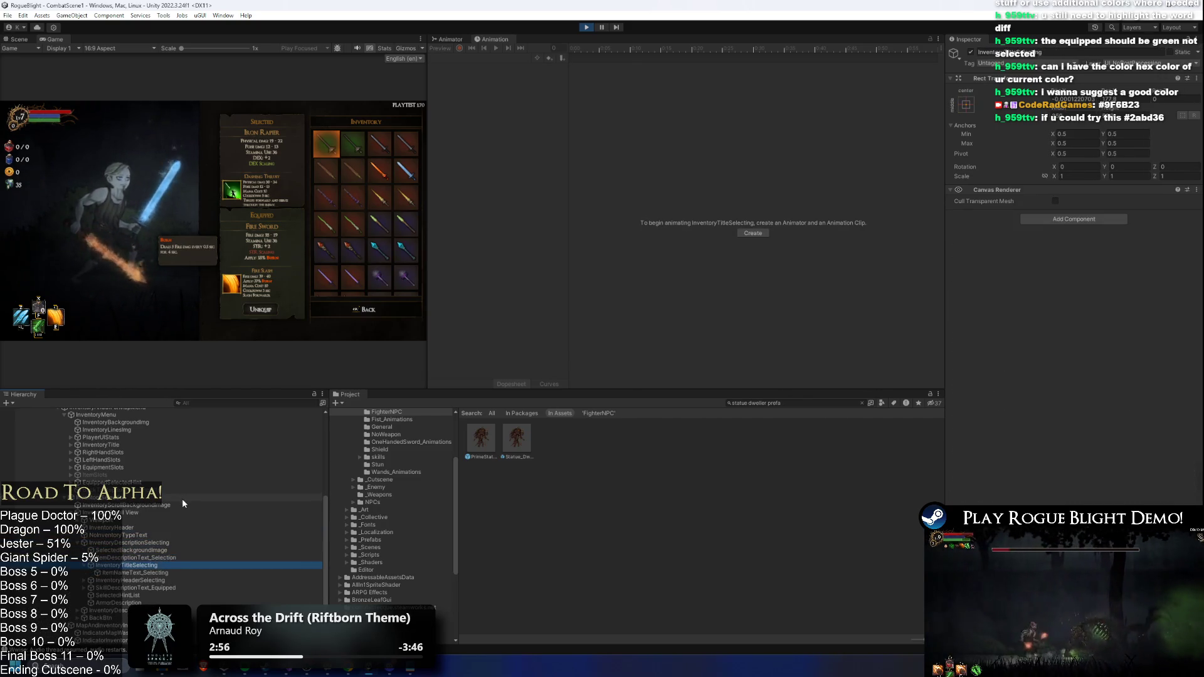
pyautogui.press('Down')
pyautogui.press('Left')
pyautogui.press('Left')
pyautogui.press('Down')
pyautogui.press('Right')
pyautogui.press('Down')
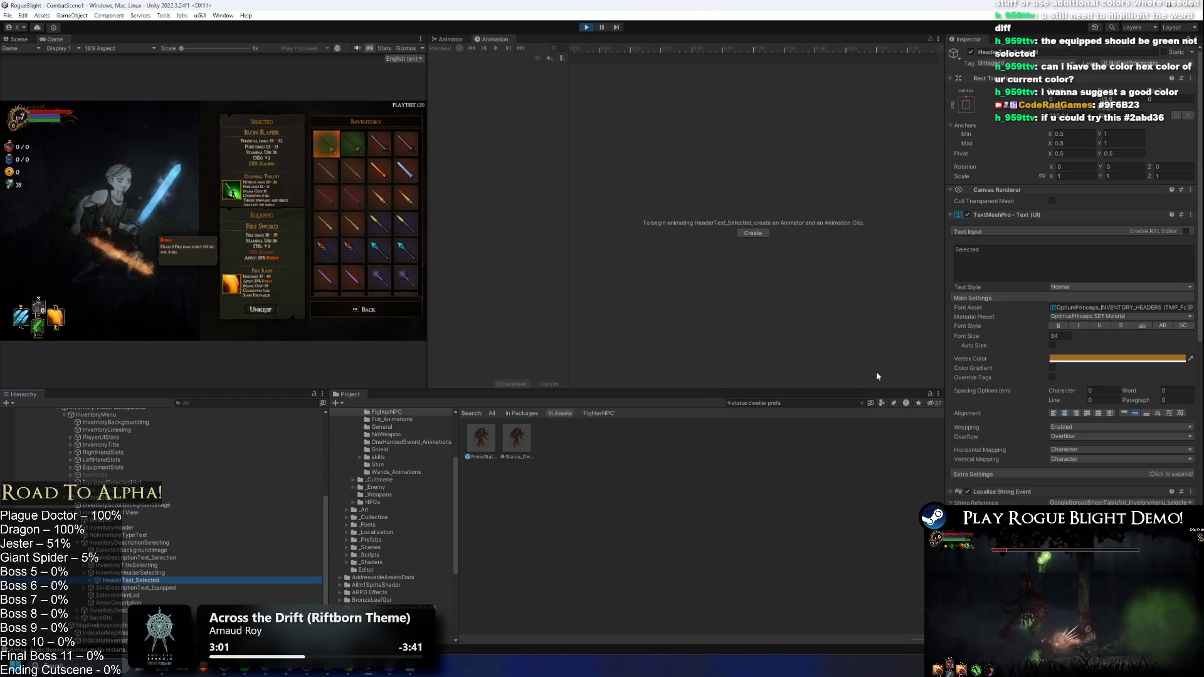
# - Paste the green colour into the Selected header text's Vertex Color
pyautogui.rightClick(1080, 359)
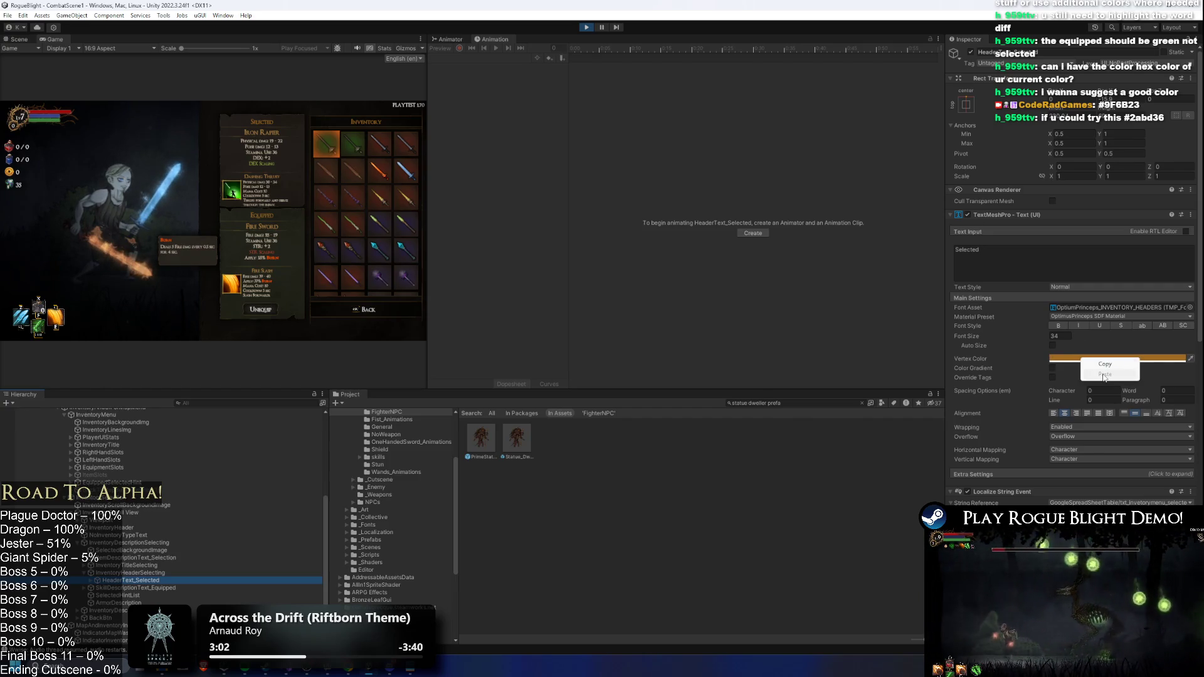
pyautogui.click(1105, 363)
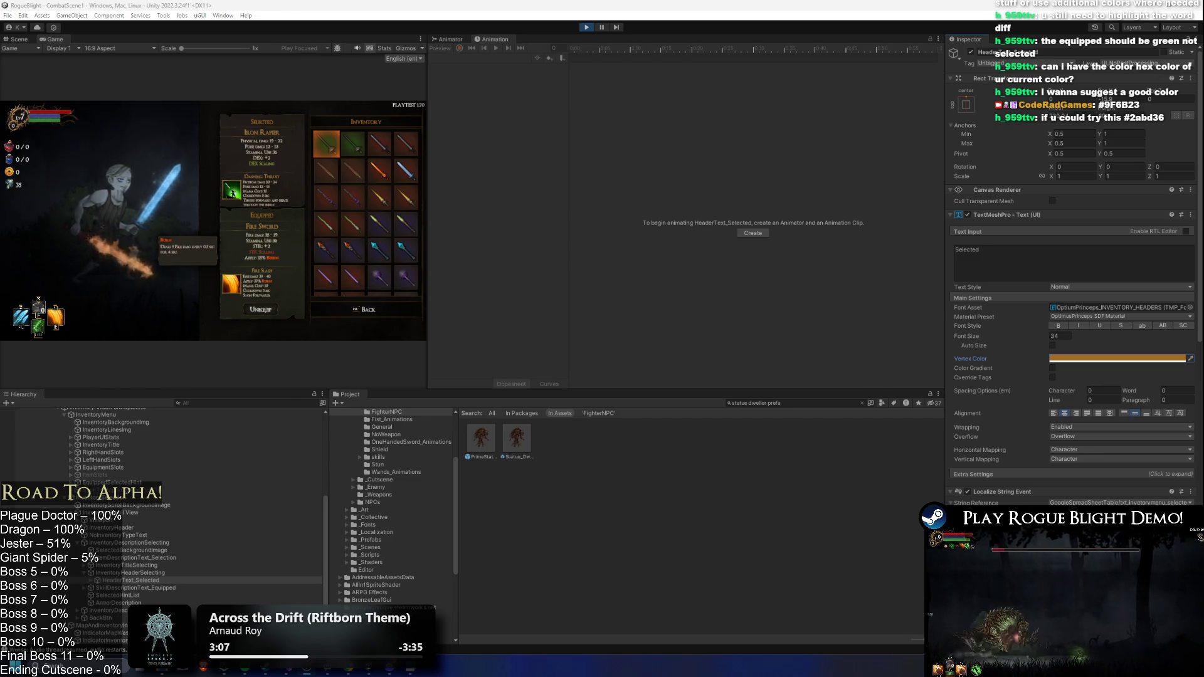
pyautogui.rightClick(1098, 366)
pyautogui.click(1114, 377)
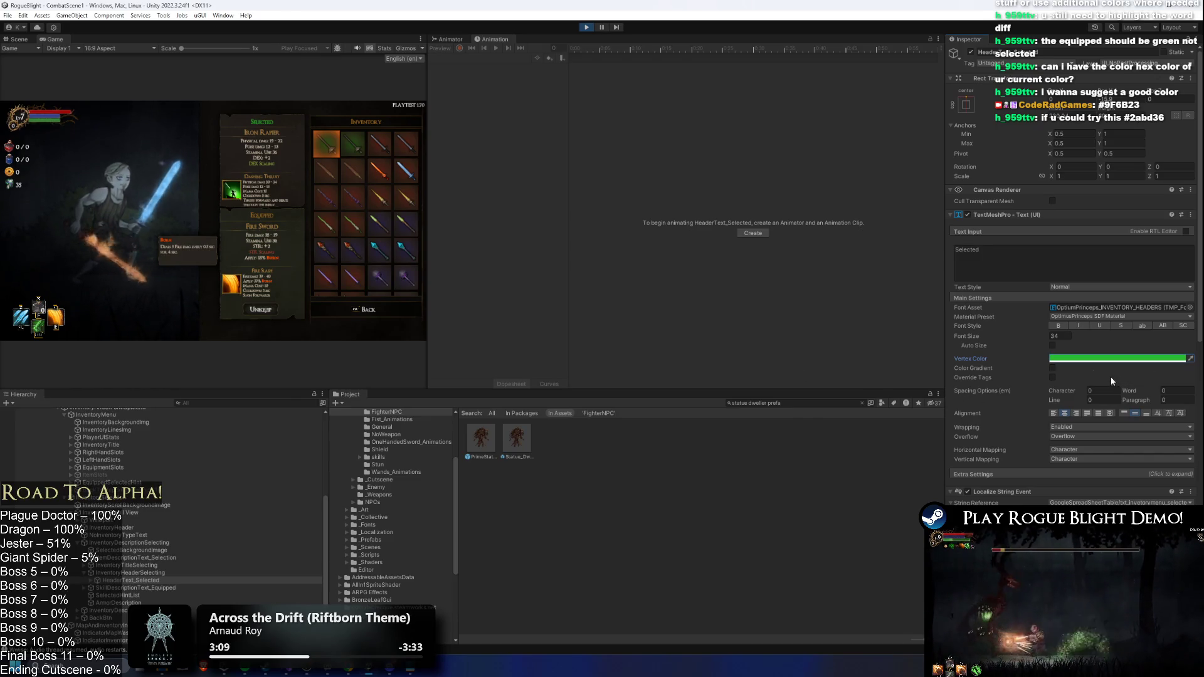
# - Inspect the Equipped skill description, skill icon and Selected text objects, confirming the green Selected header
pyautogui.click(154, 587)
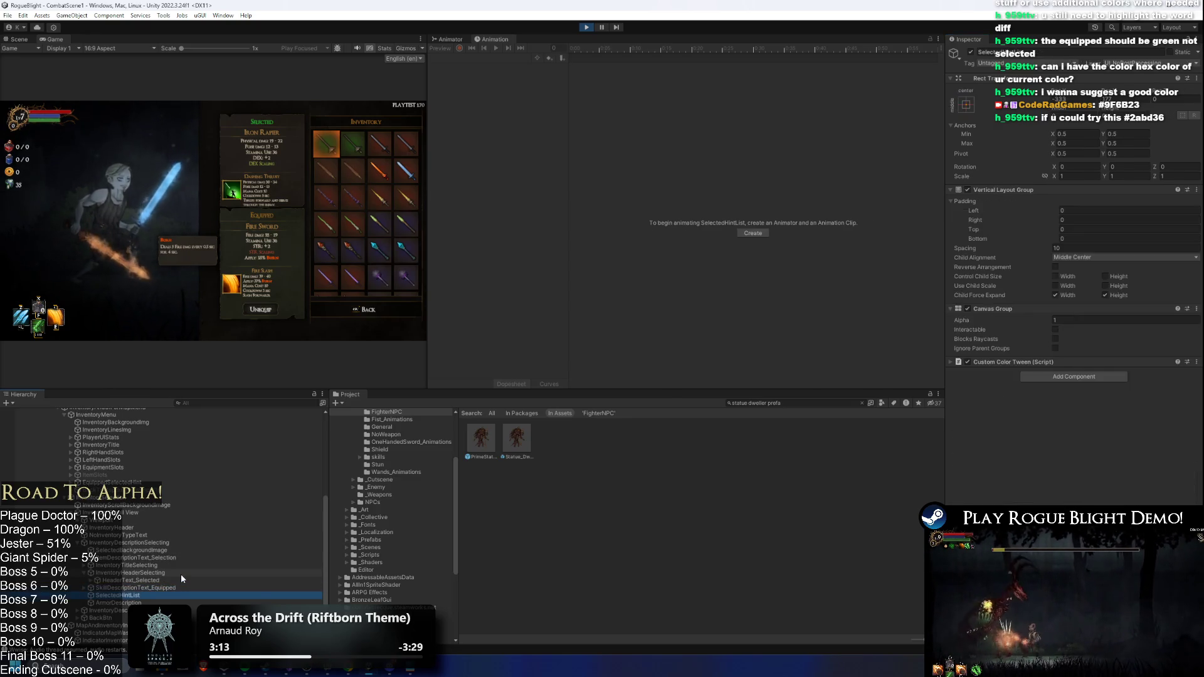
pyautogui.click(150, 610)
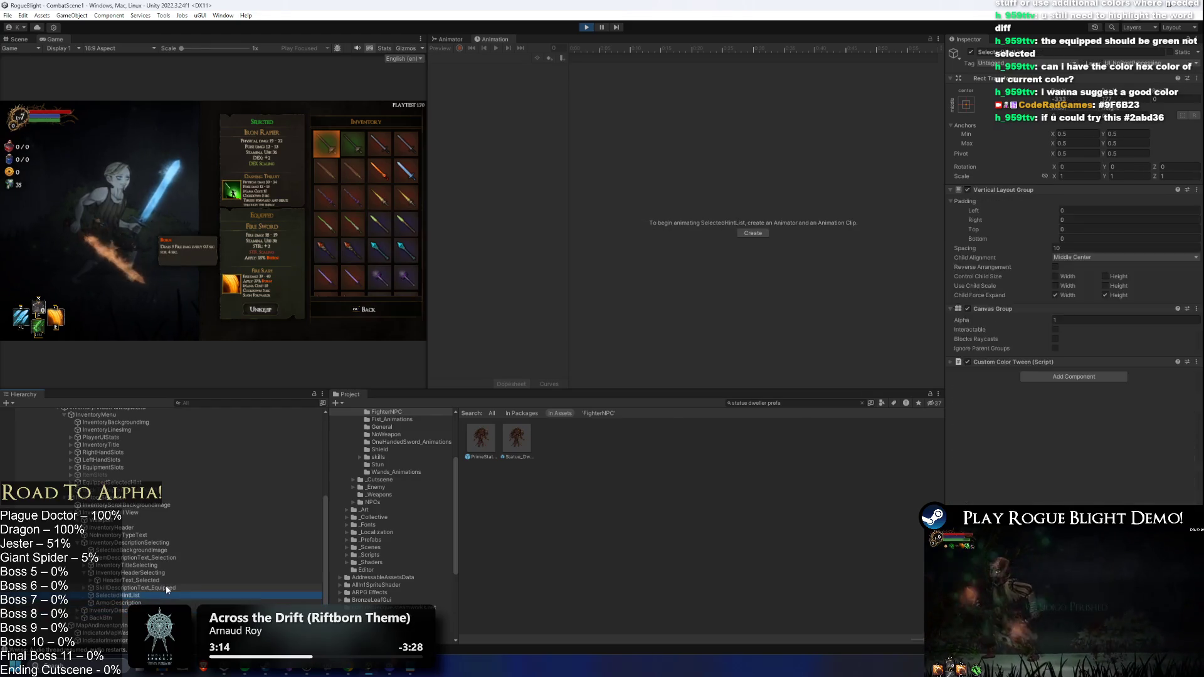
pyautogui.click(166, 586)
pyautogui.click(183, 587)
pyautogui.click(303, 555)
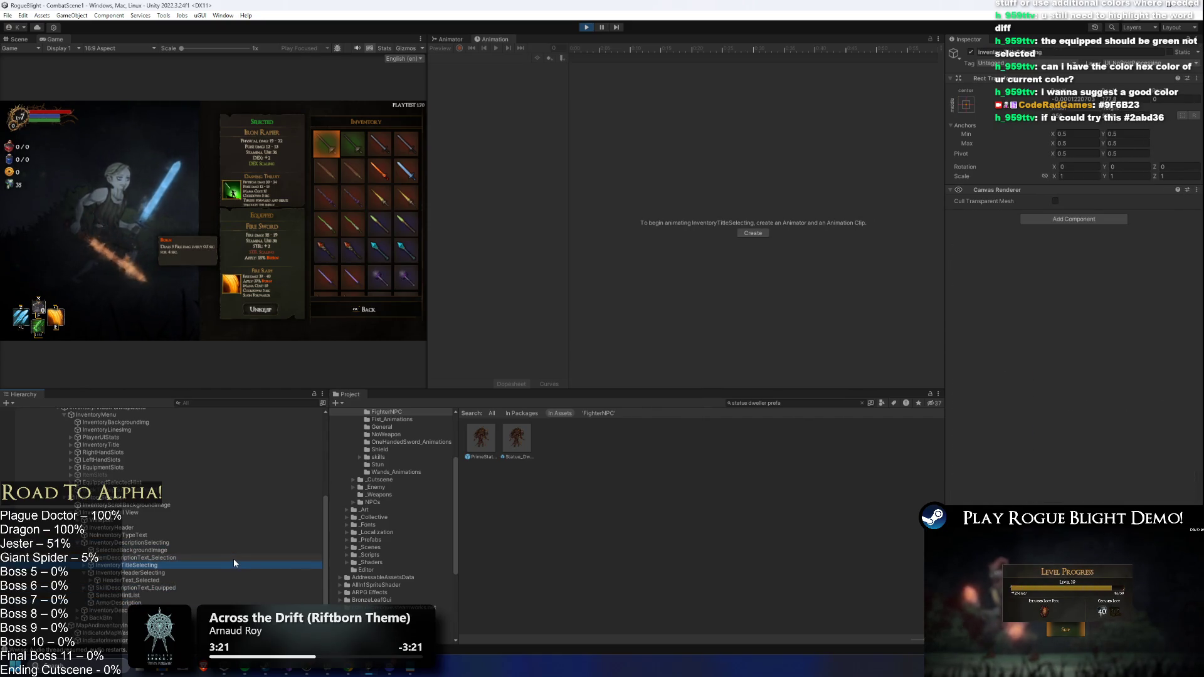
pyautogui.press('Down')
pyautogui.press('Down')
pyautogui.press('Down')
# - Expand SkillDescriptionText_Equipped to check SkillIconImg, SkillIconBorderImage and EquippedBackgroundImage
pyautogui.press('Down')
pyautogui.press('Right')
pyautogui.press('Down')
pyautogui.press('Down')
pyautogui.press('Right')
pyautogui.press('Down')
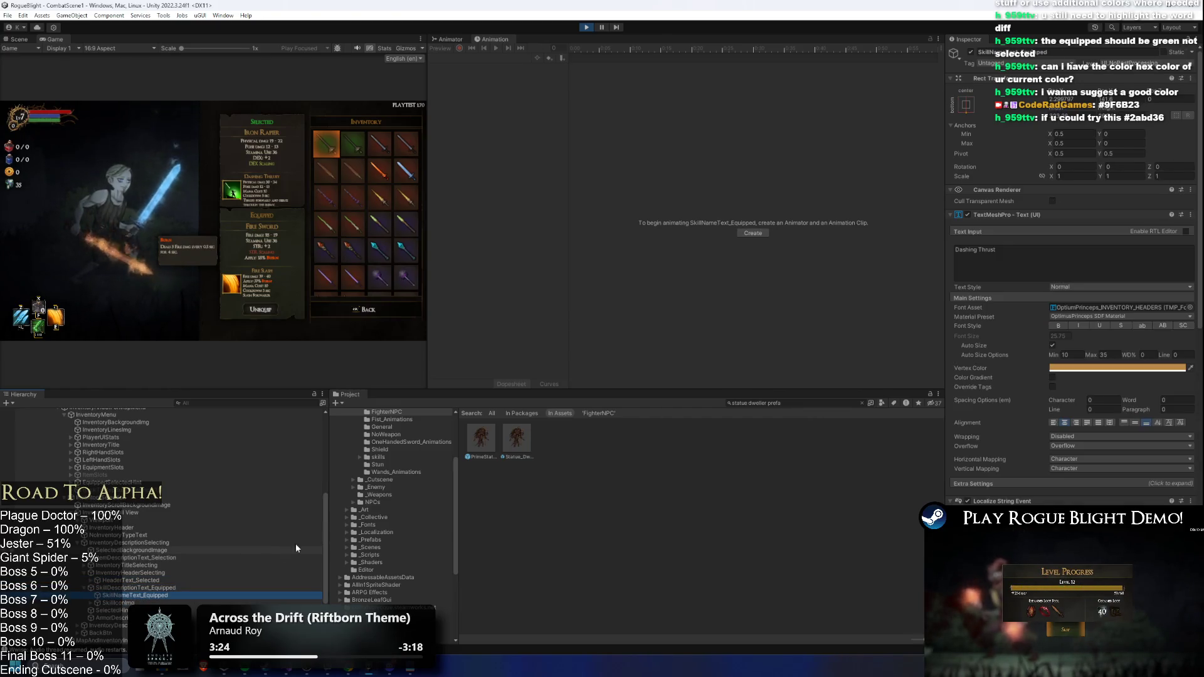
pyautogui.press('Left')
pyautogui.press('Left')
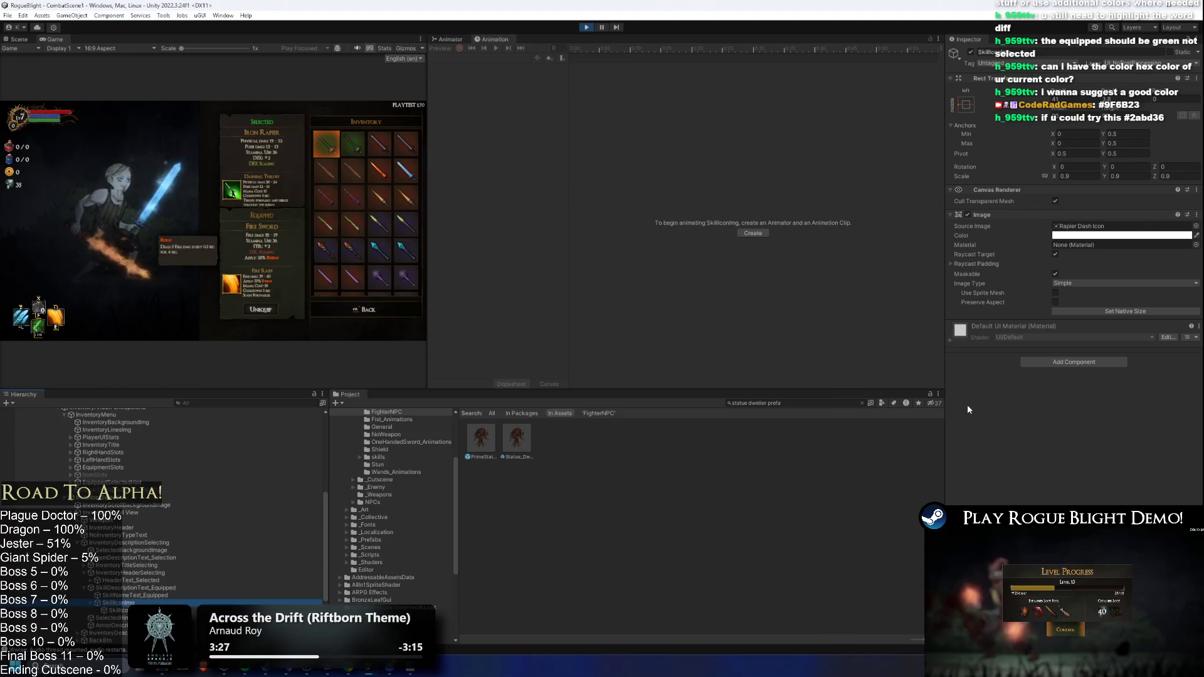
pyautogui.press('Down')
pyautogui.press('Down')
pyautogui.press('Down')
pyautogui.press('Right')
pyautogui.press('Down')
# - Scroll the Hierarchy and inspect the Unequip and SkillNameText_Equipped objects
pyautogui.scroll(-3, 190, 498)
pyautogui.press('Down')
pyautogui.press('Down')
pyautogui.press('Down')
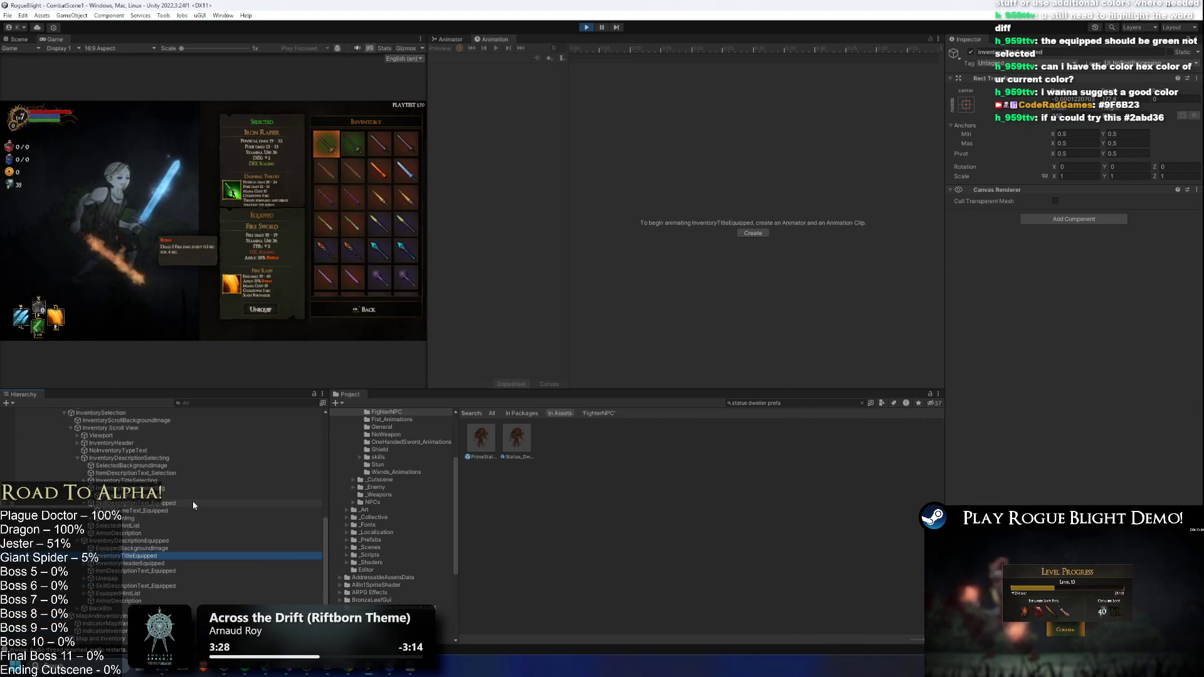
pyautogui.press('Down')
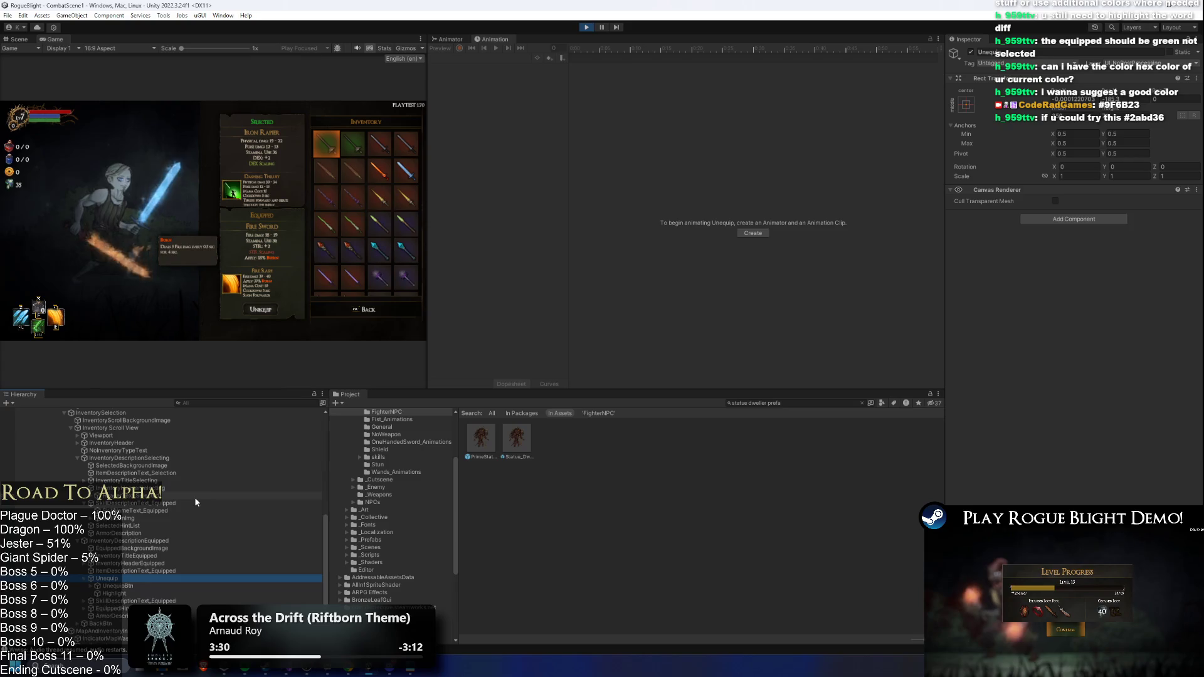
pyautogui.press('Right')
pyautogui.press('Down')
pyautogui.press('Down')
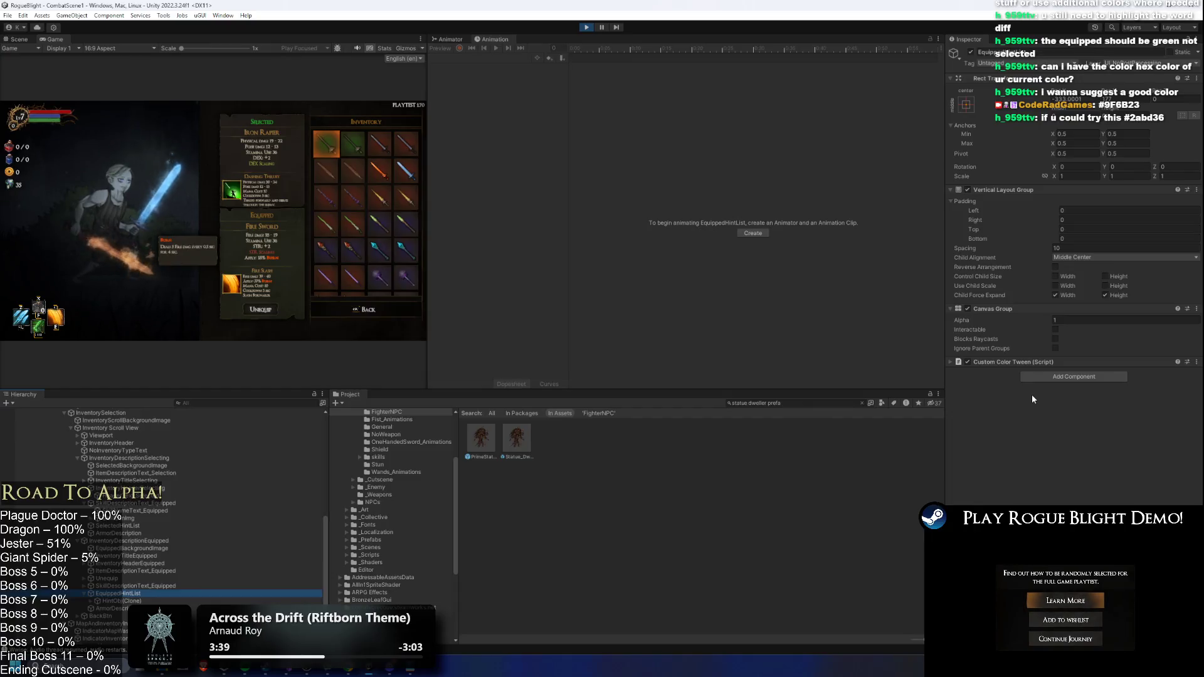
pyautogui.press('Up')
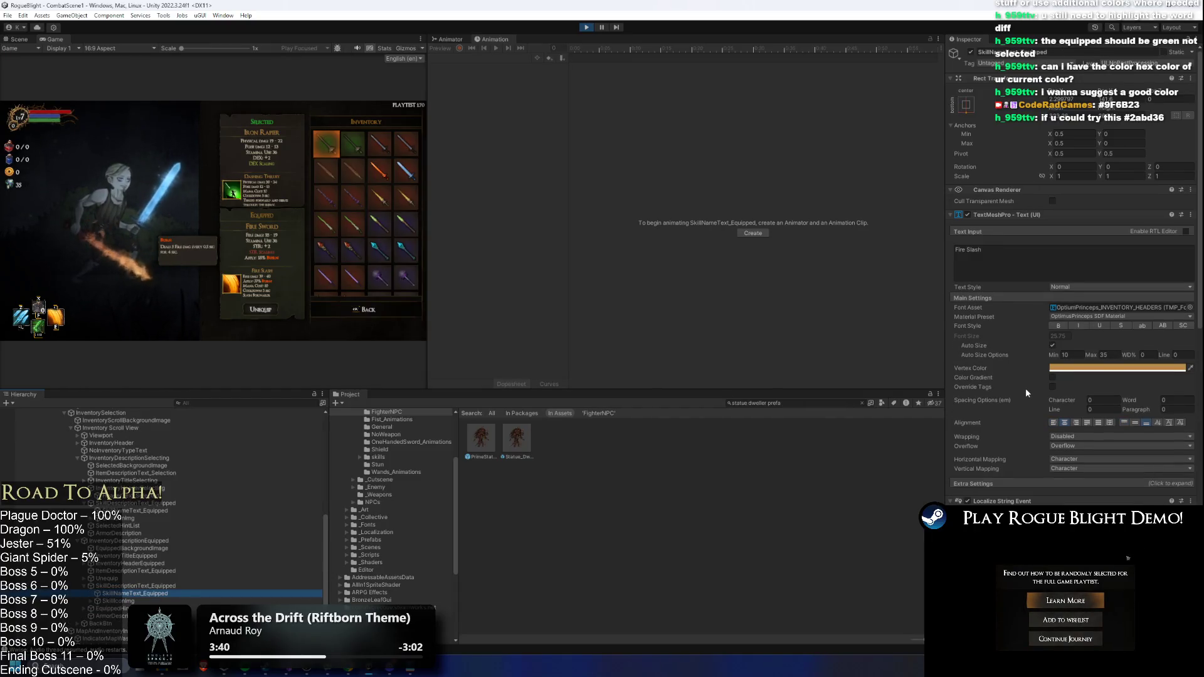
# - Open Unequip to inspect the UnequipBtn colours and its text object
pyautogui.press('Left')
pyautogui.press('Left')
pyautogui.press('Up')
pyautogui.press('Right')
pyautogui.press('Down')
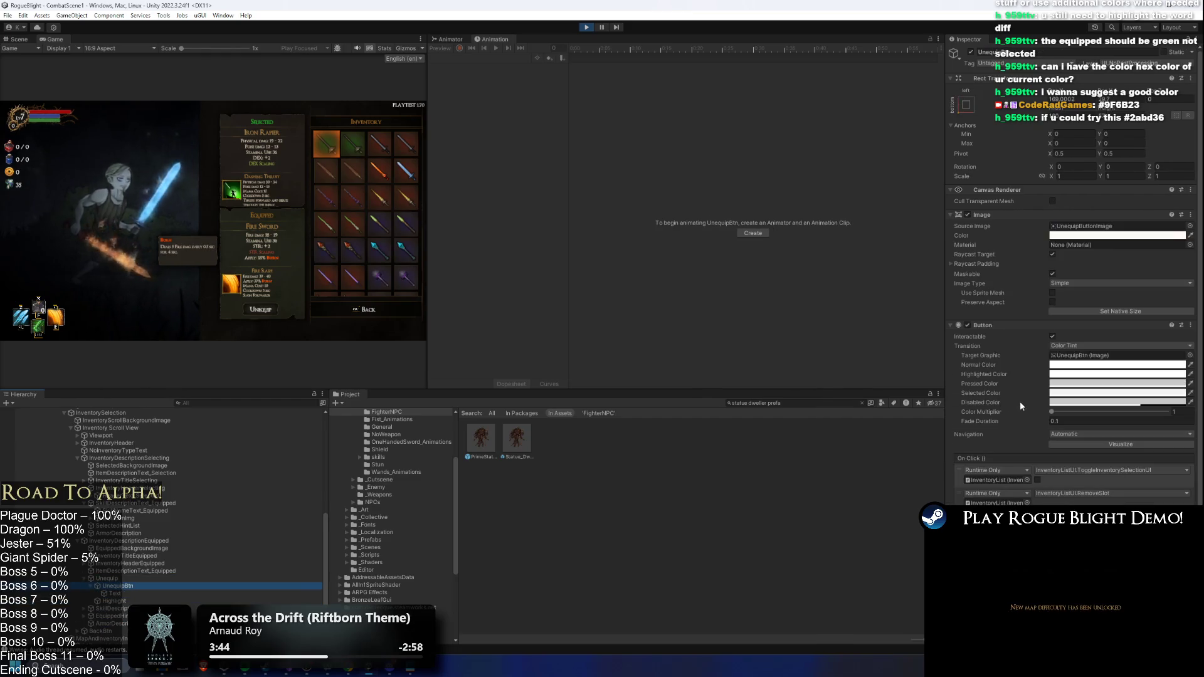
pyautogui.press('Down')
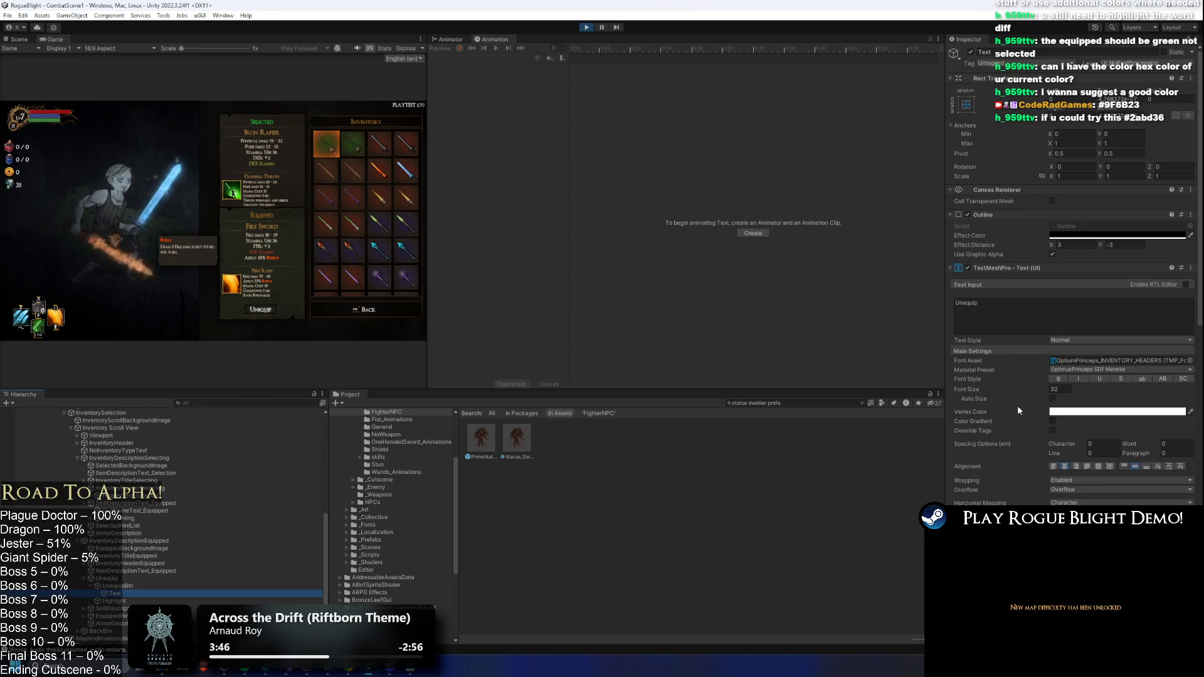
pyautogui.press('Left')
pyautogui.press('Left')
pyautogui.press('Left')
# - Reach the Equipped header text and bring up its Vertex Color copy/paste menu
pyautogui.press('Up')
pyautogui.press('Up')
pyautogui.press('Right')
pyautogui.press('Down')
pyautogui.rightClick(1077, 363)
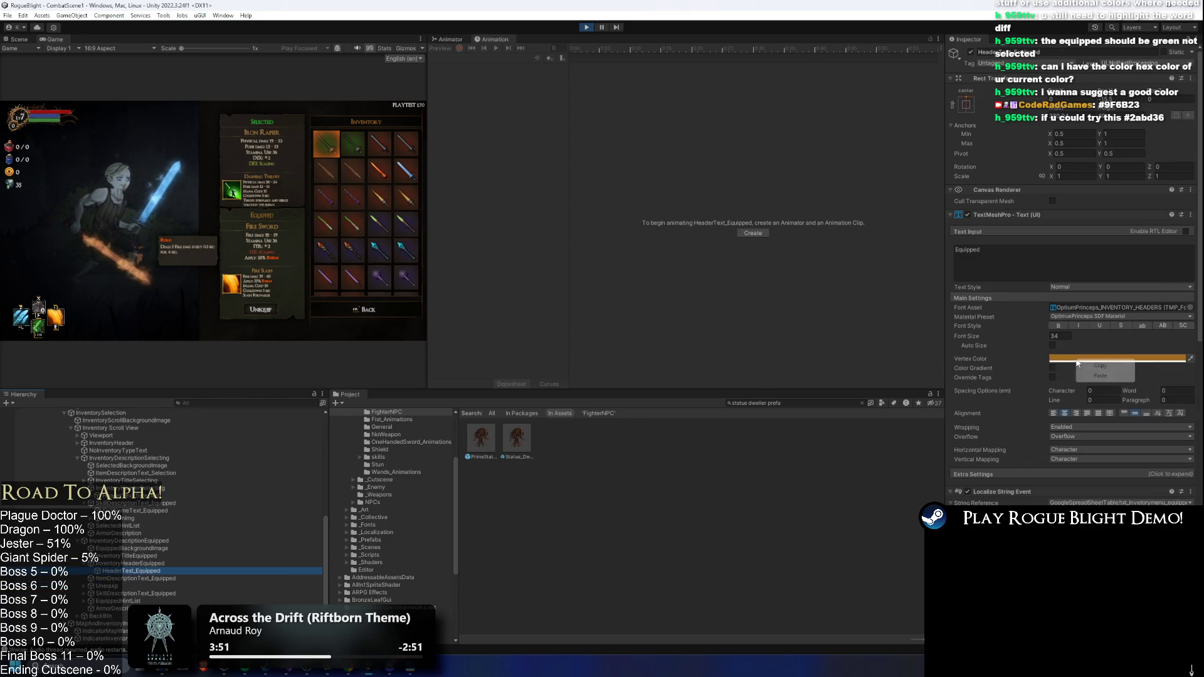
# - Paste green into the Equipped header's Vertex Color and test it in a maximized Game view, then pause
pyautogui.click(1101, 376)
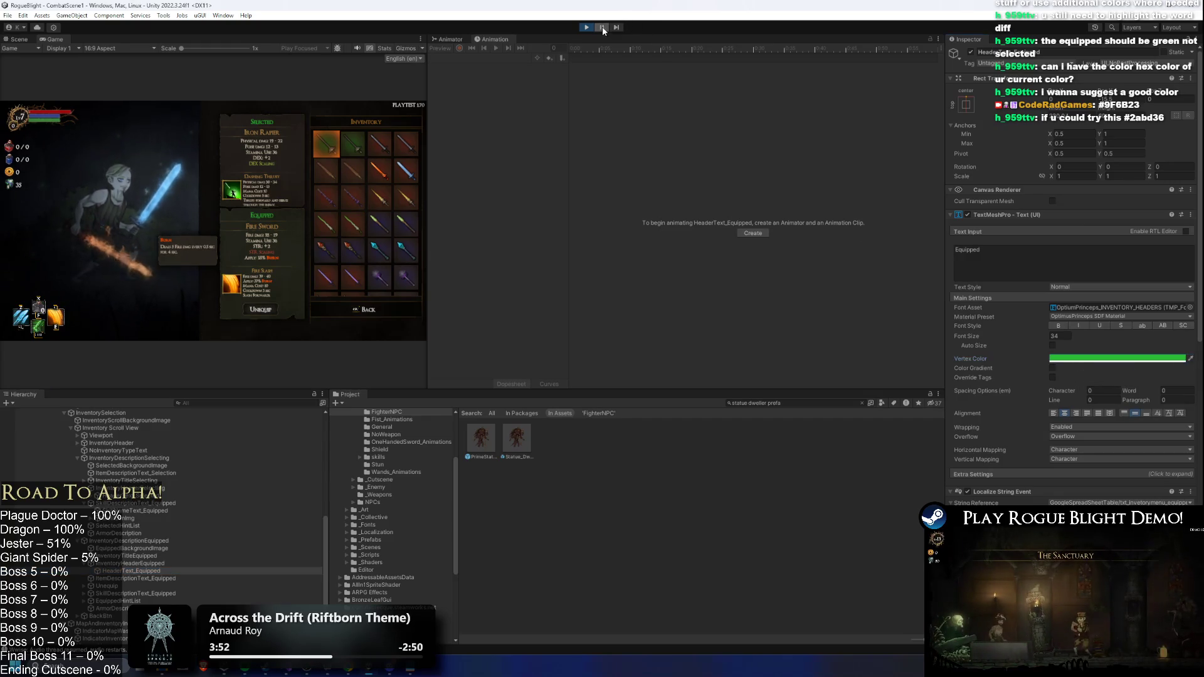
pyautogui.click(304, 48)
pyautogui.click(314, 65)
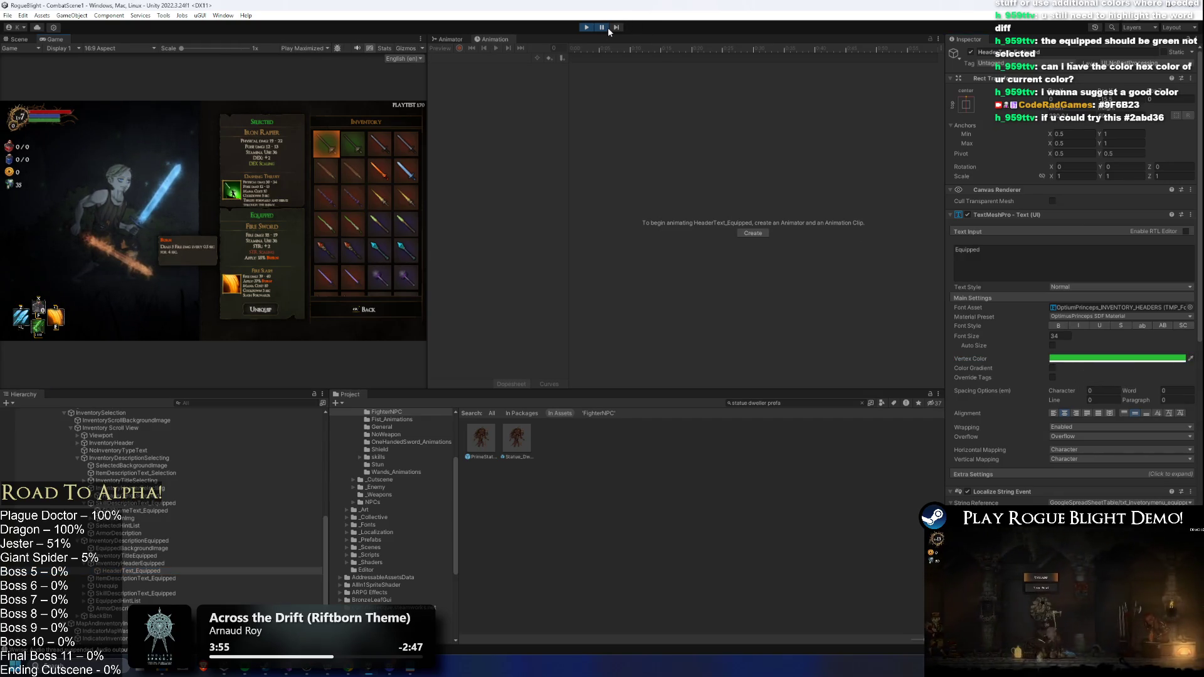
pyautogui.click(602, 28)
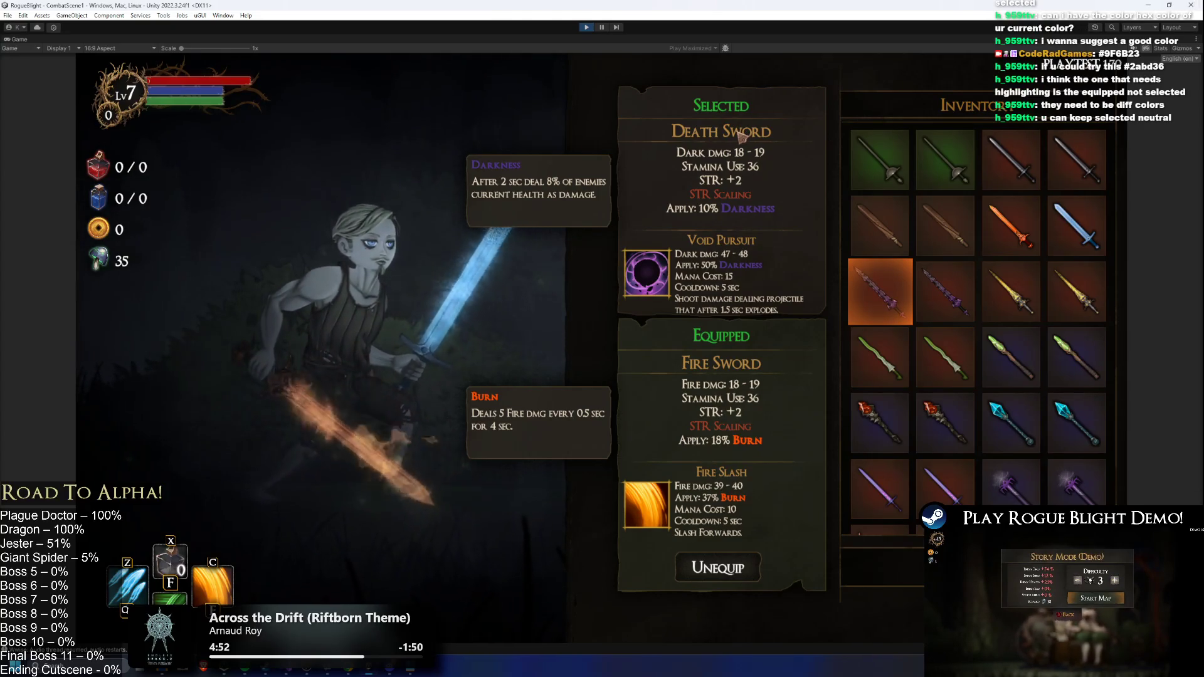
pyautogui.click(601, 27)
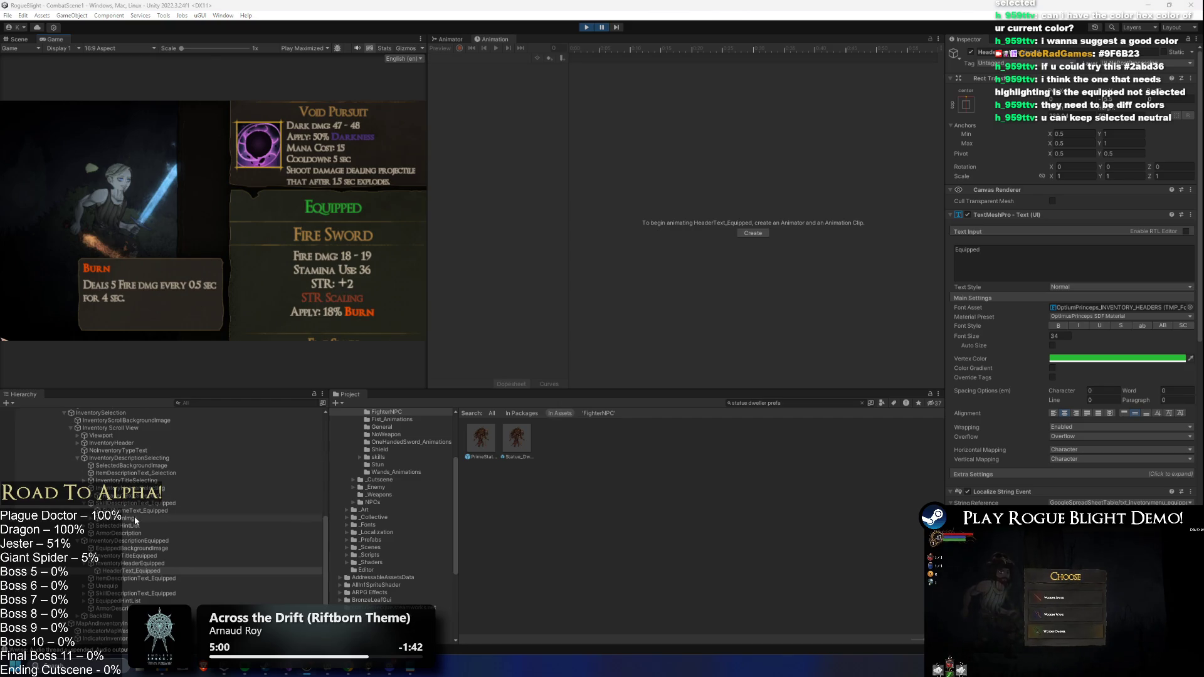
# - Paste the orange colour into HeaderText_Selected's Vertex Color
pyautogui.click(156, 495)
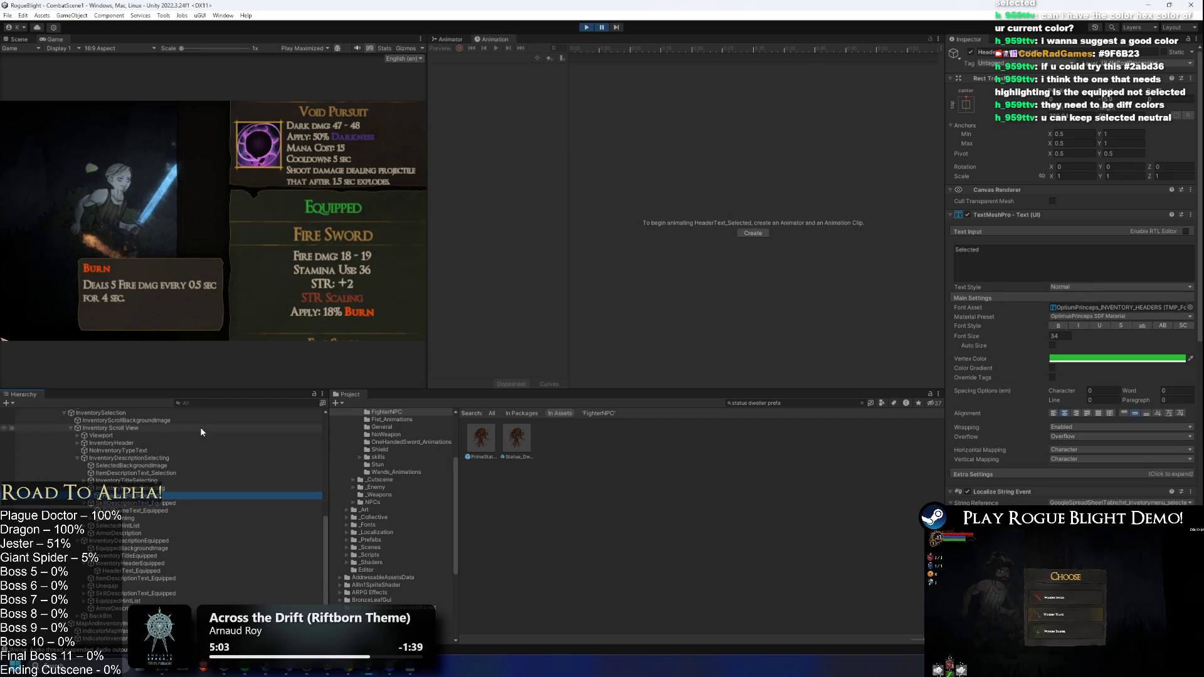
pyautogui.rightClick(1107, 366)
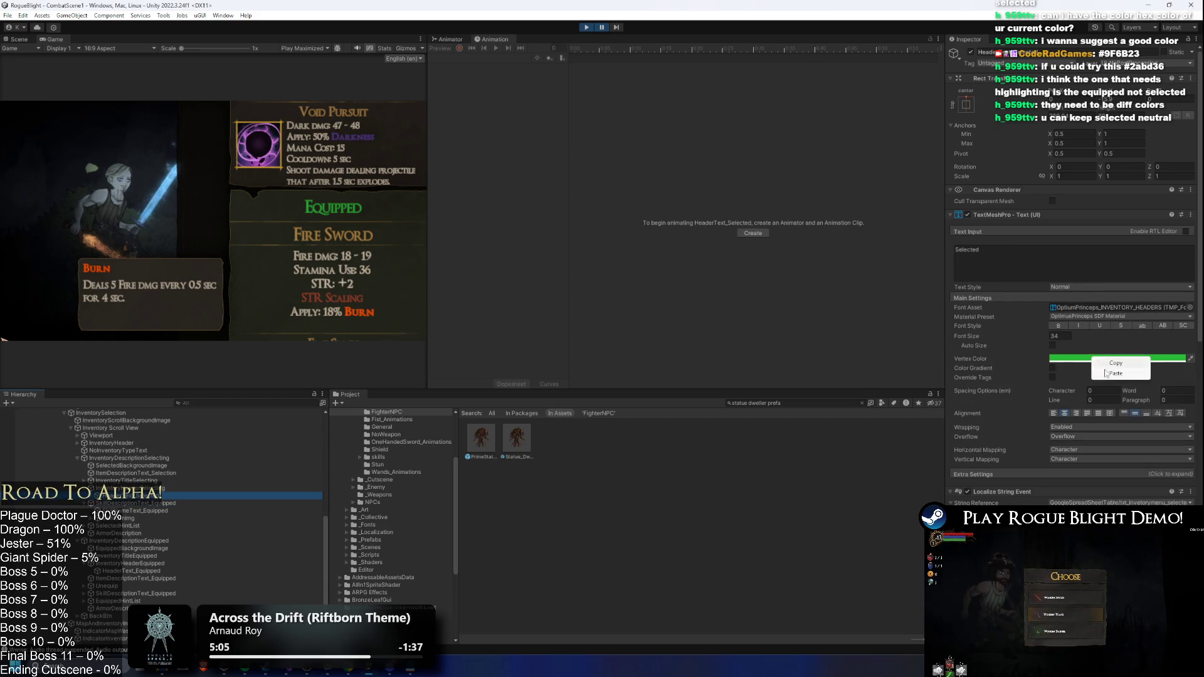
pyautogui.click(1120, 376)
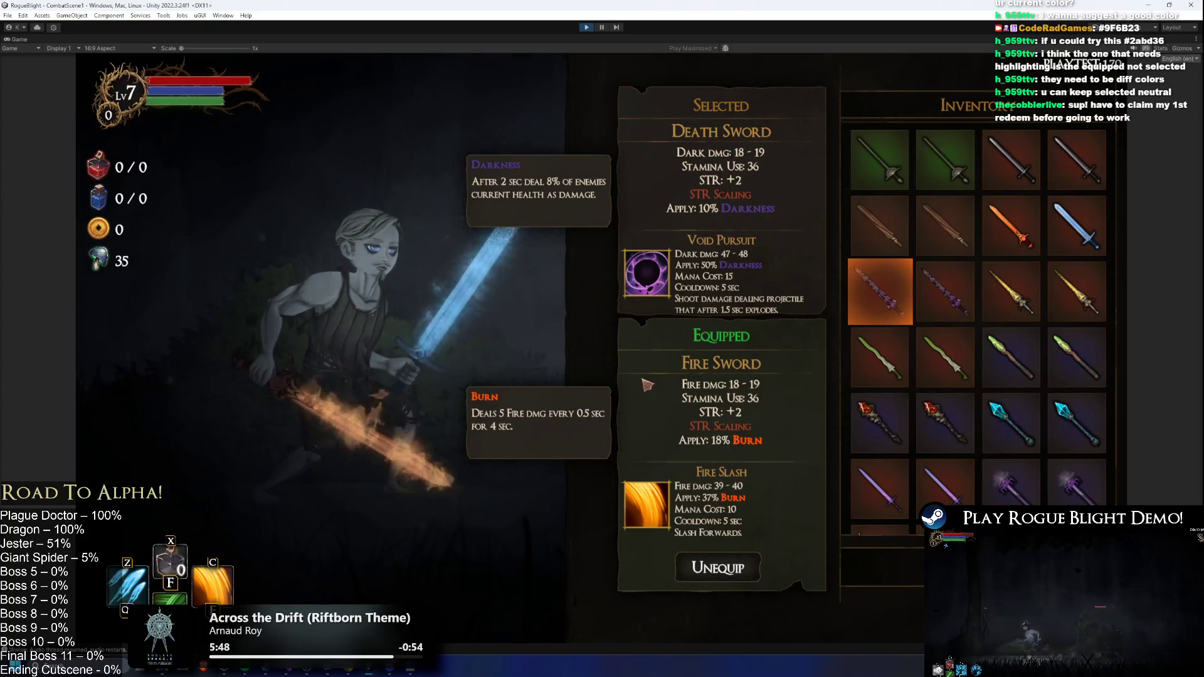
# - Move the in-game inventory selection to the Iron Rapier, then leave the Unity window
pyautogui.press('Down')
pyautogui.press('Down')
pyautogui.press('Down')
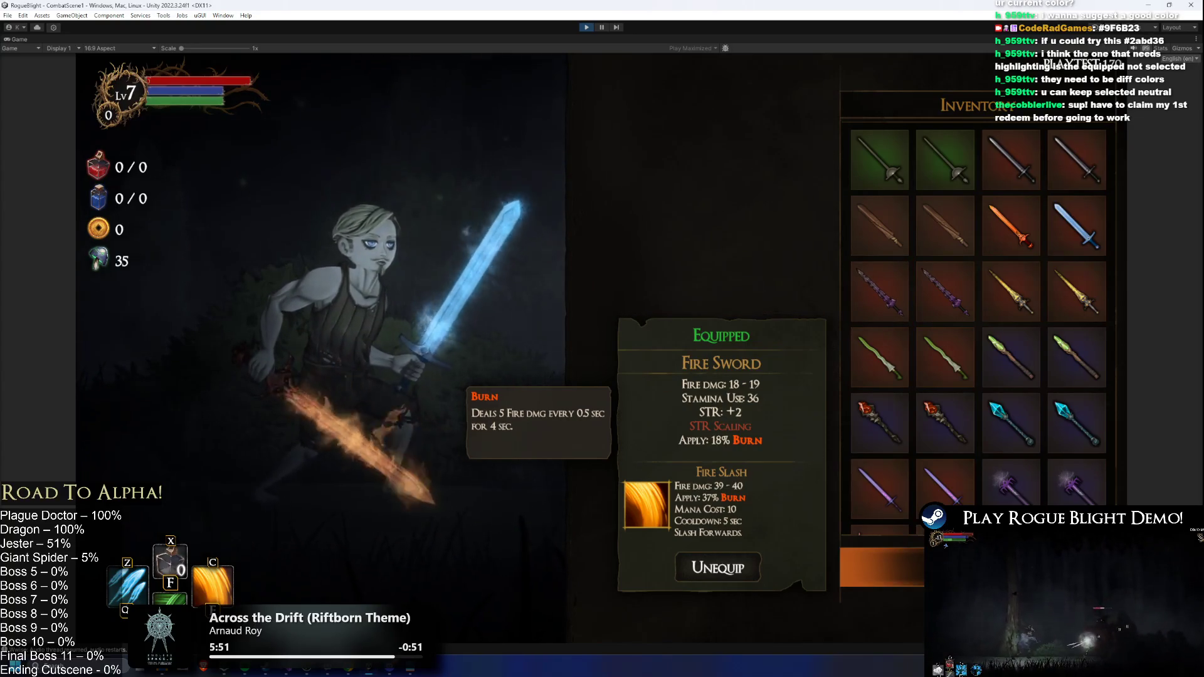
pyautogui.press('Up')
pyautogui.press('Up')
pyautogui.press('Up')
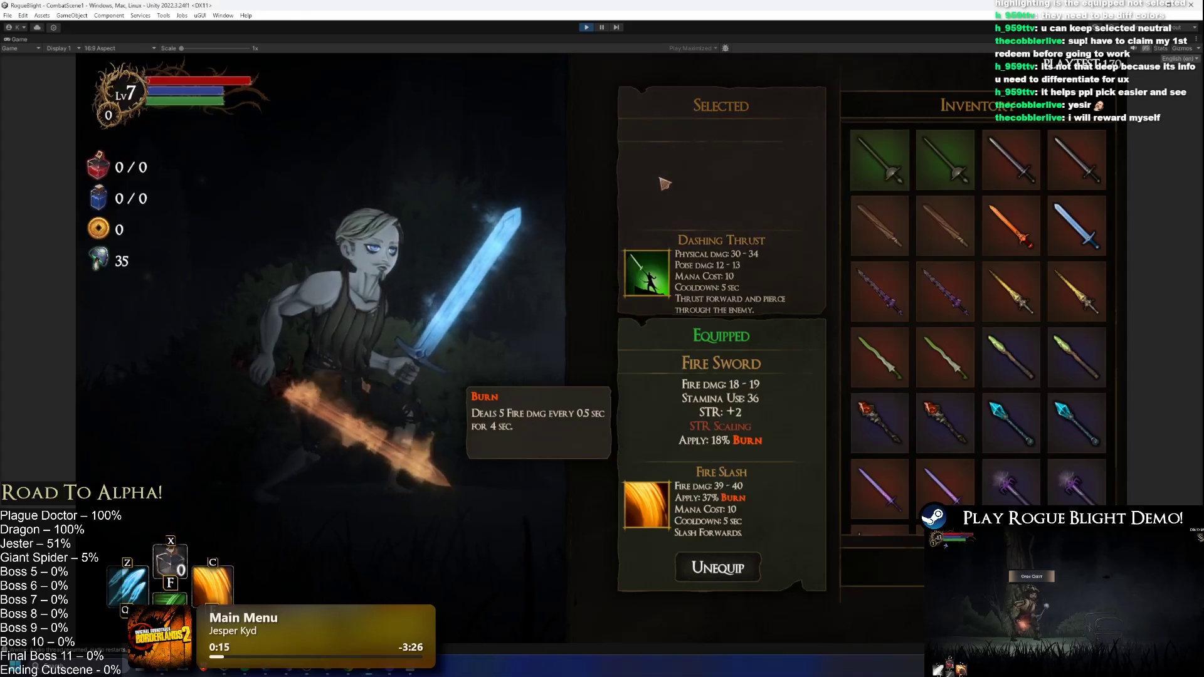
pyautogui.press('super')
pyautogui.write('g')
pyautogui.press('Return')
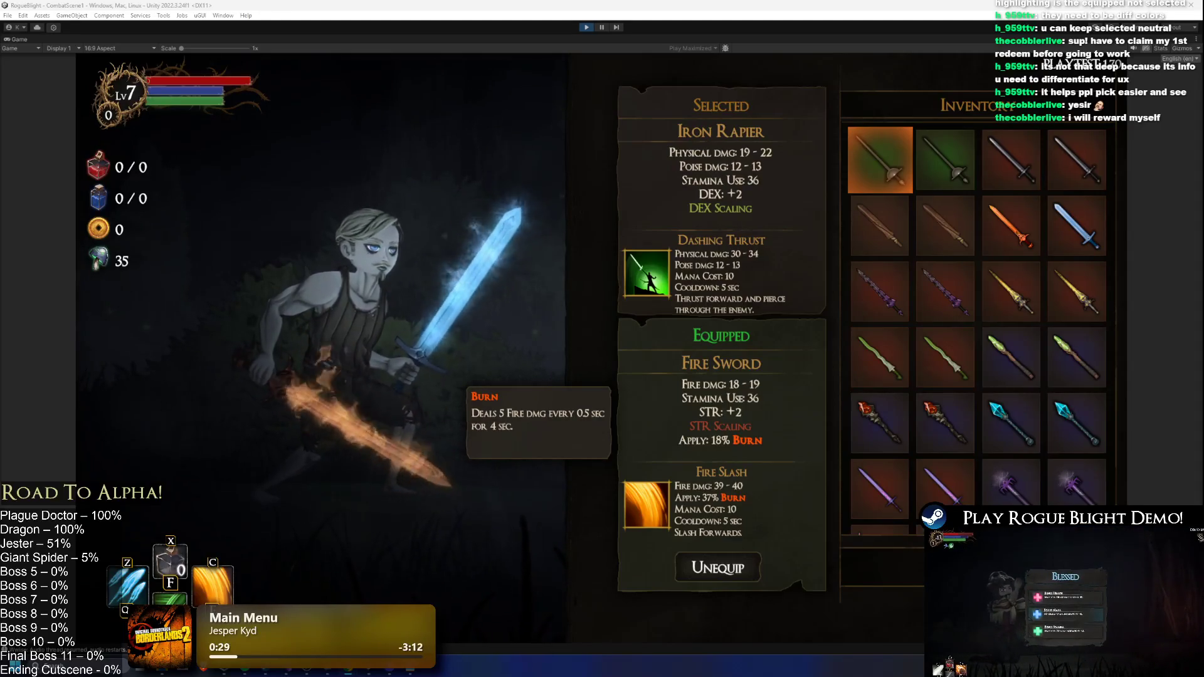
pyautogui.hotkey('alt', 'Tab')
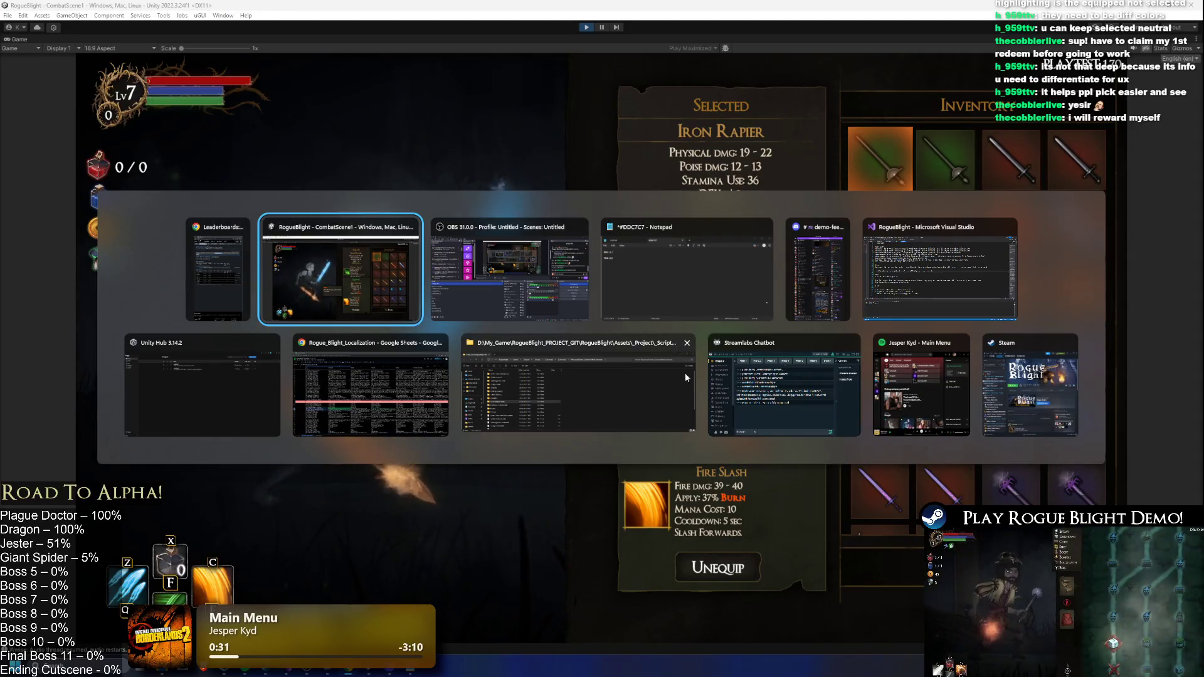
# - Add a new bulleted TODO.txt line about sending a viewer a playtest Steam key
pyautogui.click(913, 271)
pyautogui.click(170, 292)
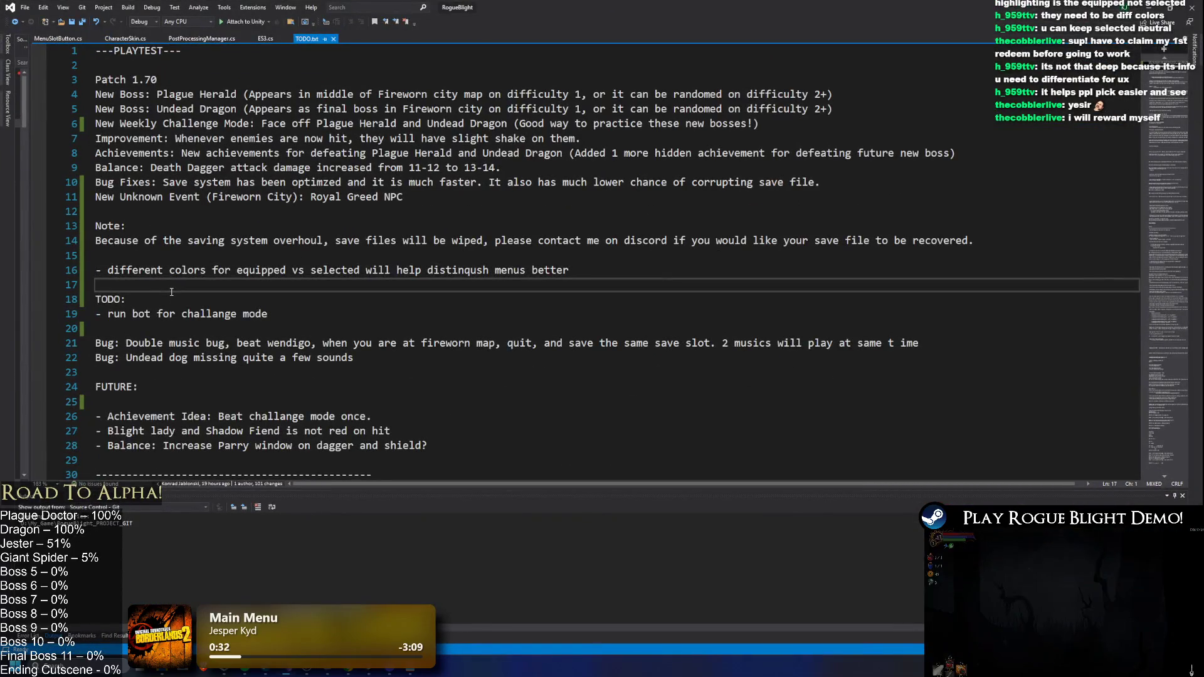
pyautogui.press('Return')
pyautogui.press('Return')
pyautogui.press('Up')
pyautogui.write('sen')
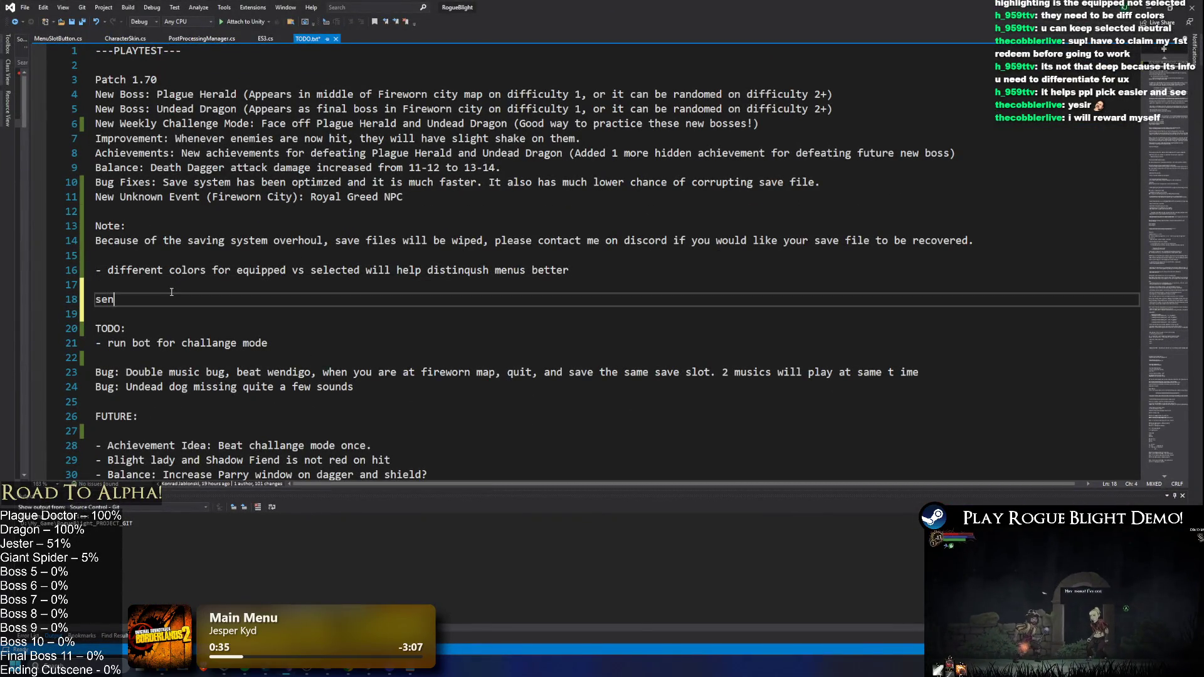
pyautogui.write('d thecob')
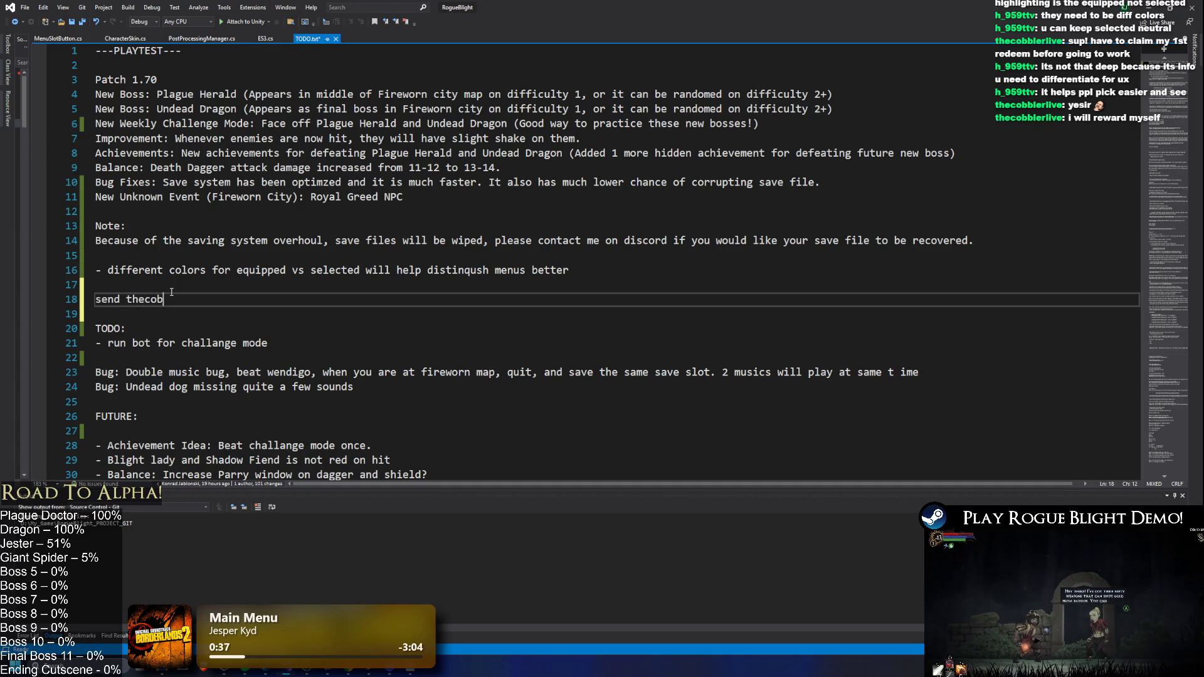
pyautogui.write('blkelive steam k')
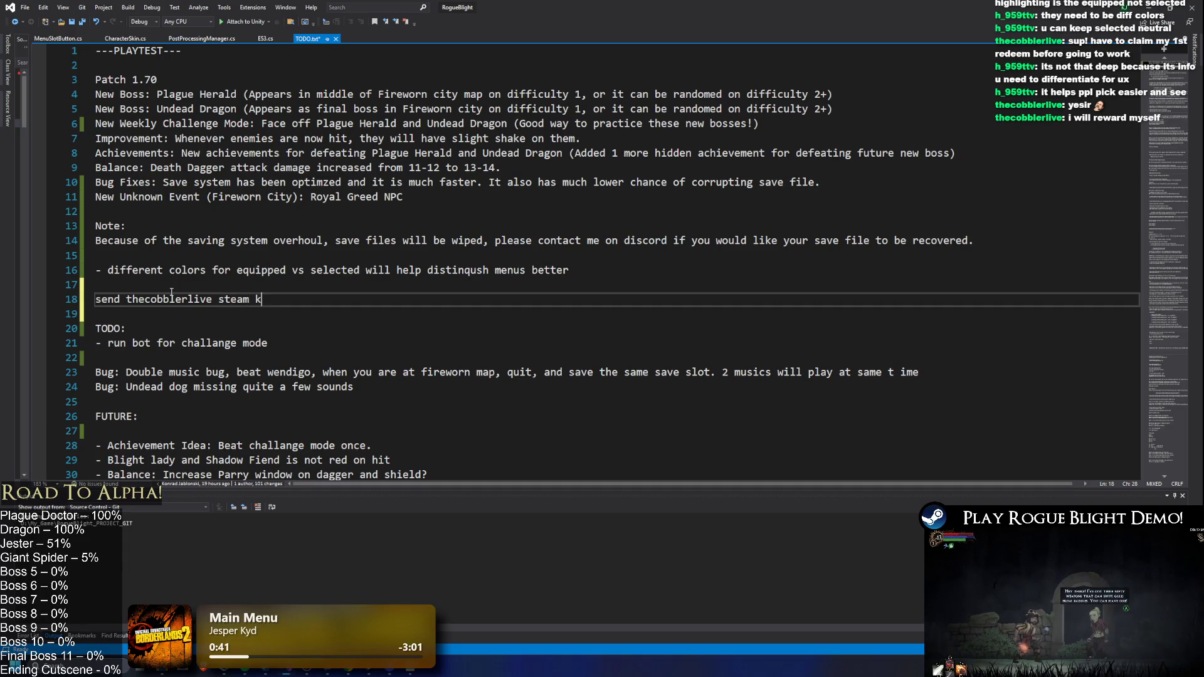
pyautogui.write('playtest')
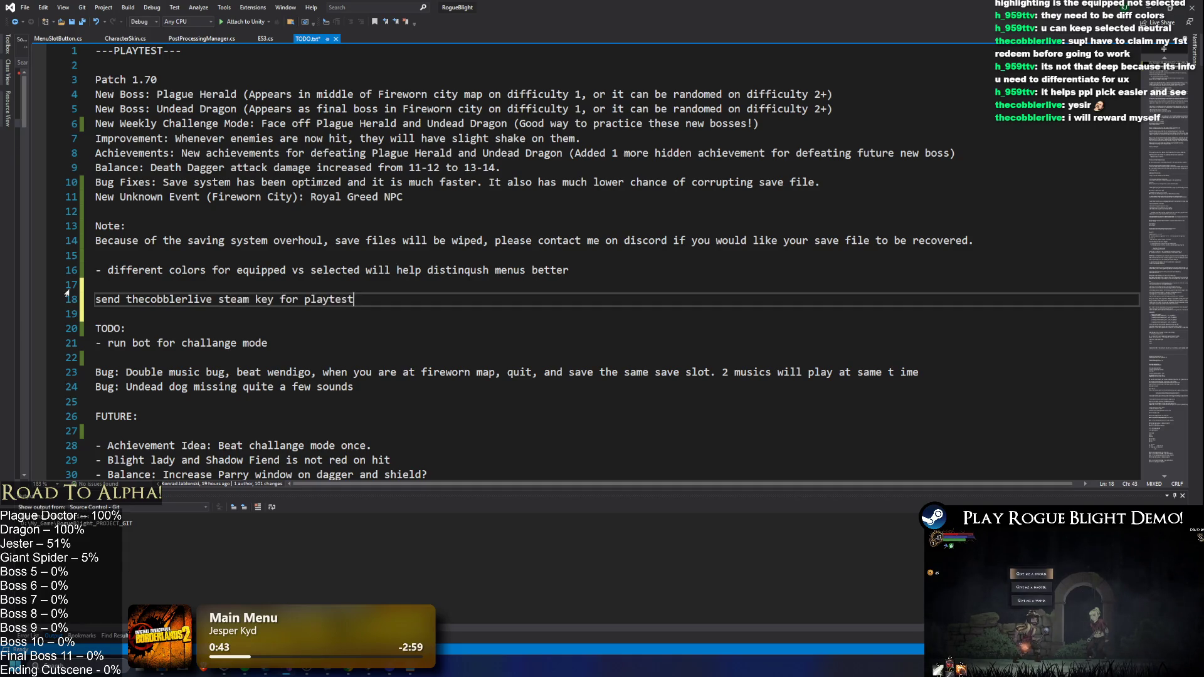
pyautogui.click(69, 300)
pyautogui.click(101, 299)
pyautogui.write('-')
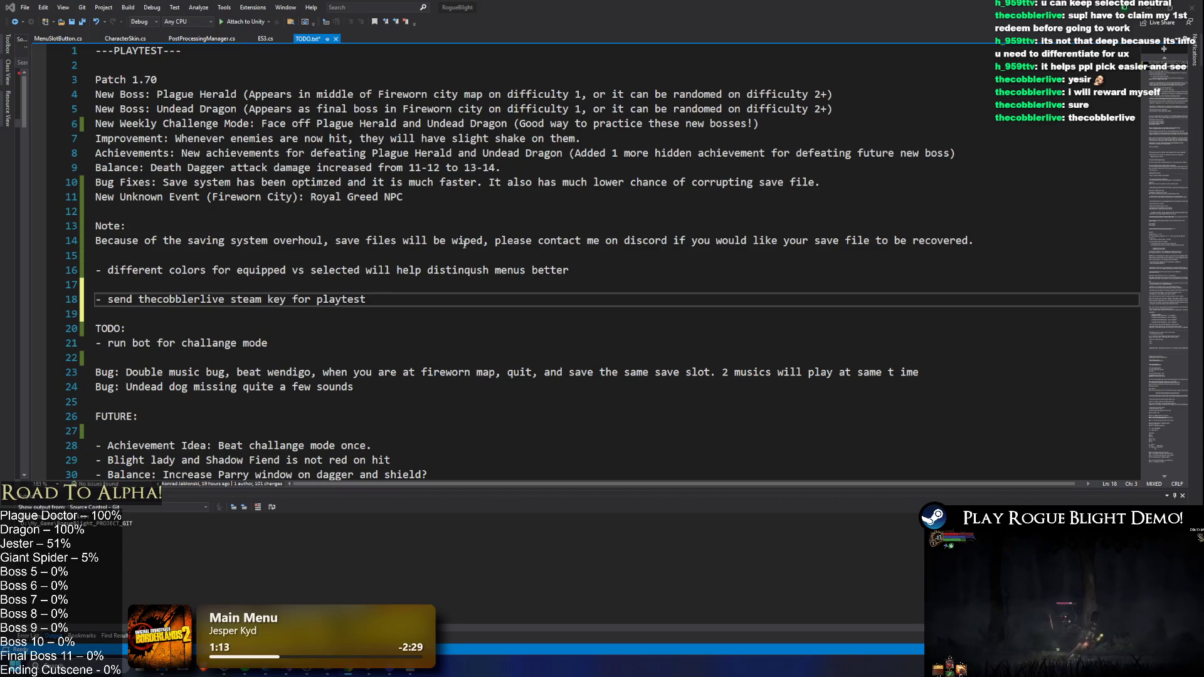
# - Append the viewer's Discord handle to the note and save TODO.txt
pyautogui.click(415, 301)
pyautogui.write('(thecobblerlive discord')
pyautogui.hotkey('ctrl', 's')
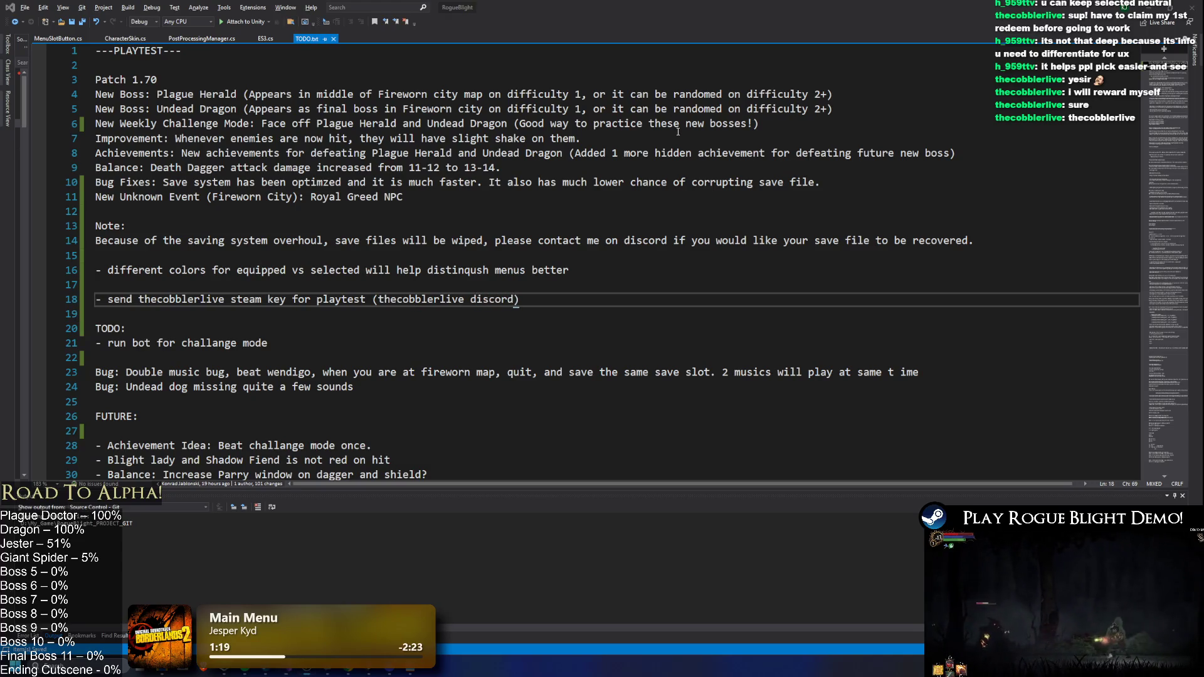
pyautogui.click(1164, 8)
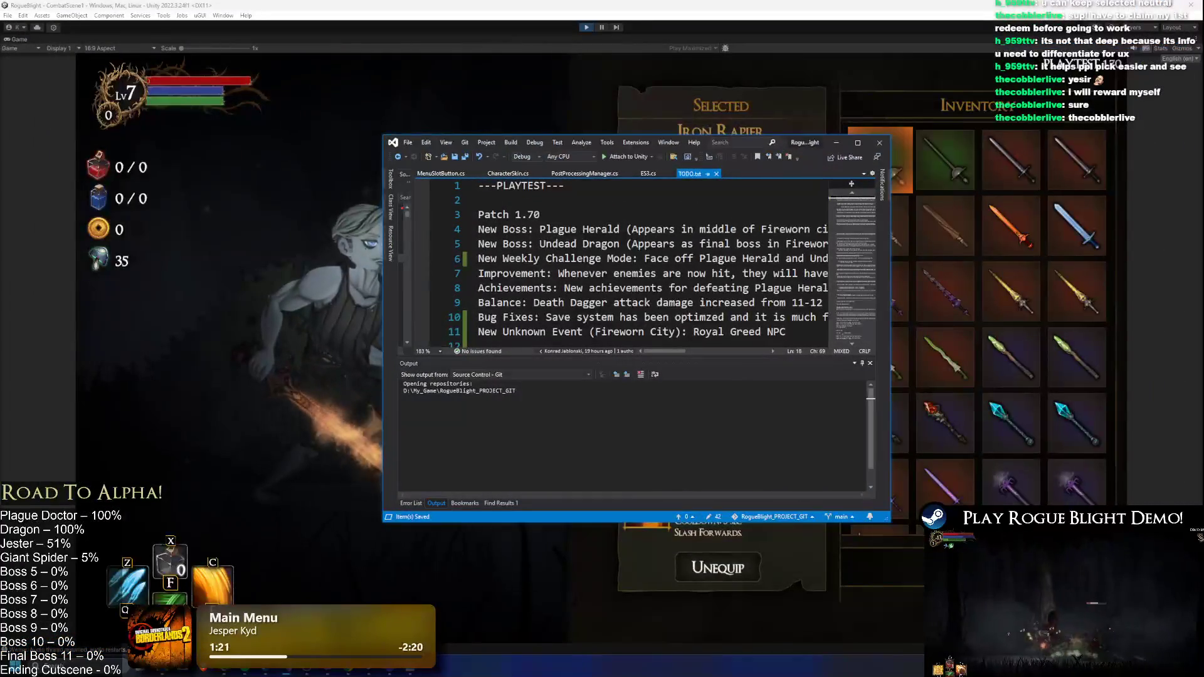
# - Leave Visual Studio, pause the game and select the Equipped header text's vertex colour
pyautogui.click(836, 142)
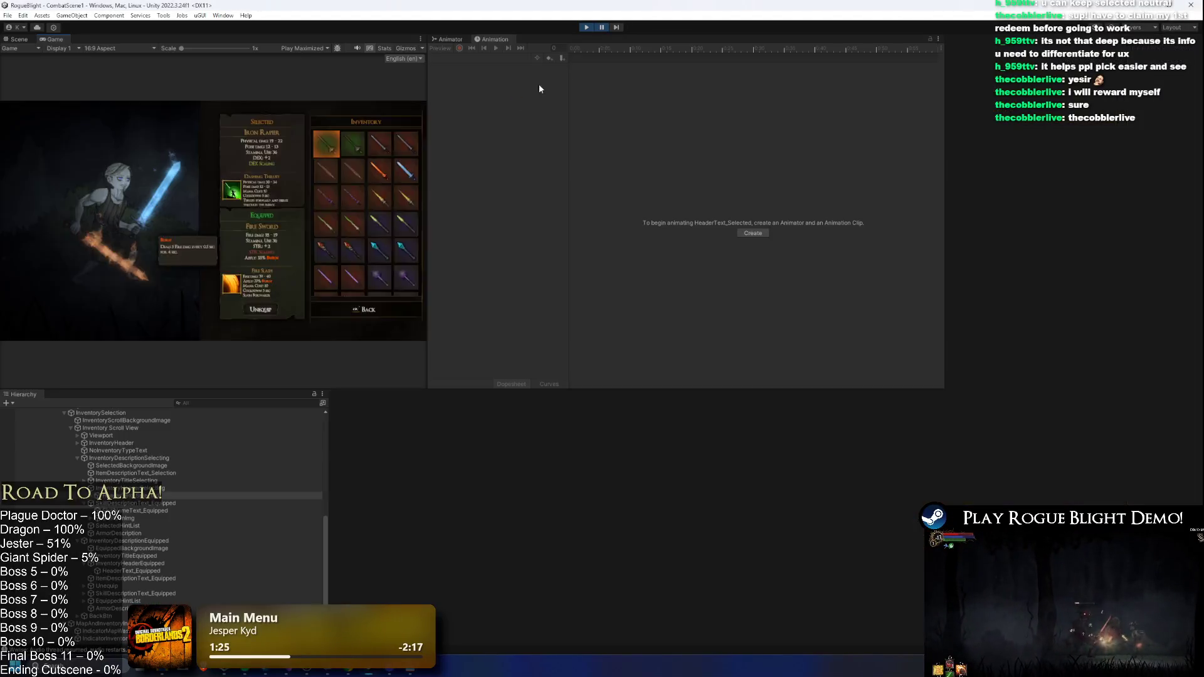
pyautogui.click(602, 27)
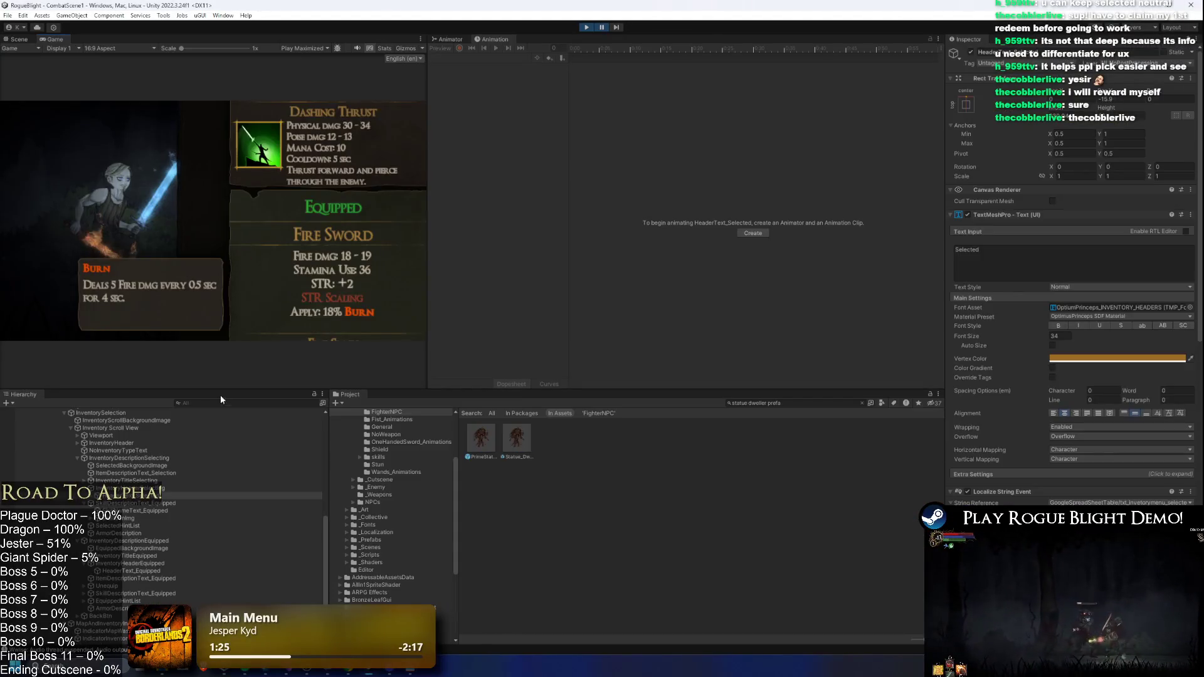
pyautogui.click(138, 571)
pyautogui.click(1104, 358)
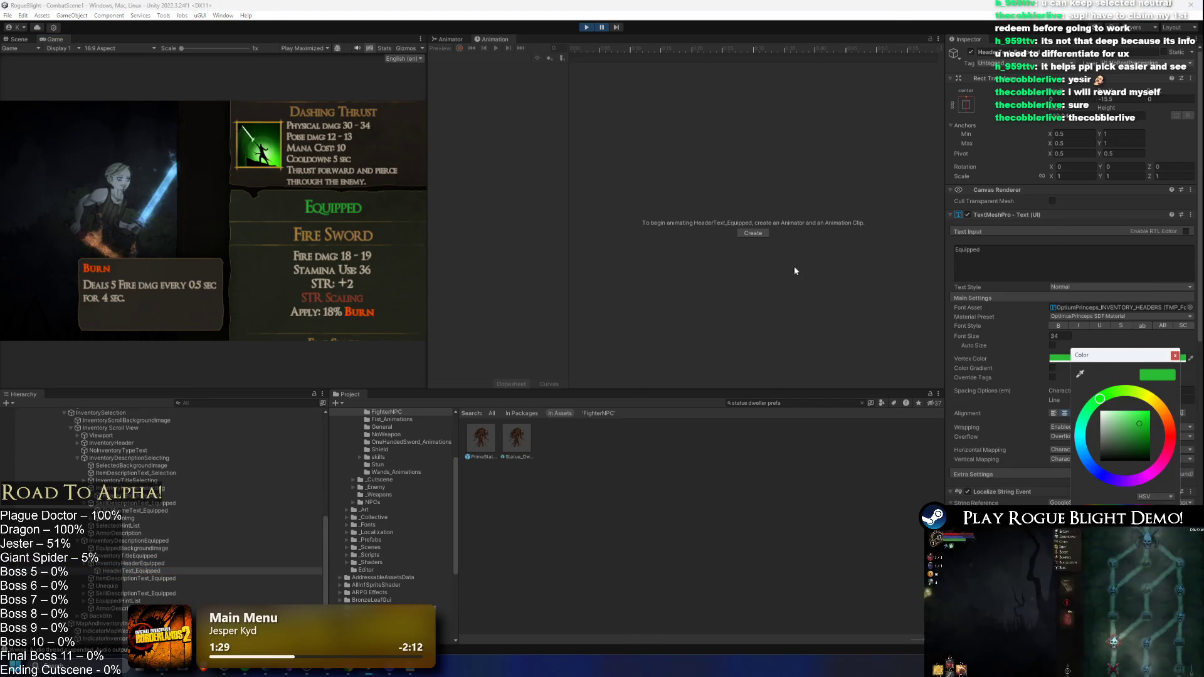
# - Glance over the scene view, then return to the game view
pyautogui.click(23, 38)
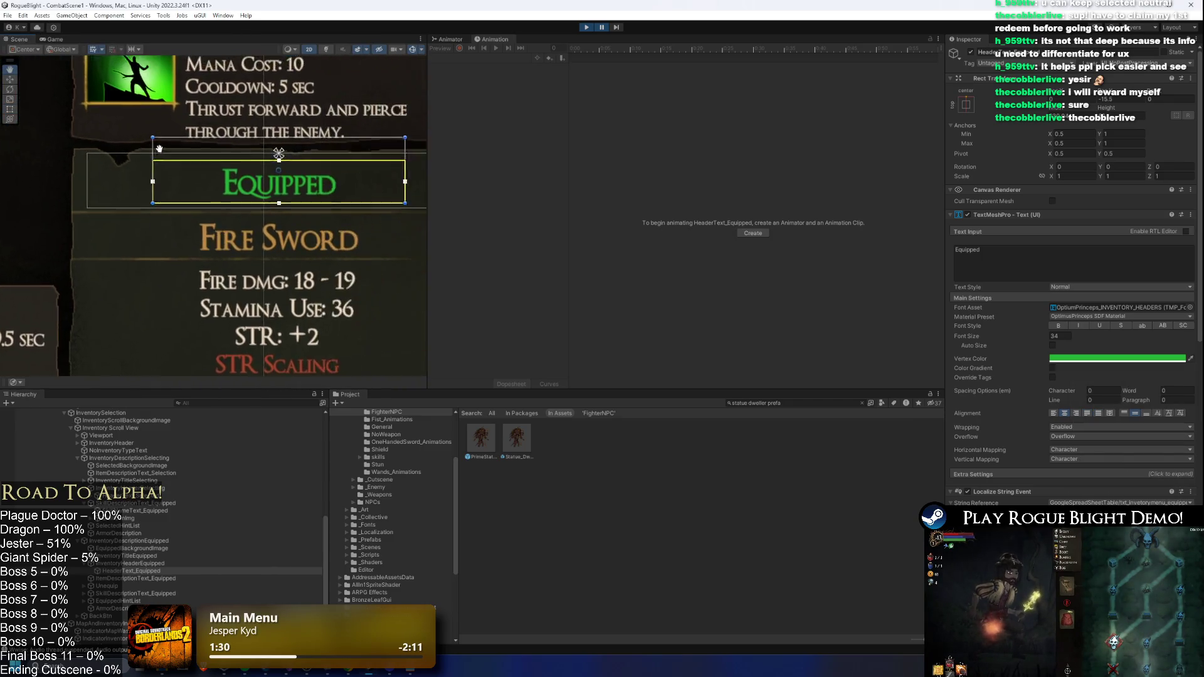
pyautogui.scroll(-3, 217, 135)
pyautogui.scroll(-2, 218, 134)
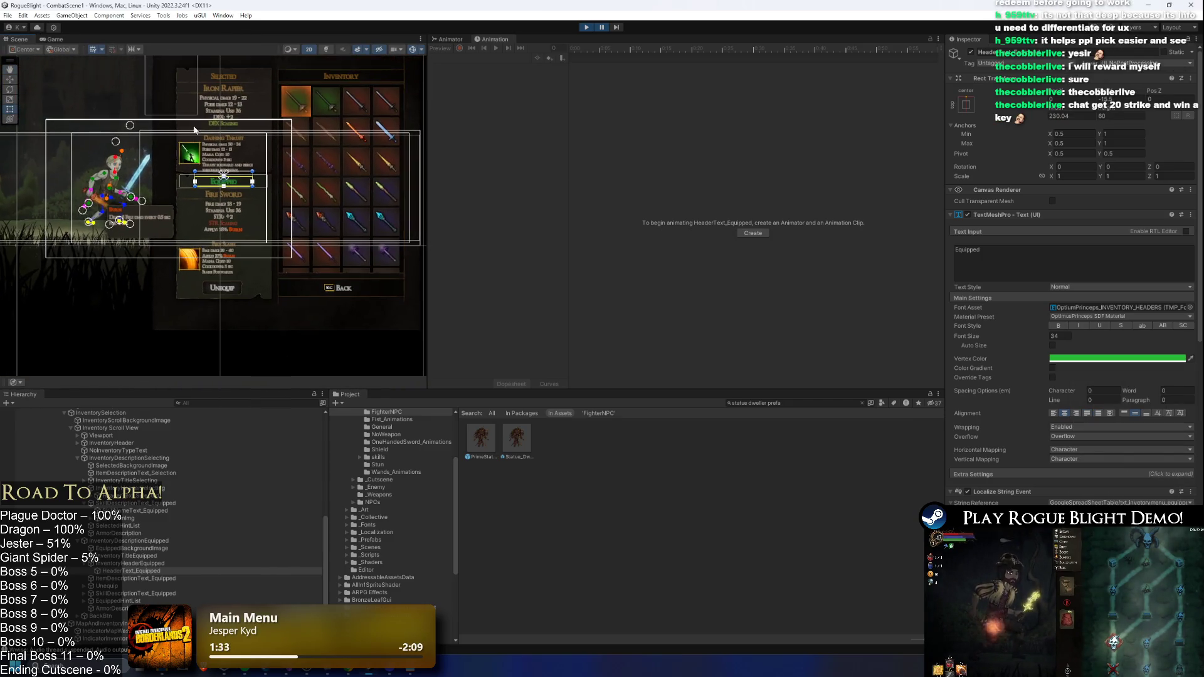
pyautogui.click(66, 41)
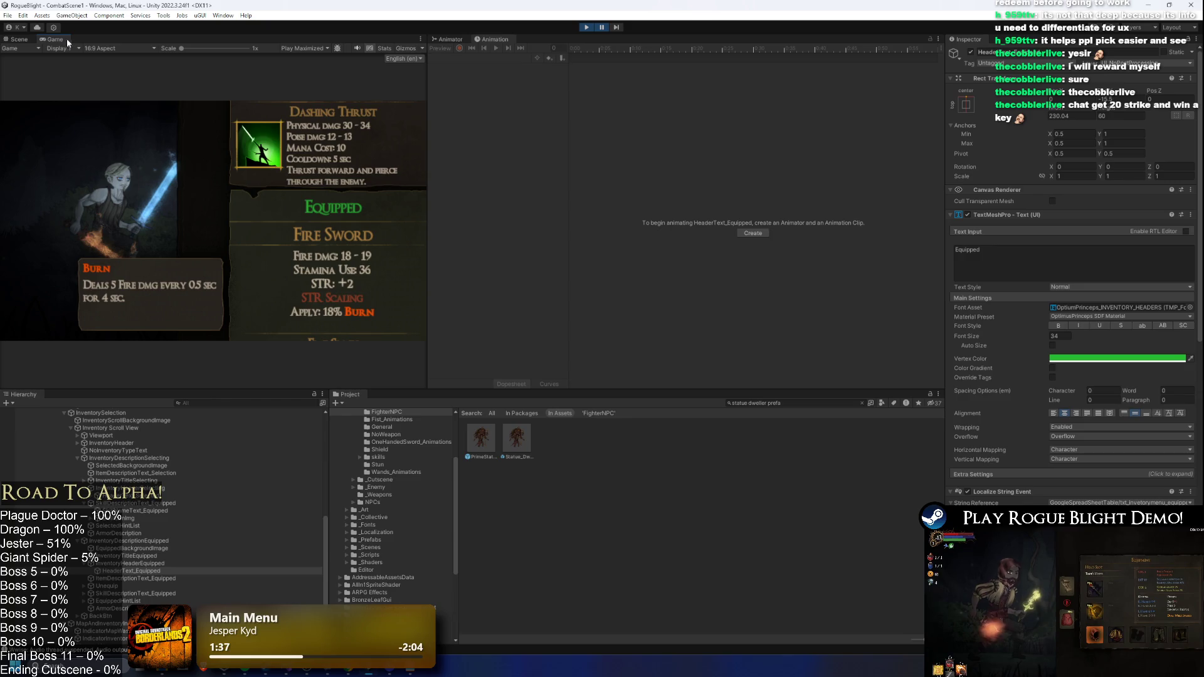
# - Switch play mode to Play Focused, resume the game, and widen and heighten the Game view
pyautogui.click(602, 27)
pyautogui.click(304, 48)
pyautogui.click(317, 56)
pyautogui.click(602, 28)
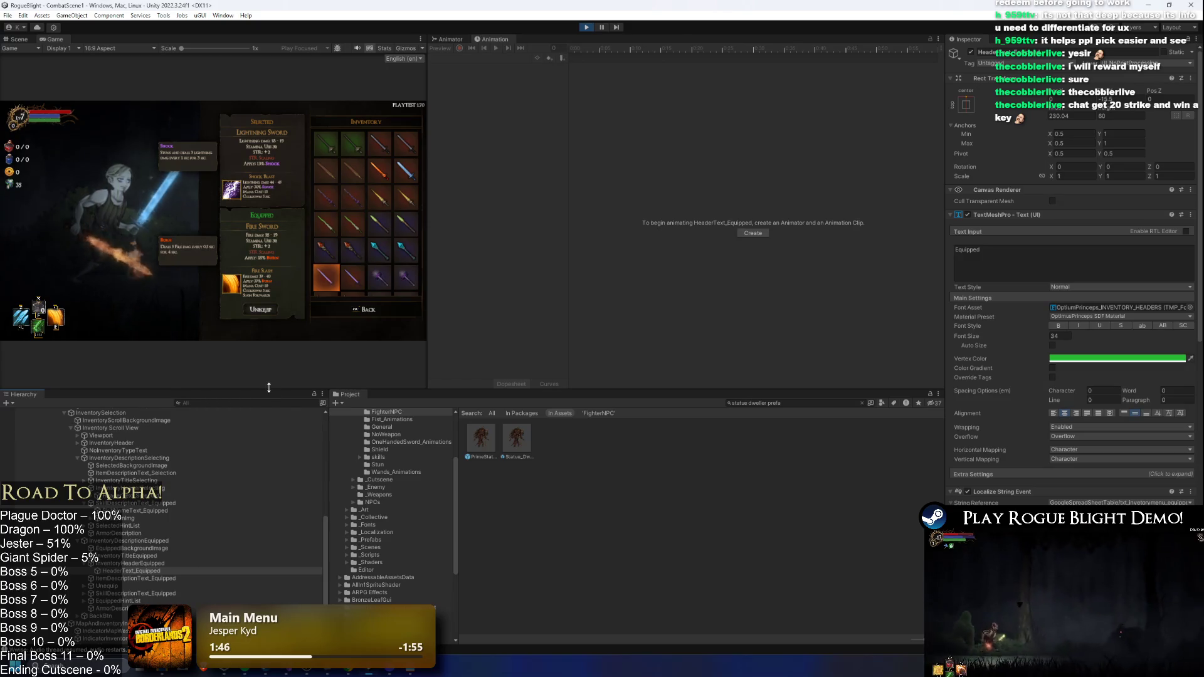
pyautogui.moveTo(268, 388); pyautogui.dragTo(269, 514)
pyautogui.moveTo(429, 384)
pyautogui.mouseDown()
pyautogui.moveTo(855, 384)
pyautogui.moveTo(758, 384)
pyautogui.mouseUp()
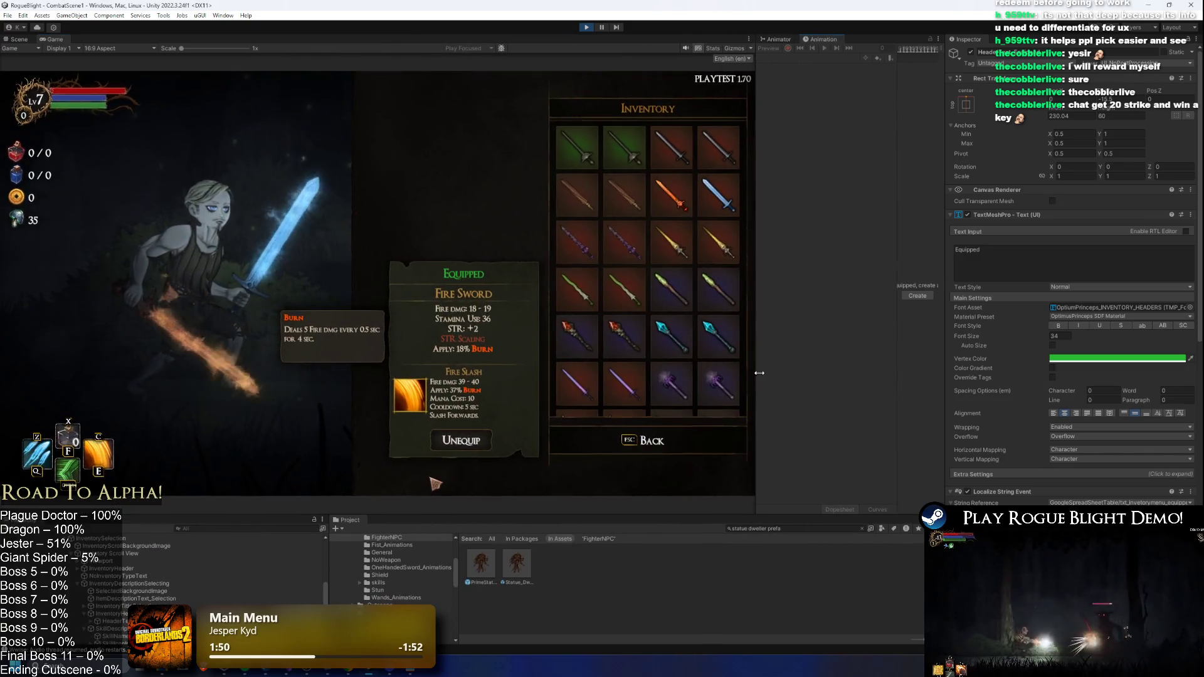
# - Shift the Equipped header's Vertex Color from orange to a bright green
pyautogui.click(1098, 359)
pyautogui.moveTo(1157, 423); pyautogui.dragTo(1152, 430)
pyautogui.moveTo(1135, 426)
pyautogui.mouseDown()
pyautogui.moveTo(1154, 397)
pyautogui.moveTo(1198, 425)
pyautogui.moveTo(1149, 425)
pyautogui.moveTo(1191, 411)
pyautogui.mouseUp()
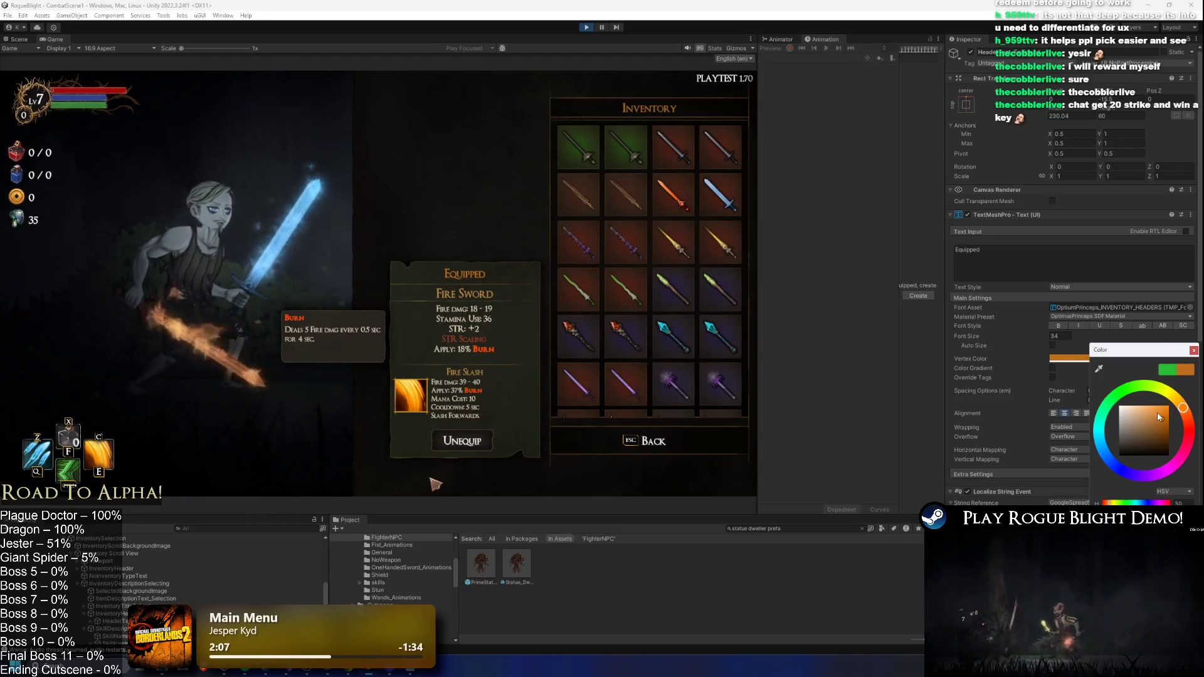
pyautogui.click(1086, 276)
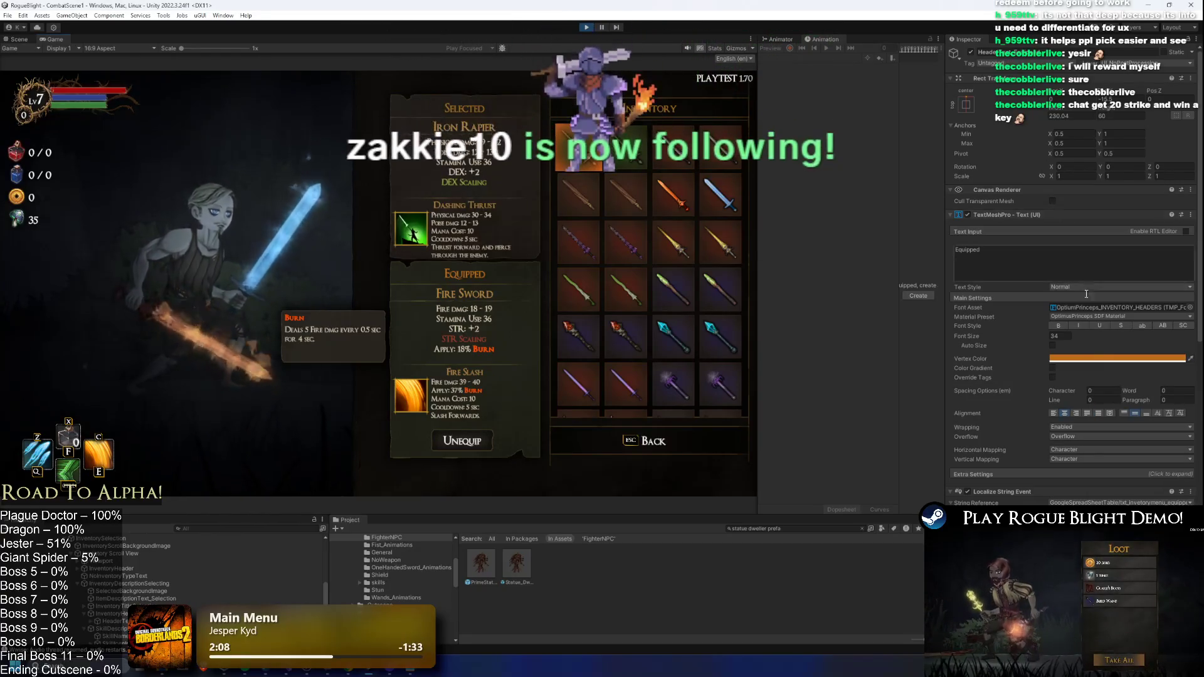
pyautogui.click(1093, 358)
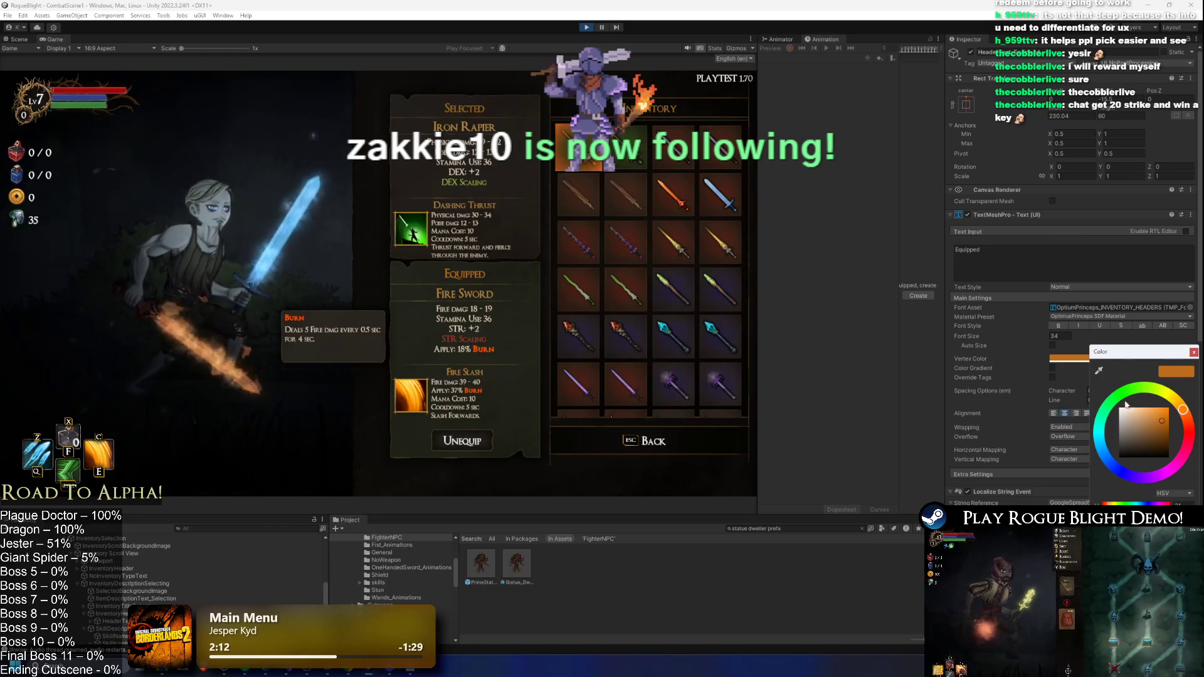
pyautogui.moveTo(1184, 411); pyautogui.dragTo(1190, 422)
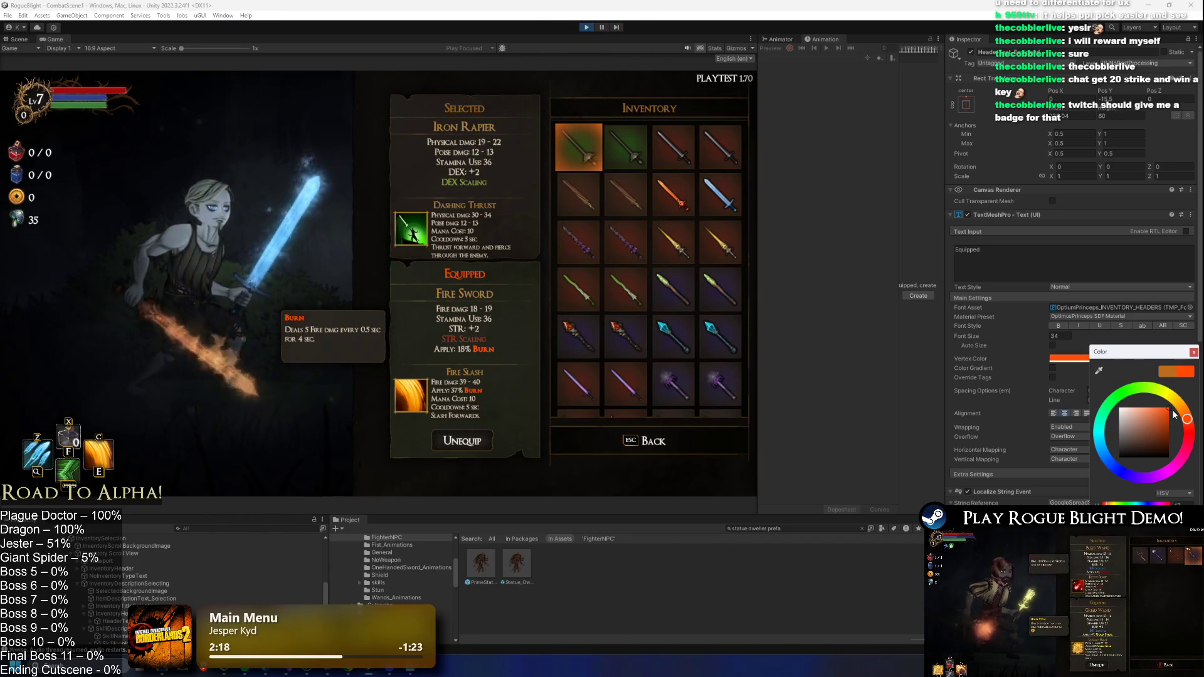
pyautogui.moveTo(1176, 411)
pyautogui.mouseDown()
pyautogui.moveTo(1156, 387)
pyautogui.moveTo(1131, 389)
pyautogui.mouseUp()
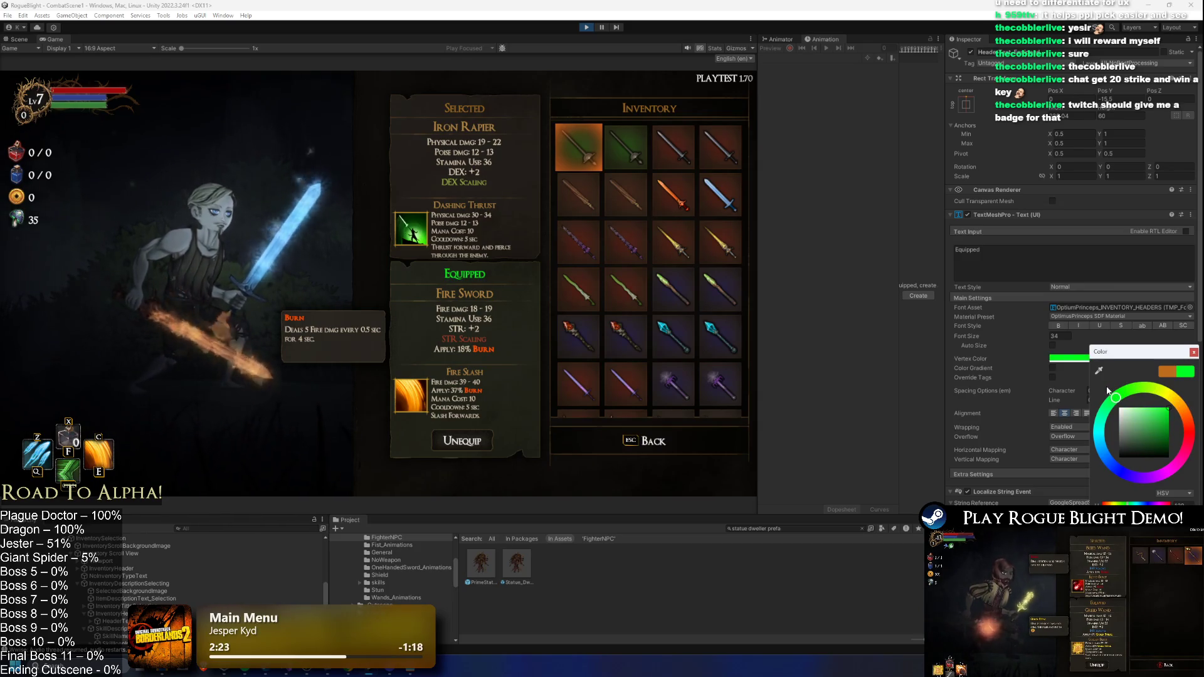
pyautogui.moveTo(1158, 425); pyautogui.dragTo(1162, 423)
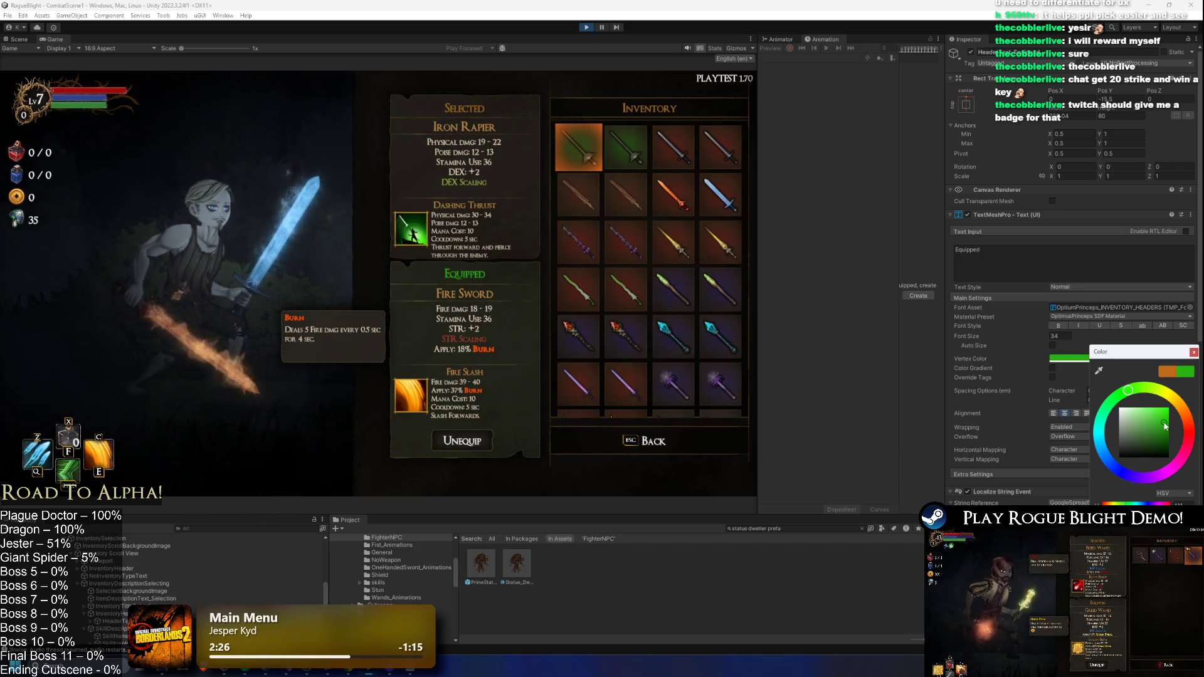
pyautogui.moveTo(1165, 427); pyautogui.dragTo(1164, 428)
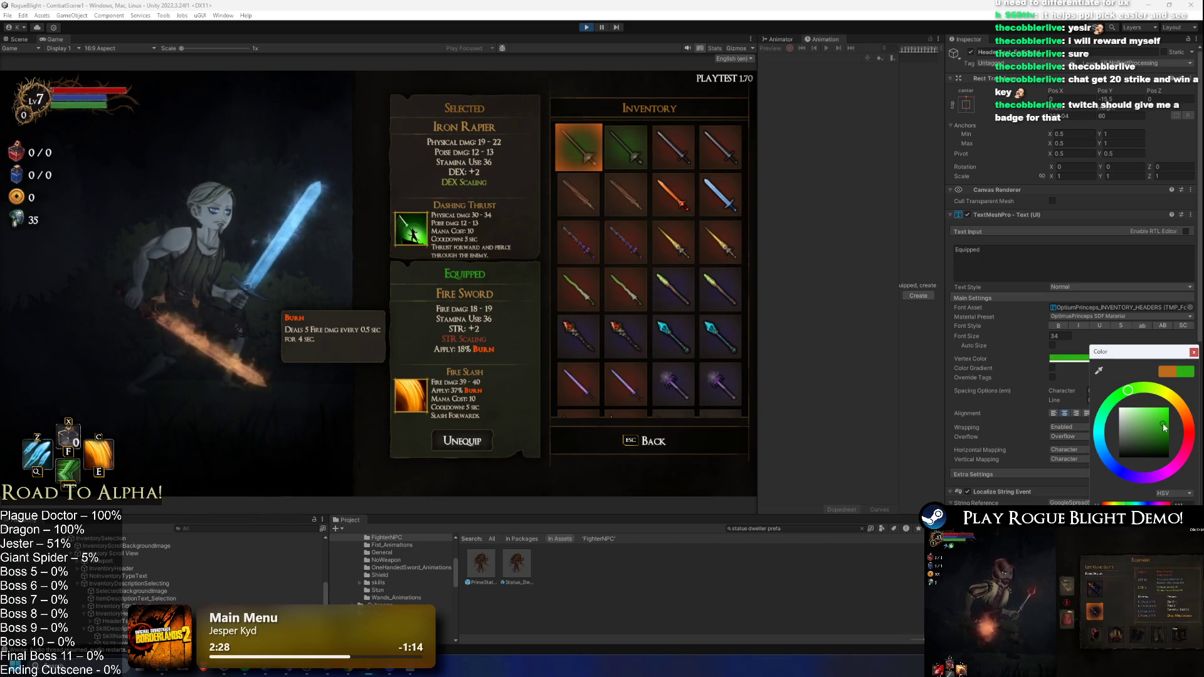
pyautogui.click(1194, 354)
# - Bring up the header's font asset chooser and move it off the preview
pyautogui.click(1115, 308)
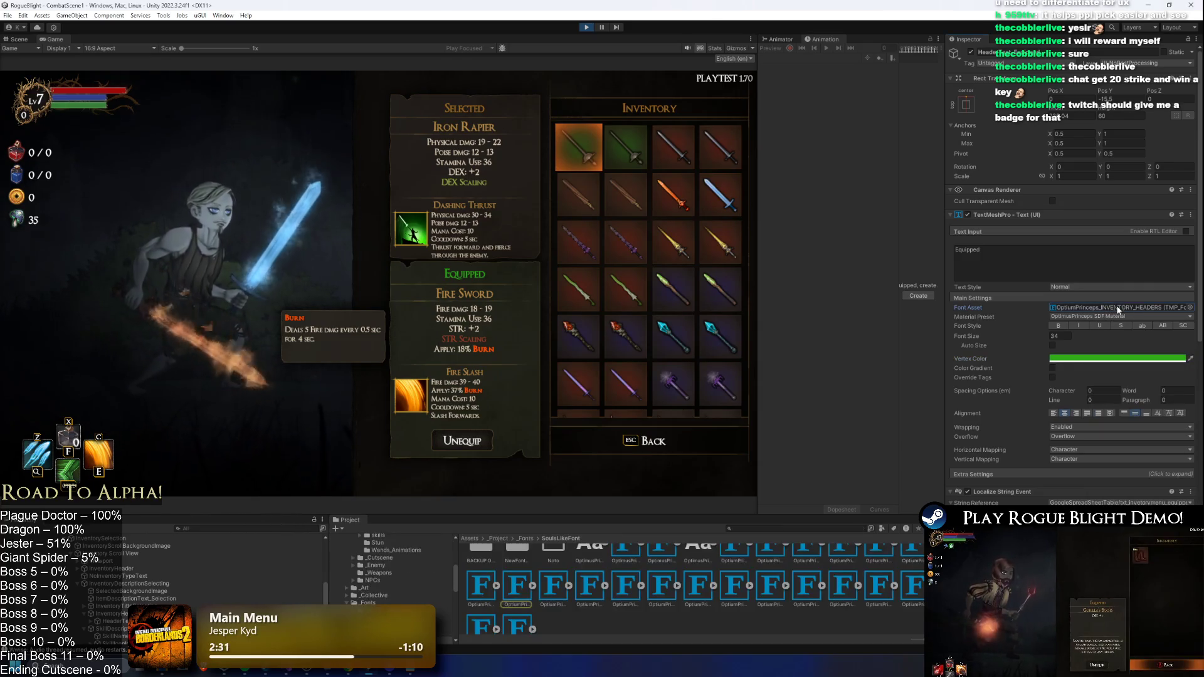
pyautogui.click(1191, 307)
pyautogui.moveTo(666, 258); pyautogui.dragTo(683, 409)
# - Preview NotoSansJP, OptimusPrinceps and Typographer fonts on the Equipped header
pyautogui.click(342, 449)
pyautogui.press('Right')
pyautogui.press('Right')
pyautogui.press('Right')
pyautogui.press('Right')
pyautogui.press('Right')
pyautogui.press('Right')
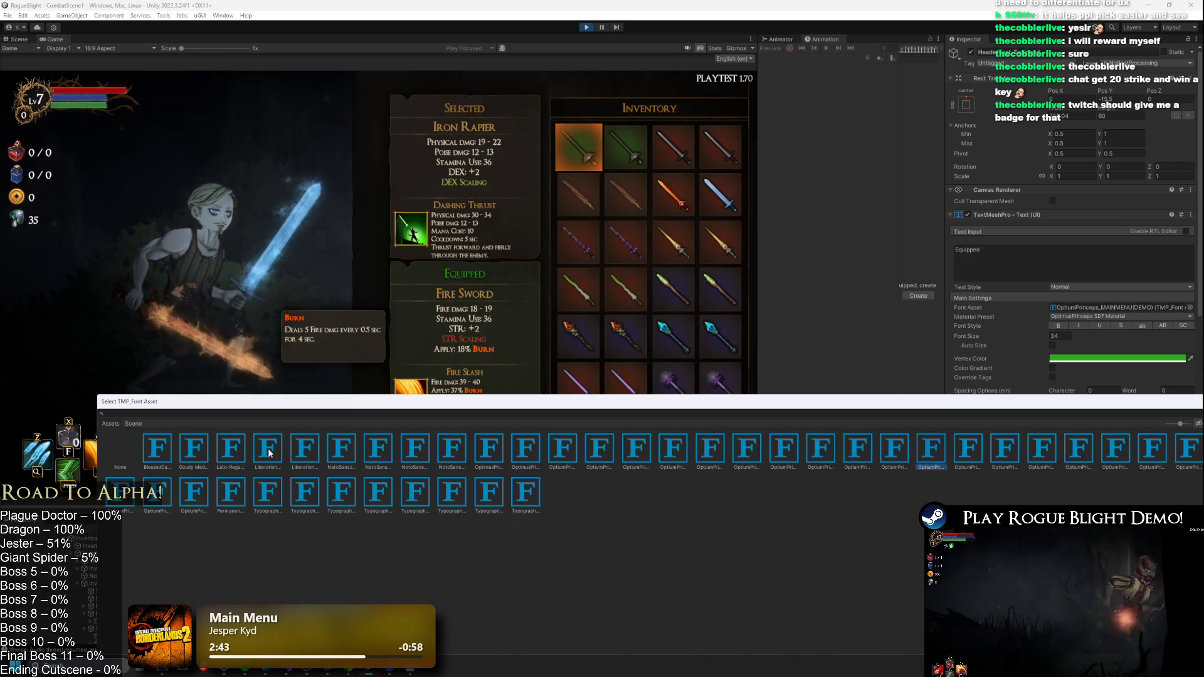
pyautogui.press('Right')
pyautogui.press('Right')
pyautogui.press('Right')
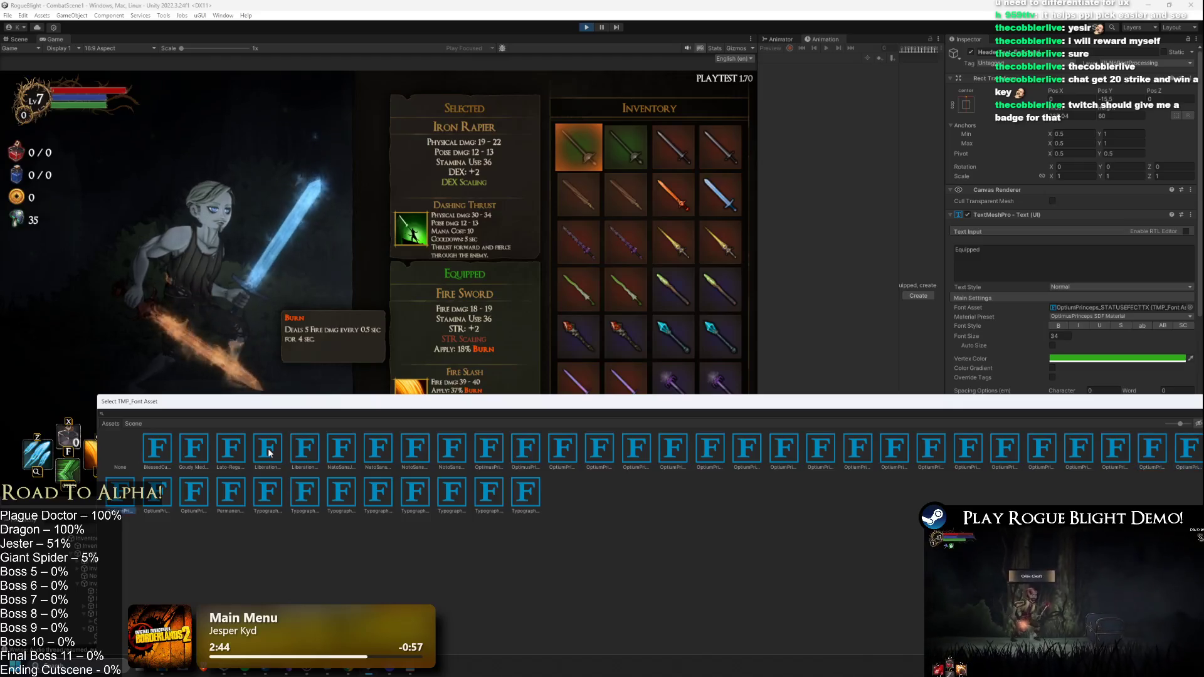
pyautogui.press('Right')
pyautogui.press('Right')
pyautogui.press('Right')
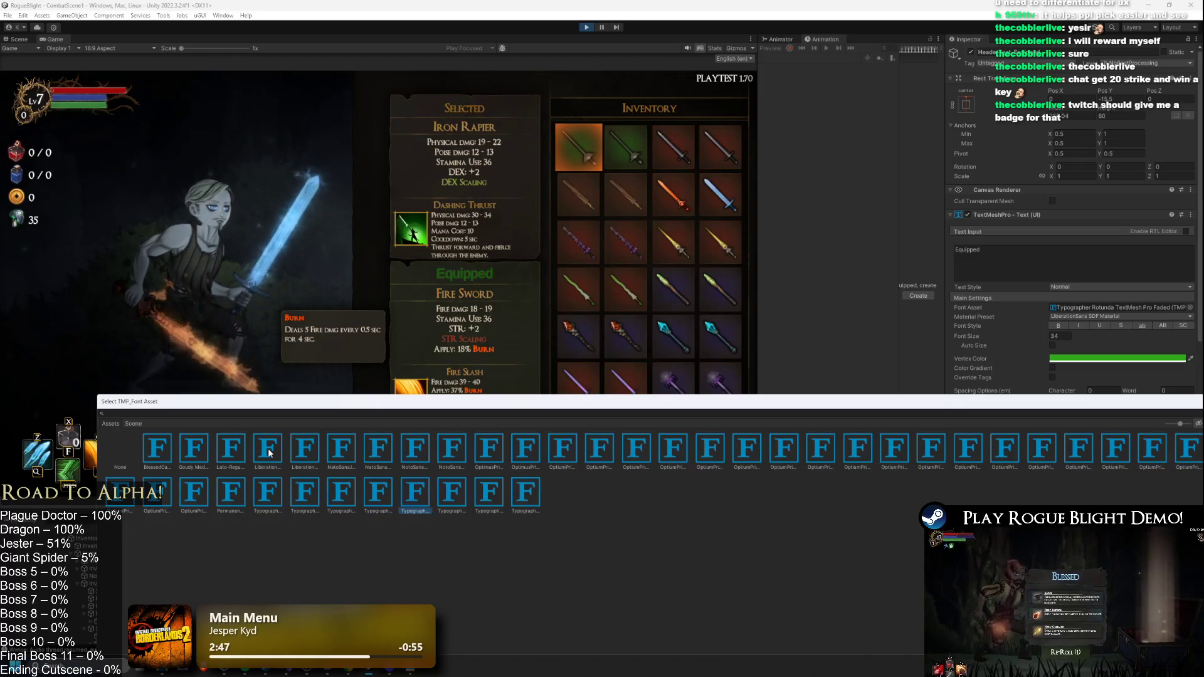
pyautogui.press('Right')
pyautogui.press('Right')
pyautogui.press('Right')
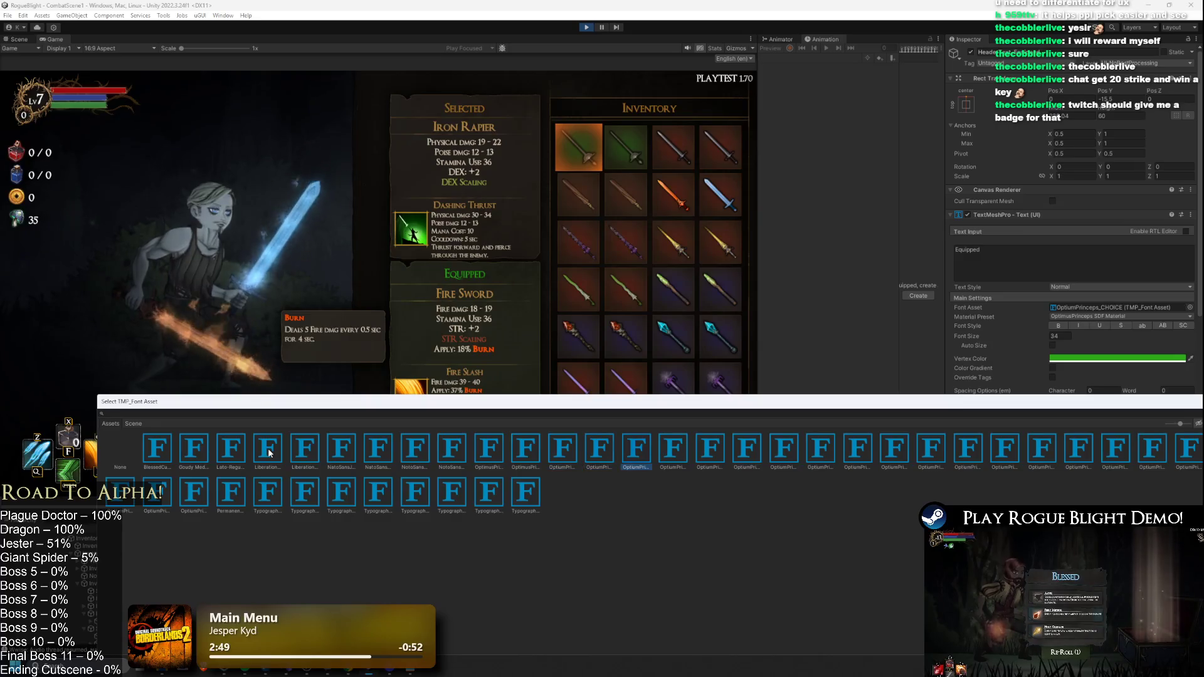
pyautogui.press('Right')
pyautogui.press('Right')
pyautogui.press('Right')
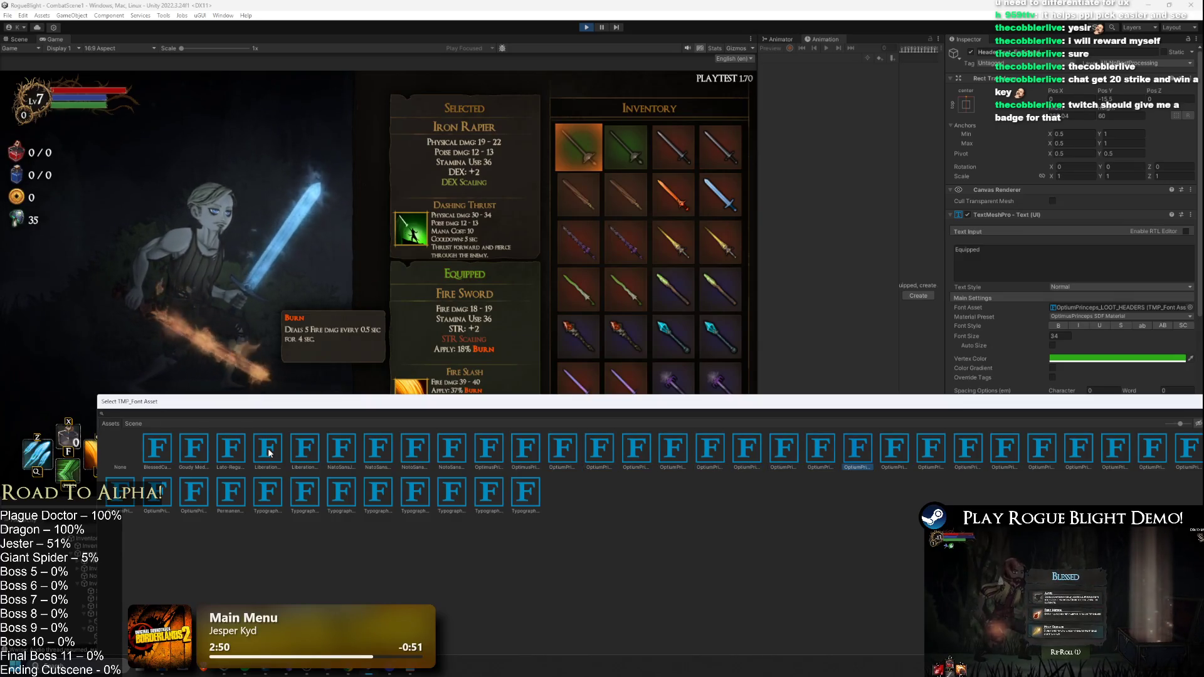
pyautogui.press('Right')
pyautogui.press('Right')
pyautogui.press('Right')
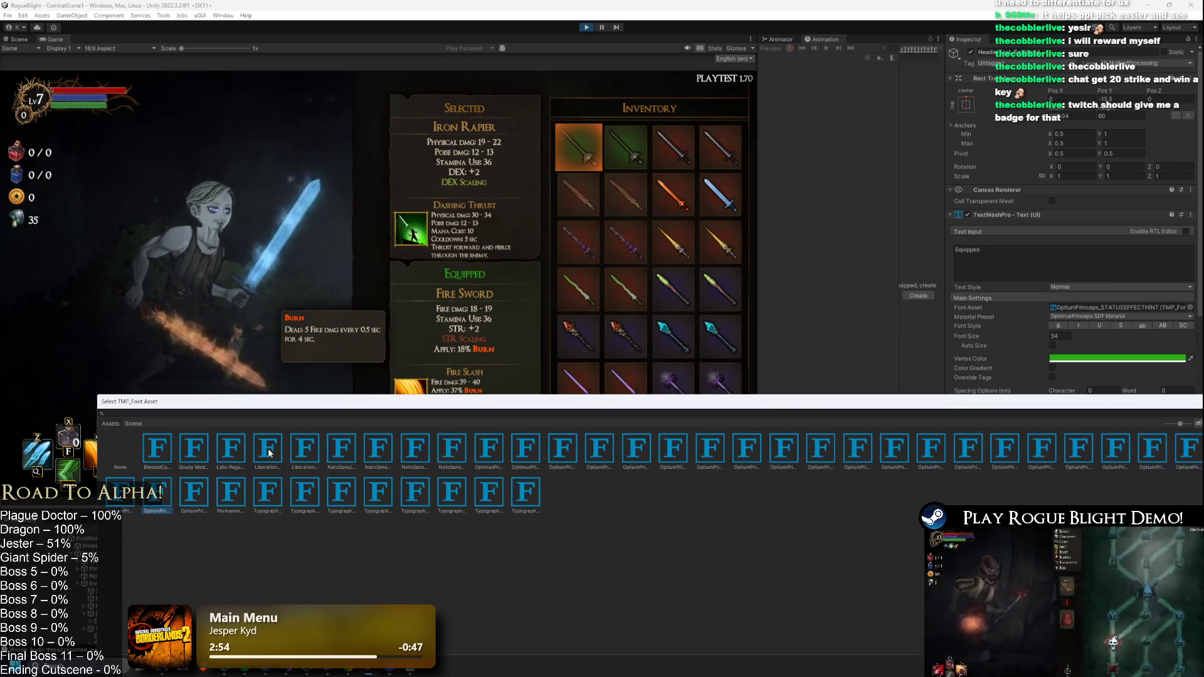
# - Settle on the OptimusPrinceps PERISHED font for the Equipped header
pyautogui.press('Up')
pyautogui.press('Right')
pyautogui.press('Right')
pyautogui.press('Right')
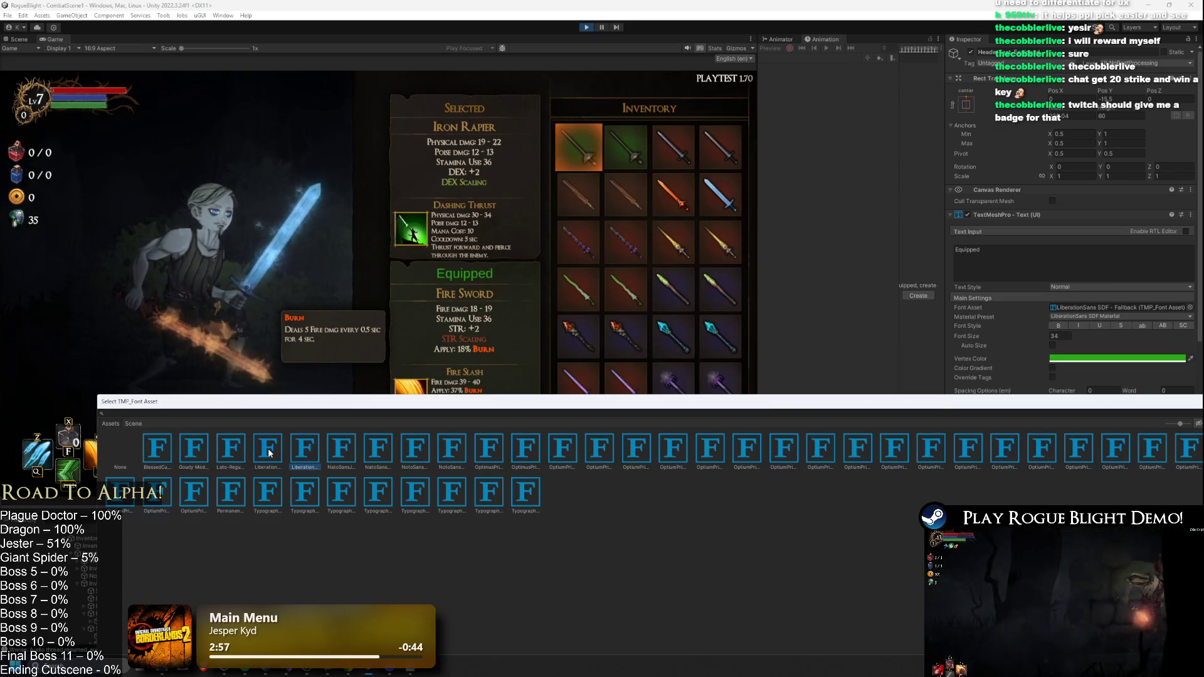
pyautogui.press('Right')
pyautogui.press('Right')
pyautogui.press('Right')
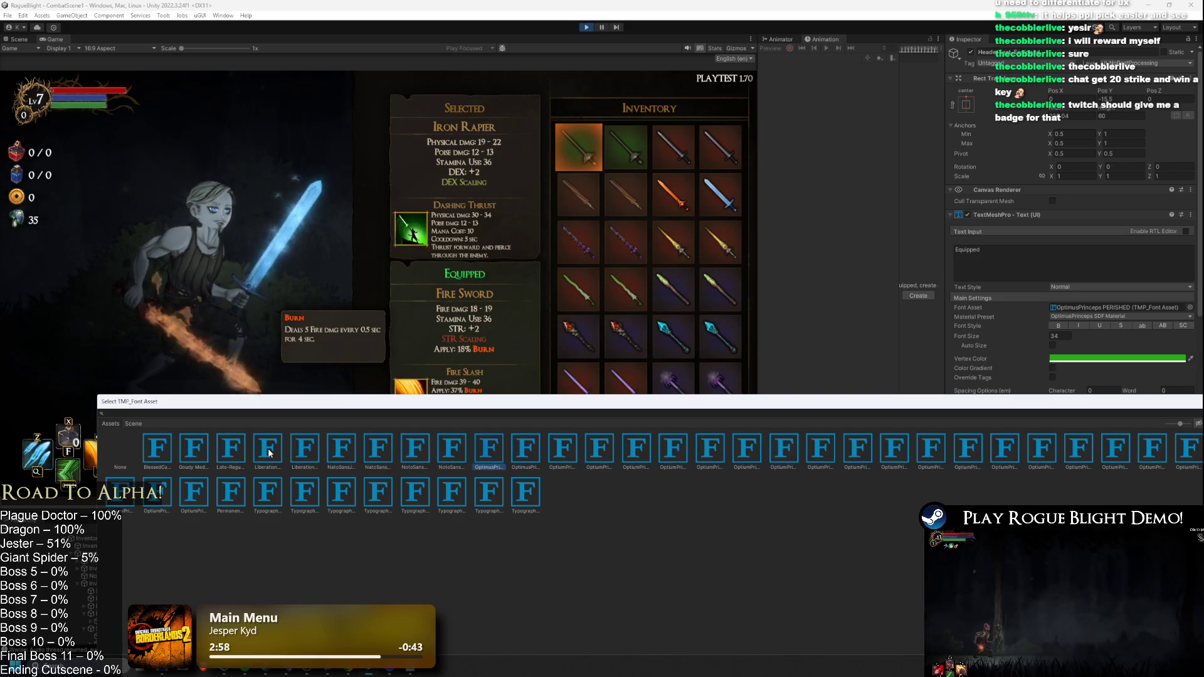
pyautogui.press('Return')
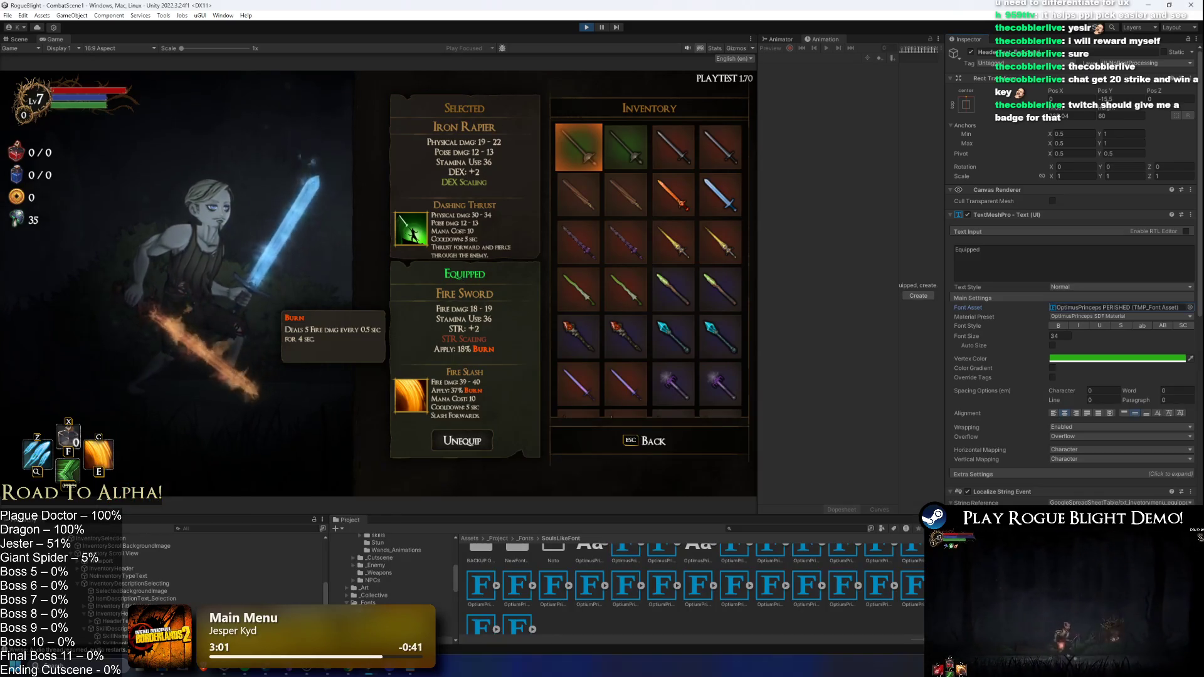
pyautogui.click(1123, 359)
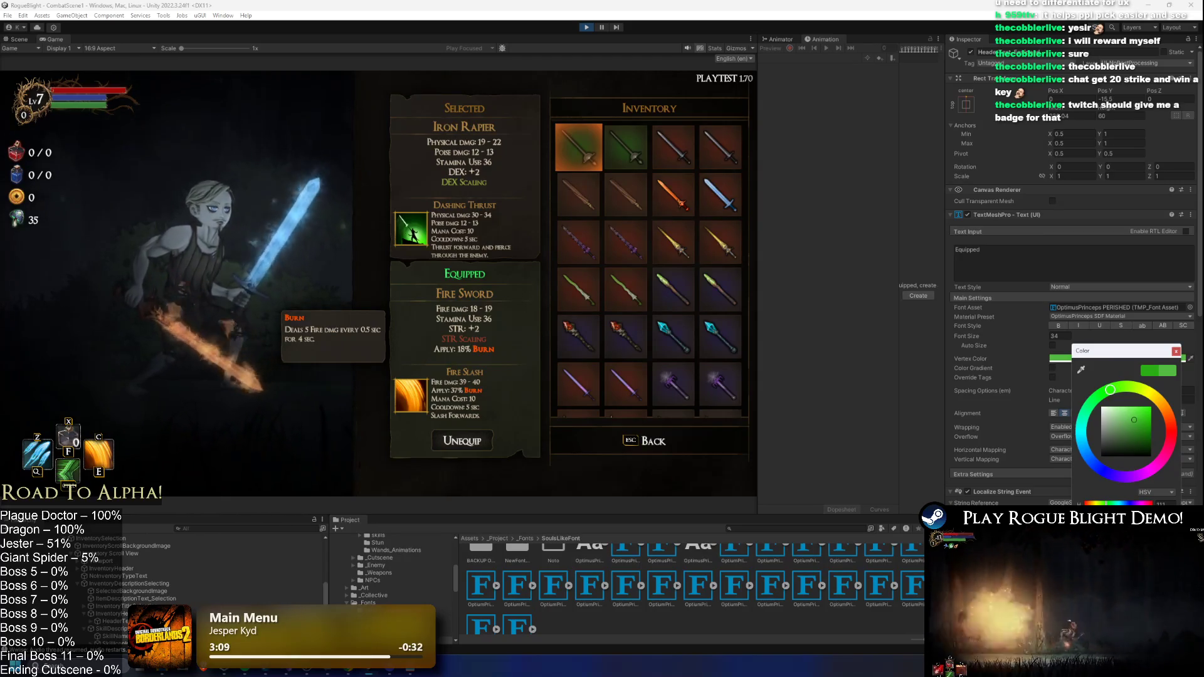
pyautogui.press('Escape')
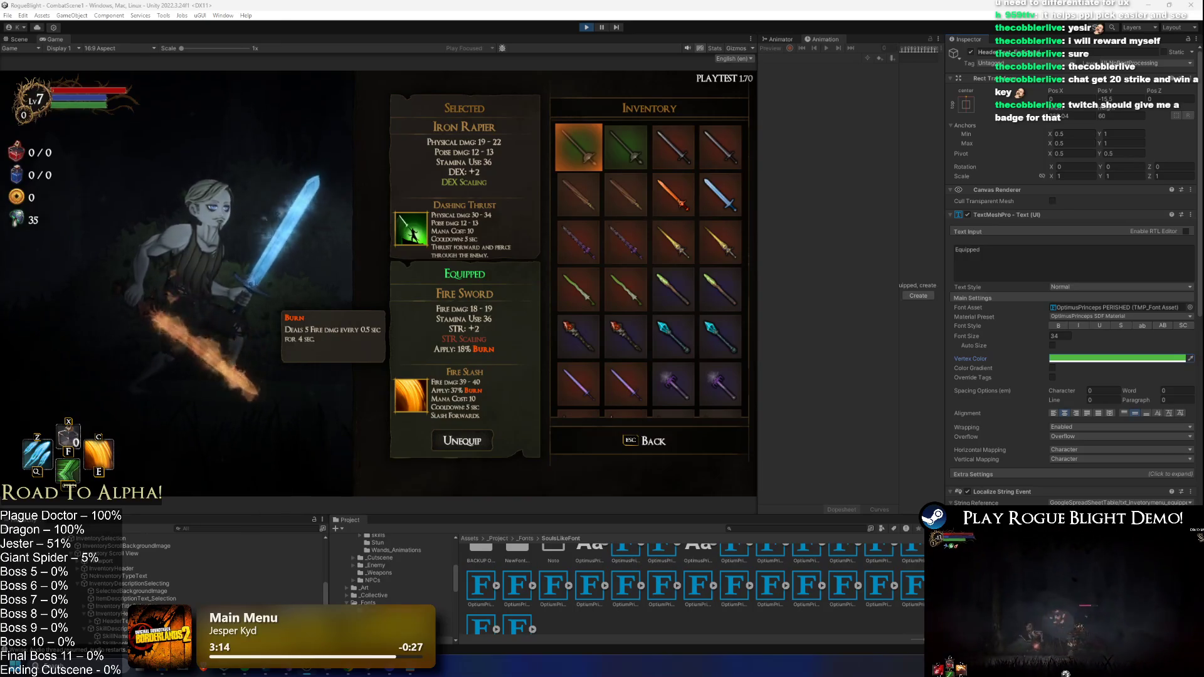
pyautogui.rightClick(1081, 367)
pyautogui.click(1099, 378)
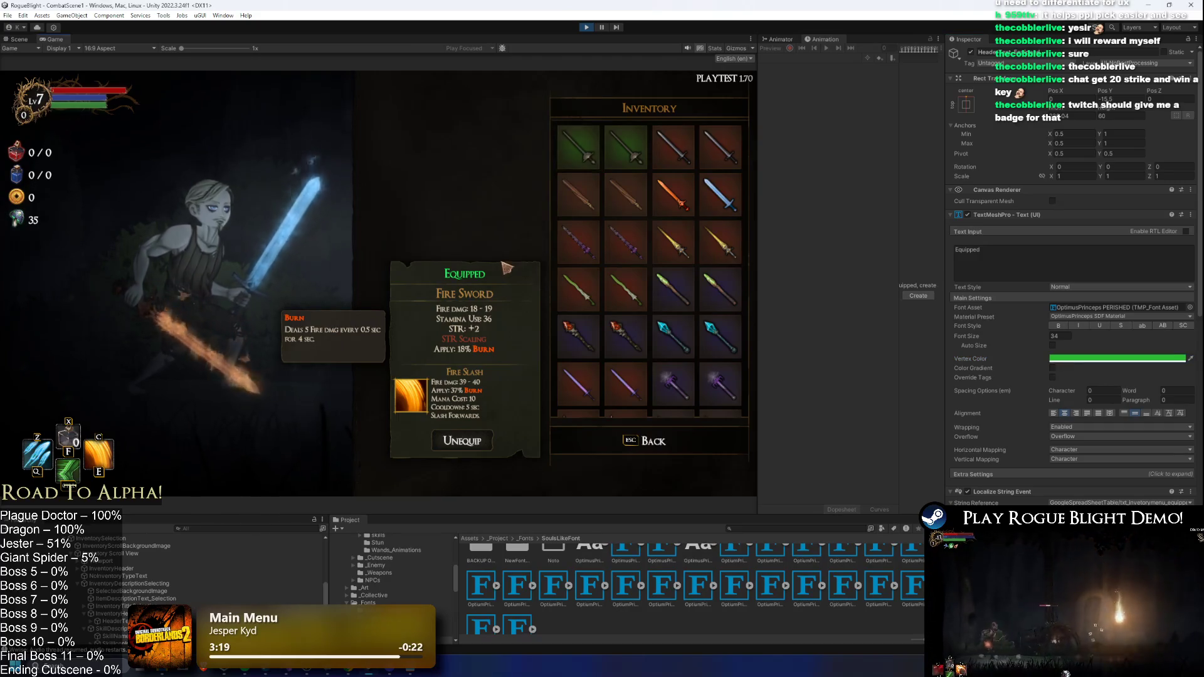
pyautogui.click(579, 242)
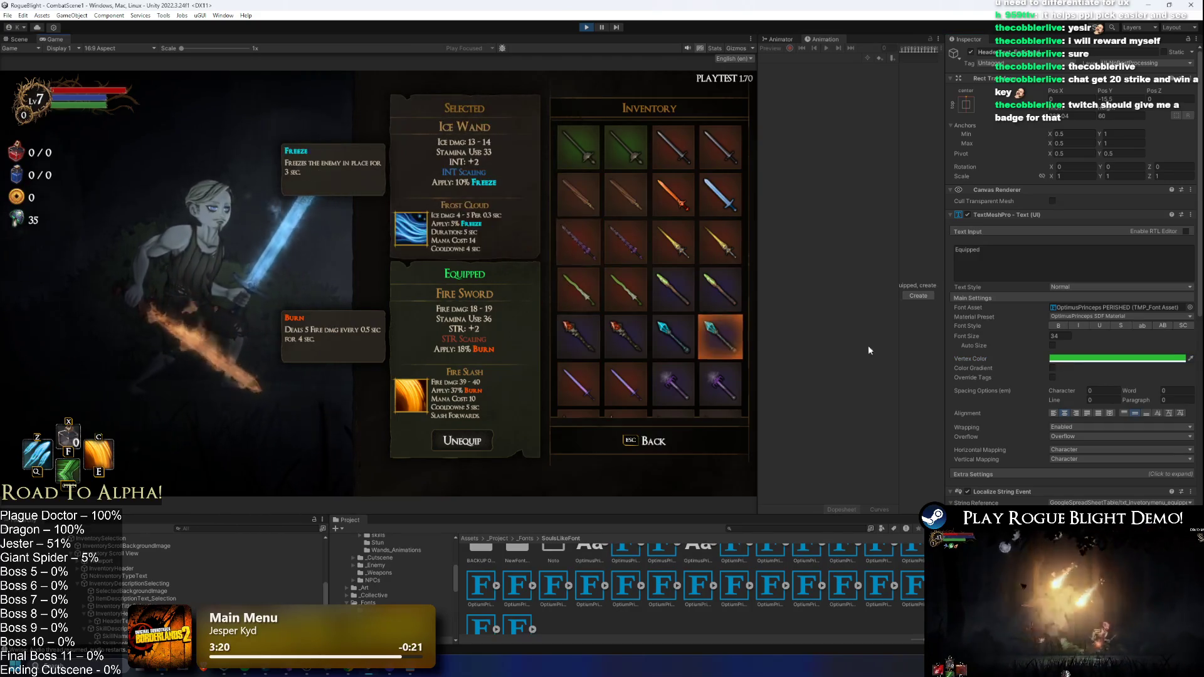
pyautogui.click(1077, 358)
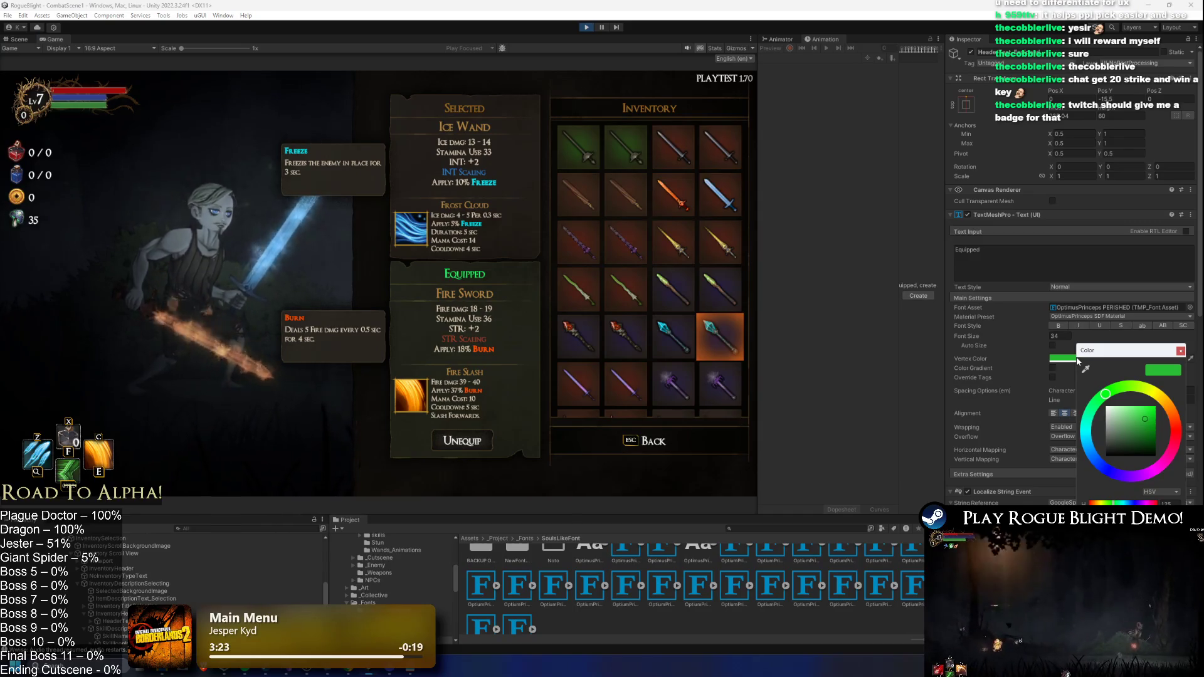
pyautogui.click(720, 337)
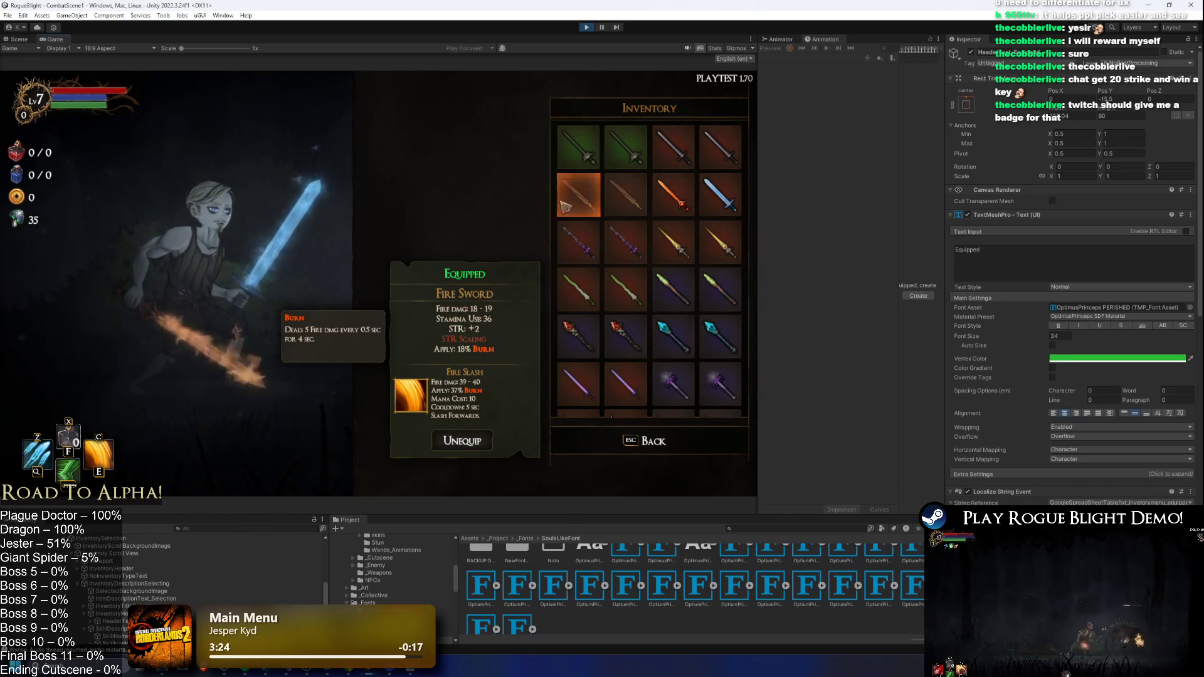
pyautogui.scroll(-10, 1179, 306)
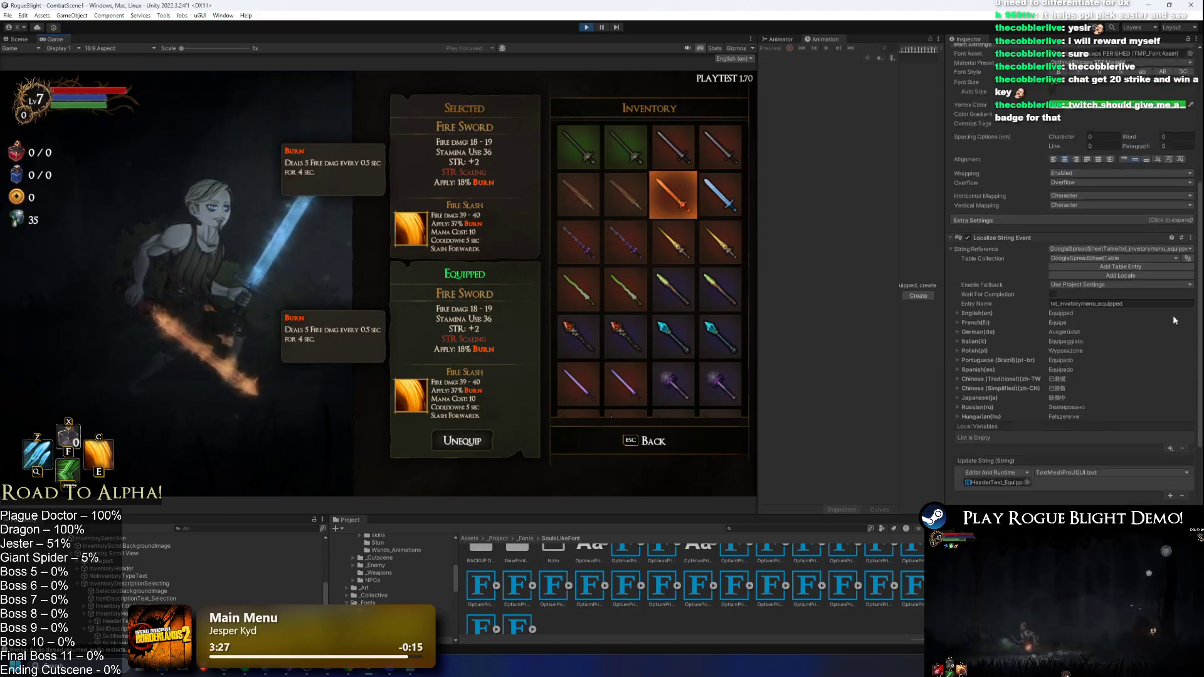
pyautogui.scroll(8, 1179, 306)
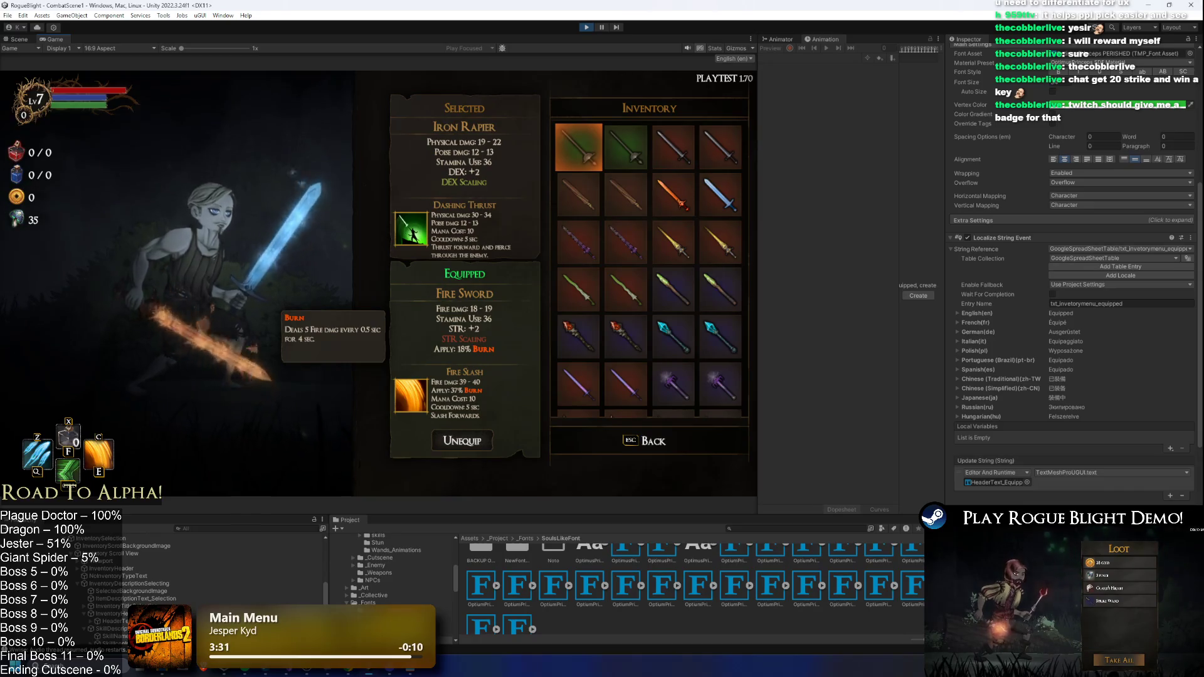
pyautogui.click(584, 28)
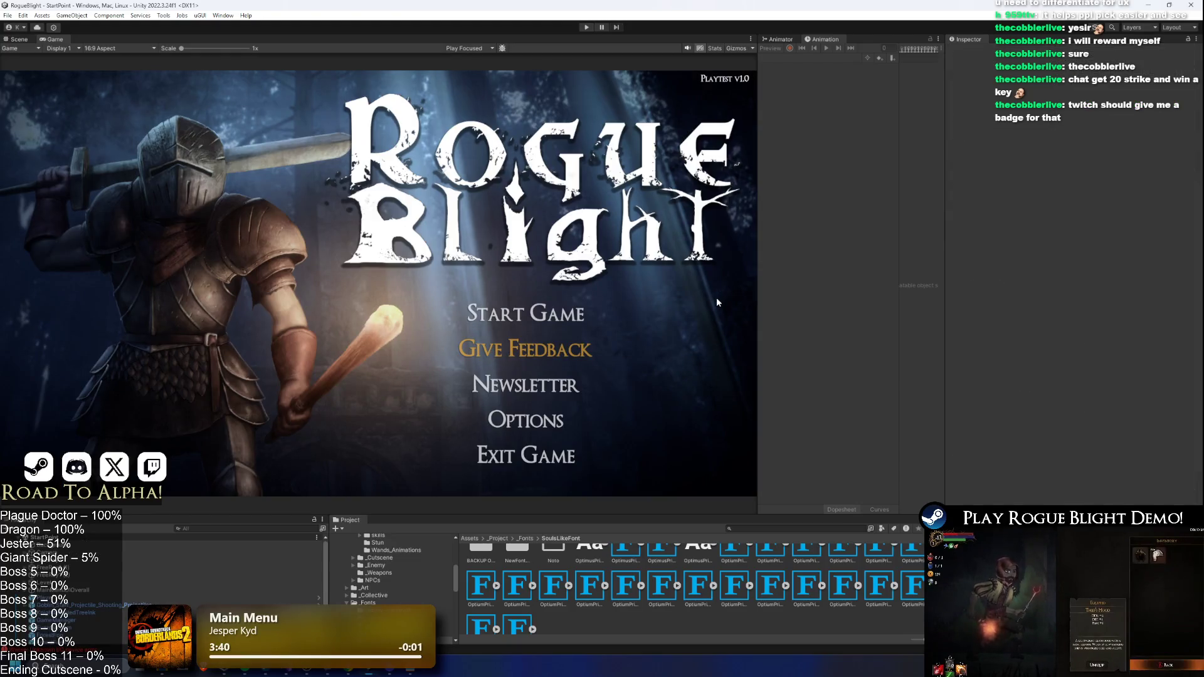
# - Search the Project for 'common ui' and open the CommonUI prefab in the Scene view
pyautogui.moveTo(692, 515); pyautogui.dragTo(692, 387)
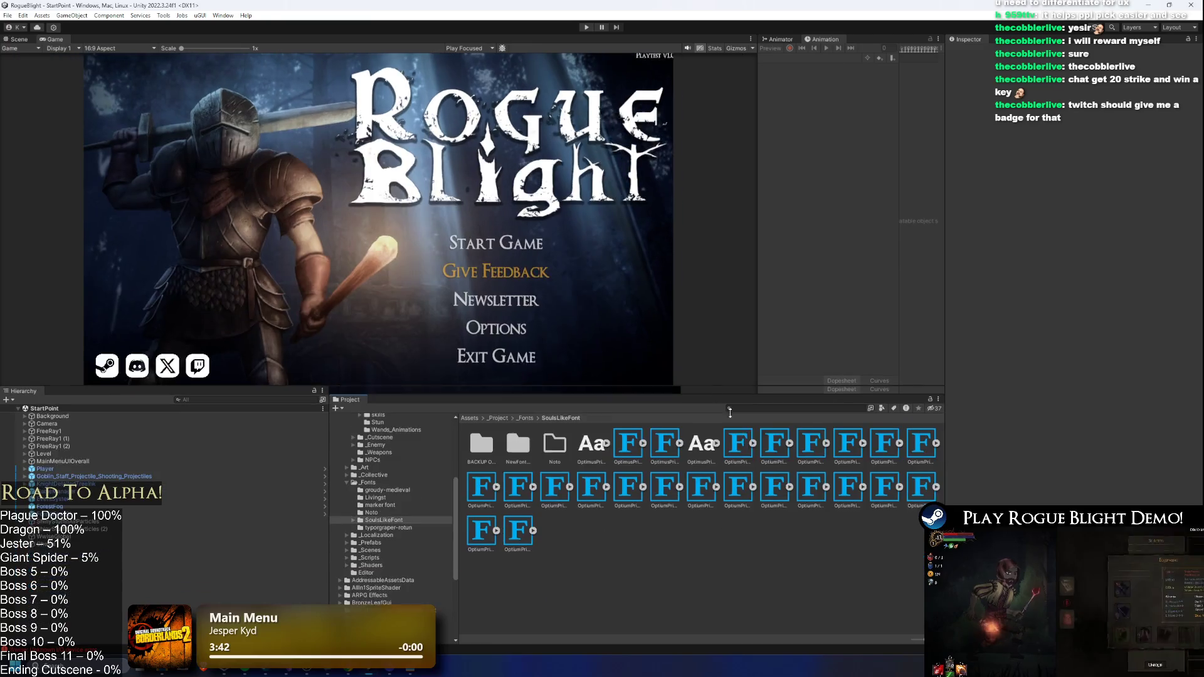
pyautogui.click(792, 400)
pyautogui.write('common ui')
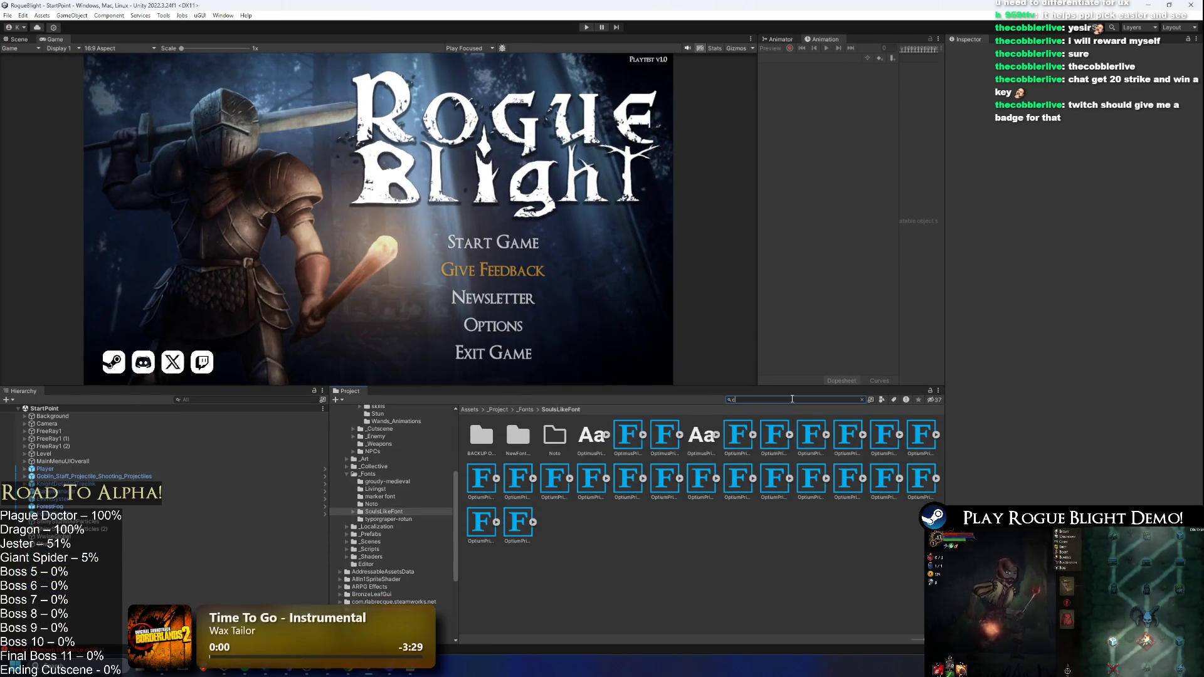
pyautogui.doubleClick(551, 436)
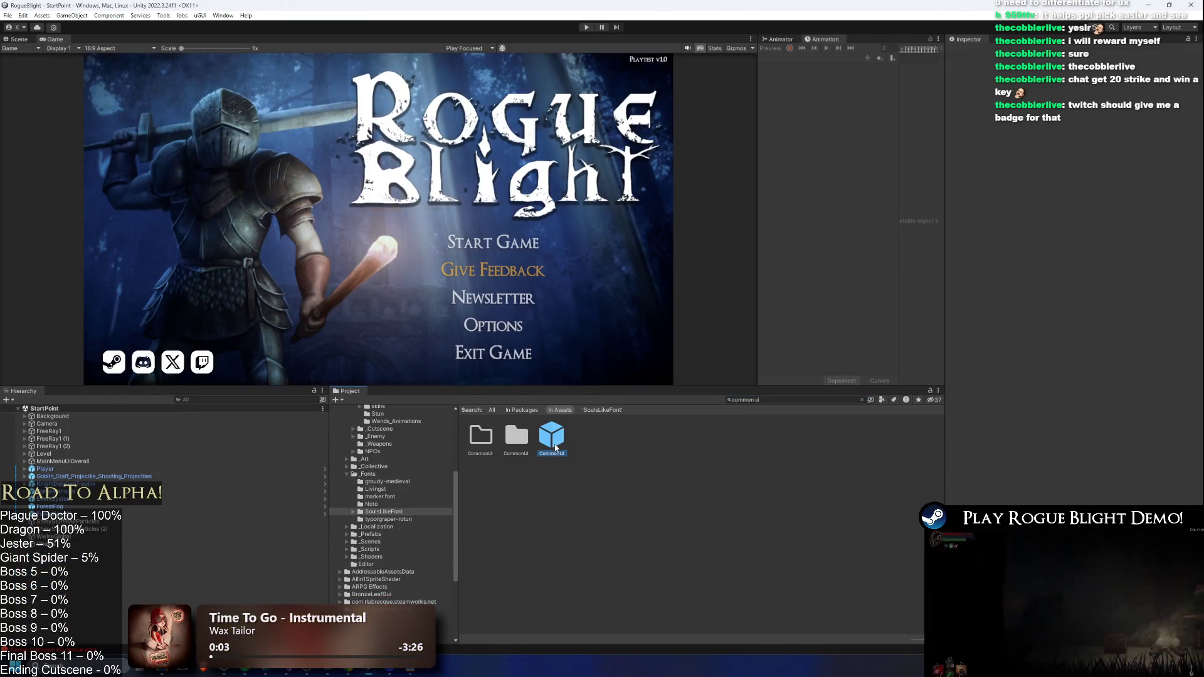
pyautogui.click(22, 41)
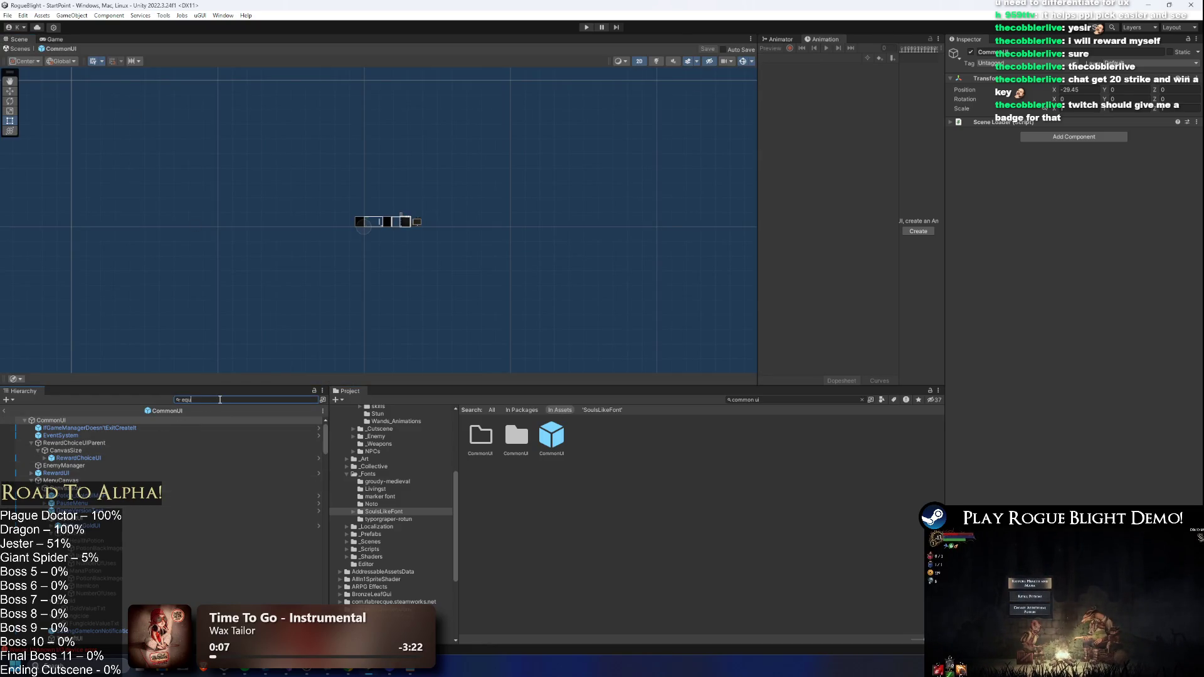
# - Filter the hierarchy for 'equipp', inspect EquippedSlot_Text, then clear the filter
pyautogui.write('ipped')
pyautogui.click(75, 466)
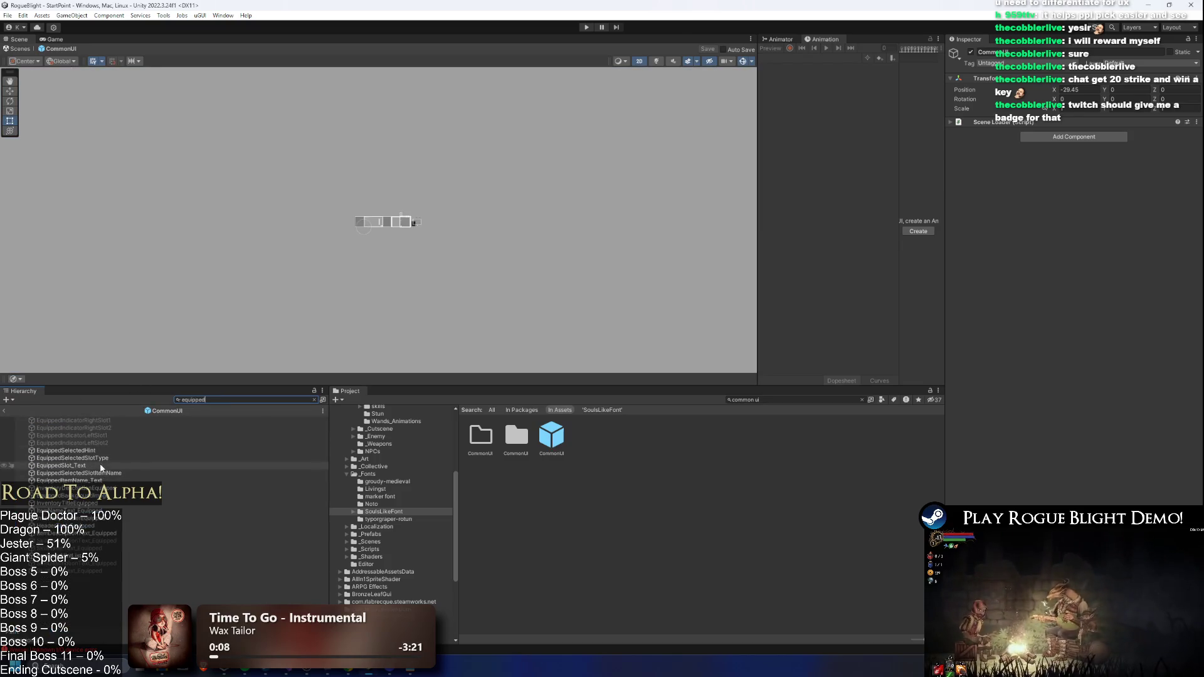
pyautogui.click(236, 399)
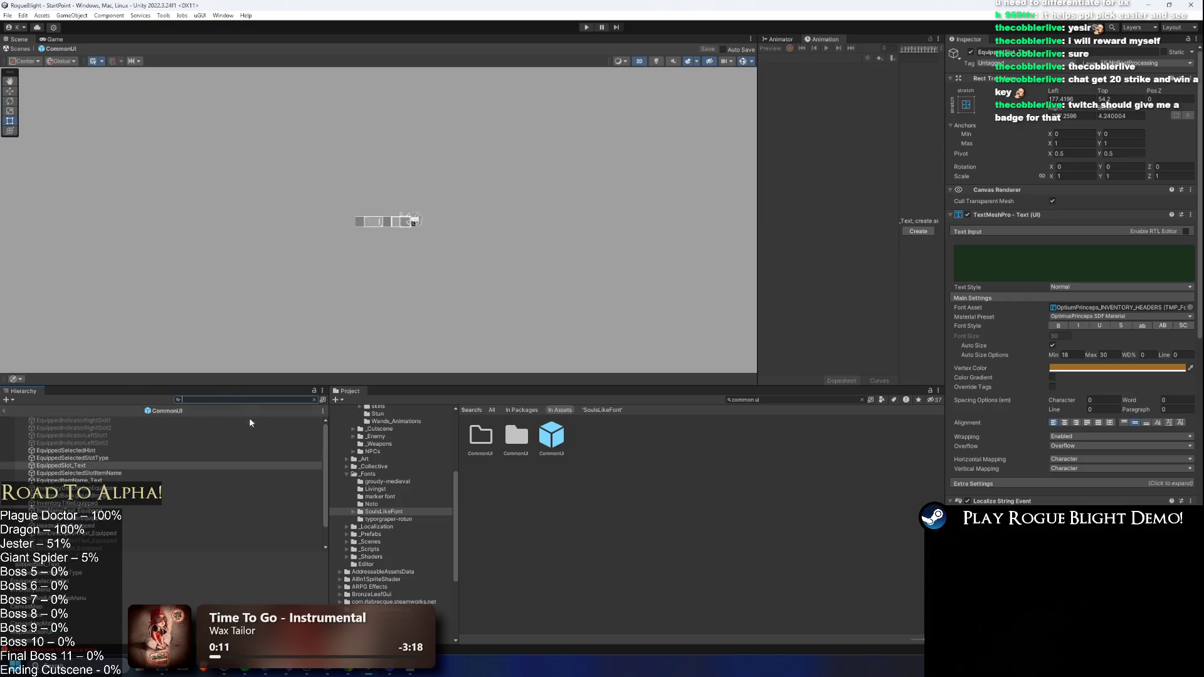
pyautogui.click(69, 451)
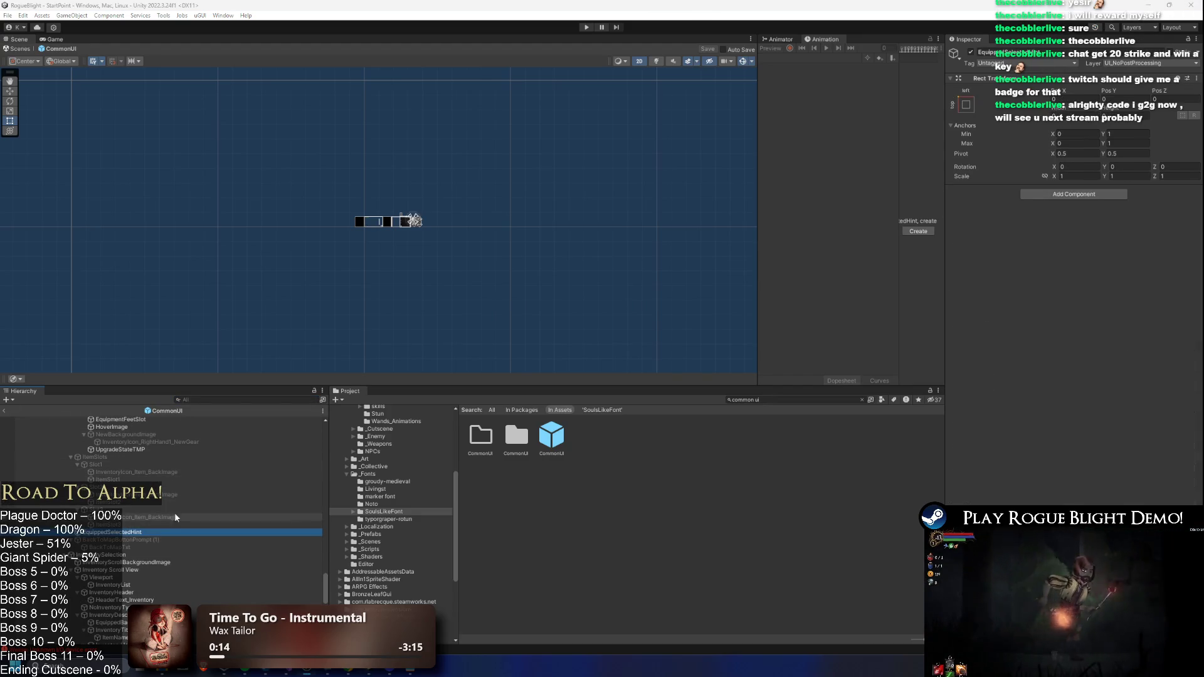
# - Select the InventorySelection panel and frame it in the scene
pyautogui.scroll(5, 157, 499)
pyautogui.scroll(10, 132, 476)
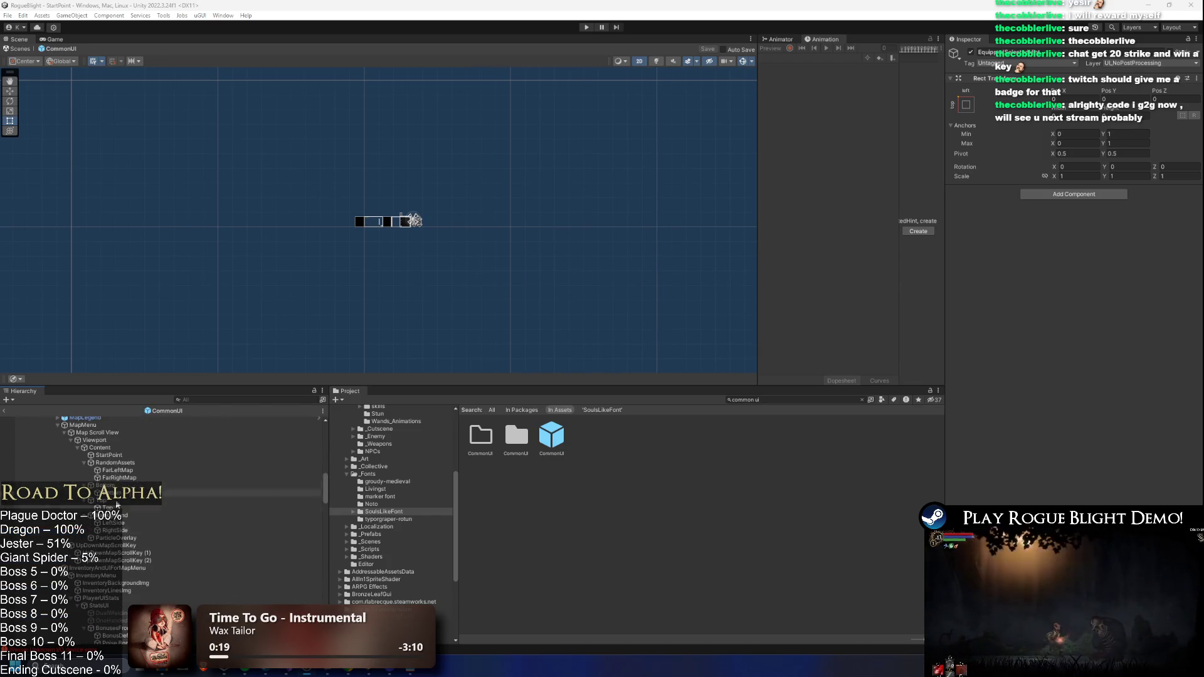
pyautogui.click(229, 571)
pyautogui.press('Down')
pyautogui.press('Down')
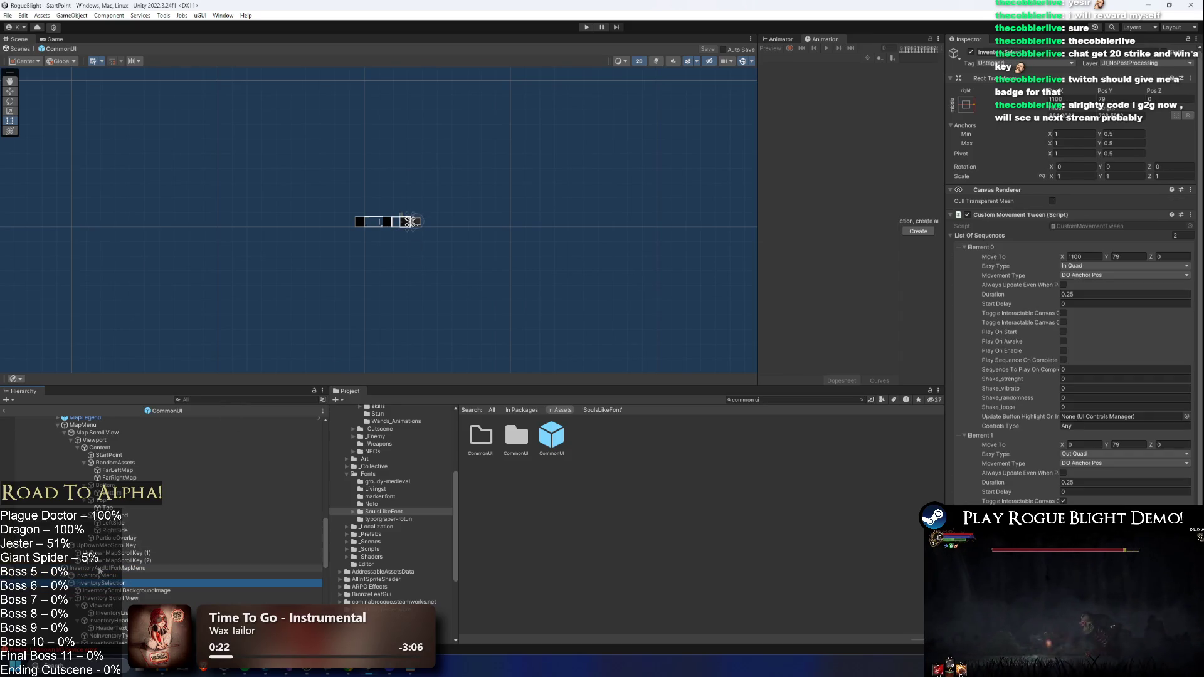
pyautogui.doubleClick(101, 583)
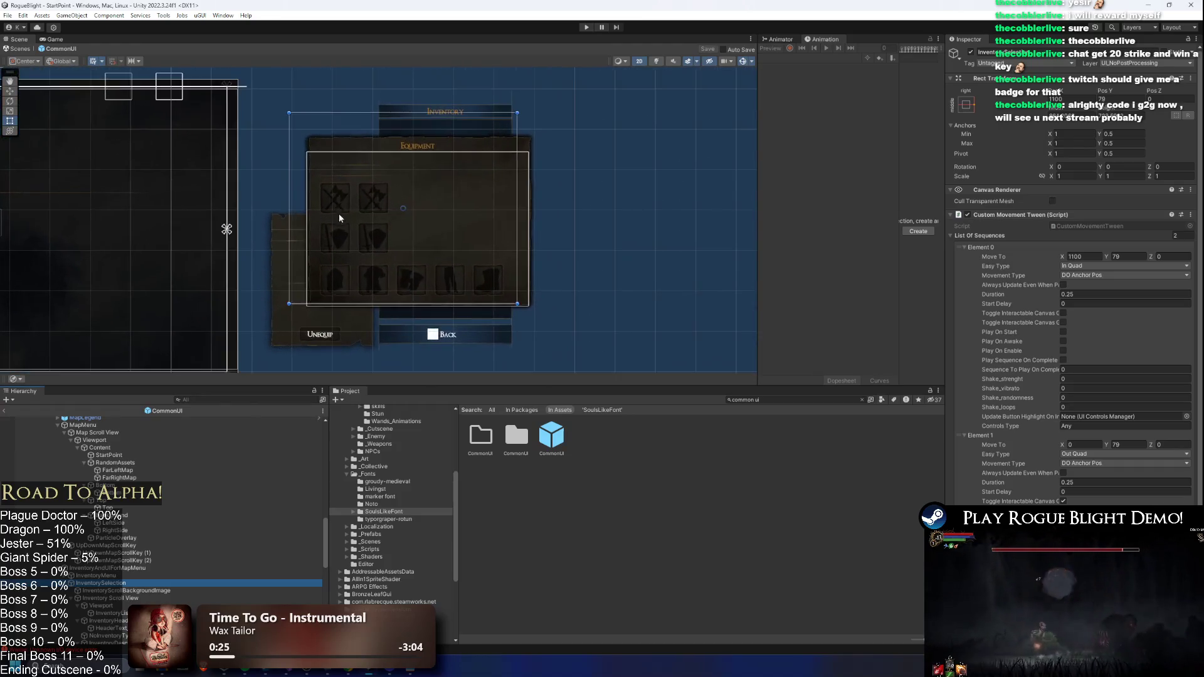
# - Collapse the Equipped title, header and Unequip groups in the hierarchy
pyautogui.scroll(-3, 143, 564)
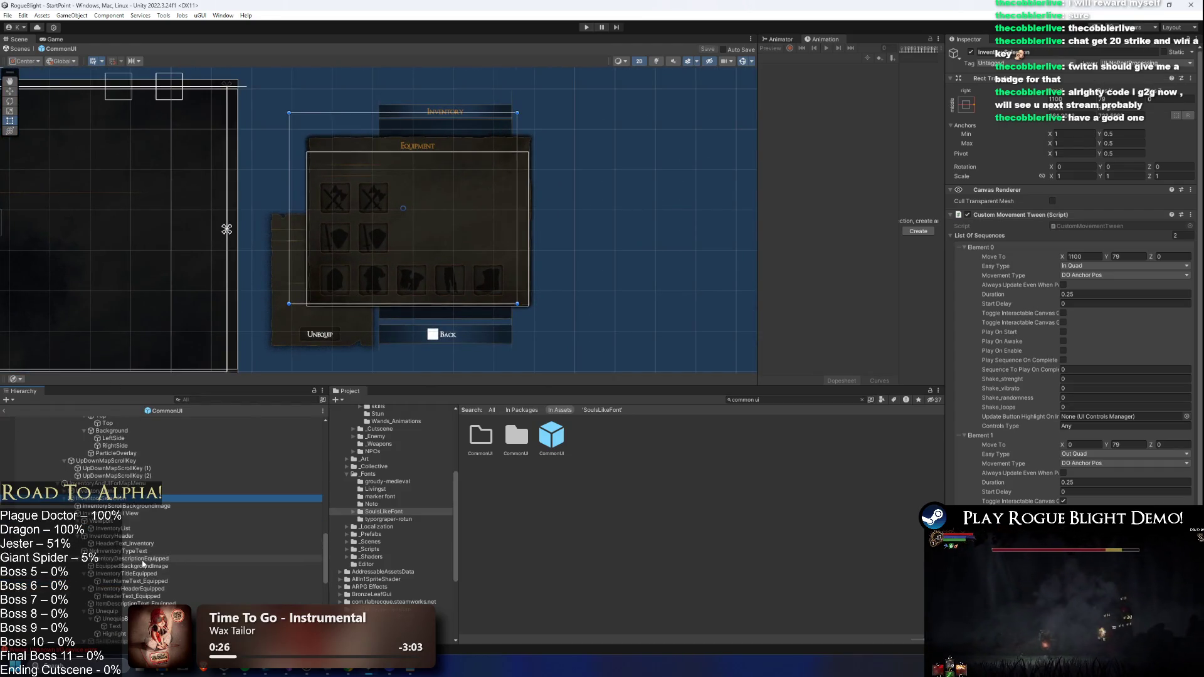
pyautogui.click(205, 567)
pyautogui.click(230, 574)
pyautogui.press('Left')
pyautogui.press('Down')
pyautogui.press('Down')
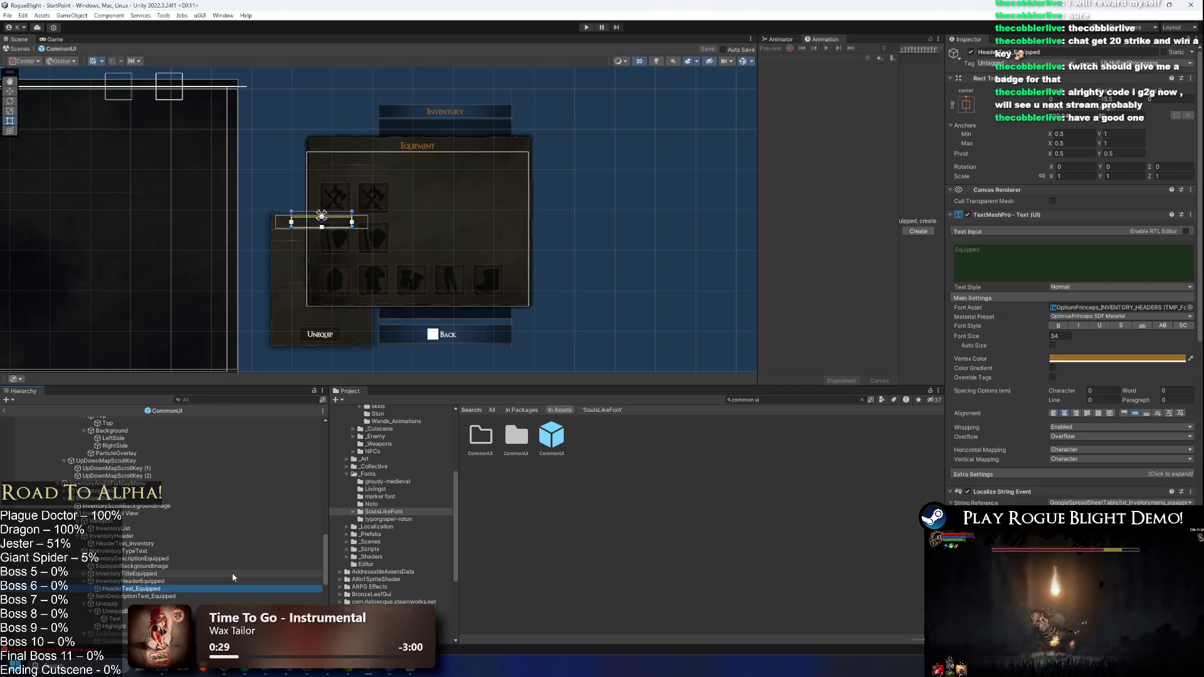
pyautogui.press('Left')
pyautogui.press('Left')
pyautogui.press('Down')
pyautogui.press('Down')
pyautogui.press('Left')
pyautogui.press('Up')
pyautogui.press('Up')
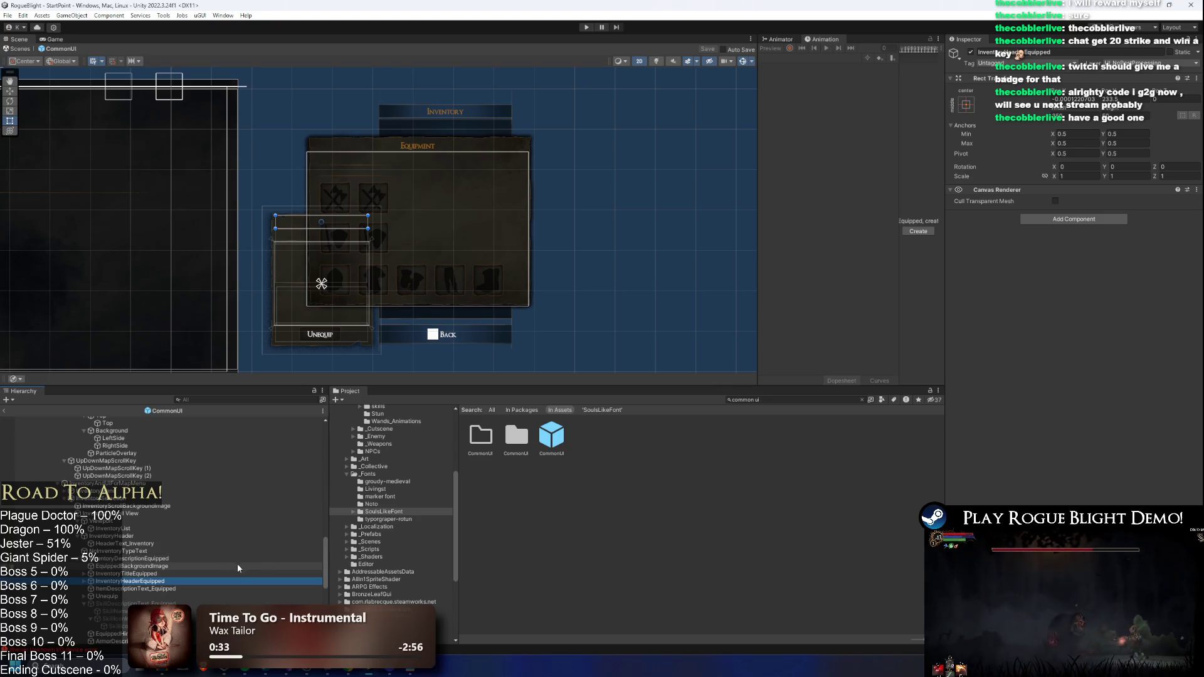
pyautogui.press('Down')
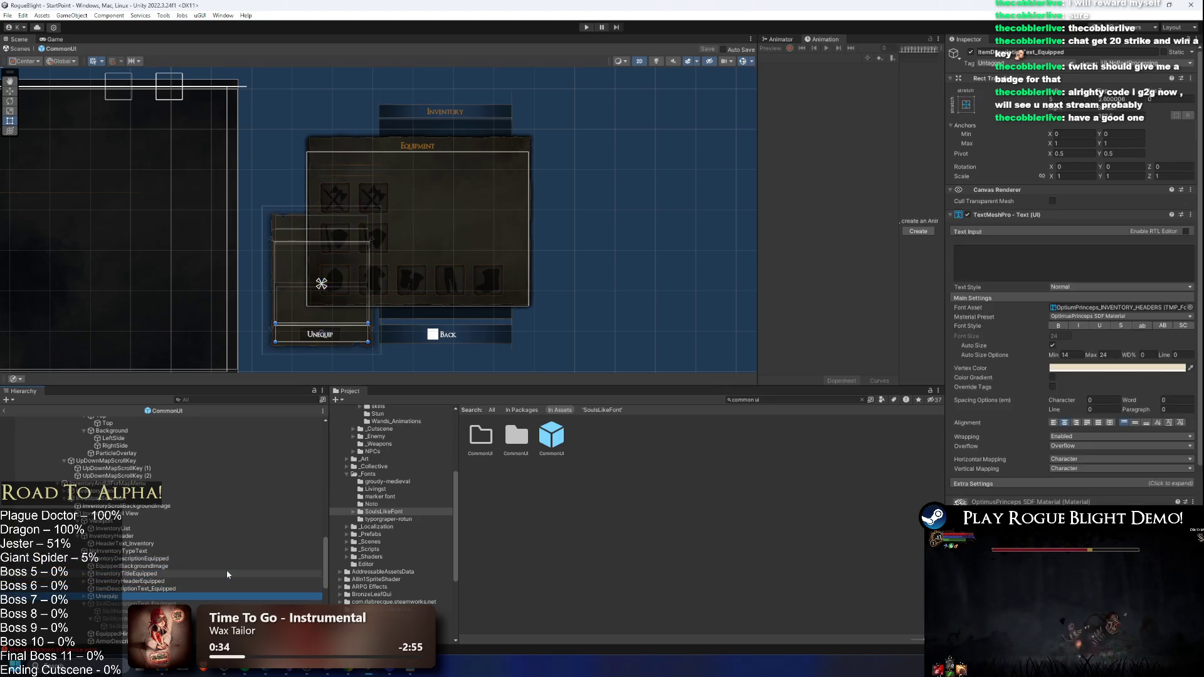
# - Move InventoryDescriptionSelecting above InventoryDescriptionEquipped in the hierarchy
pyautogui.scroll(-3, 220, 560)
pyautogui.click(200, 556)
pyautogui.press('Up')
pyautogui.press('Up')
pyautogui.press('Up')
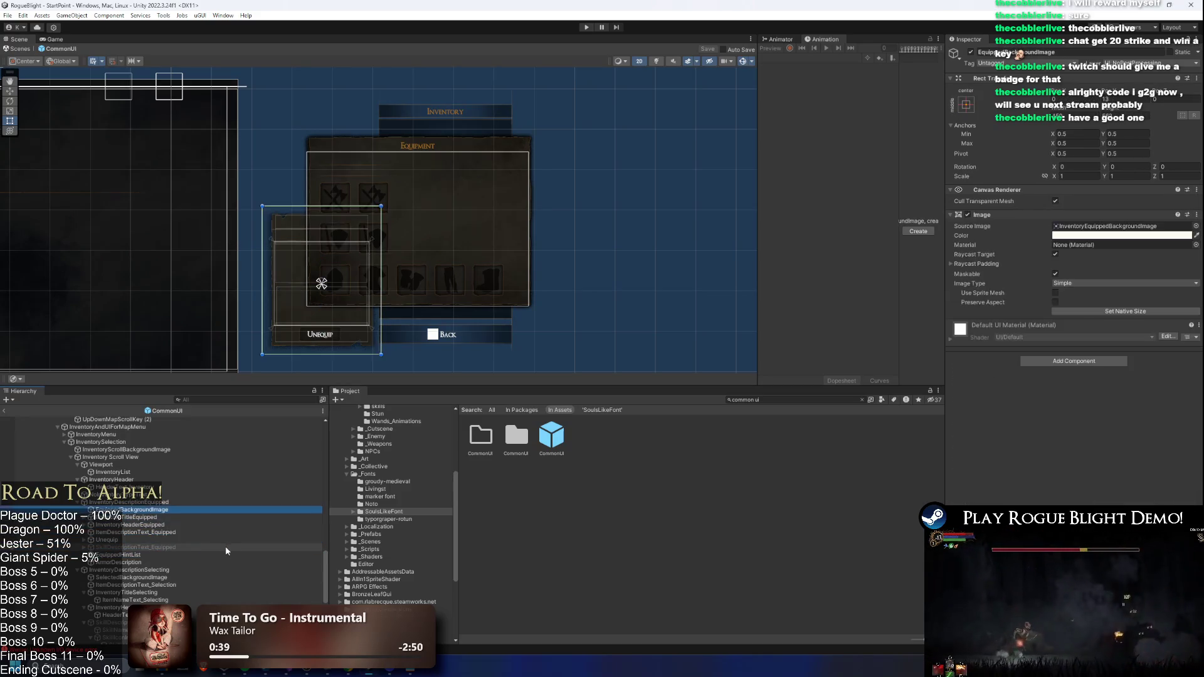
pyautogui.press('Left')
pyautogui.press('Left')
pyautogui.press('Down')
pyautogui.press('Left')
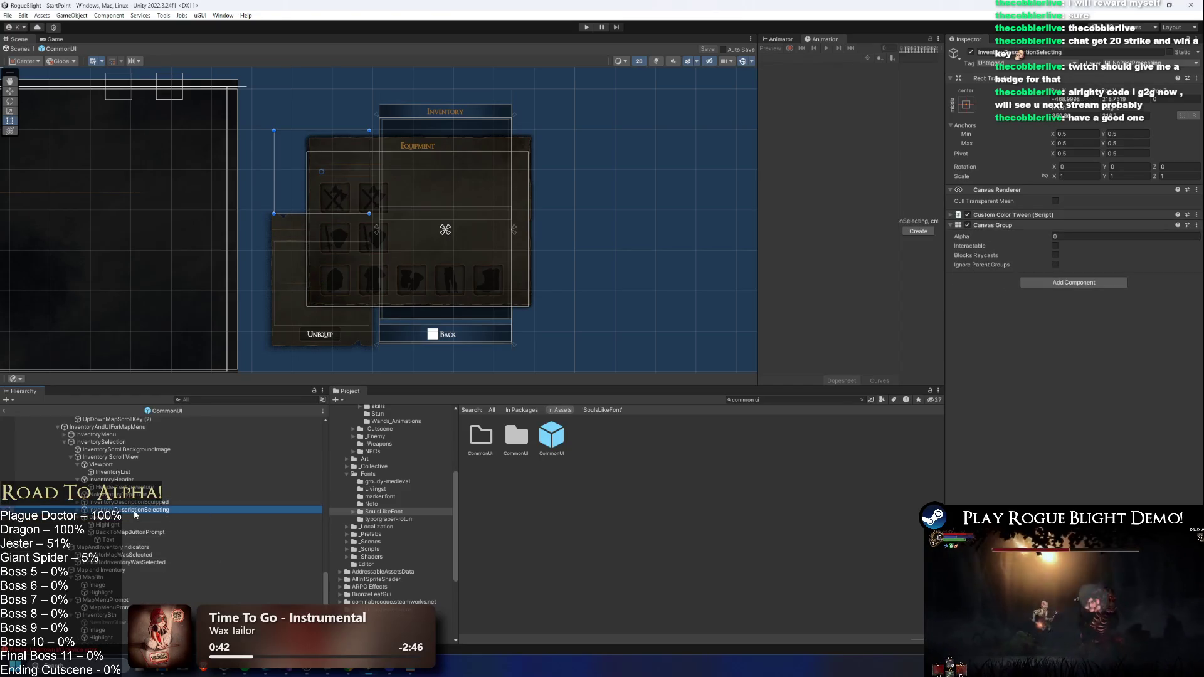
pyautogui.moveTo(135, 512); pyautogui.dragTo(143, 499)
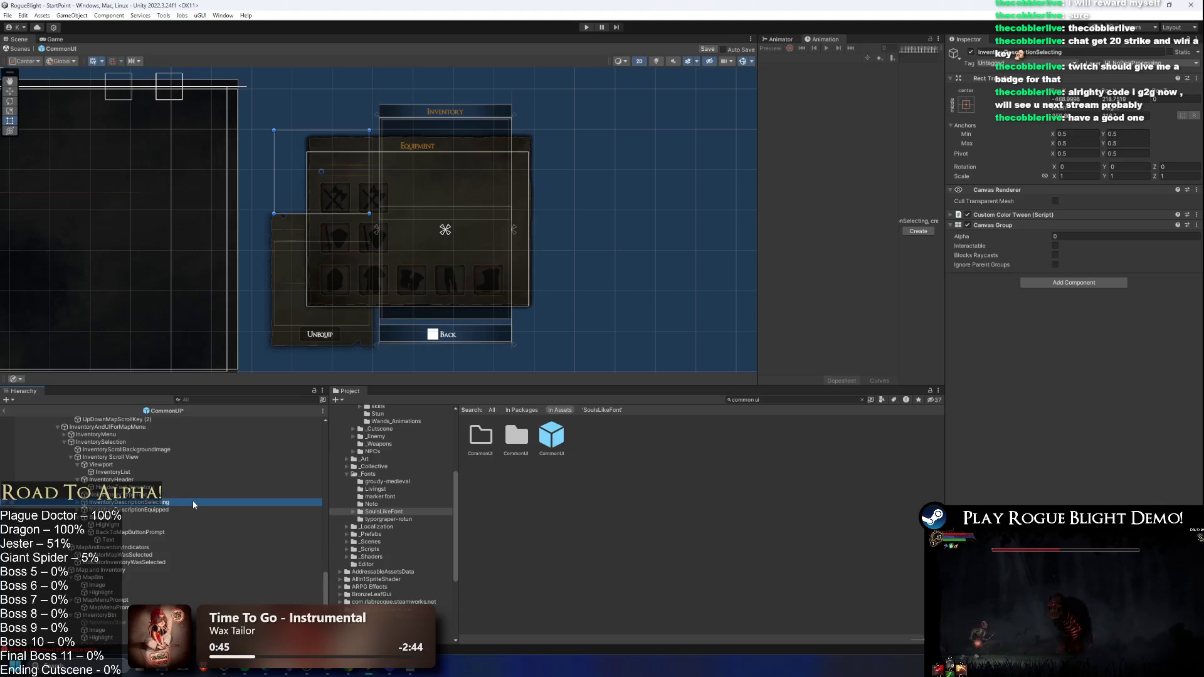
# - Select EquippedBackgroundImage and bring up paste options for its Image colour
pyautogui.press('Down')
pyautogui.press('Right')
pyautogui.press('Down')
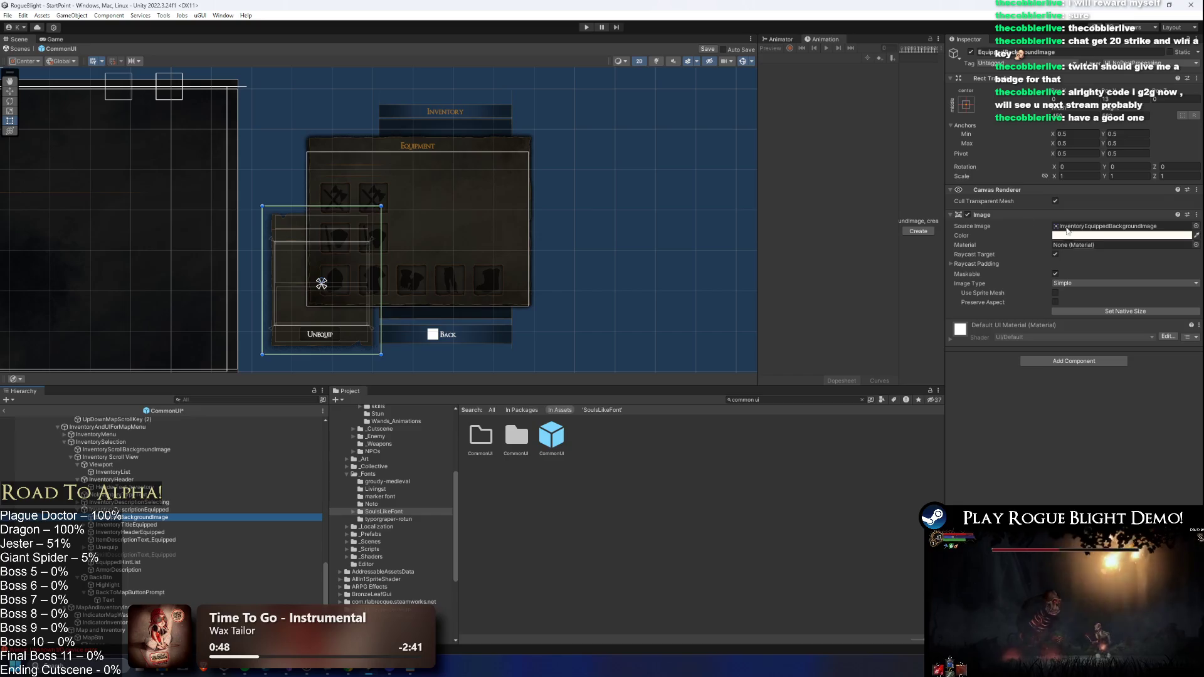
pyautogui.hotkey('alt', 'Tab')
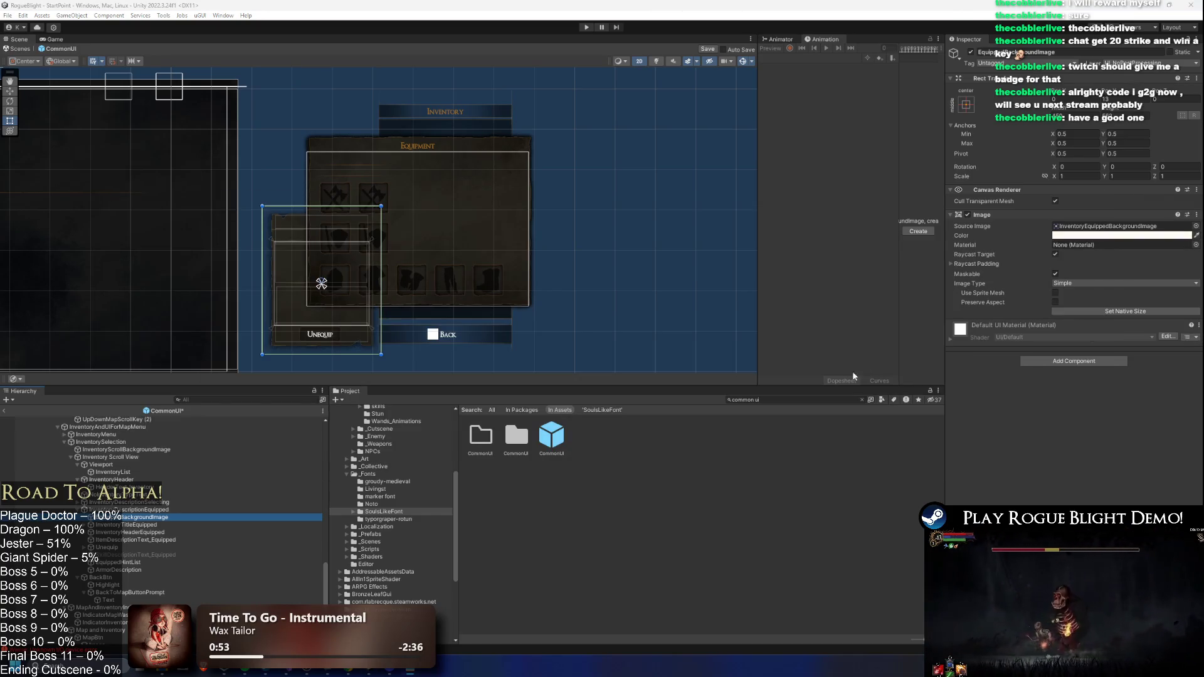
pyautogui.rightClick(1074, 237)
# - Paste a pale green tint into EquippedBackgroundImage's colour
pyautogui.click(1093, 253)
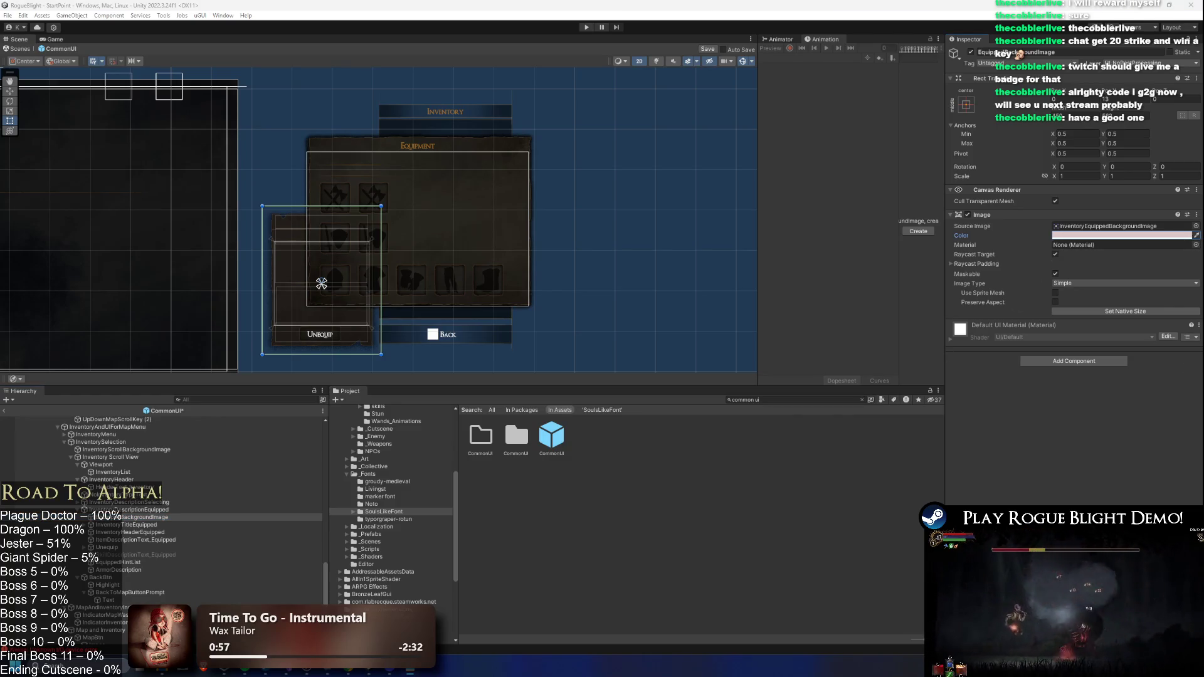
pyautogui.rightClick(1075, 237)
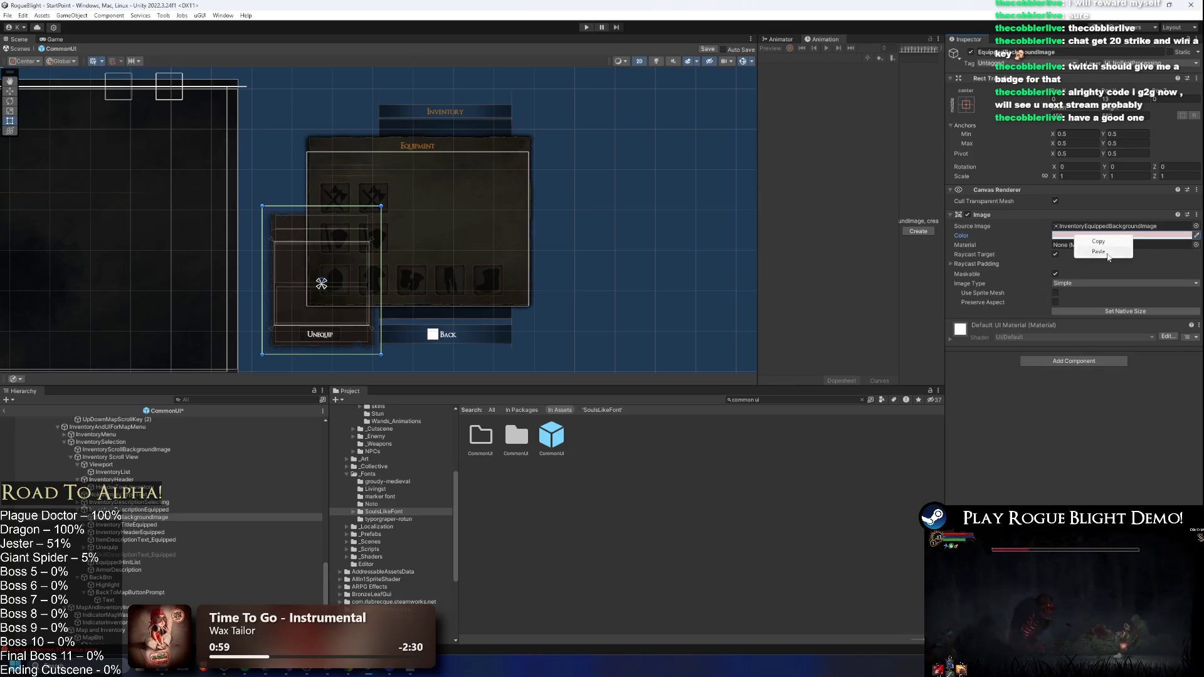
pyautogui.click(1099, 252)
# - Paste a pale pink tint into SelectedBackgroundImage's colour
pyautogui.scroll(2, 137, 530)
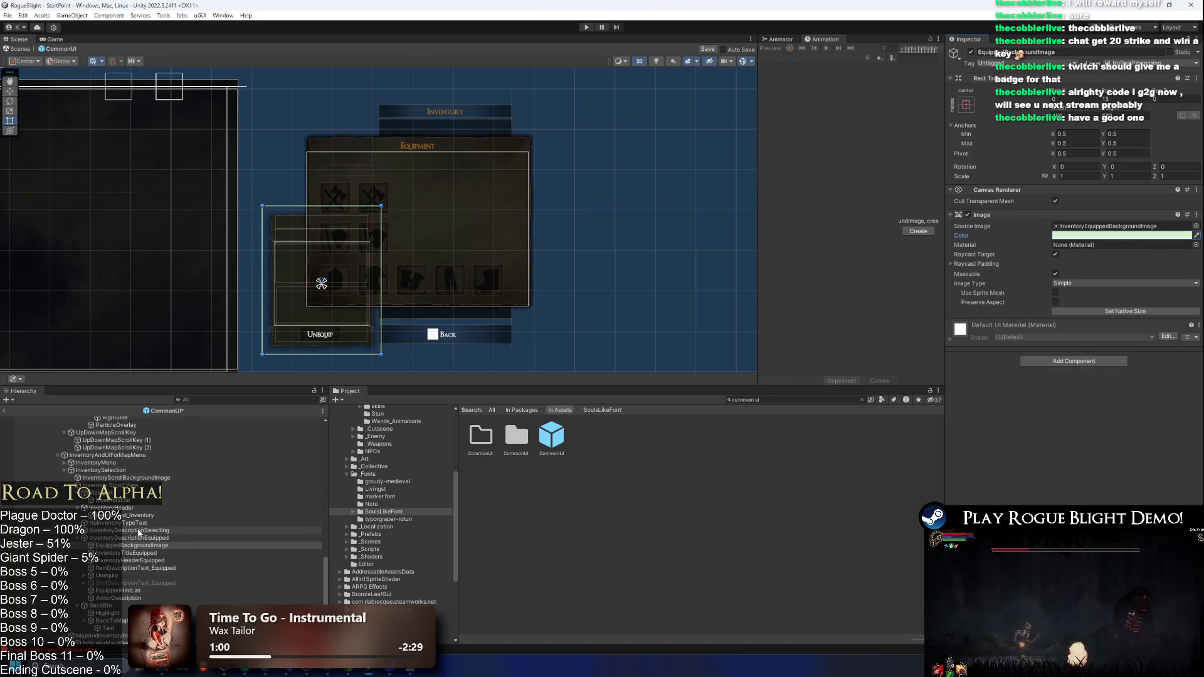
pyautogui.click(134, 531)
pyautogui.click(133, 538)
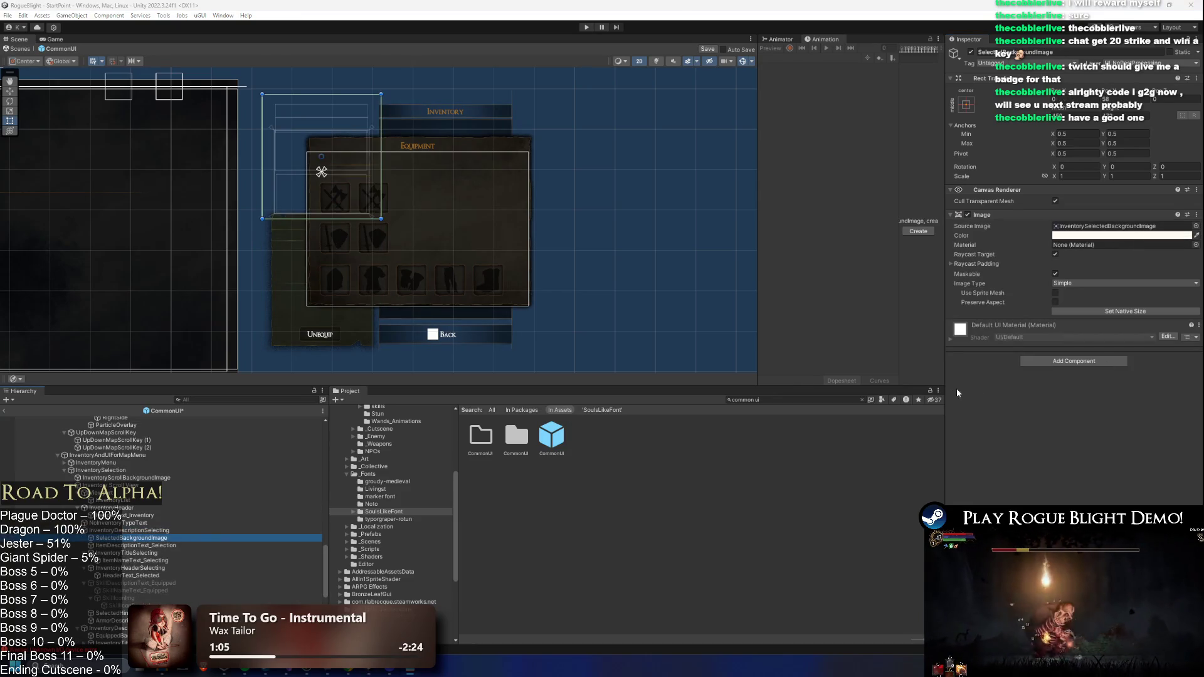
pyautogui.rightClick(1080, 235)
pyautogui.click(1107, 251)
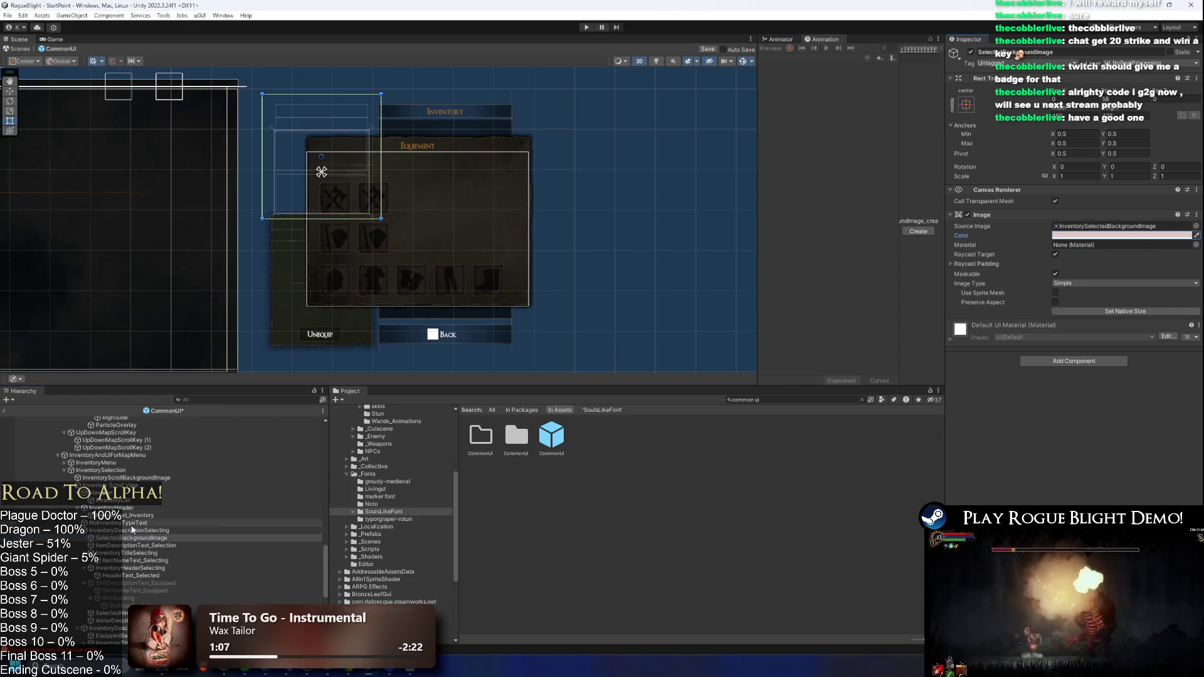
# - Navigate the hierarchy up to InventoryTitleEquipped
pyautogui.scroll(-5, 166, 514)
pyautogui.click(150, 574)
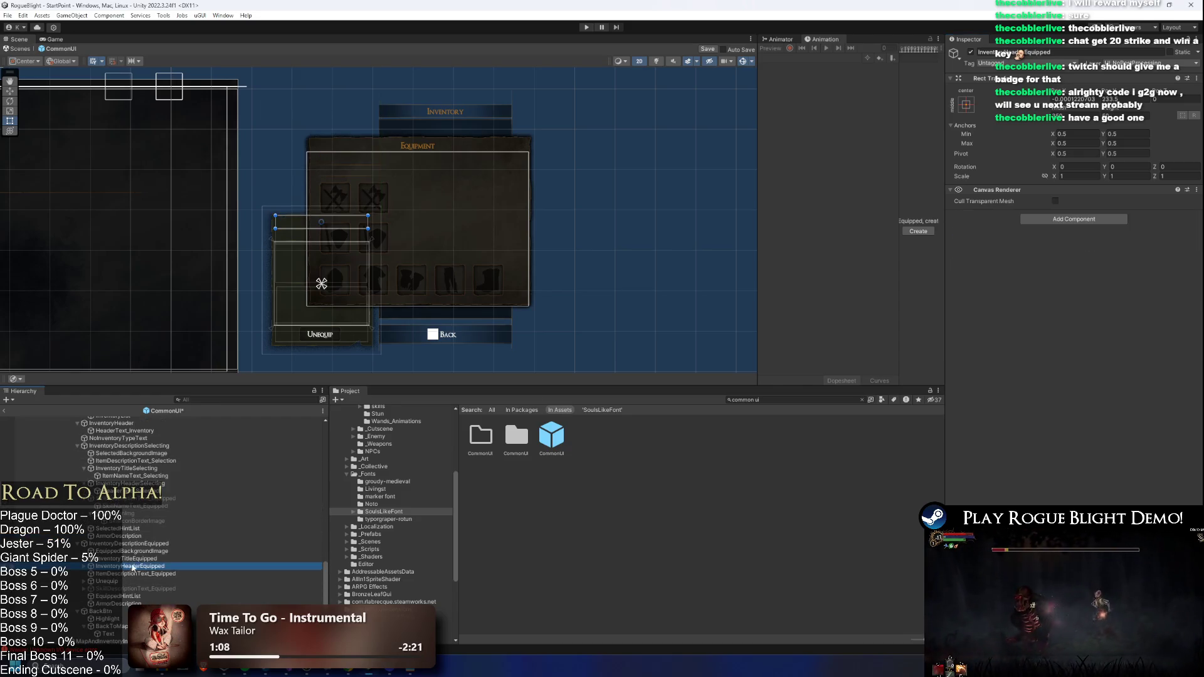
pyautogui.press('Up')
pyautogui.press('Up')
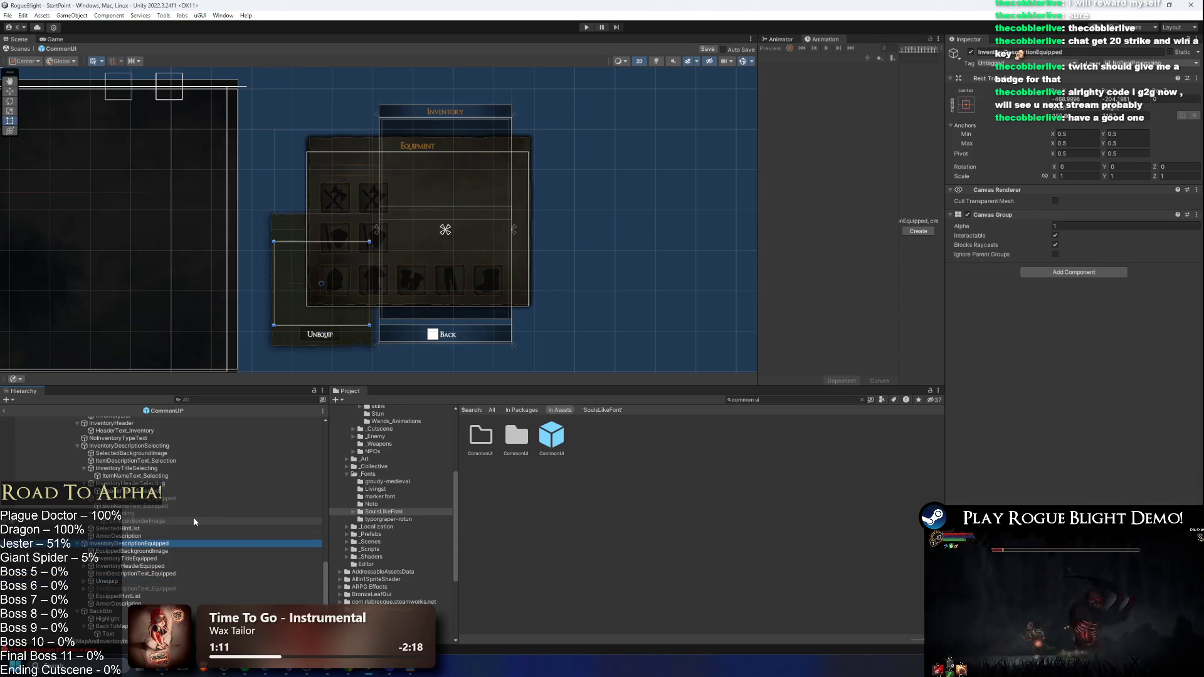
# - Select HeaderText_Equipped and paste the green colour into its TextMeshPro Vertex Color
pyautogui.press('Down')
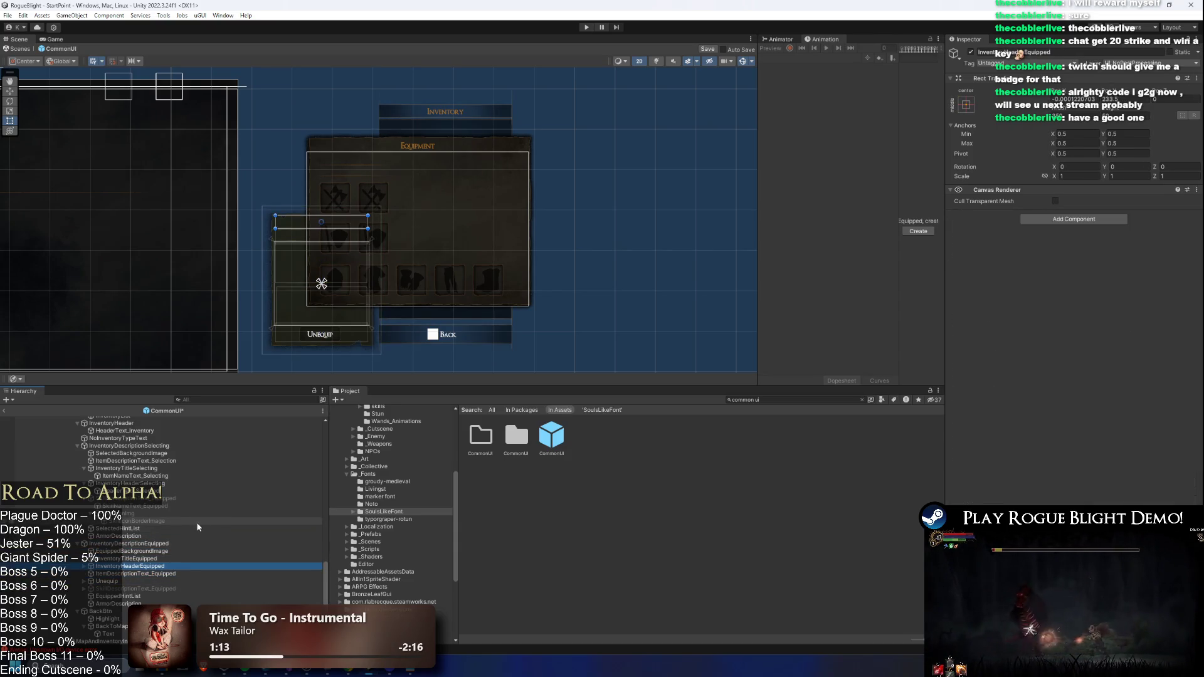
pyautogui.press('Right')
pyautogui.press('Down')
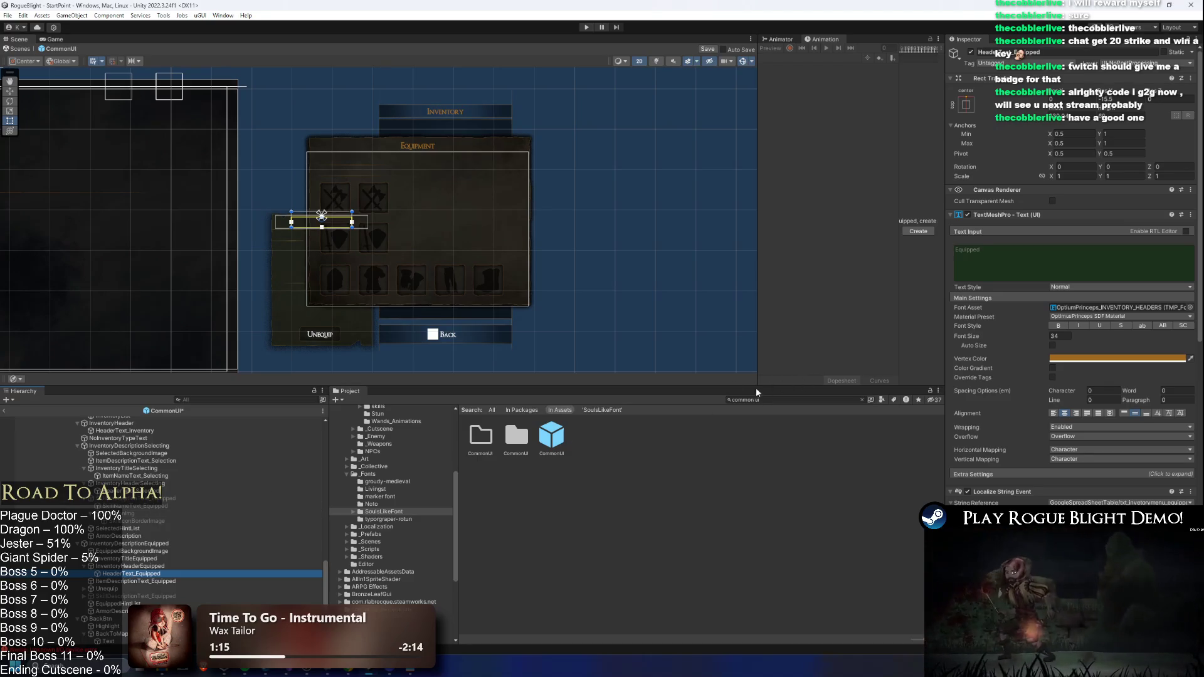
pyautogui.hotkey('alt', 'Tab')
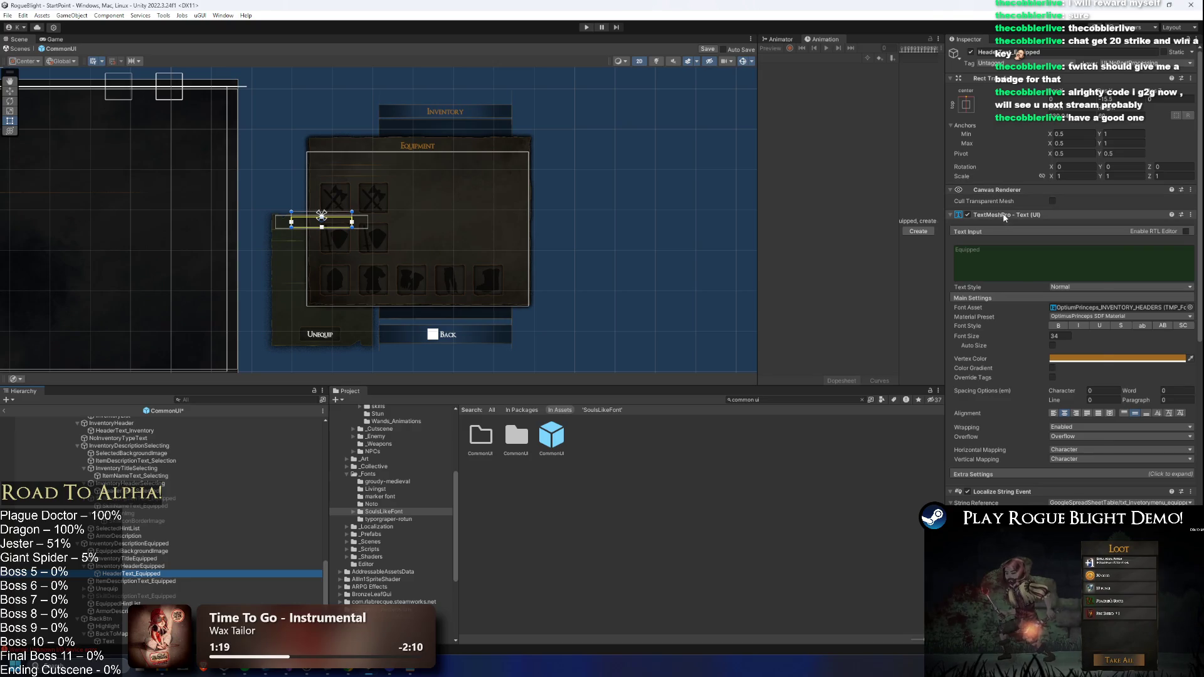
pyautogui.hotkey('alt', 'Tab')
pyautogui.press('Escape')
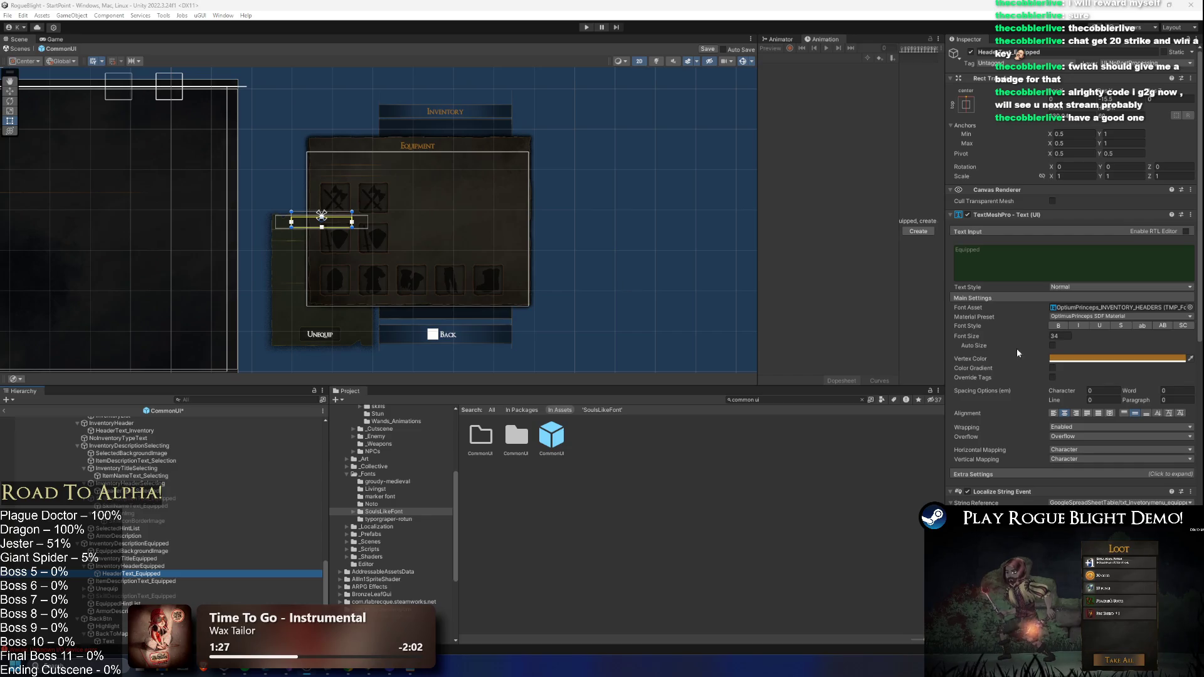
pyautogui.rightClick(1091, 355)
pyautogui.click(1129, 375)
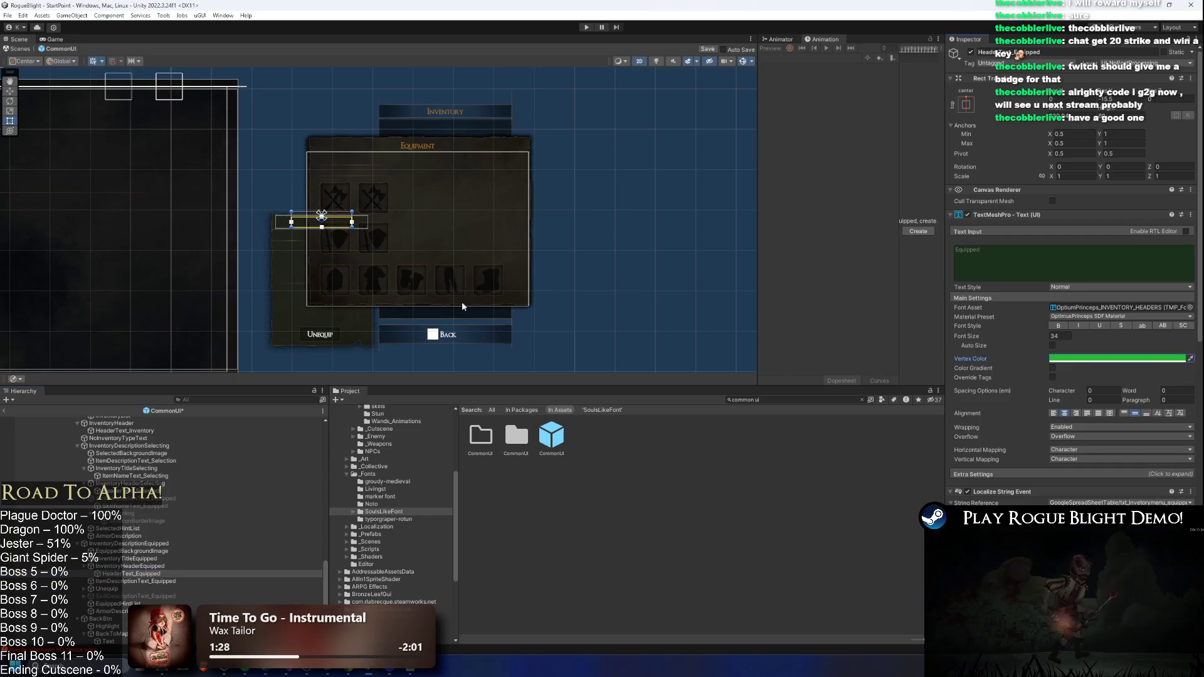
pyautogui.scroll(-3, 1079, 319)
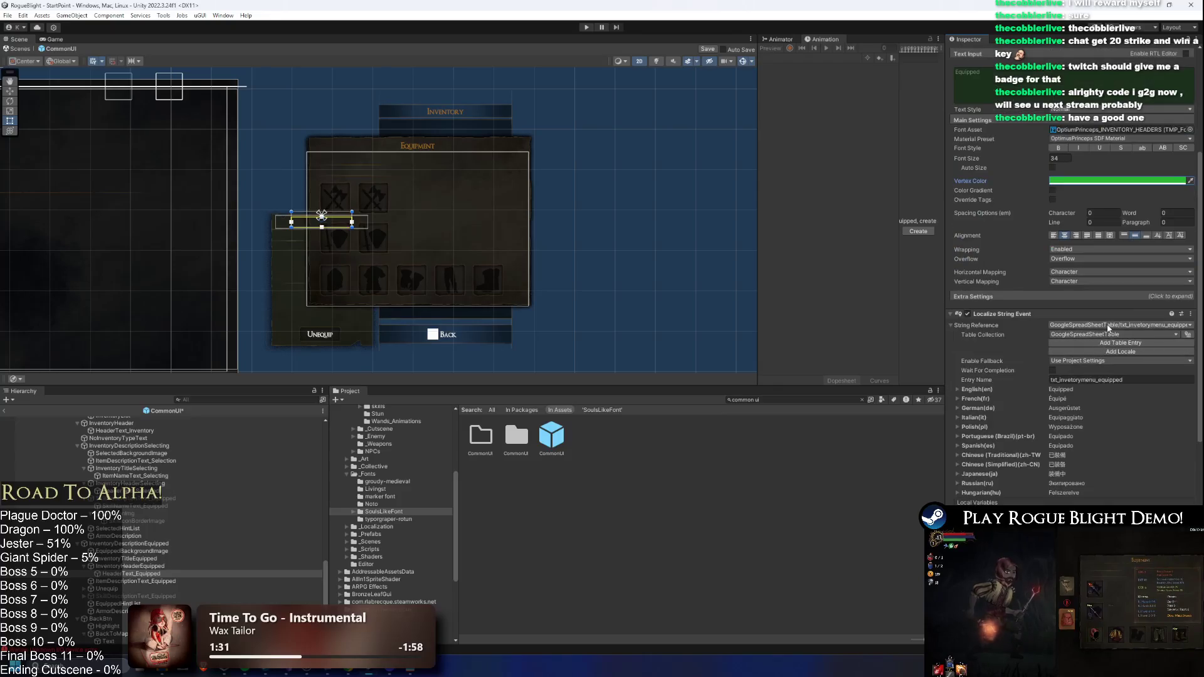
pyautogui.scroll(-3, 1079, 319)
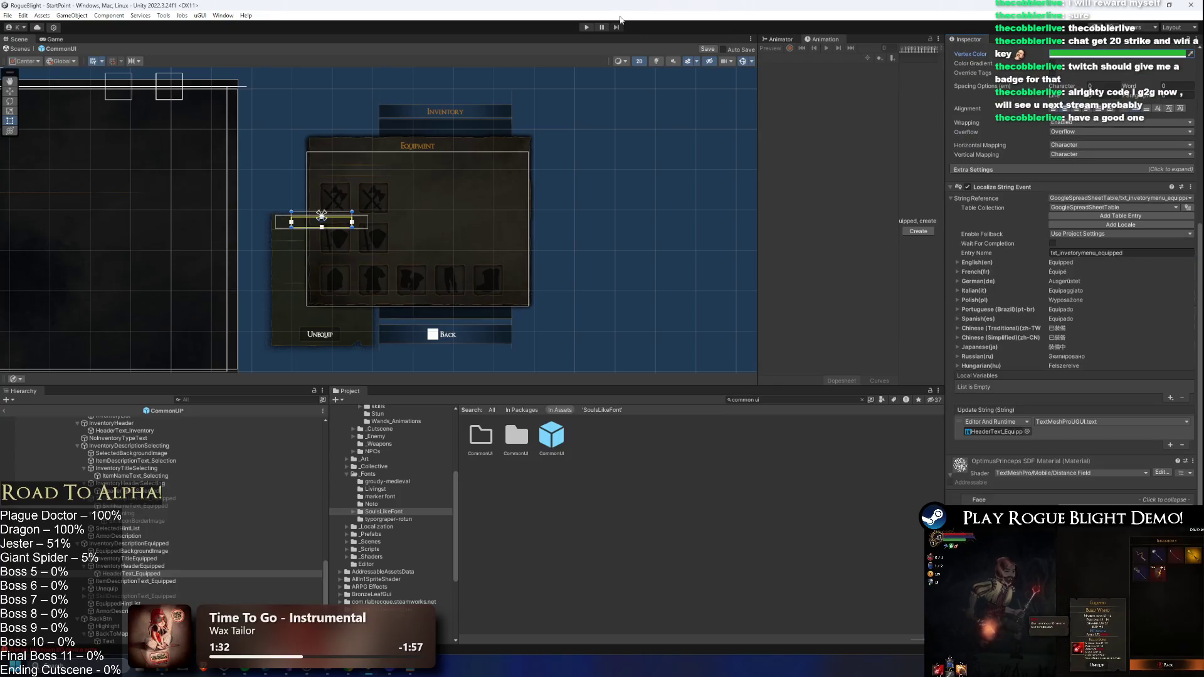
# - Start play mode and switch the Game view to Play Maximized
pyautogui.click(585, 29)
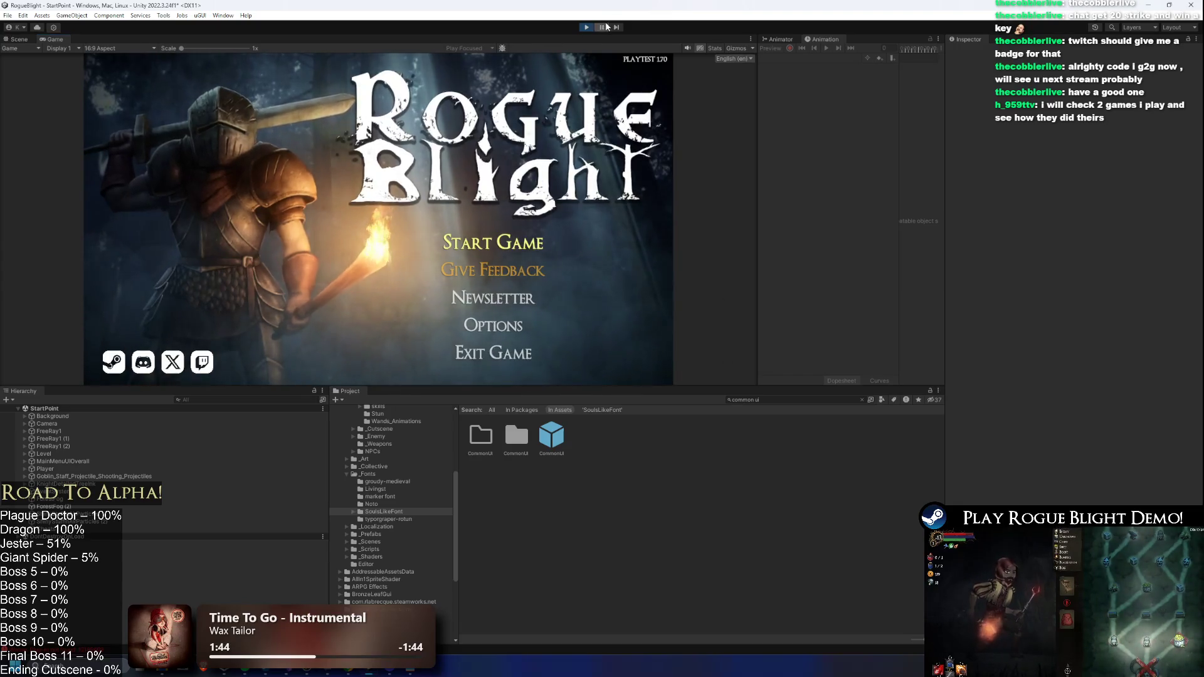
pyautogui.click(602, 27)
pyautogui.hotkey('ctrl', '1')
pyautogui.click(53, 39)
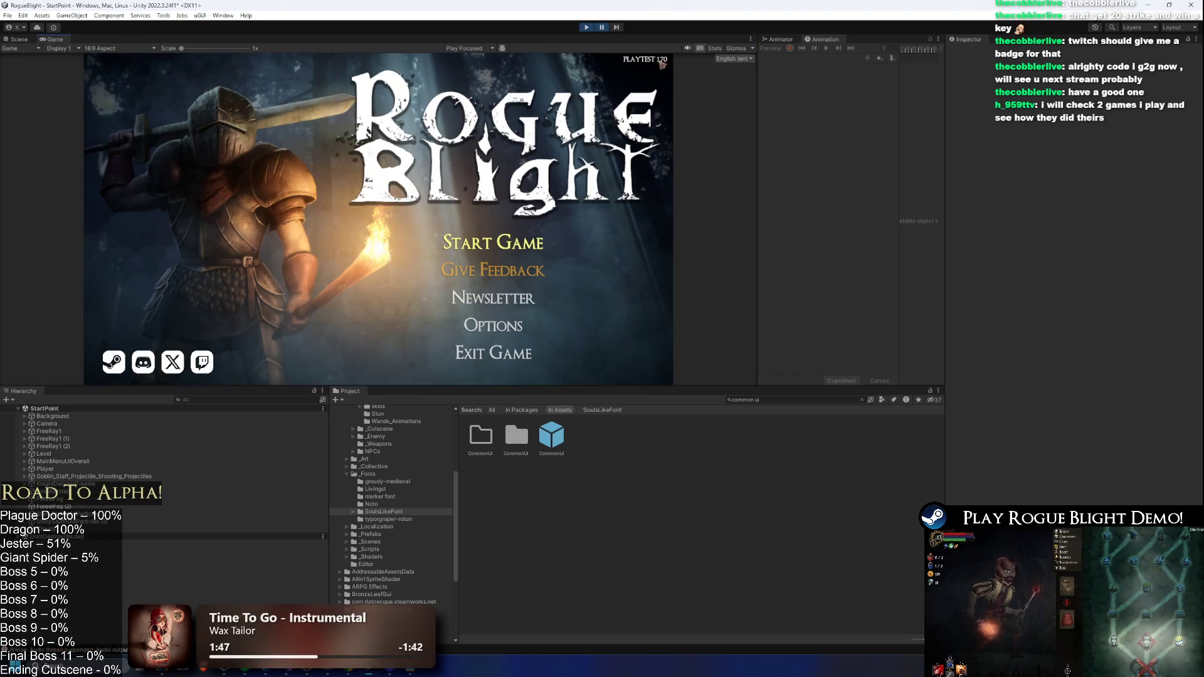
pyautogui.click(467, 47)
pyautogui.click(472, 66)
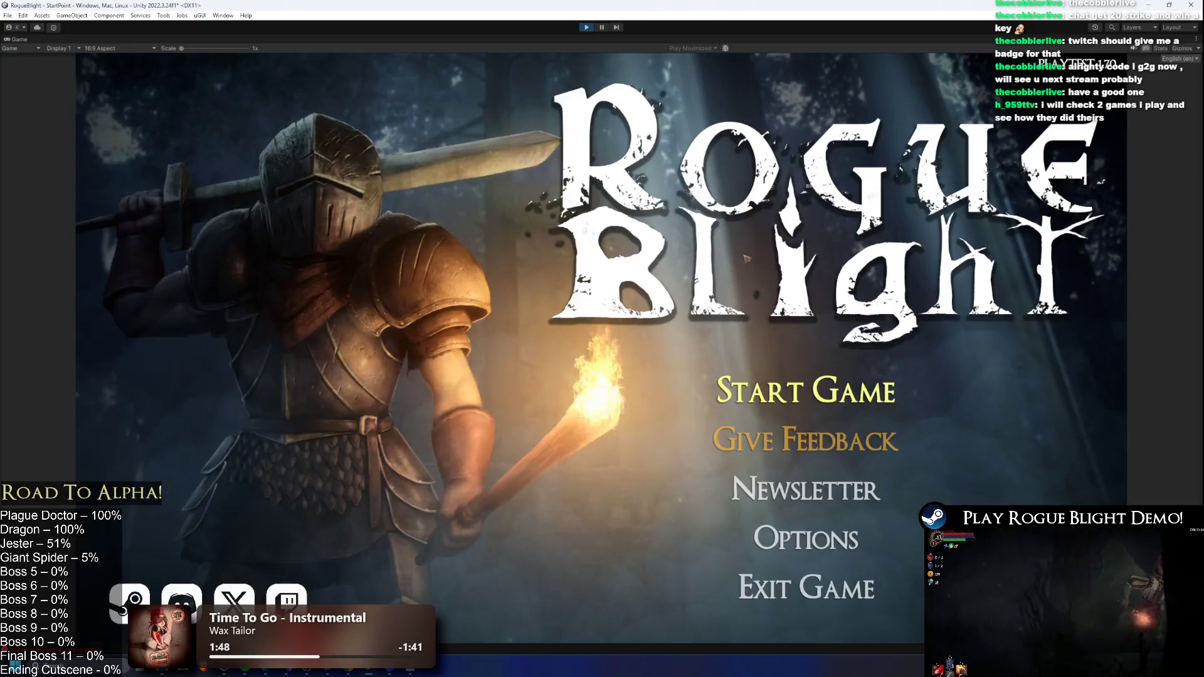
# - Start the game from the existing save slot and open the Equipment page
pyautogui.click(846, 389)
pyautogui.click(868, 333)
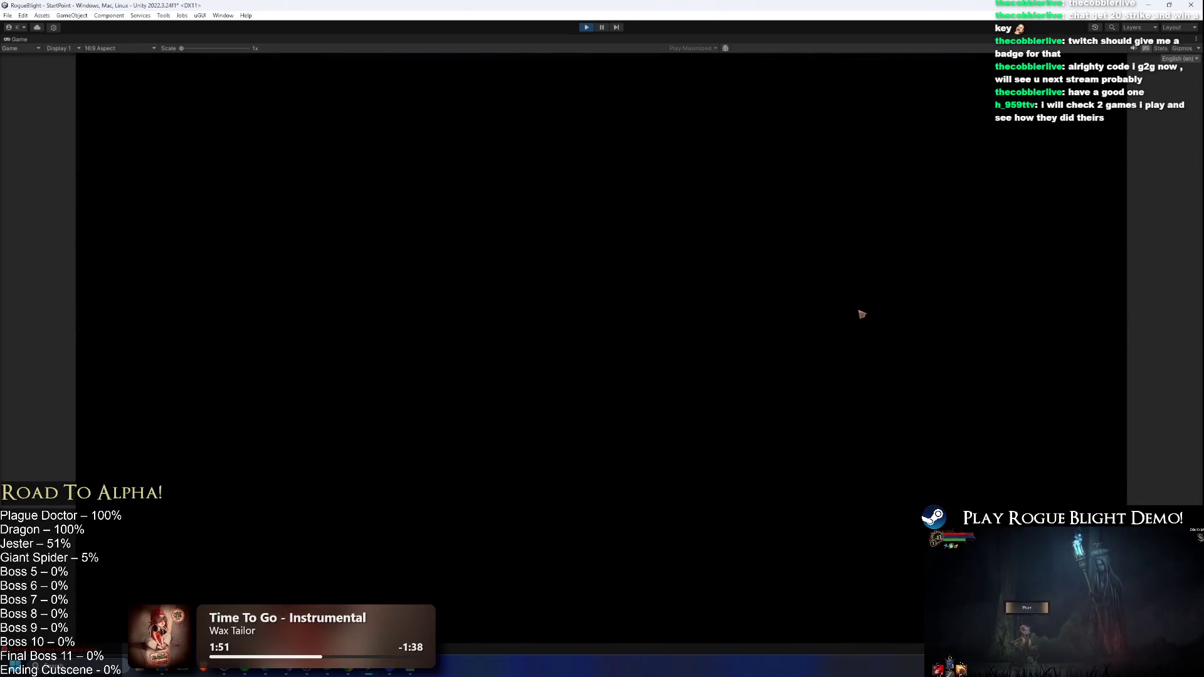
pyautogui.press('Tab')
pyautogui.press('Tab')
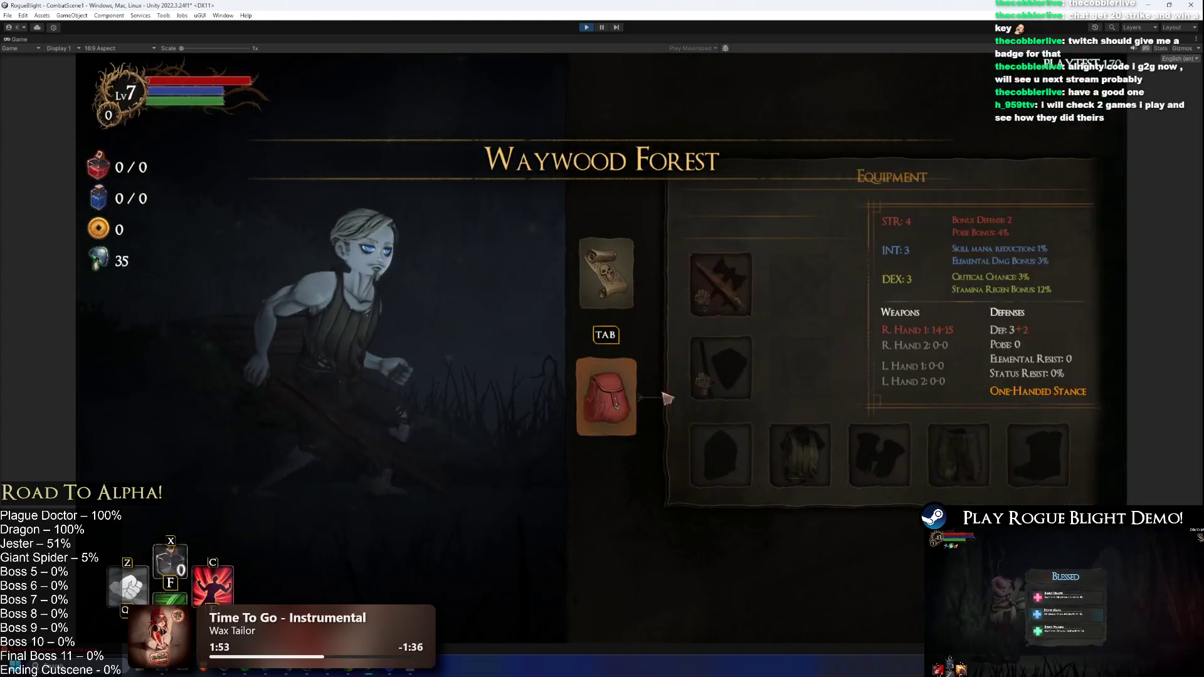
# - Check the right-hand weapon list, then return to the Equipment page
pyautogui.click(738, 294)
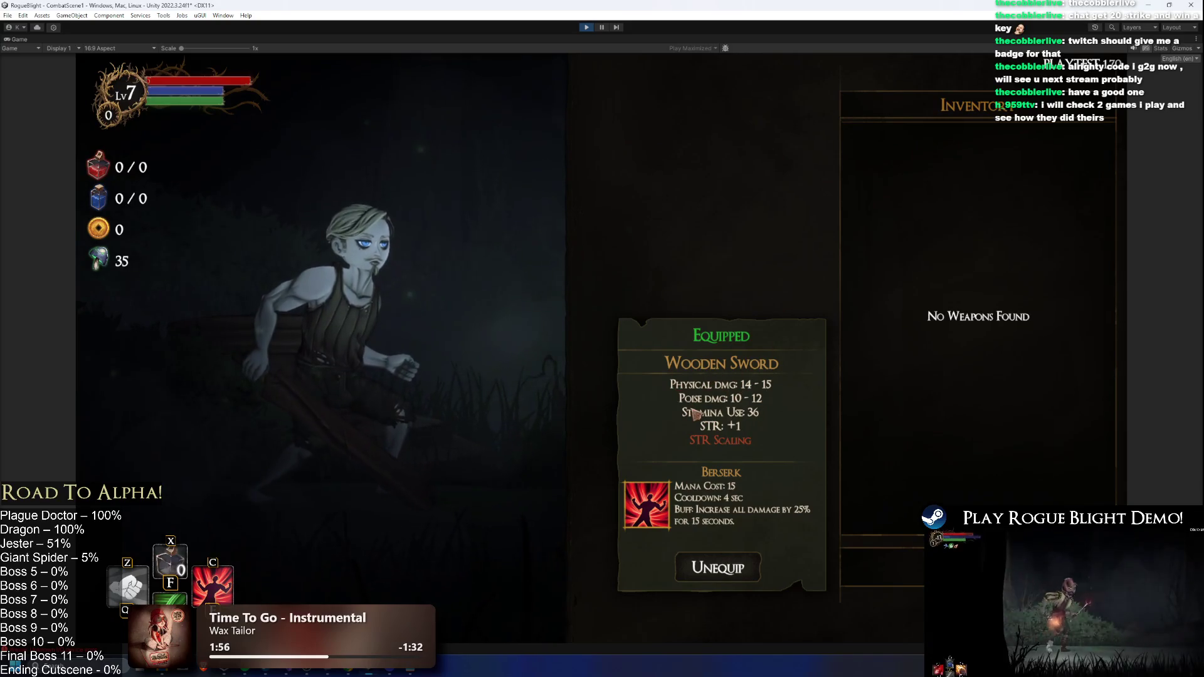
pyautogui.press('Escape')
pyautogui.press('Return')
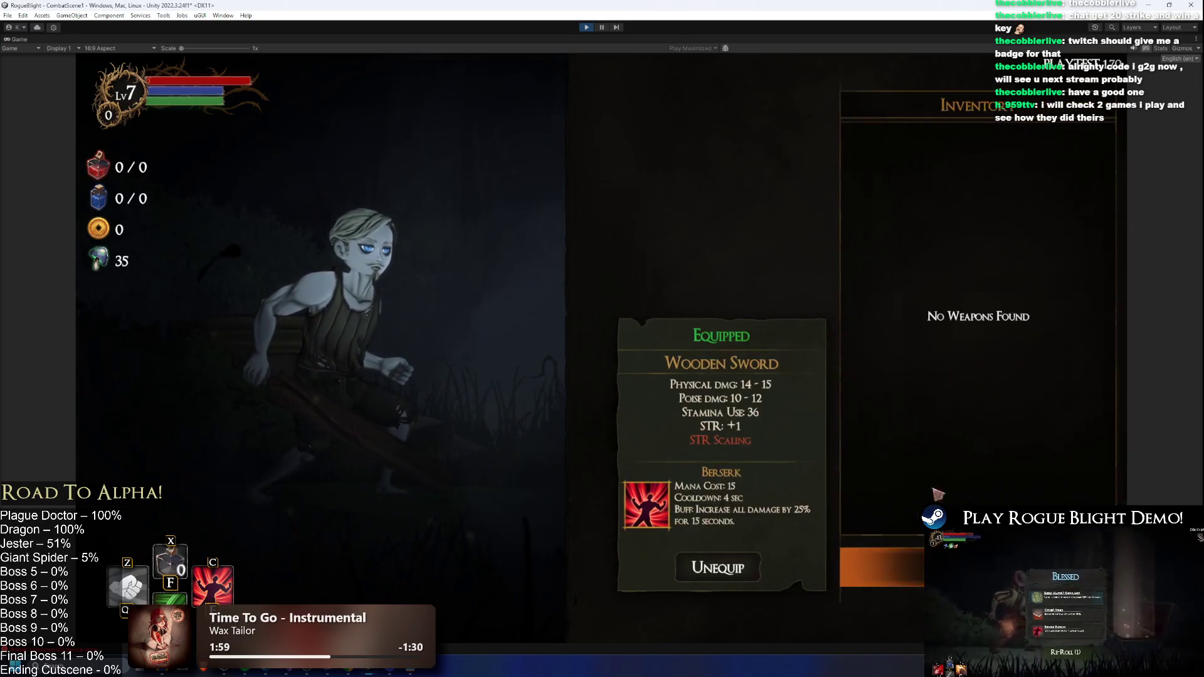
pyautogui.press('Escape')
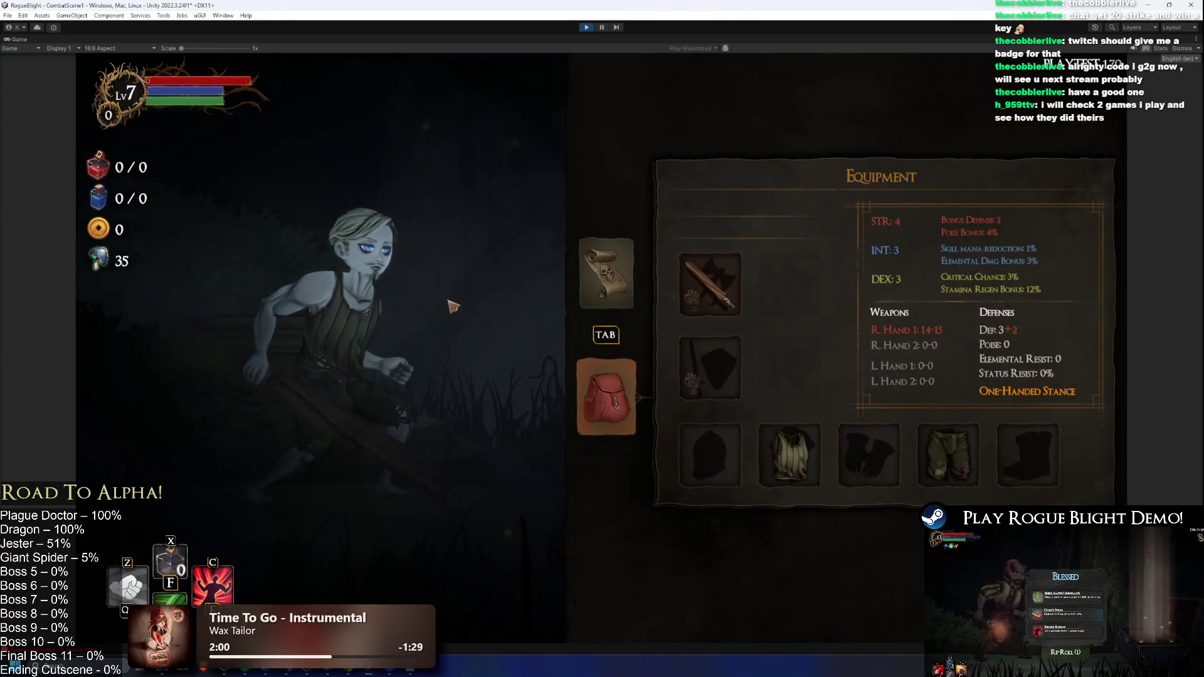
# - Add all gear with the F1 cheat and compare weapon cards against the Wooden Sword
pyautogui.press('F1')
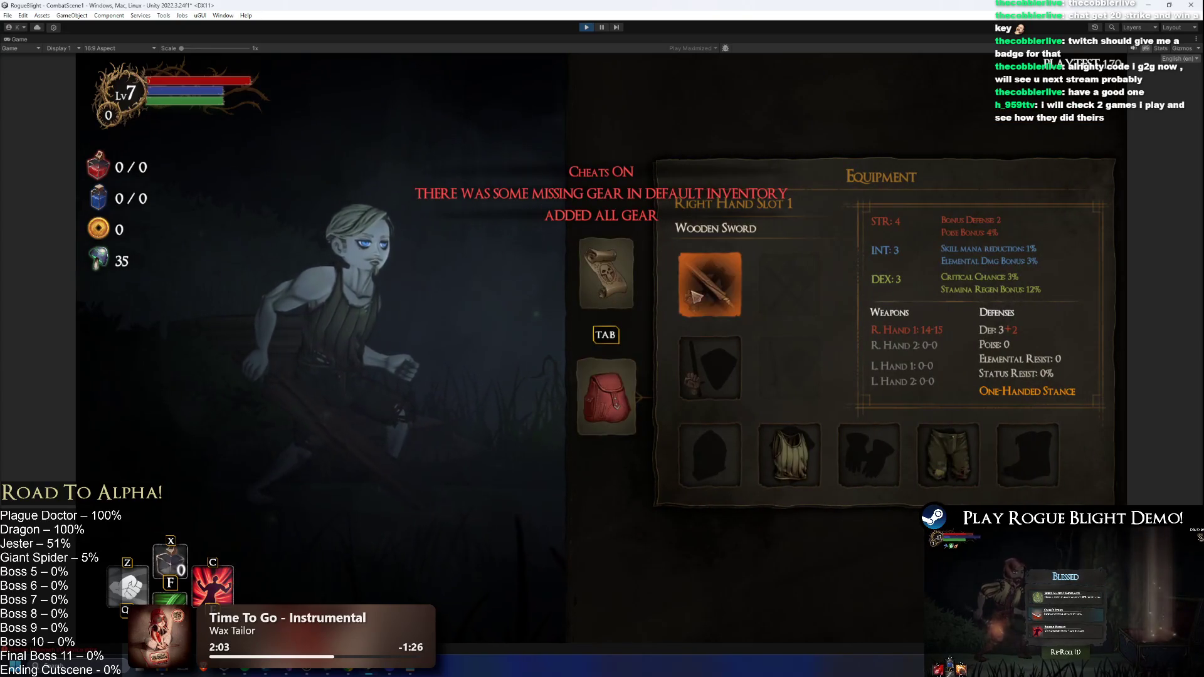
pyautogui.click(682, 288)
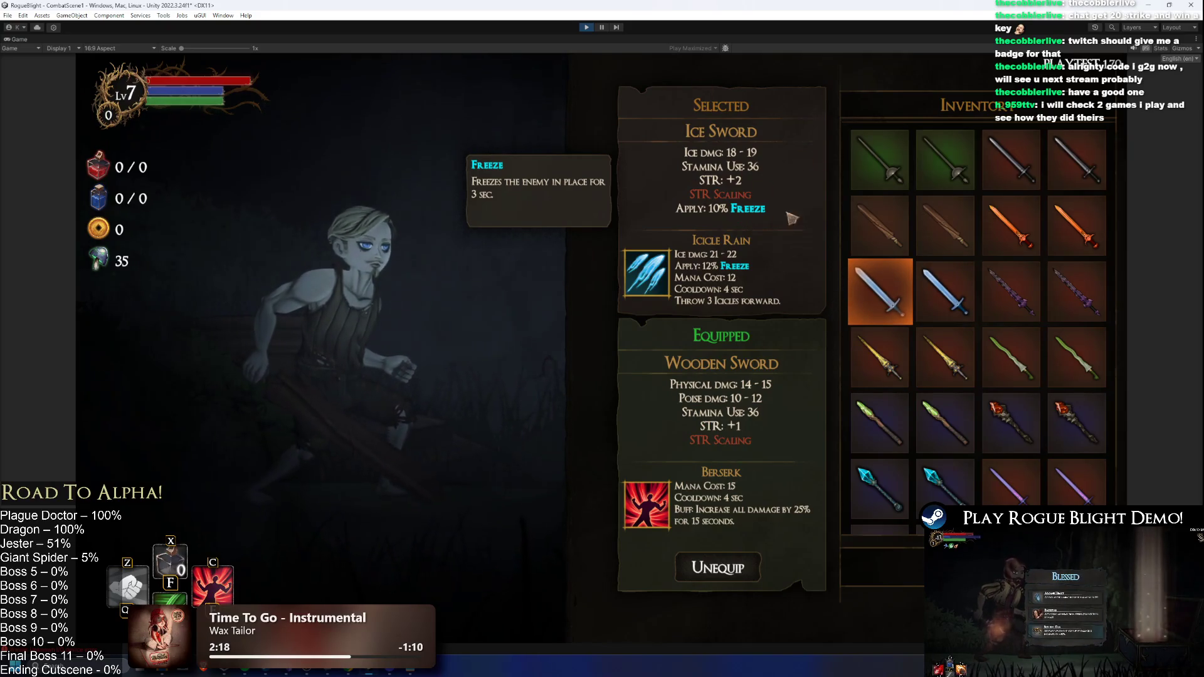
pyautogui.scroll(-10, 941, 348)
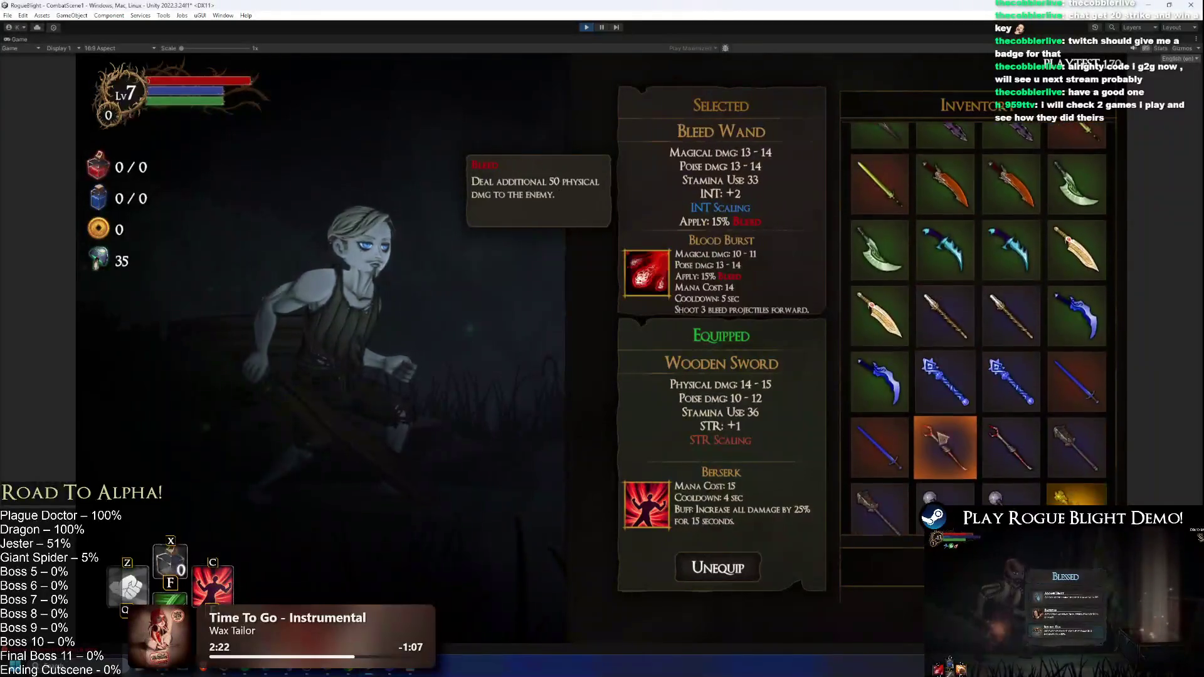
pyautogui.scroll(-1, 945, 437)
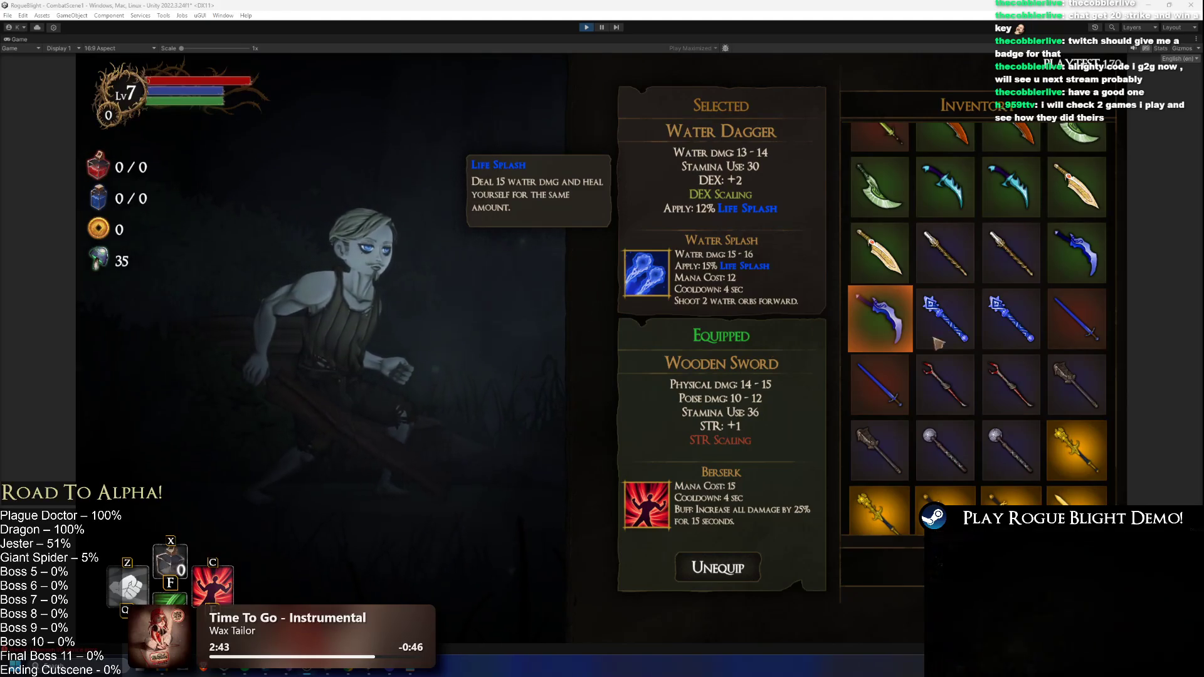
pyautogui.press('Escape')
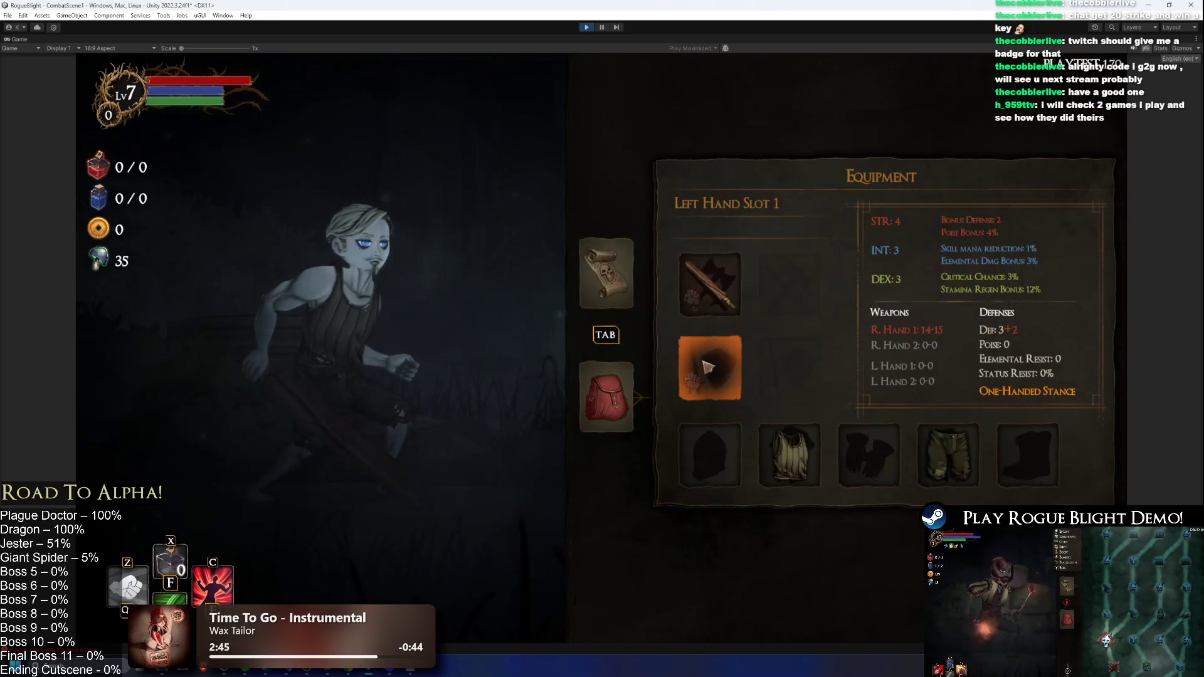
# - Equip the Light Sword in the left hand, compare it with the Ice Wand card, then pause
pyautogui.click(693, 288)
pyautogui.click(965, 356)
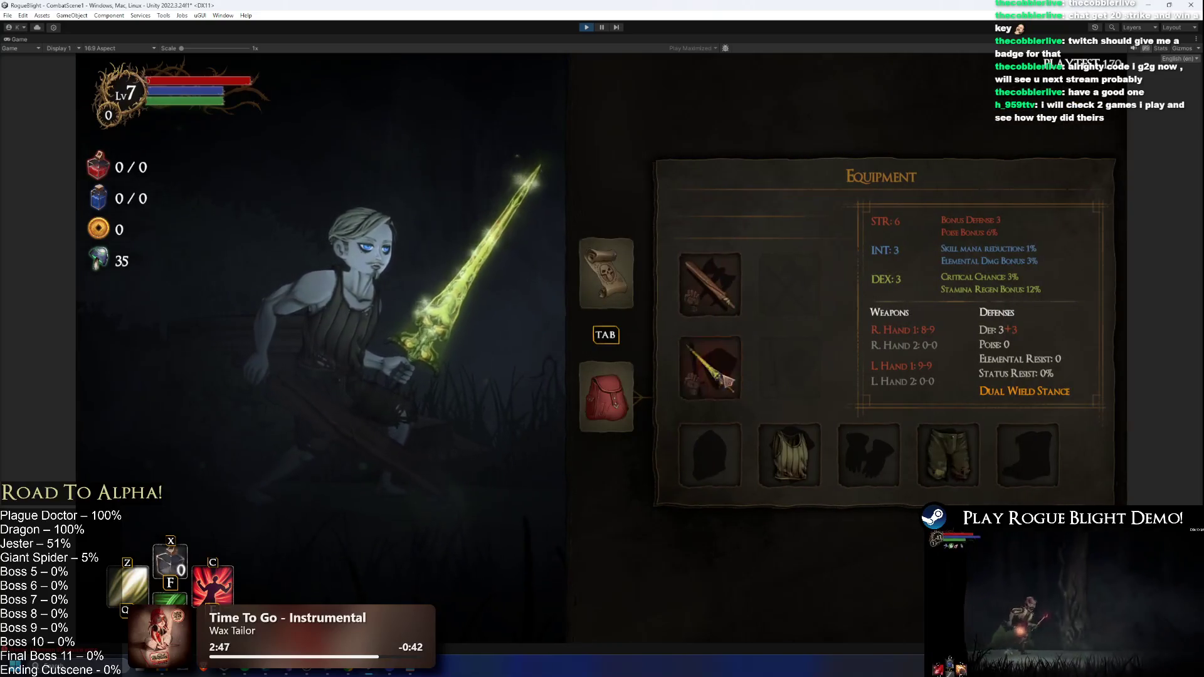
pyautogui.click(773, 337)
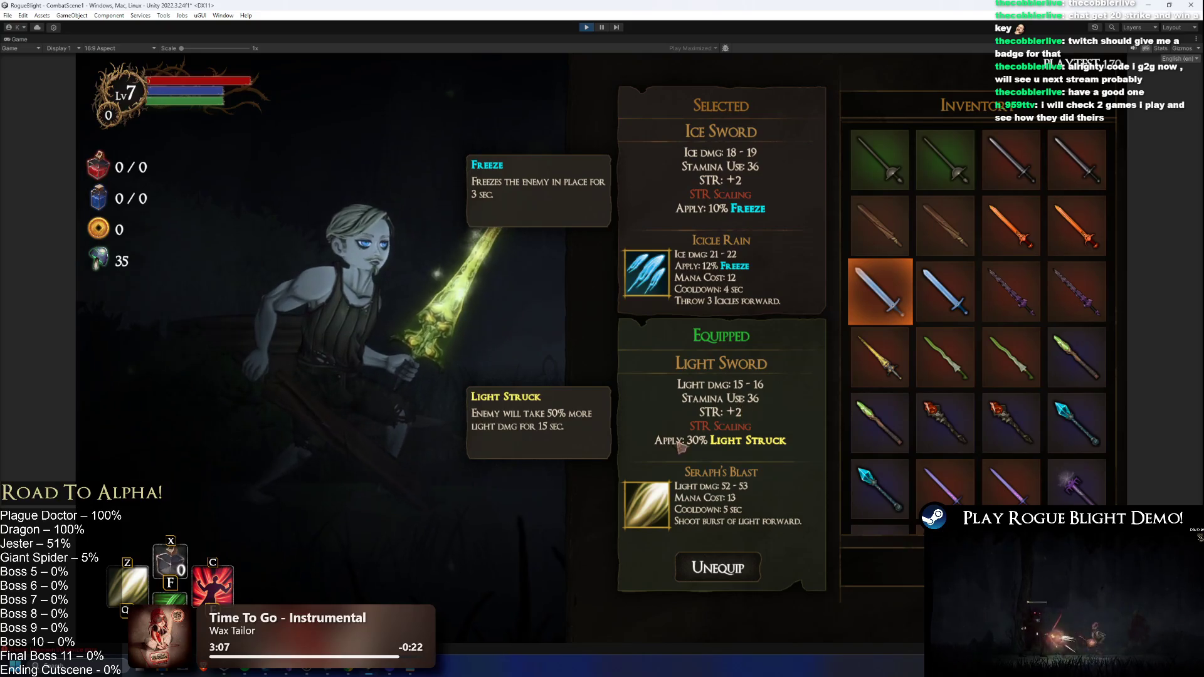
pyautogui.click(869, 512)
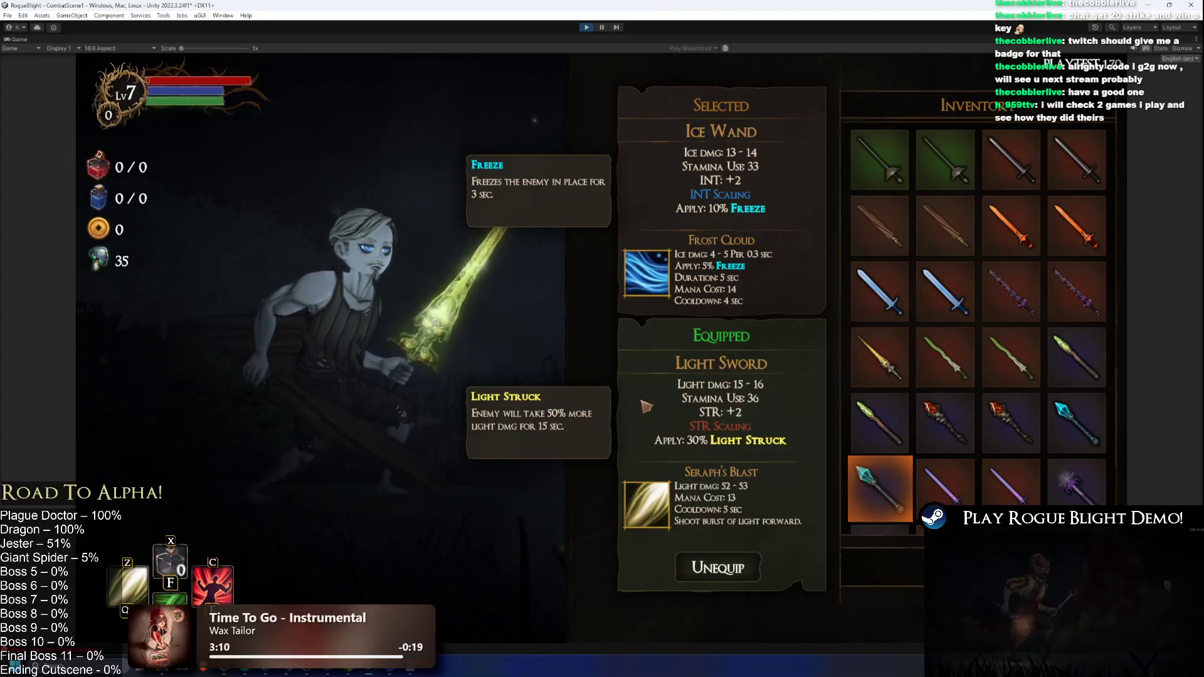
pyautogui.hotkey('ctrl', 'shift', 'p')
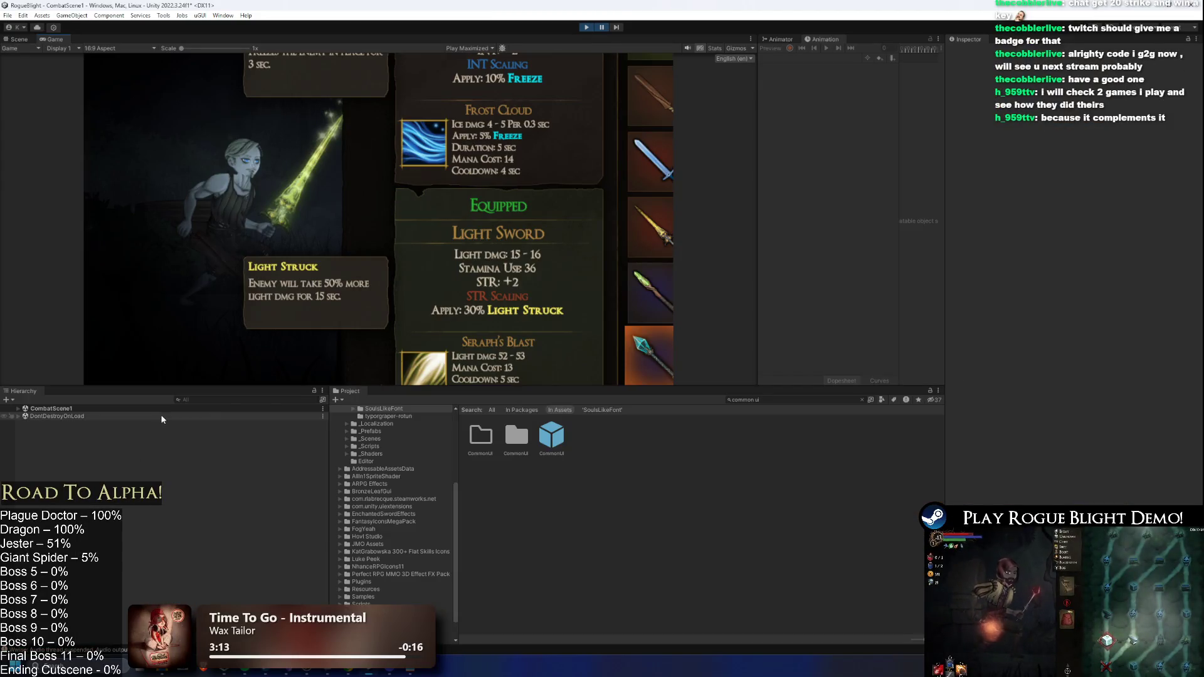
# - Search the Hierarchy for 'equipp' and select the InventoryEquippedBackgroundImage object
pyautogui.click(224, 398)
pyautogui.write('equipp')
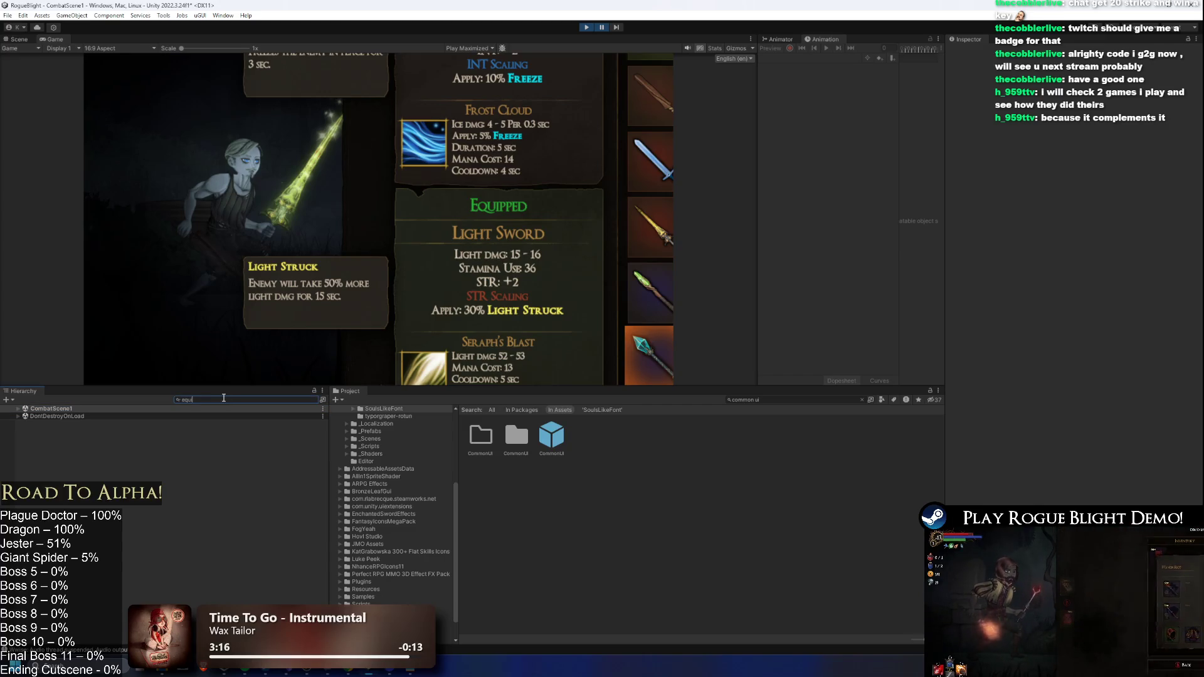
pyautogui.click(94, 424)
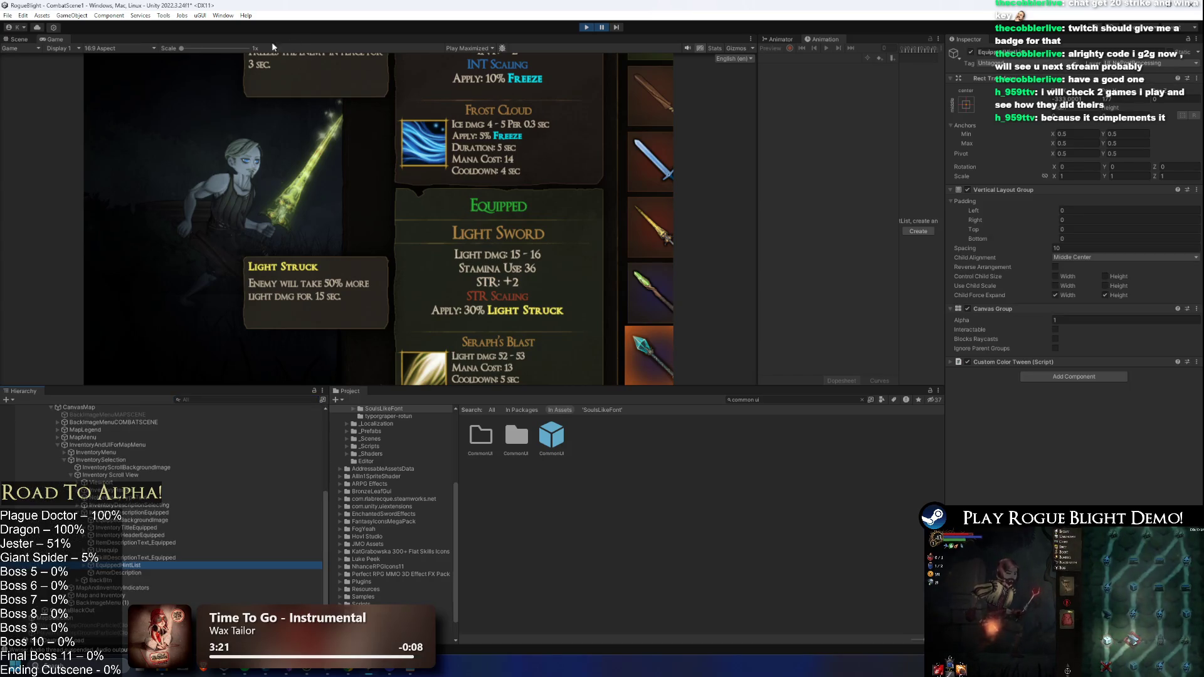
pyautogui.click(19, 39)
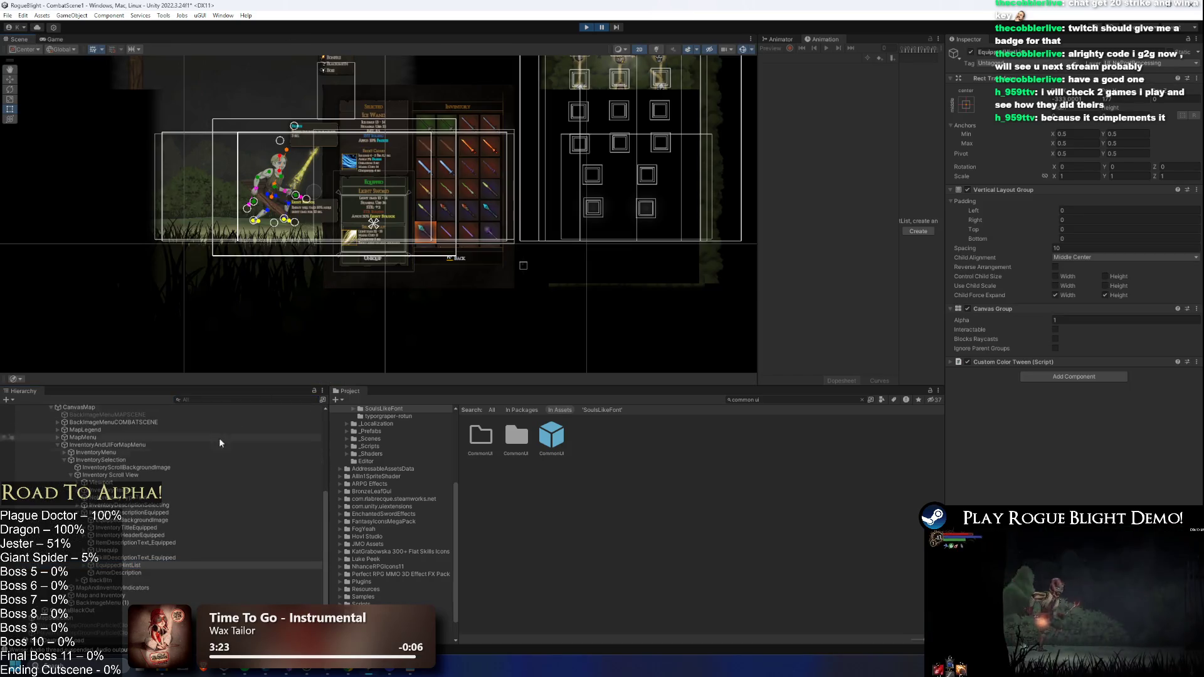
pyautogui.click(127, 520)
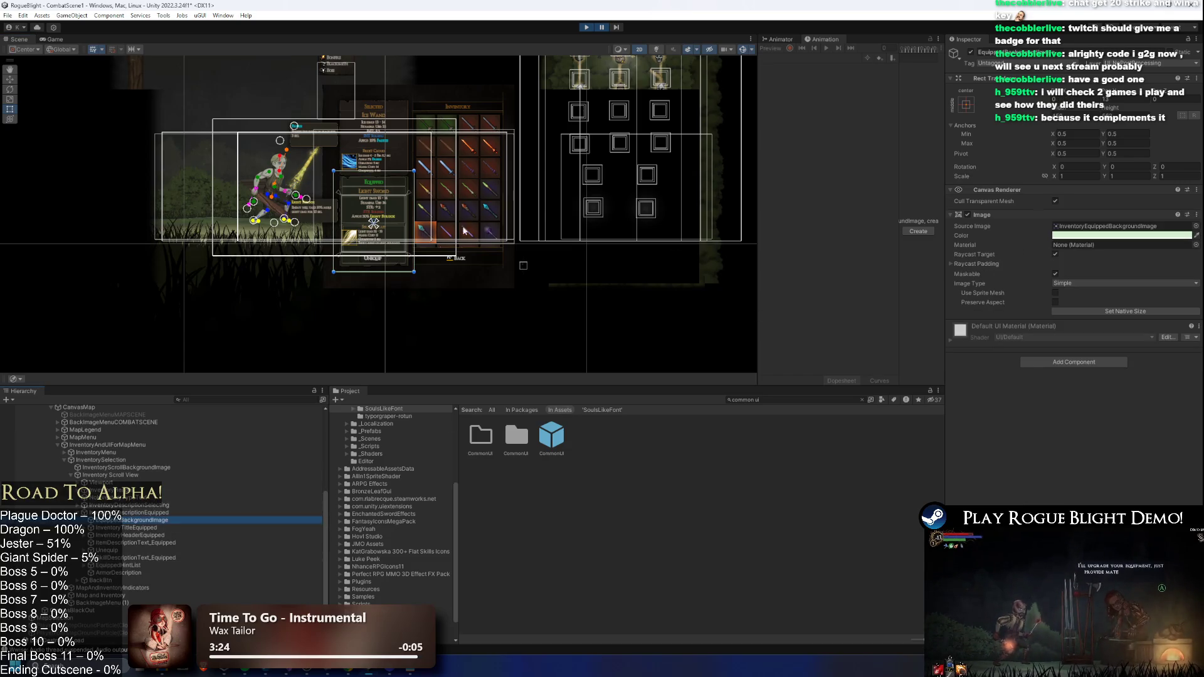
pyautogui.scroll(10, 374, 201)
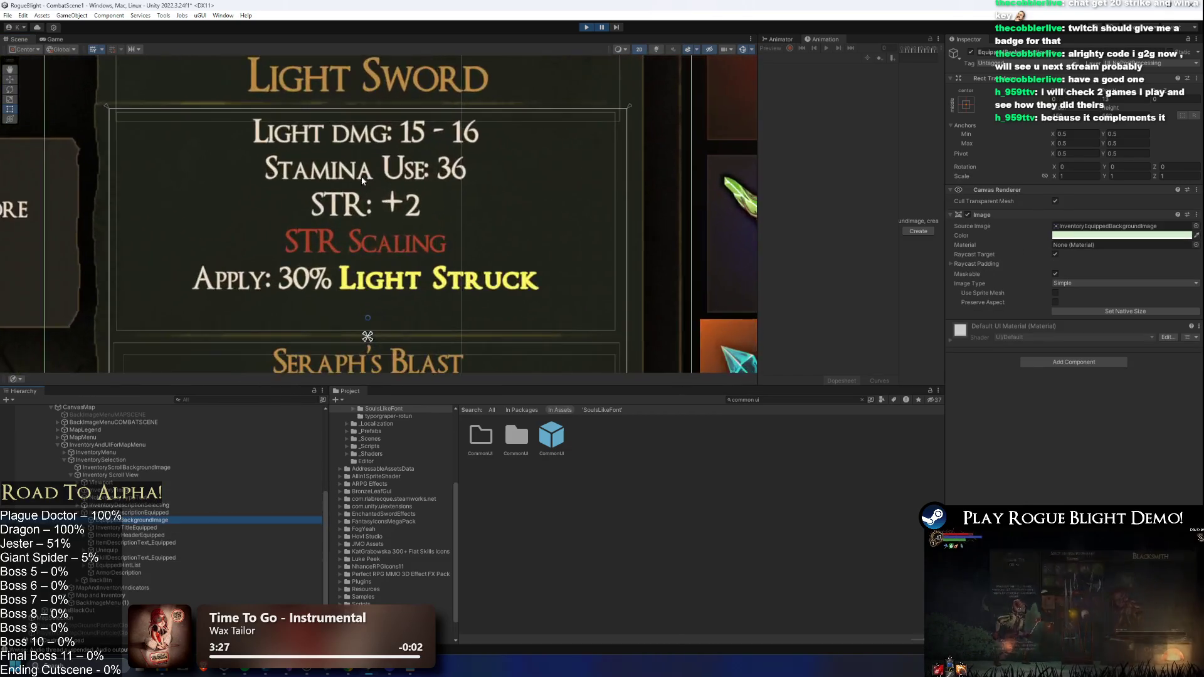
pyautogui.scroll(4, 214, 214)
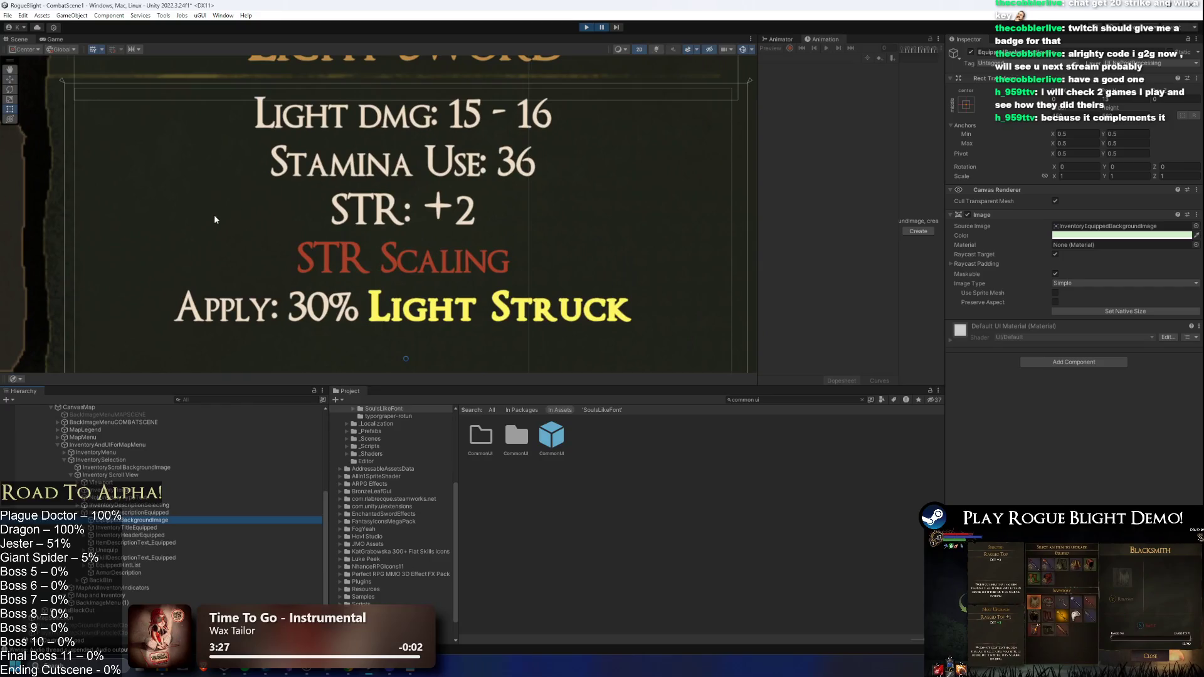
# - Tint the background image a deeper green (A2E38E) and preview it in the running game
pyautogui.click(1080, 236)
pyautogui.click(1122, 287)
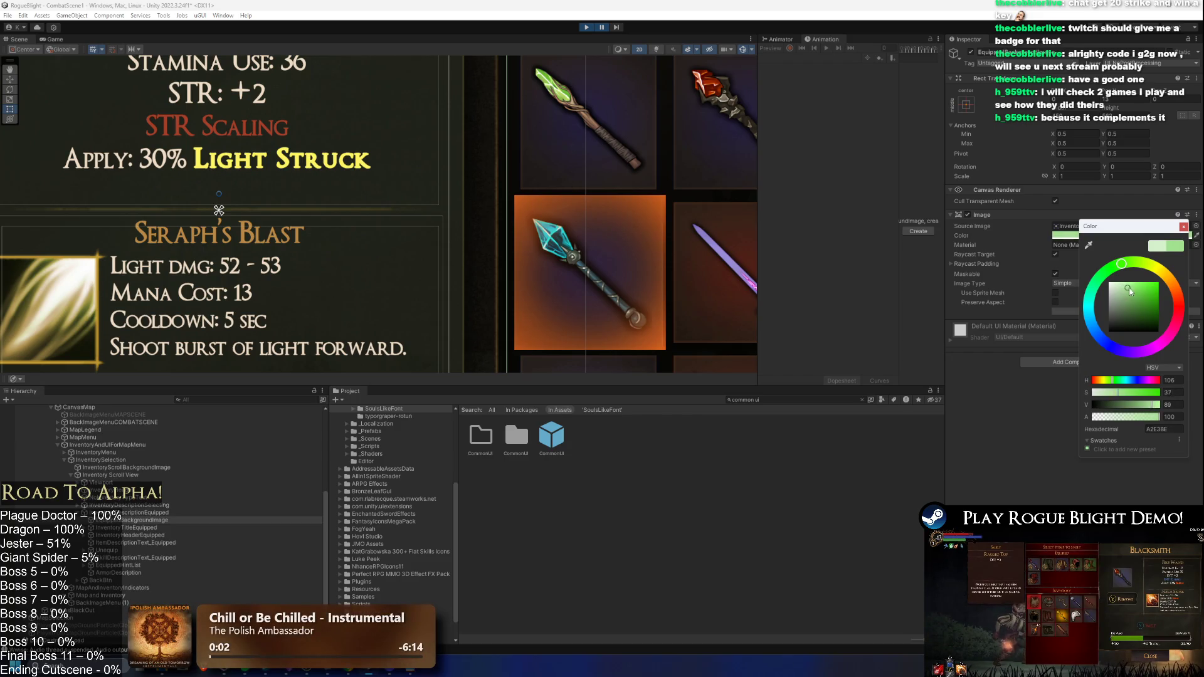
pyautogui.click(603, 28)
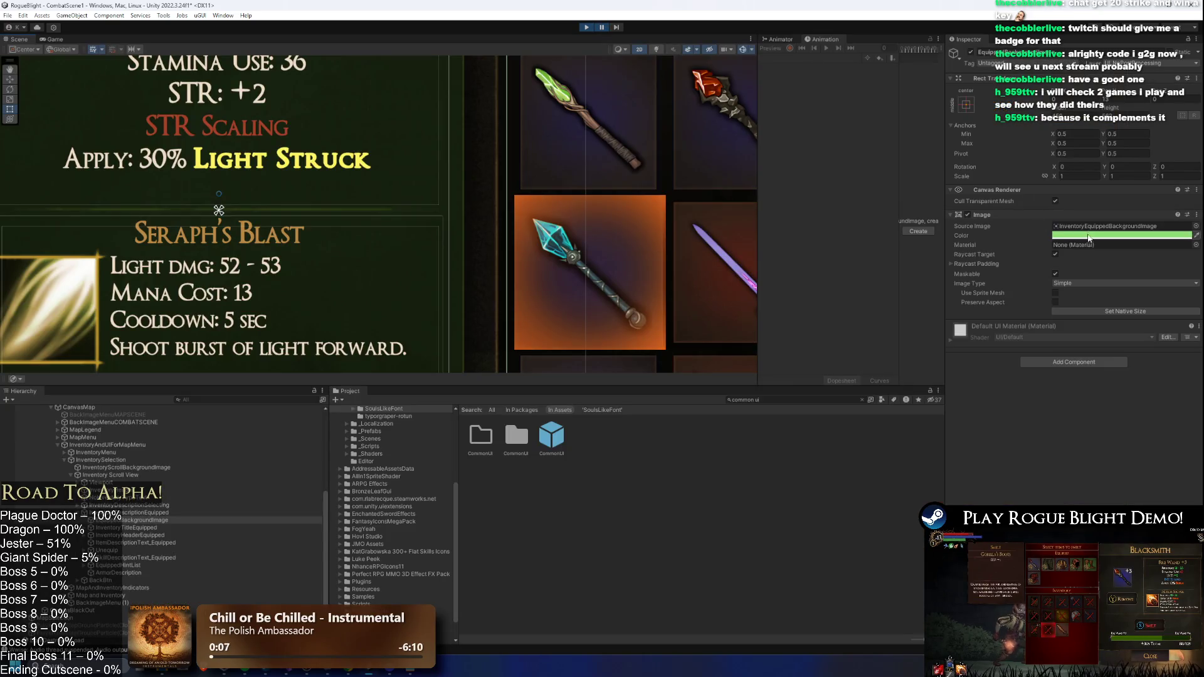
pyautogui.click(1070, 236)
pyautogui.moveTo(1144, 297); pyautogui.dragTo(1141, 303)
pyautogui.click(602, 27)
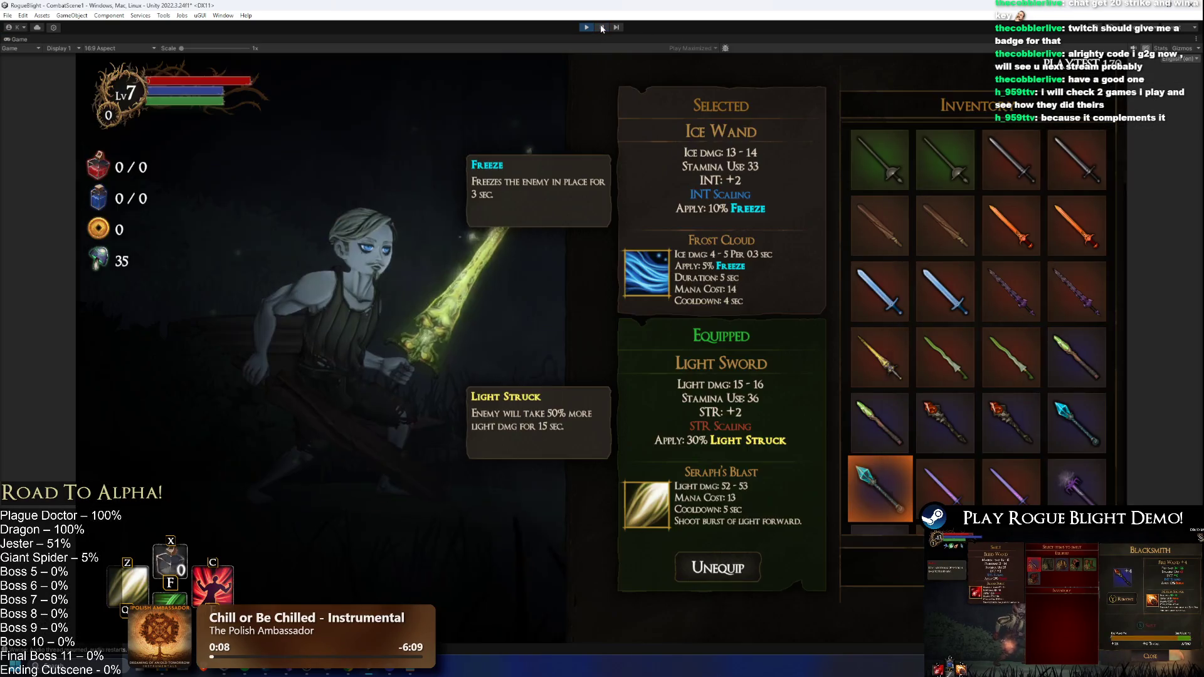
# - Toggle between the paused editor, Scene view and Game view to inspect the inventory, then resume
pyautogui.click(602, 28)
pyautogui.click(1088, 237)
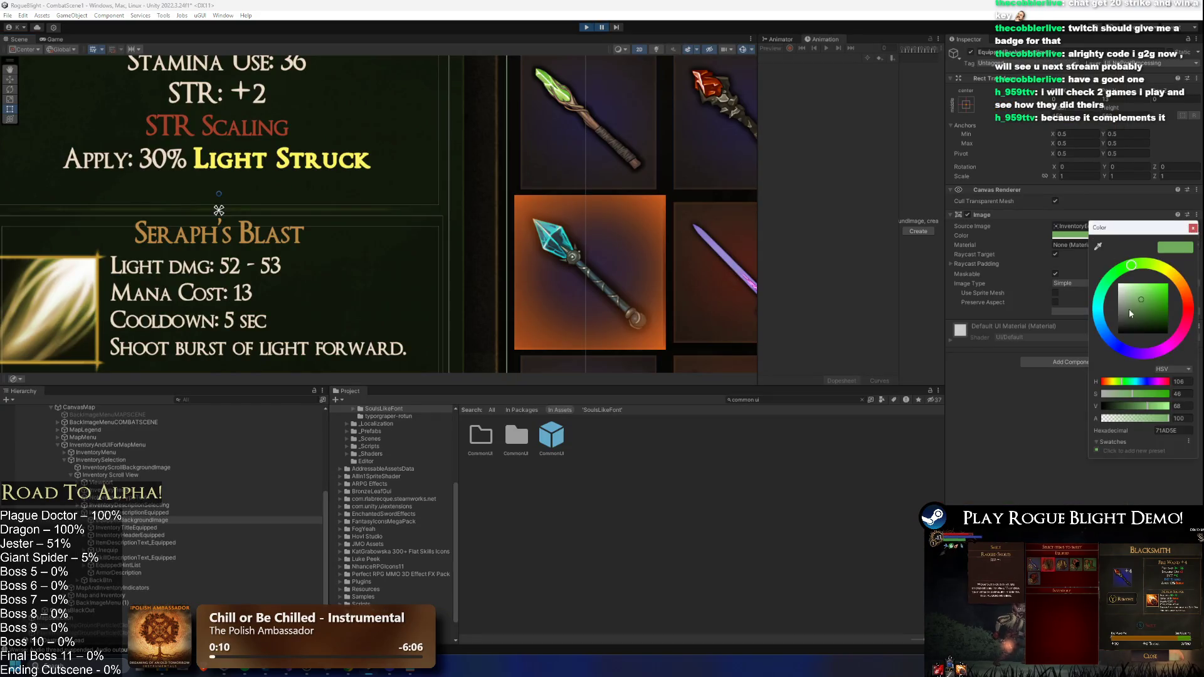
pyautogui.click(605, 28)
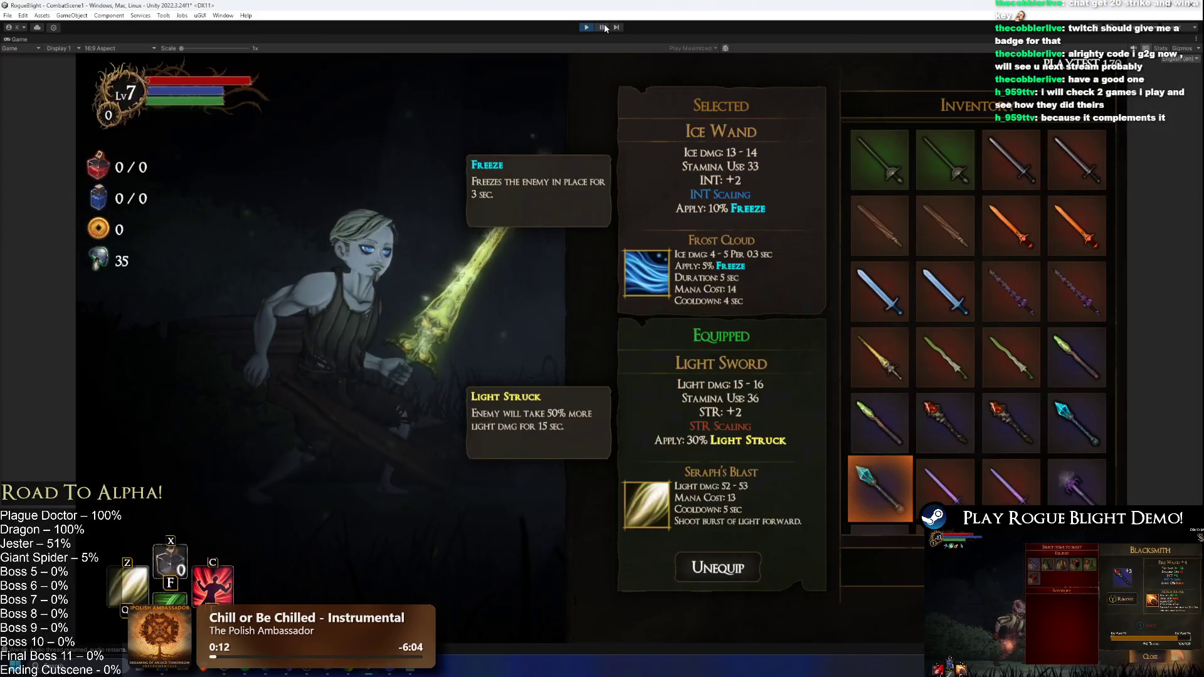
pyautogui.hotkey('ctrl', 'shift', 'p')
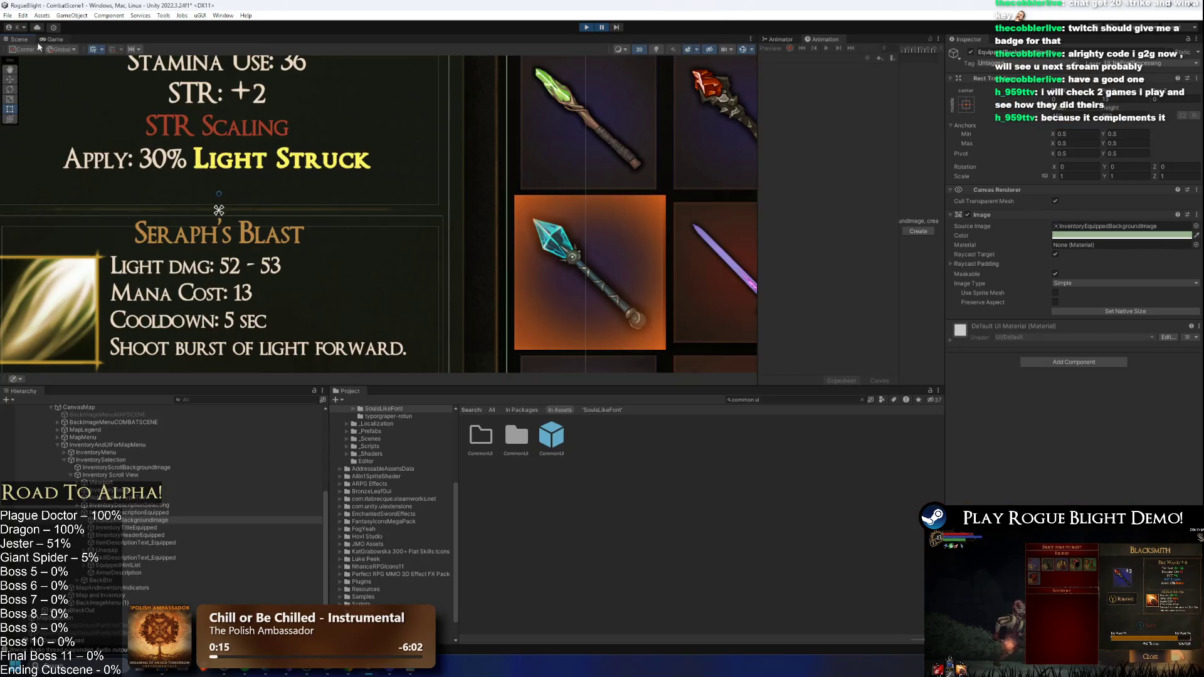
pyautogui.click(52, 39)
pyautogui.click(502, 48)
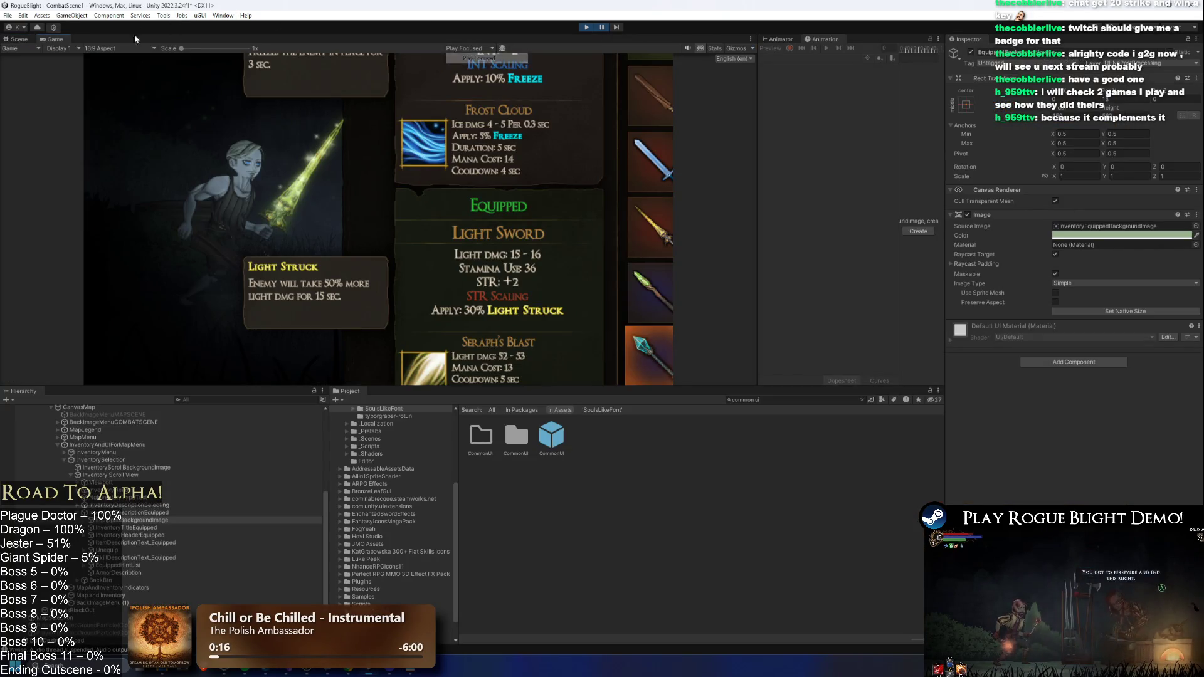
pyautogui.click(19, 39)
pyautogui.scroll(-5, 188, 157)
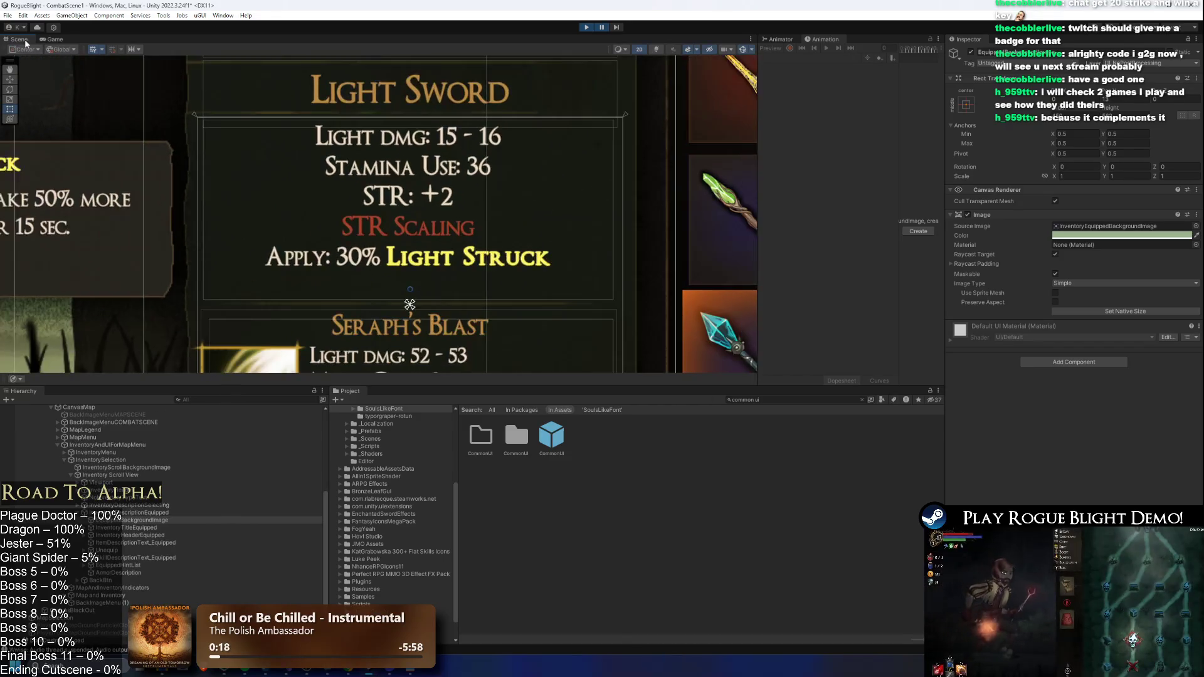
pyautogui.click(51, 39)
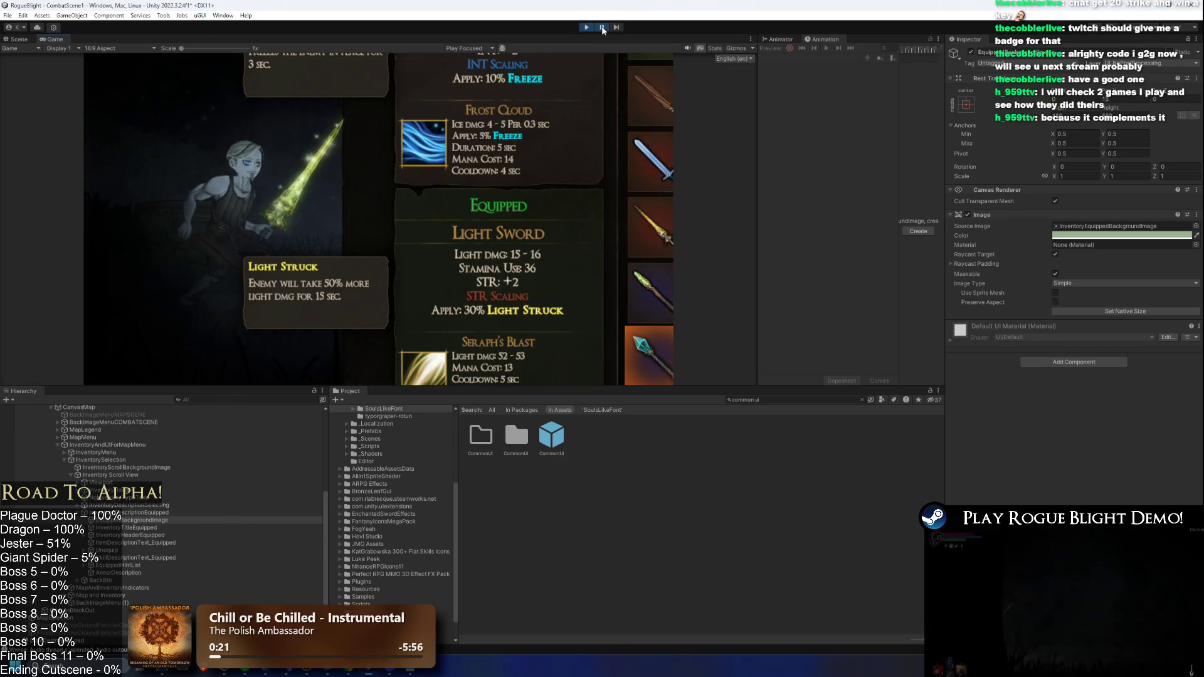
pyautogui.click(602, 27)
# - Lighten the Equipped background to a paler green and view it in the maximized game
pyautogui.click(1088, 235)
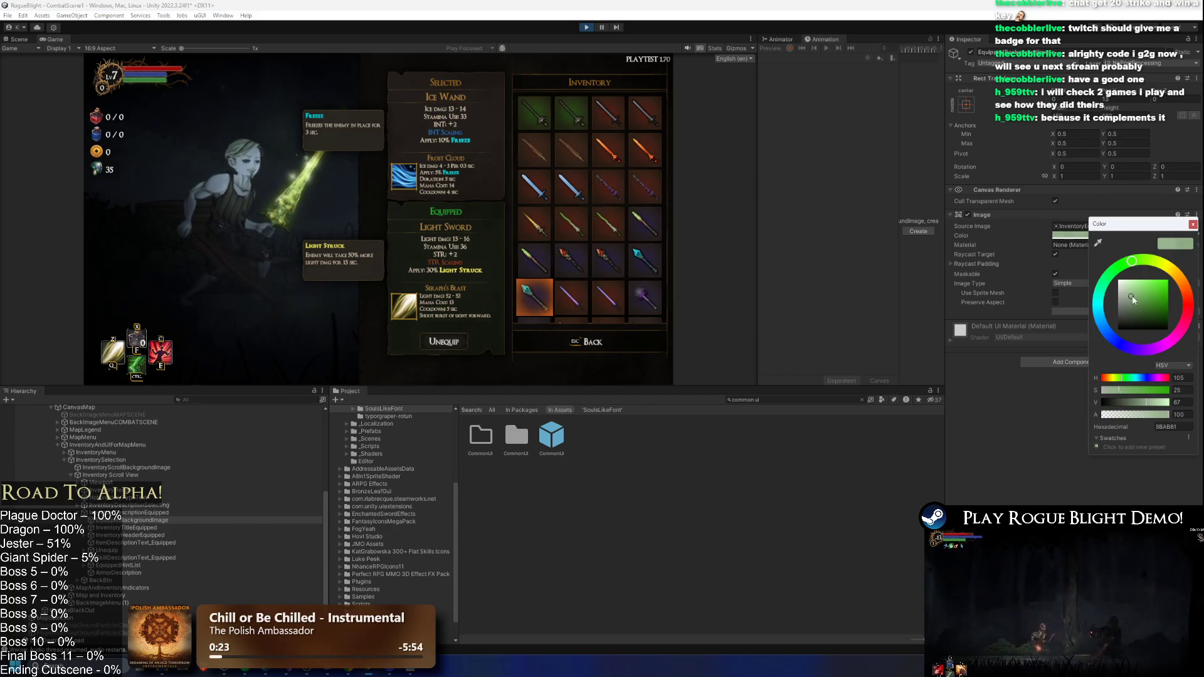
pyautogui.click(1149, 282)
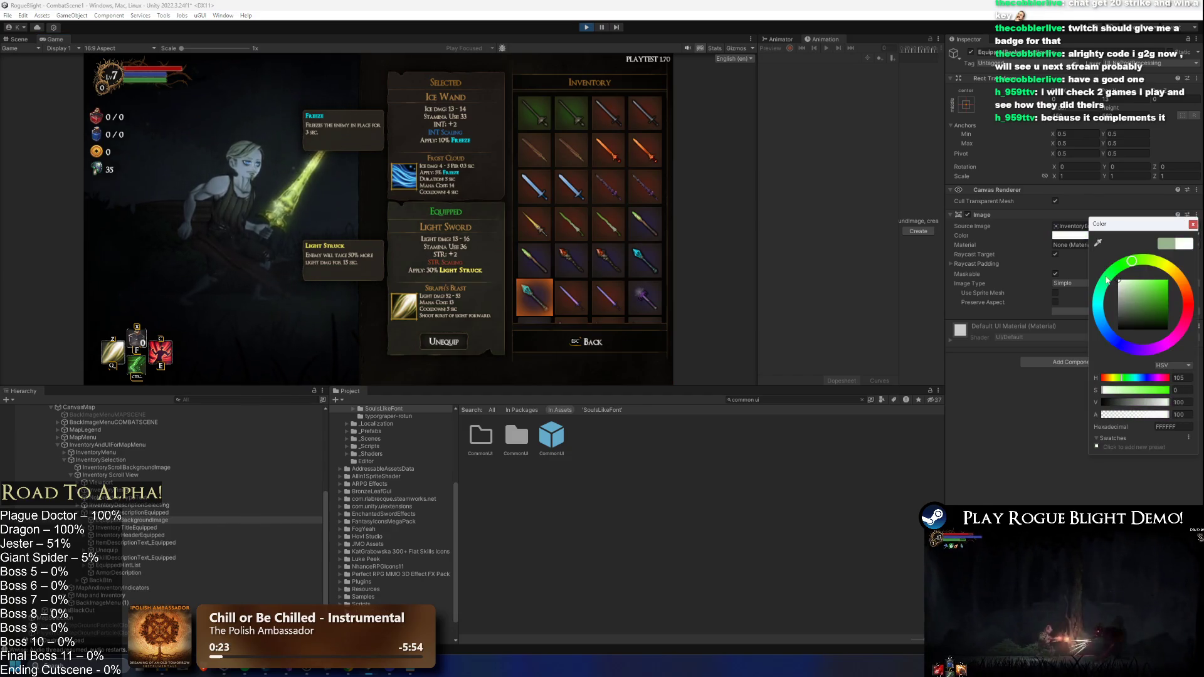
pyautogui.click(1139, 286)
pyautogui.click(1130, 284)
pyautogui.click(1132, 284)
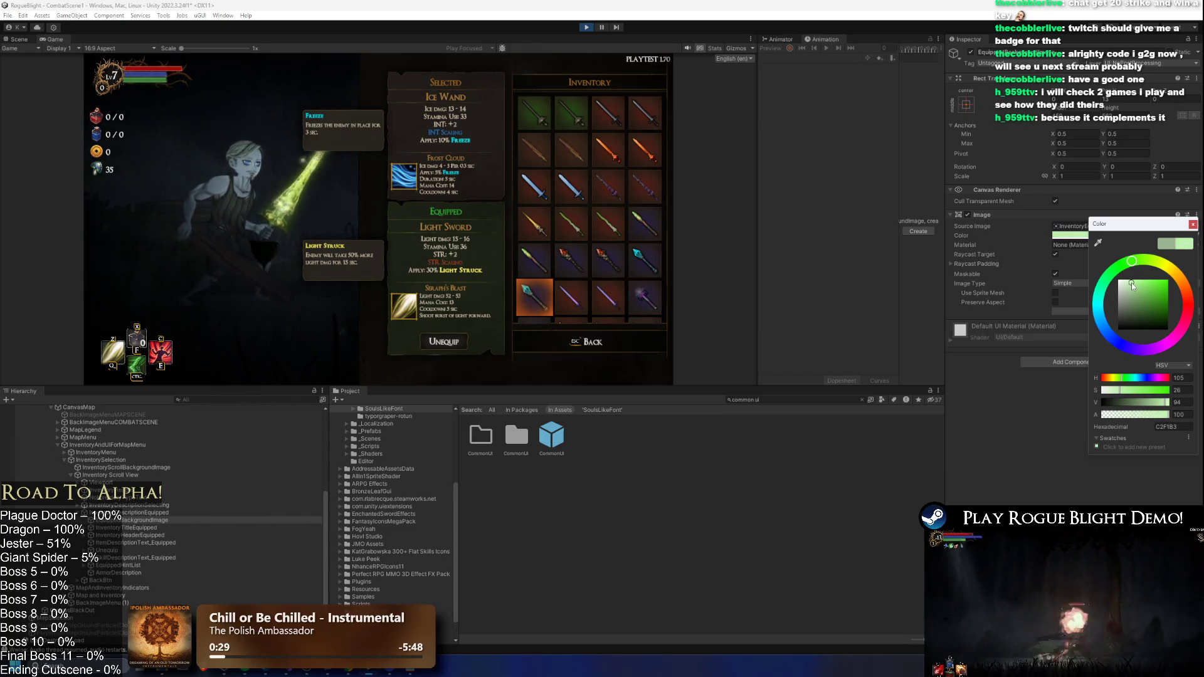
pyautogui.click(1134, 284)
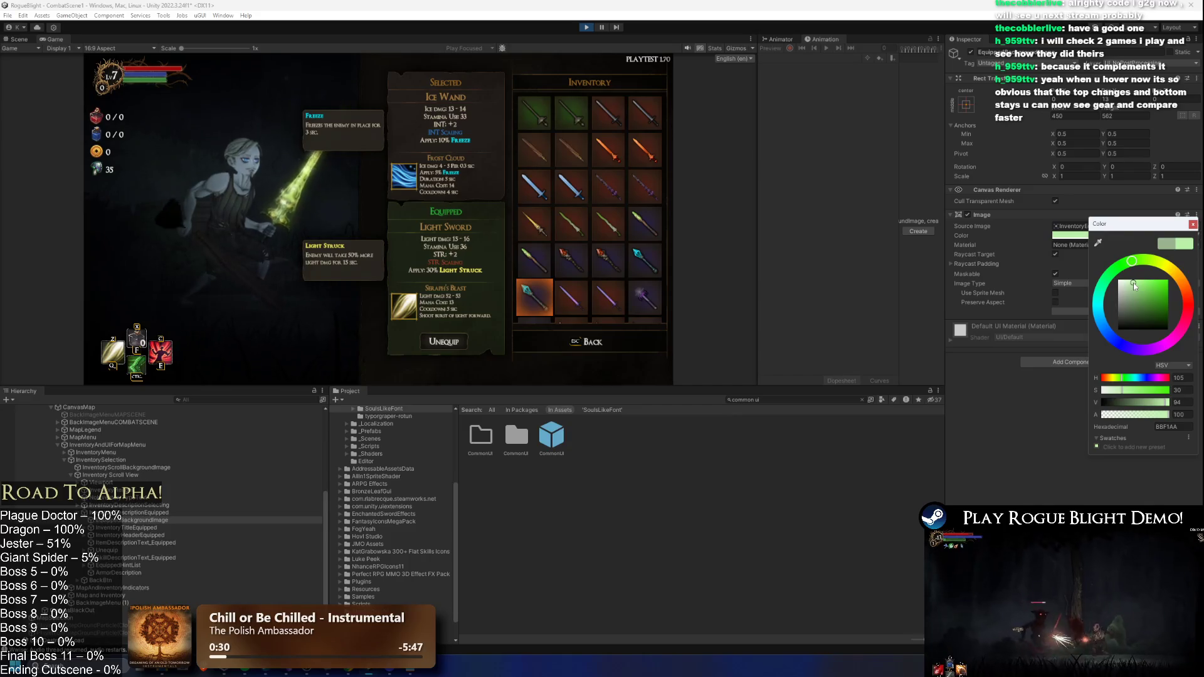
pyautogui.click(469, 49)
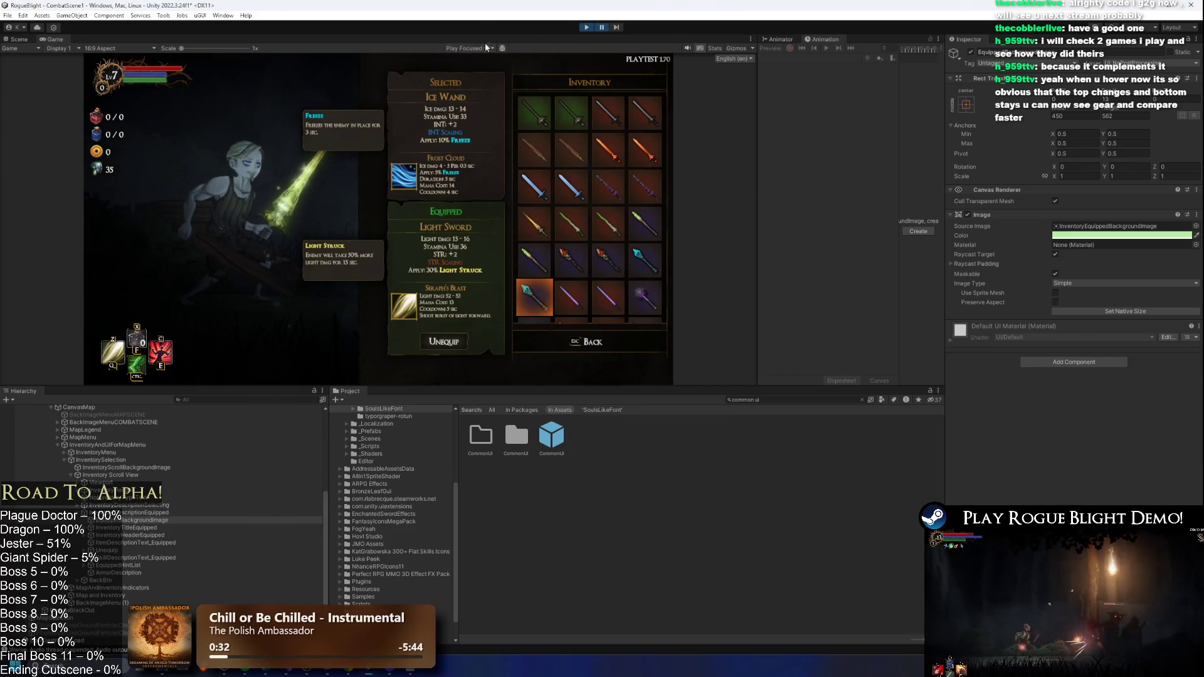
pyautogui.click(480, 67)
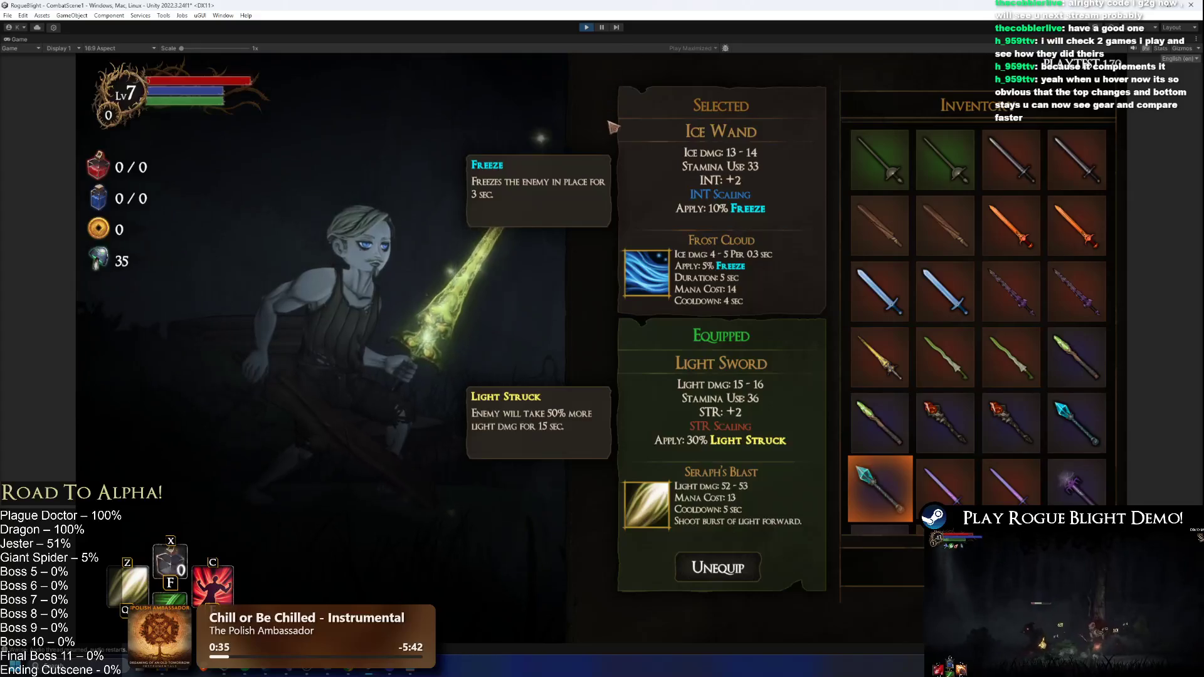
pyautogui.moveTo(878, 177)
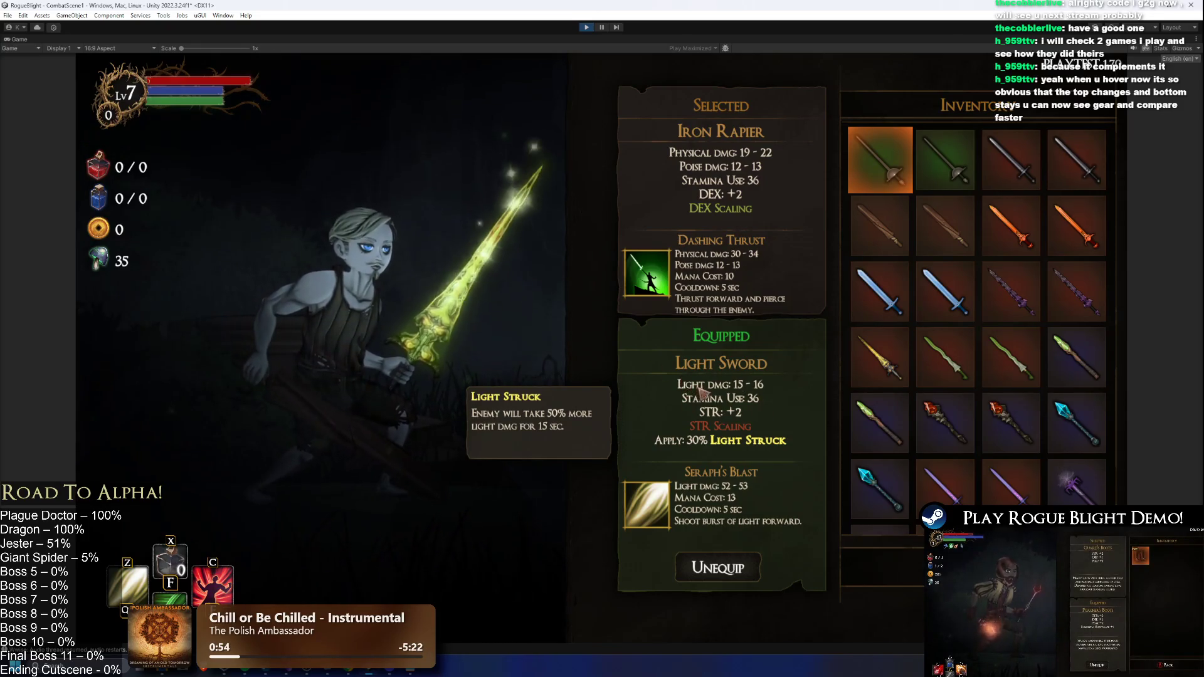
# - Make the green tint duller and darker, close the frame debugger, and un-maximize the game view
pyautogui.click(604, 27)
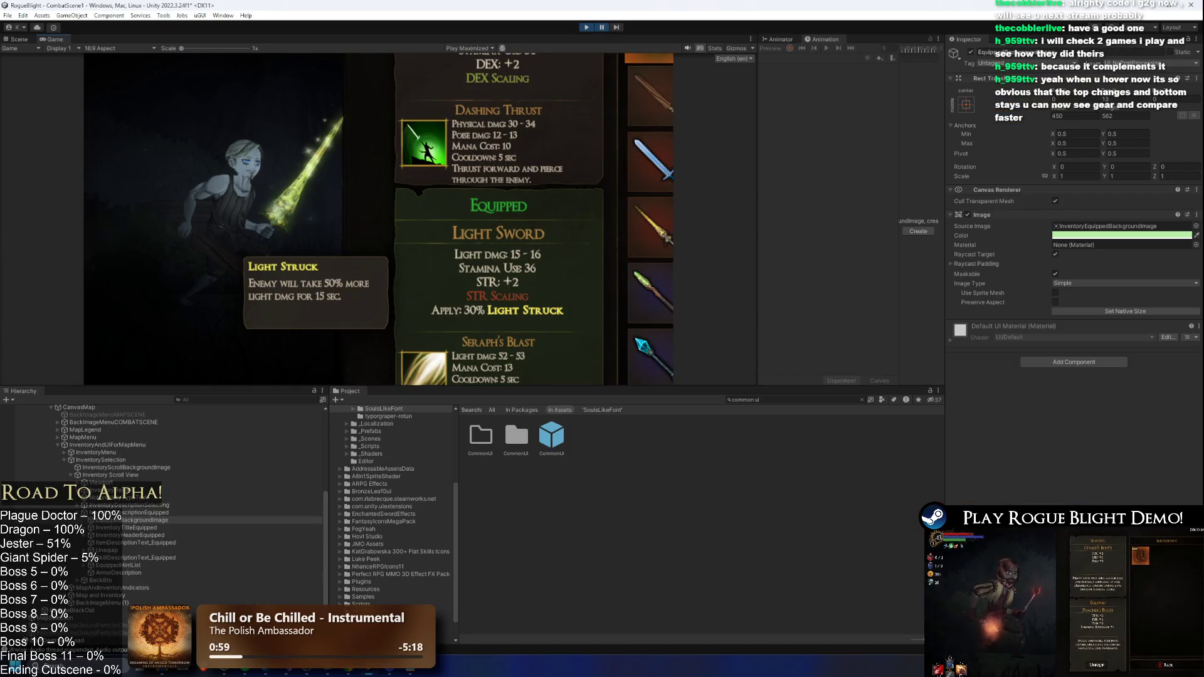
pyautogui.click(1104, 236)
pyautogui.moveTo(1133, 297); pyautogui.dragTo(1129, 299)
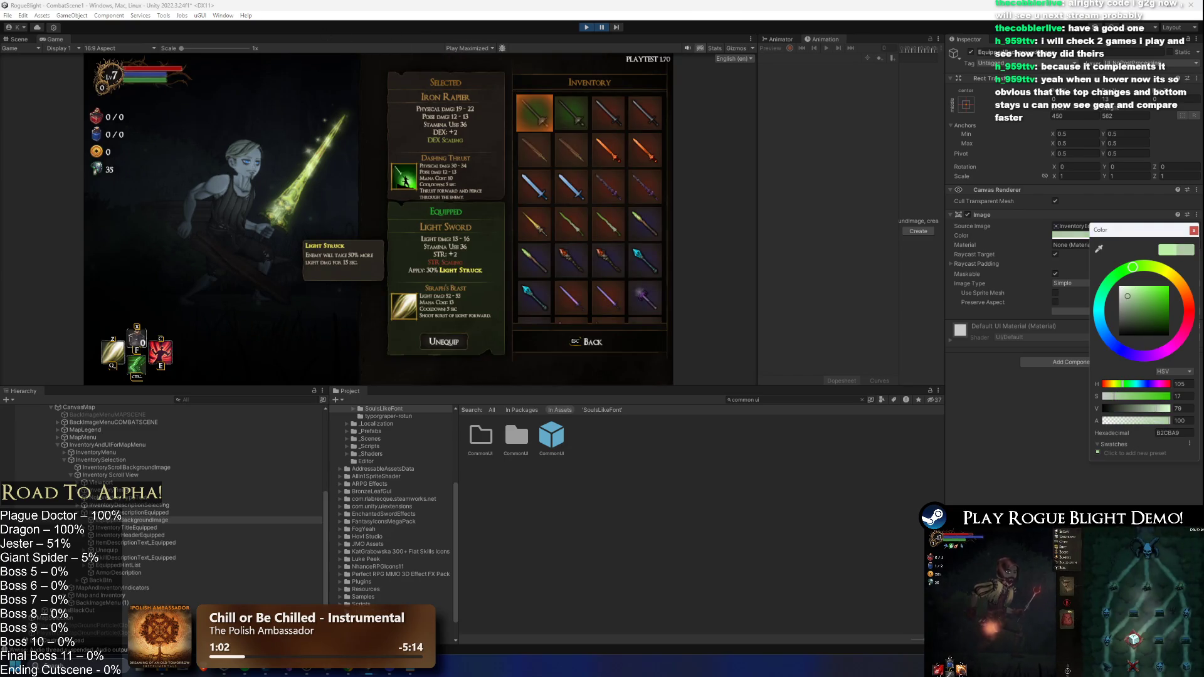
pyautogui.click(502, 47)
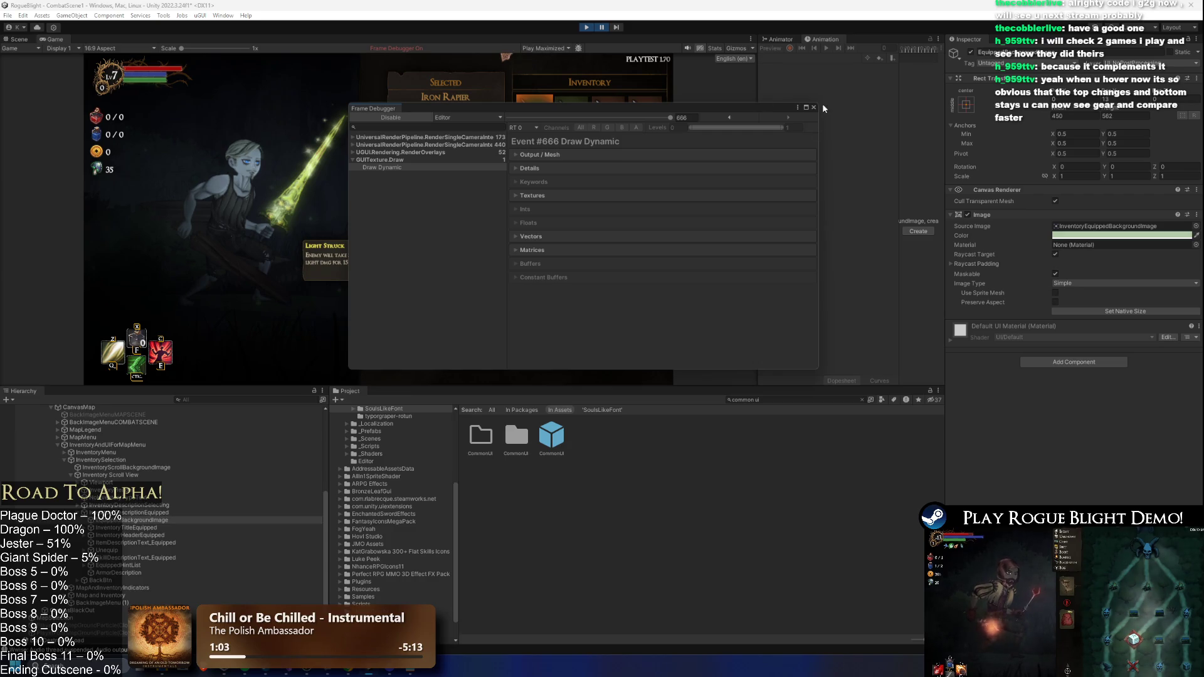
pyautogui.click(814, 107)
pyautogui.click(475, 49)
pyautogui.click(467, 58)
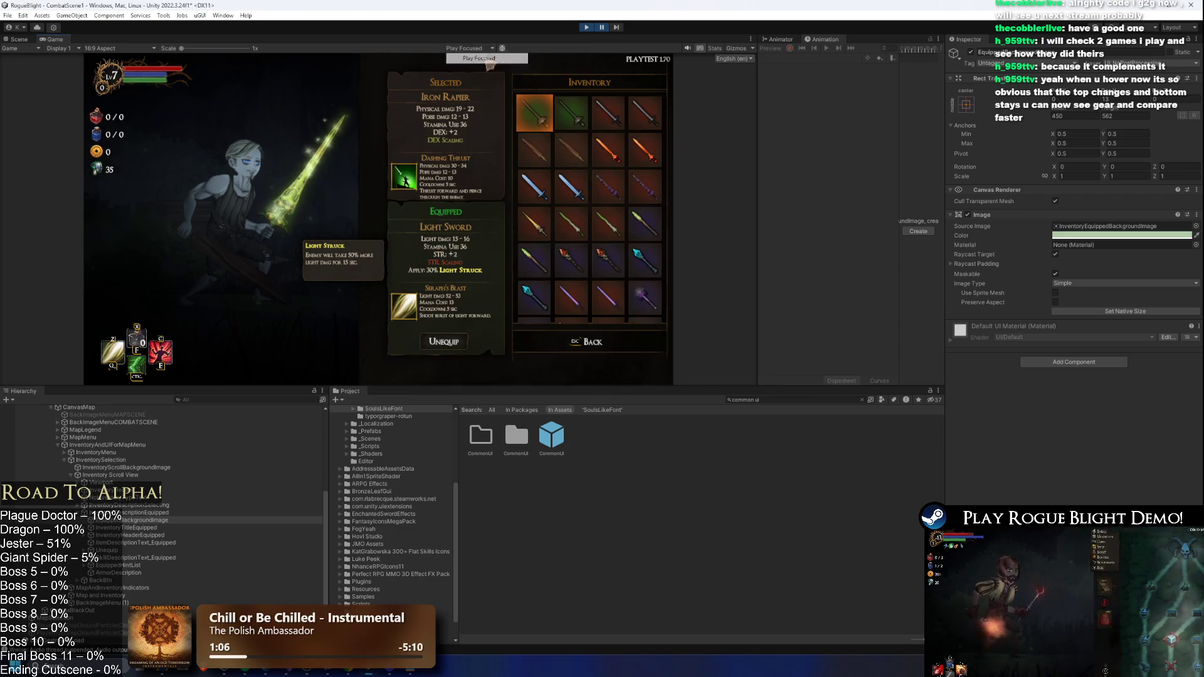
pyautogui.click(602, 28)
# - Lighten the background to a very pale green and view it in the maximized game
pyautogui.click(1121, 235)
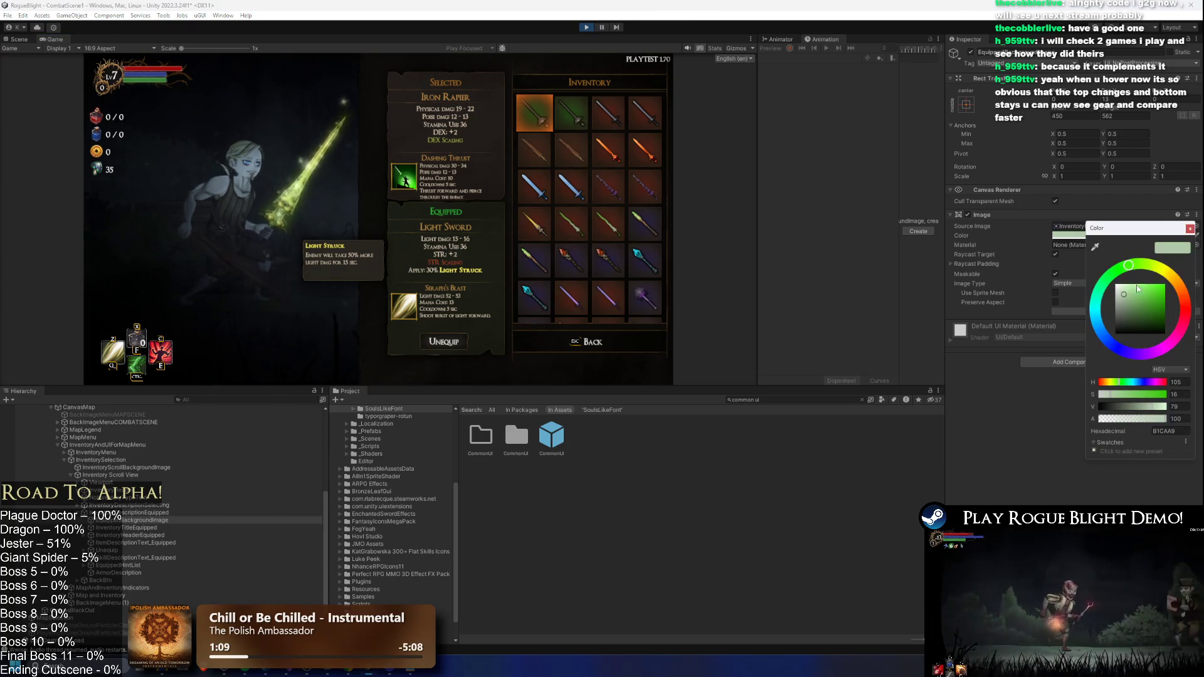
pyautogui.moveTo(1129, 293)
pyautogui.mouseDown()
pyautogui.moveTo(1123, 304)
pyautogui.moveTo(1124, 288)
pyautogui.mouseUp()
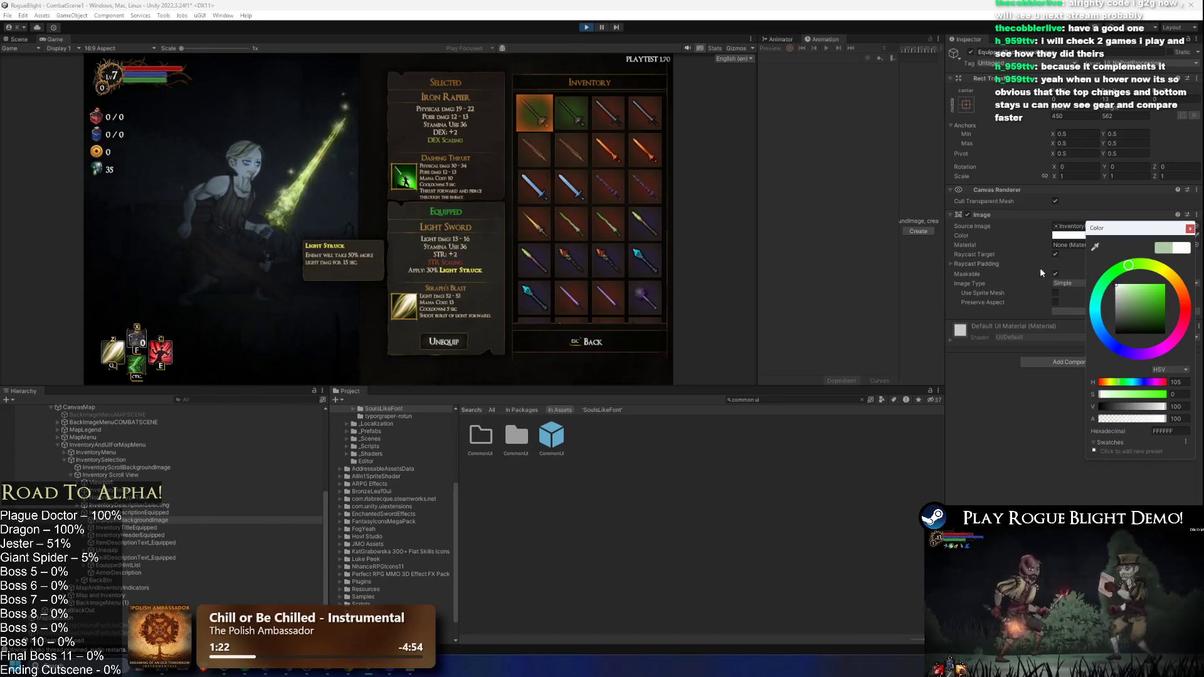
pyautogui.click(1123, 286)
pyautogui.click(1129, 290)
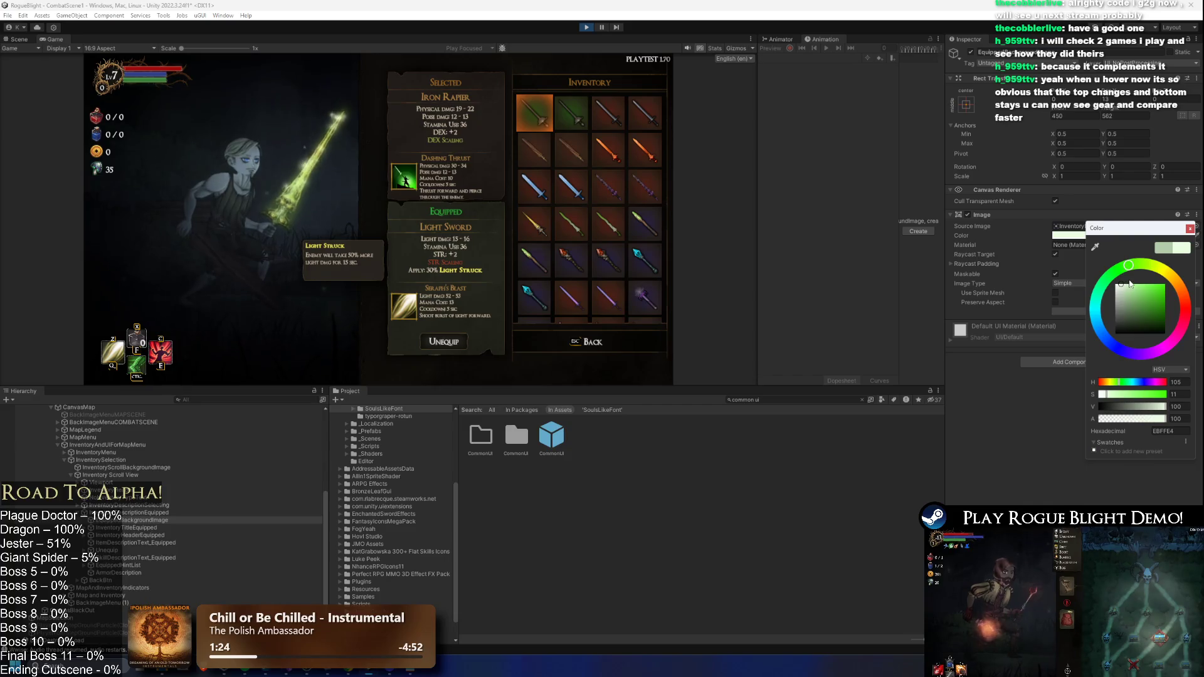
pyautogui.click(1122, 285)
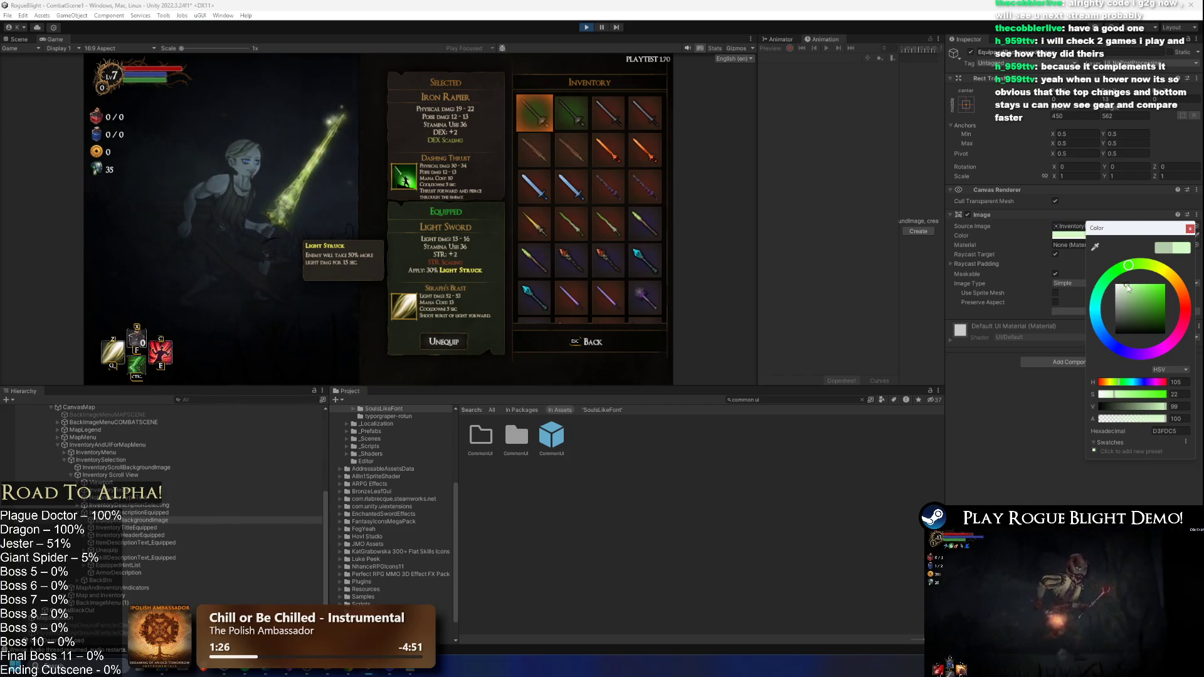
pyautogui.click(471, 48)
pyautogui.click(486, 69)
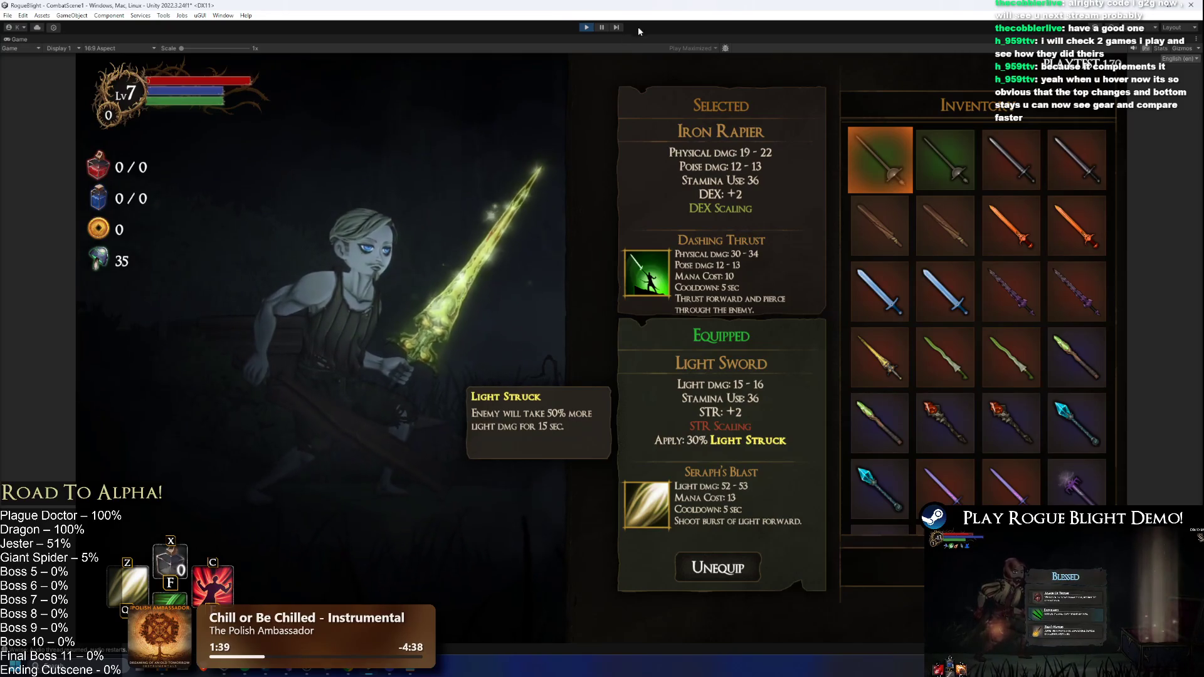
# - Darken the pale green slightly, check it in the game, then stop play mode
pyautogui.click(603, 27)
pyautogui.click(1069, 235)
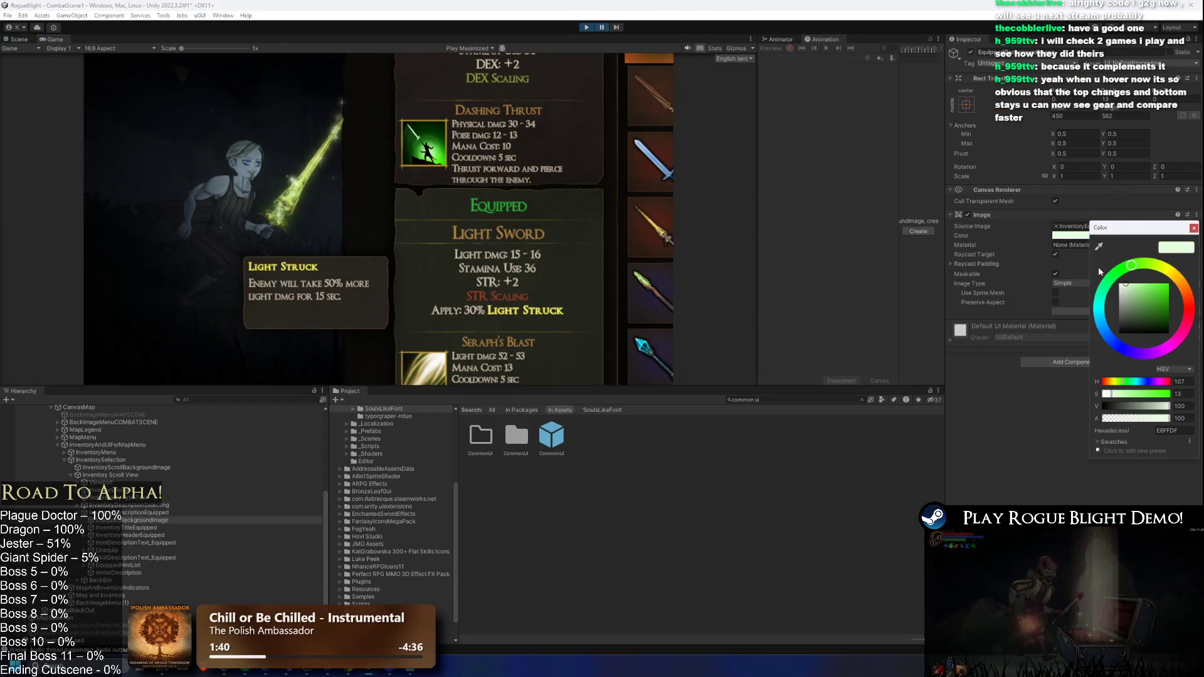
pyautogui.click(1126, 290)
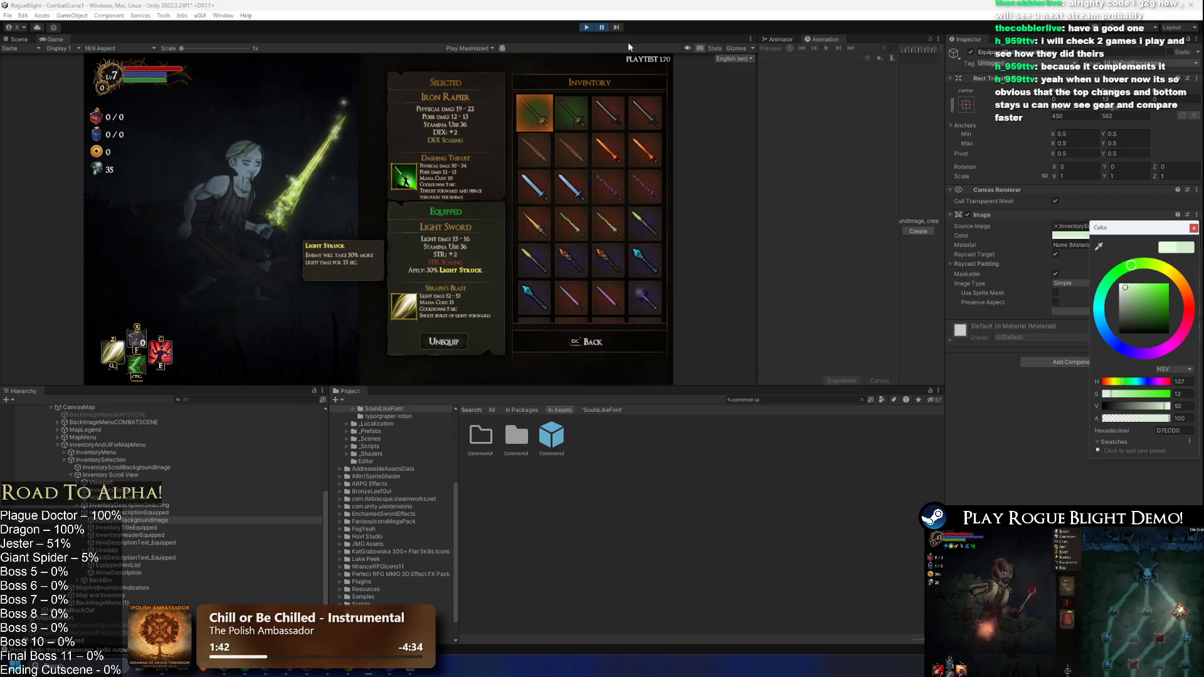
pyautogui.click(602, 27)
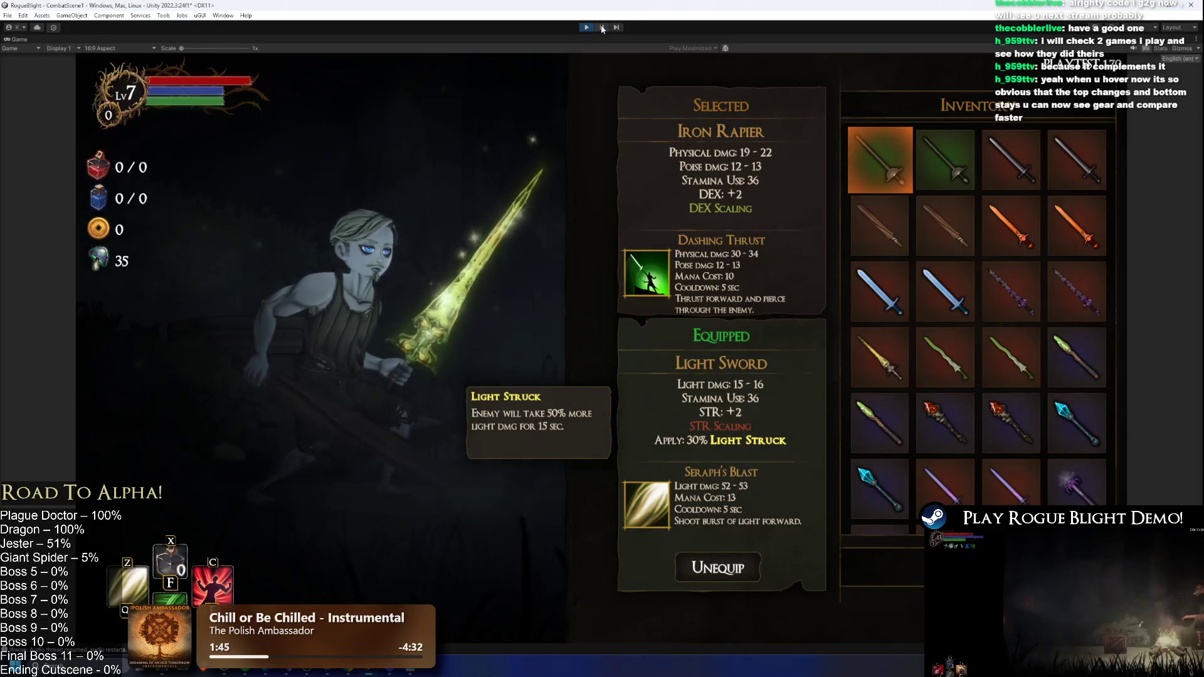
pyautogui.click(602, 27)
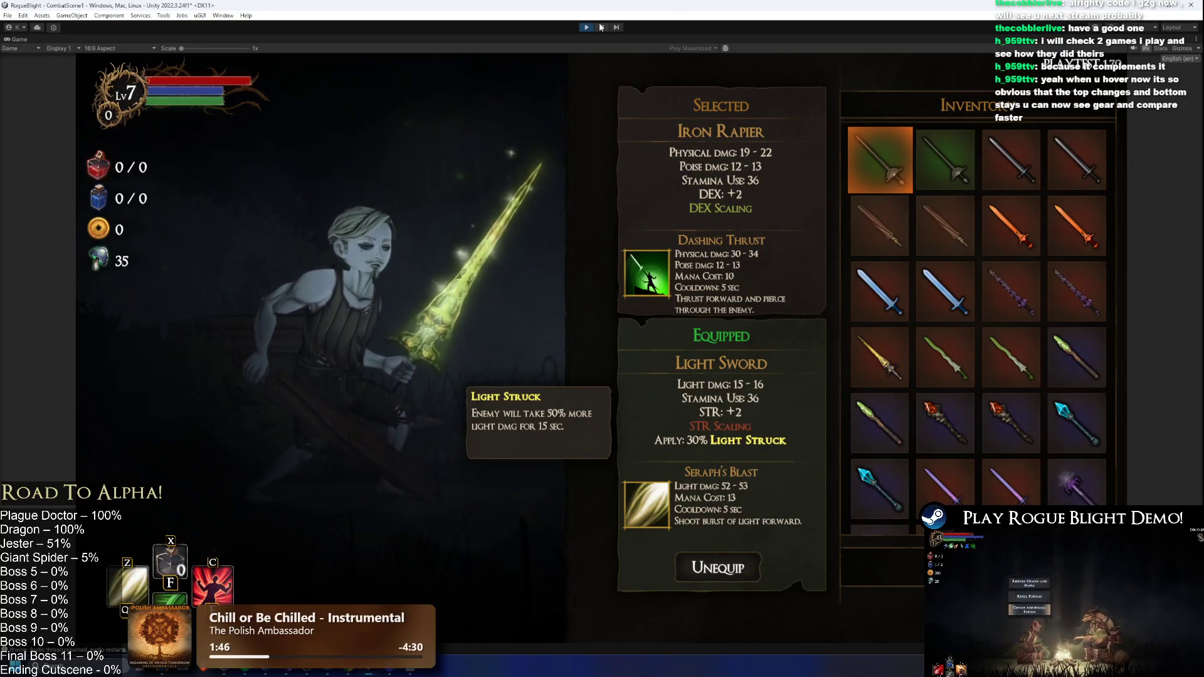
pyautogui.click(601, 27)
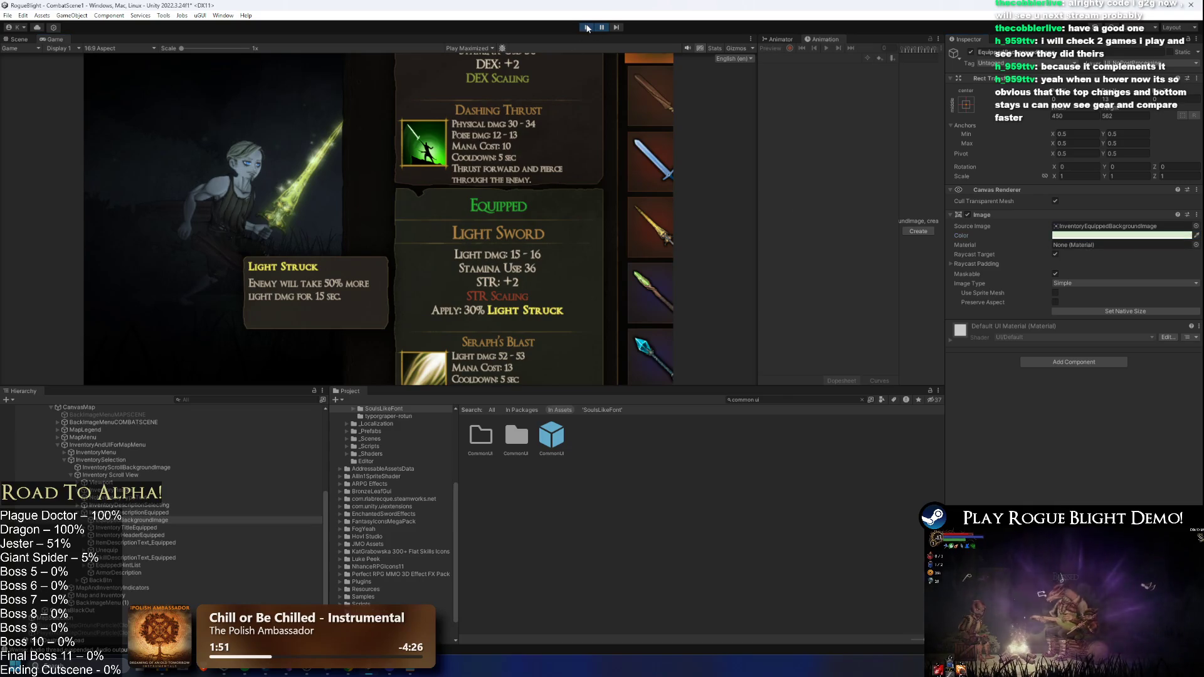
pyautogui.click(588, 28)
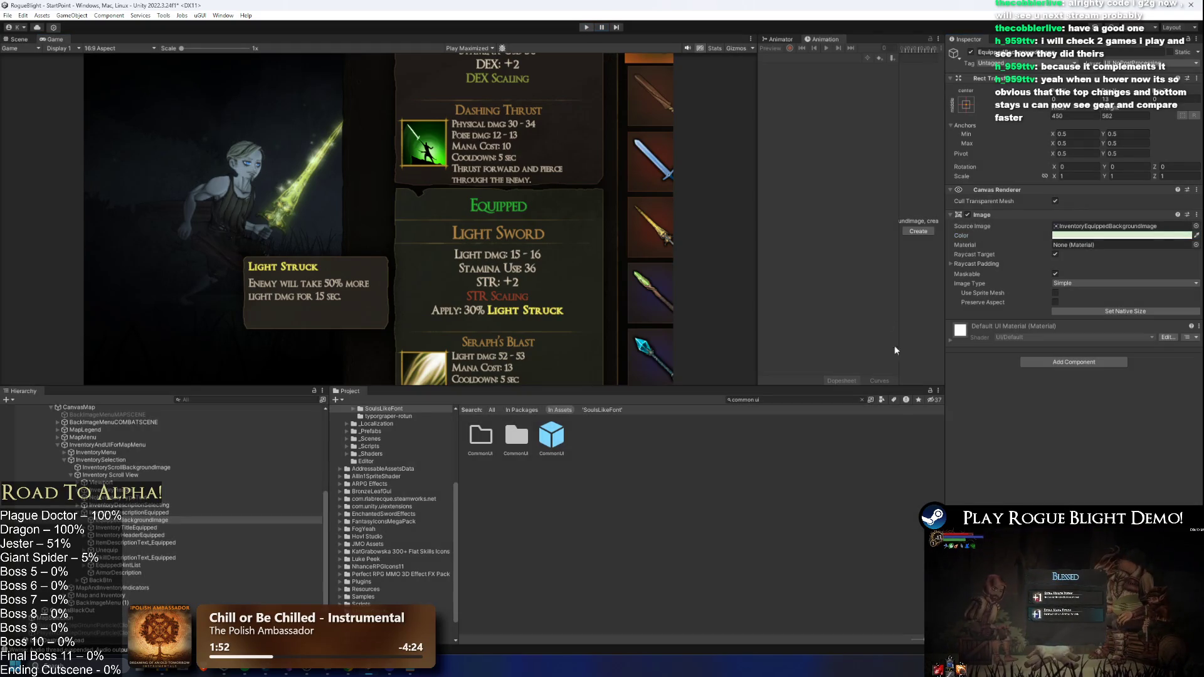
# - Find the CommonUI prefab in the assets and open it for editing
pyautogui.write('comm')
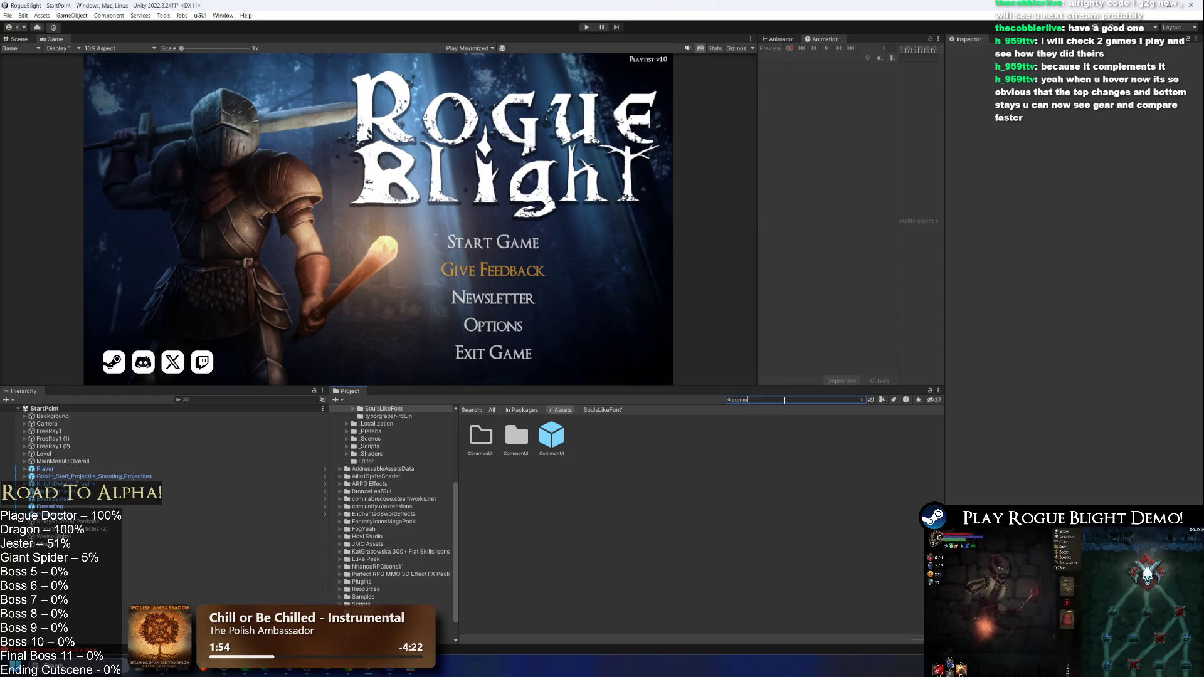
pyautogui.press('BackSpace')
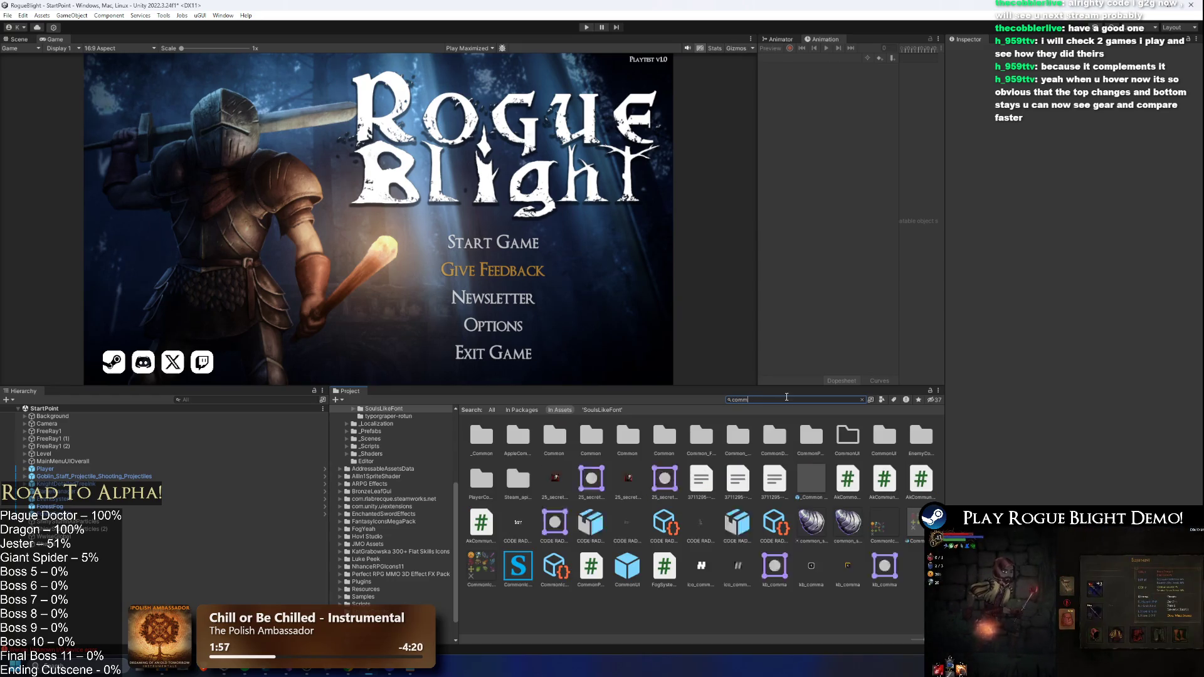
pyautogui.write('on ui')
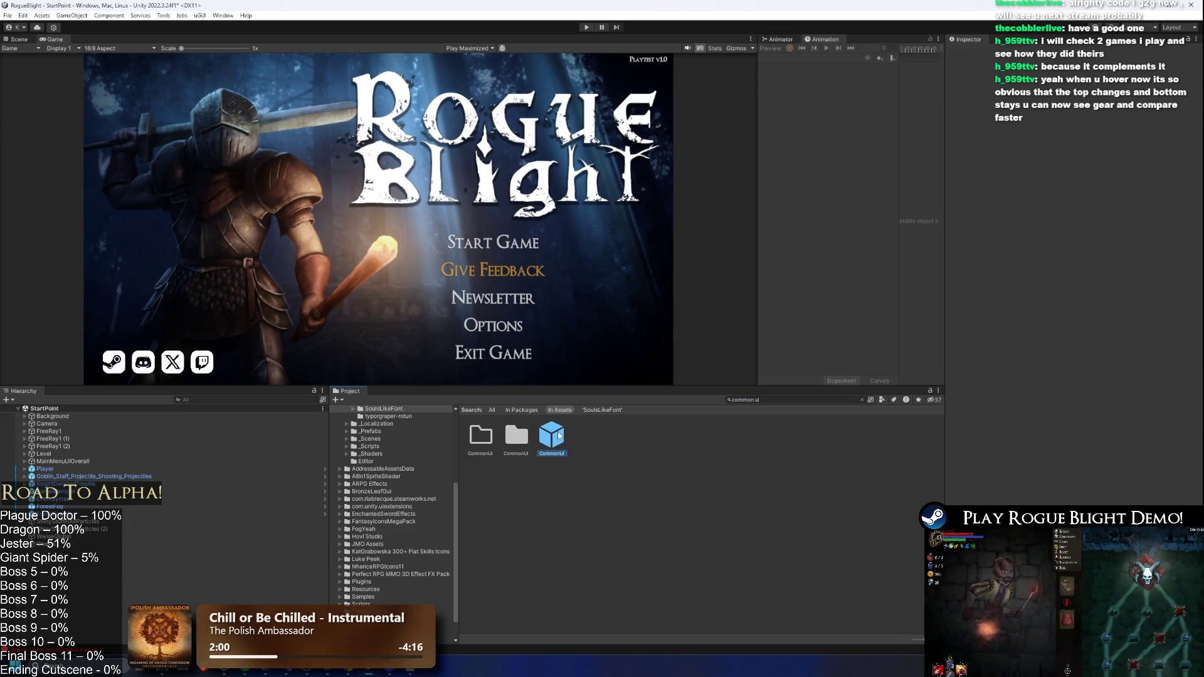
pyautogui.doubleClick(552, 435)
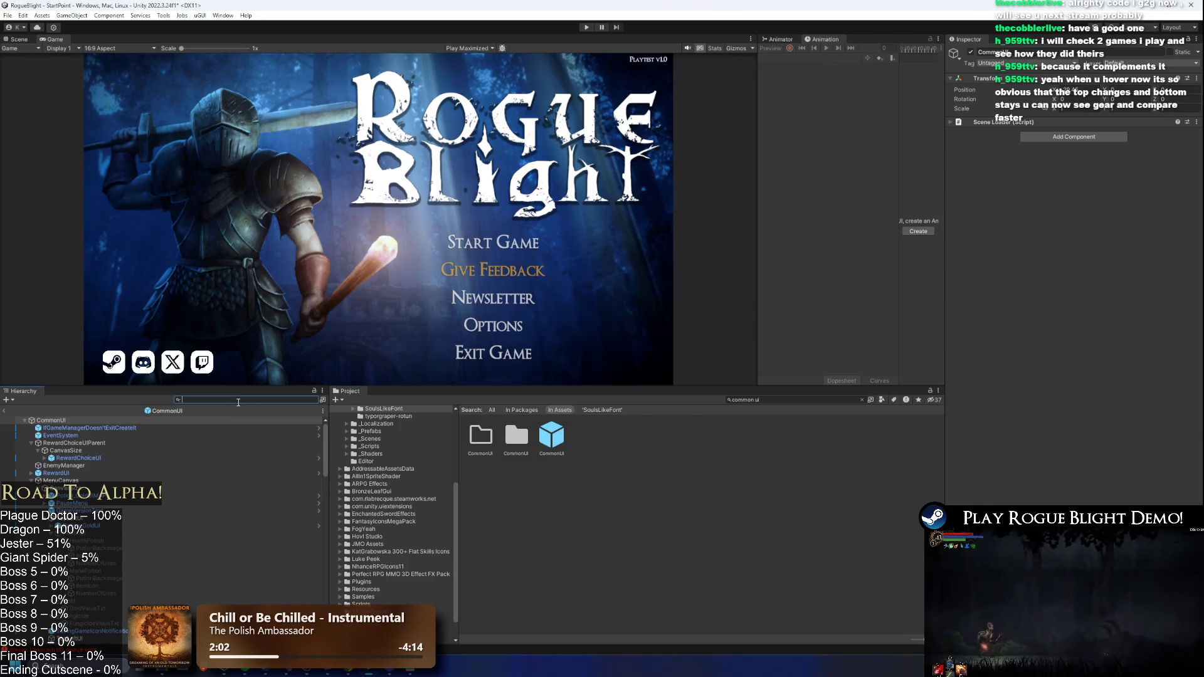
# - Select EquippedBackgroundImage under InventoryDescriptionEquipped and paste the copied pale green into its Image colour
pyautogui.write('equipp')
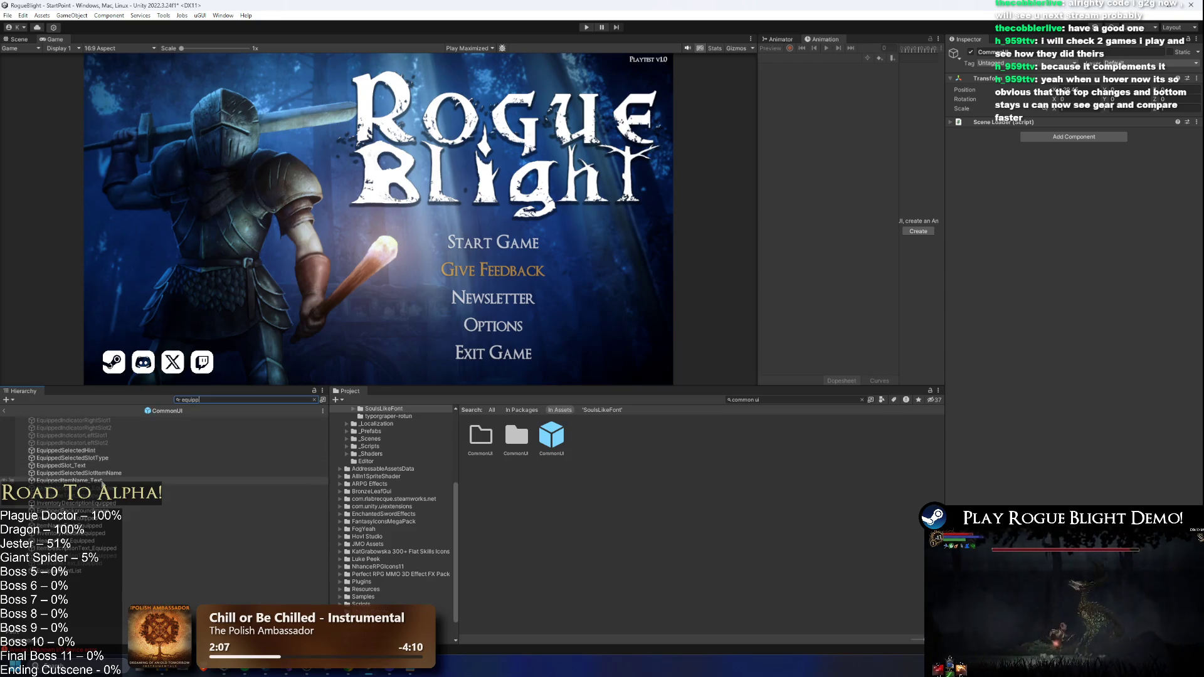
pyautogui.click(111, 504)
pyautogui.press('Down')
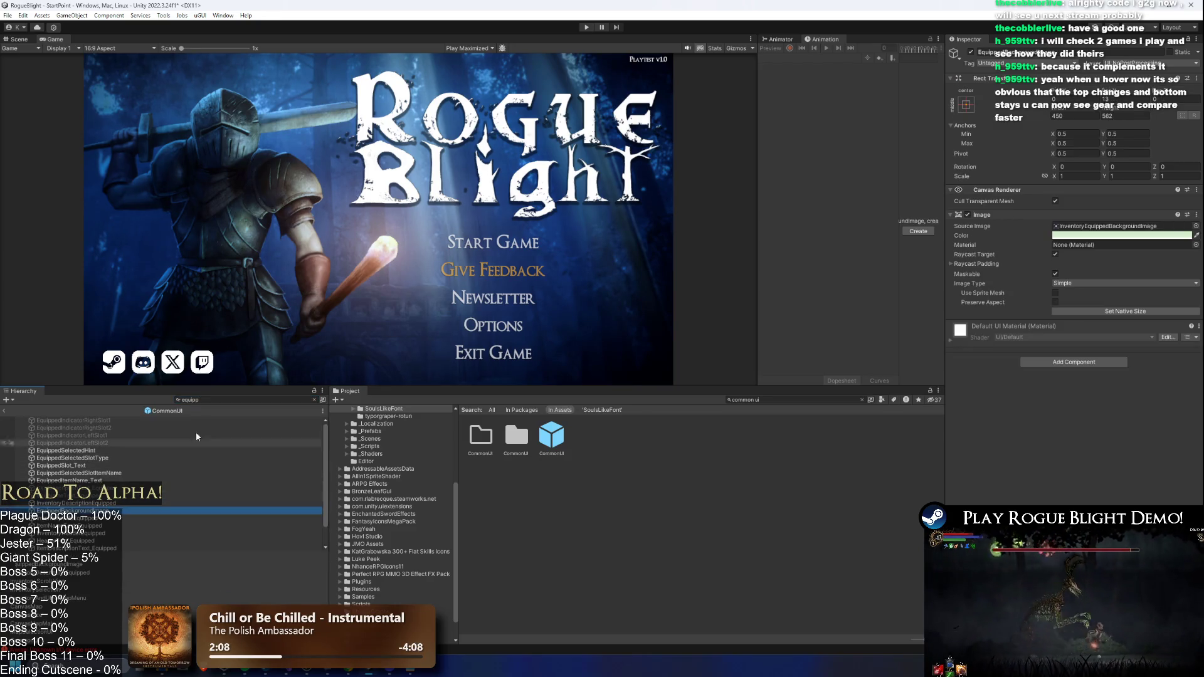
pyautogui.press('BackSpace')
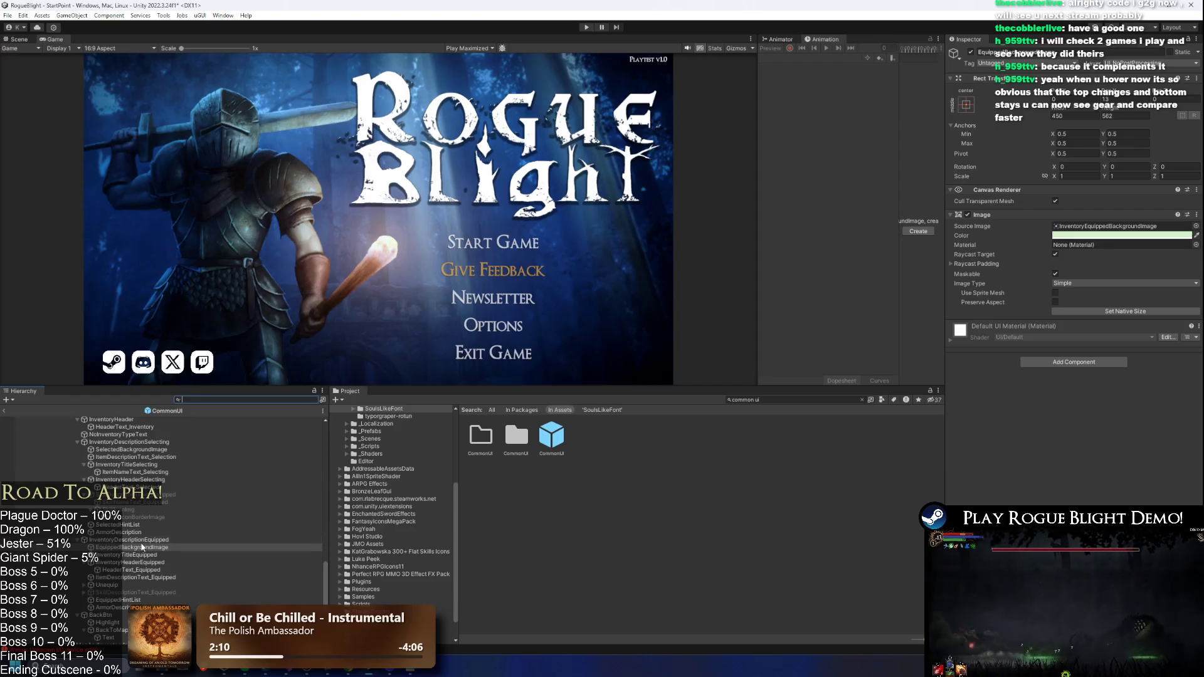
pyautogui.click(203, 539)
pyautogui.press('Down')
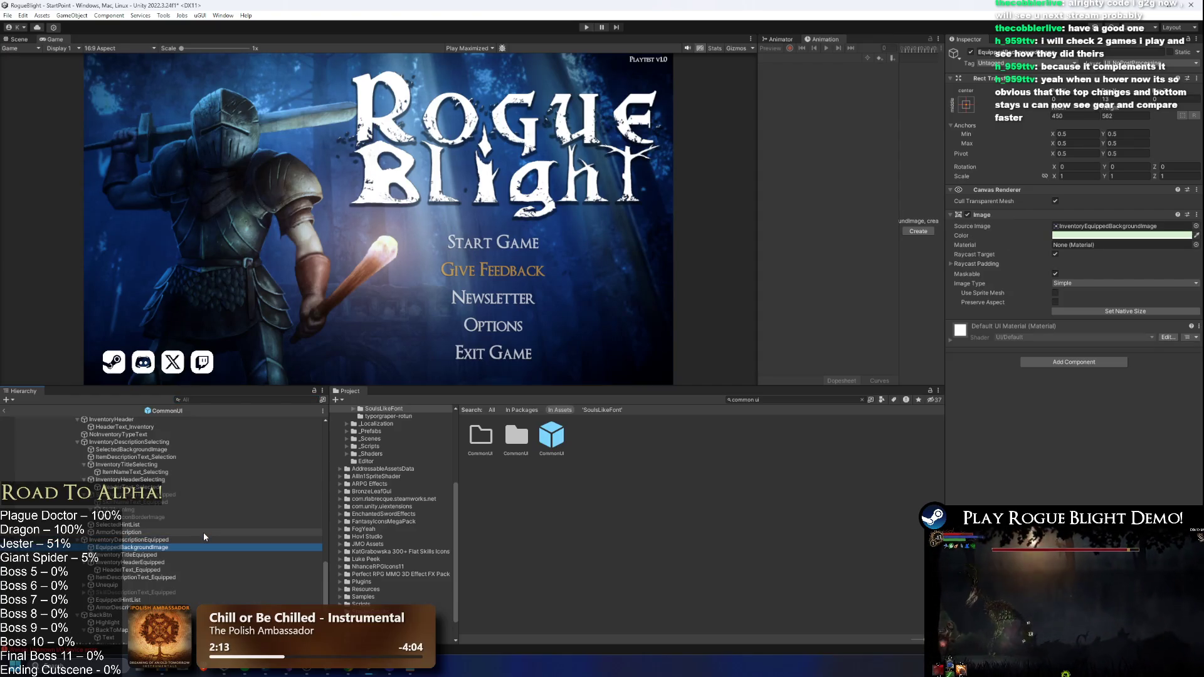
pyautogui.click(1094, 252)
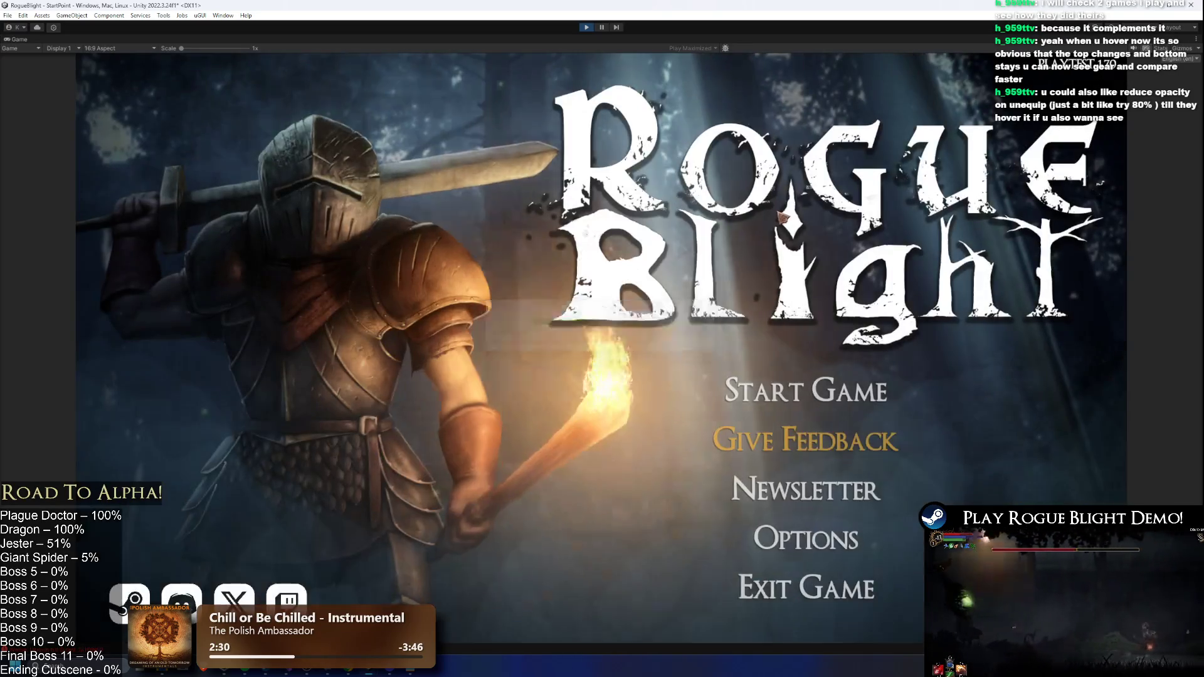
# - Load the existing save slot and view the green Equipped Wooden Sword card in the inventory
pyautogui.click(822, 389)
pyautogui.click(800, 323)
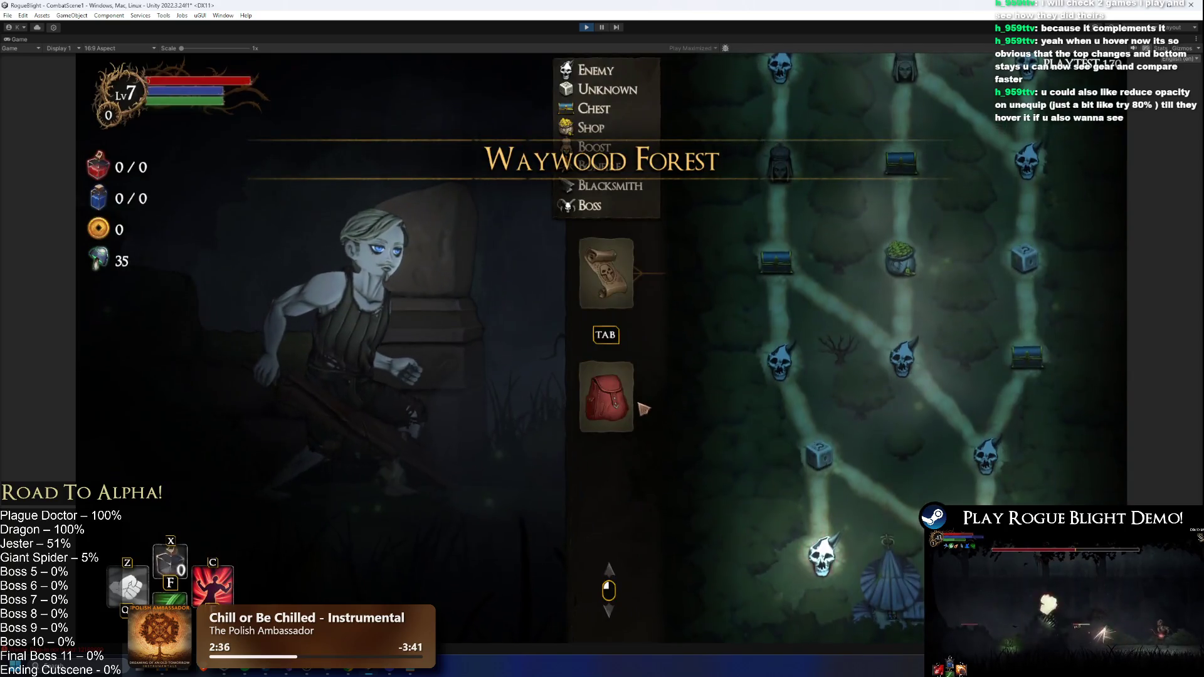
pyautogui.press('Tab')
pyautogui.click(706, 311)
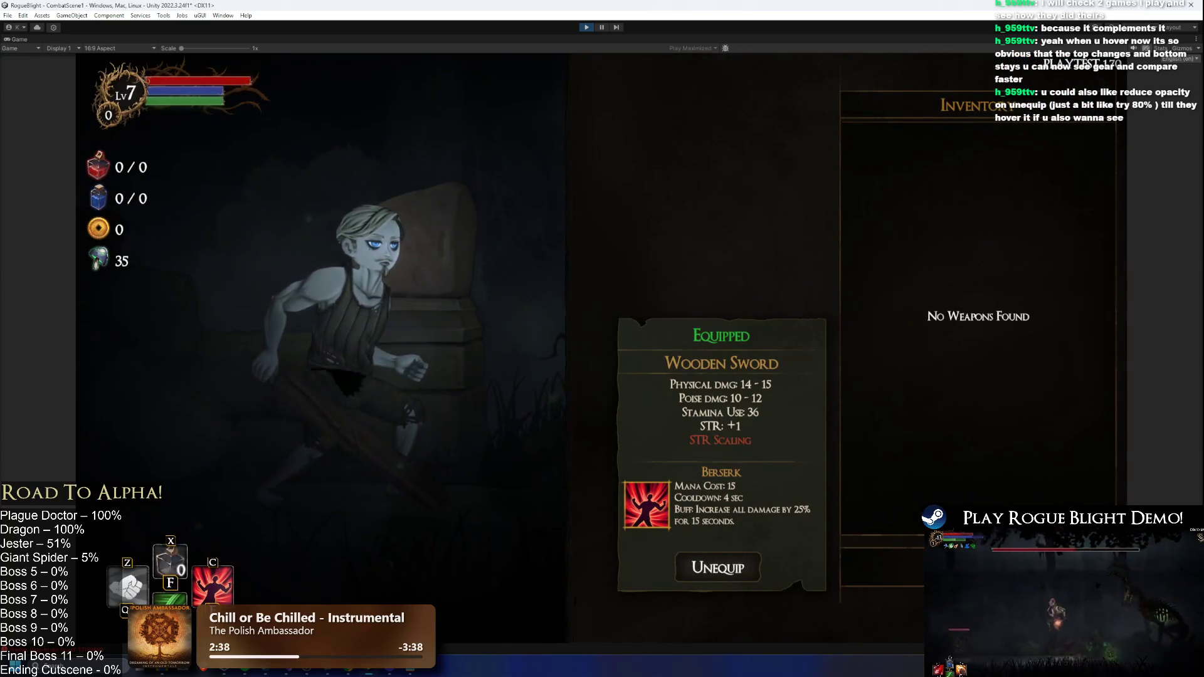
pyautogui.press('Escape')
# - Enter the forest map, enable cheats, run right through the level, and open the pause menu
pyautogui.click(607, 298)
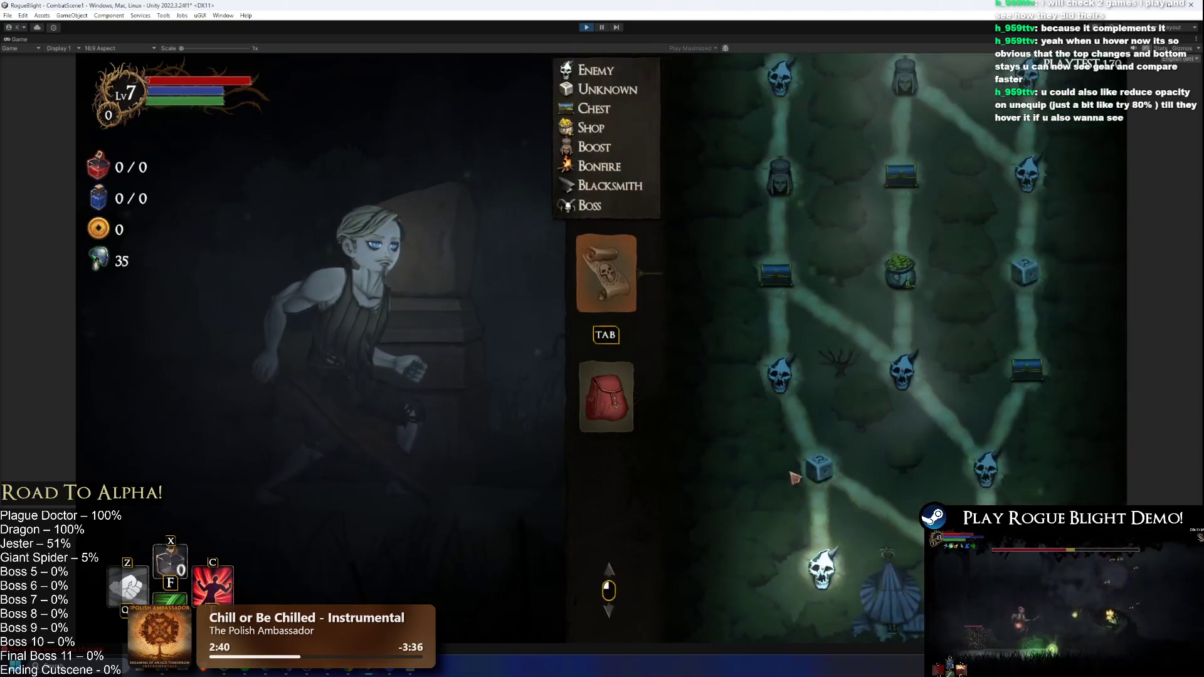
pyautogui.press('Tab')
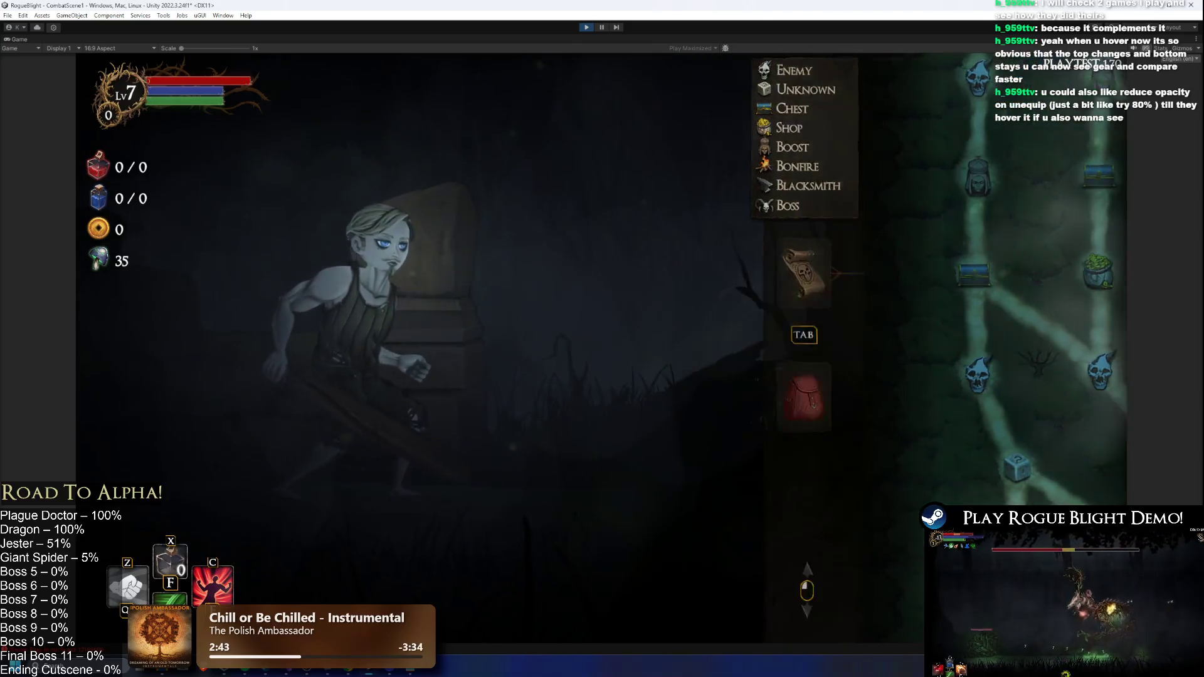
pyautogui.press('d')
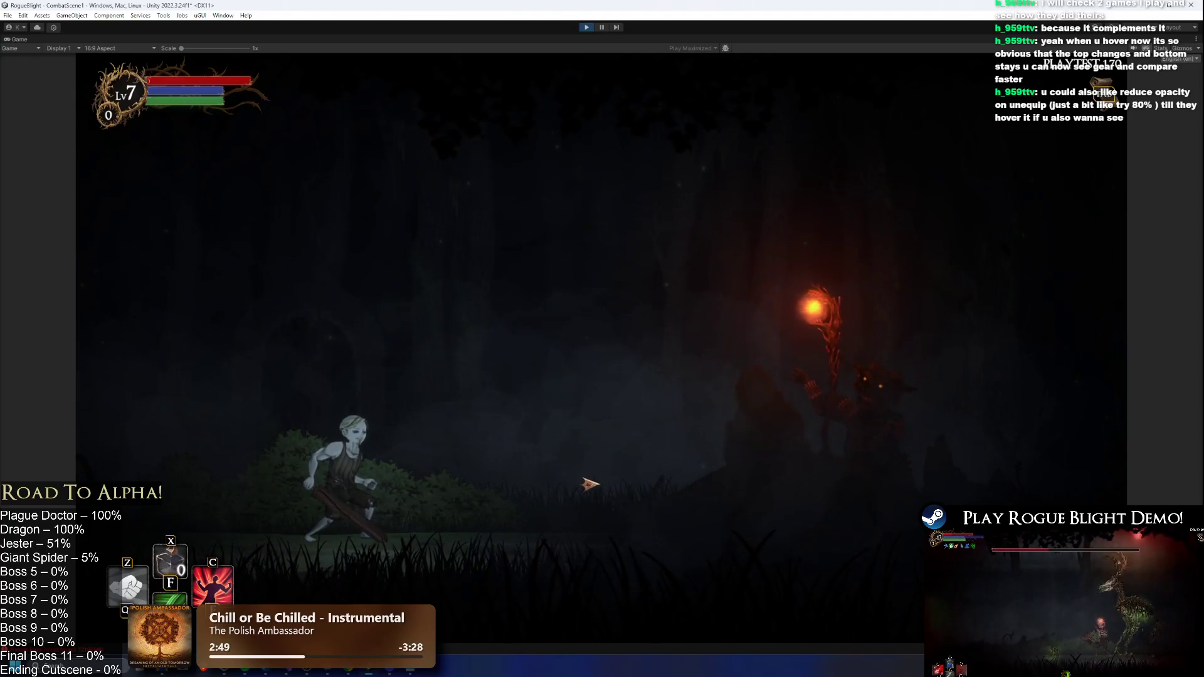
pyautogui.press('Escape')
# - Save, quit and reload the run, then compare the looted Piercing Wand with the equipped sword
pyautogui.click(627, 421)
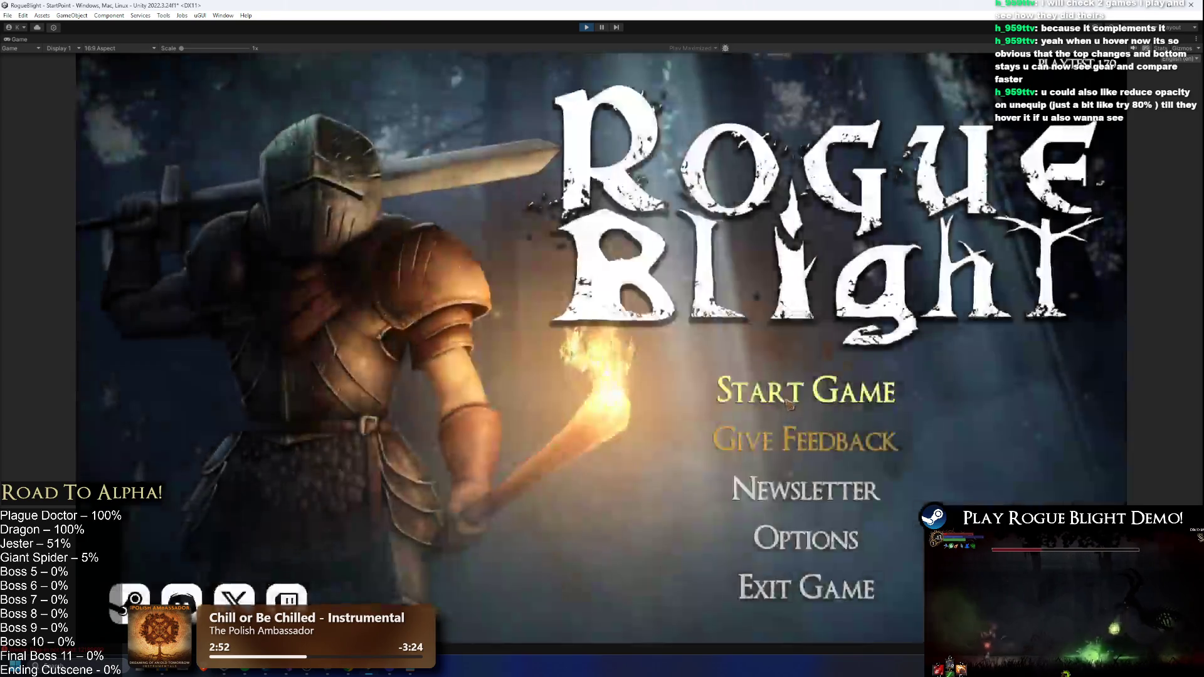
pyautogui.click(812, 441)
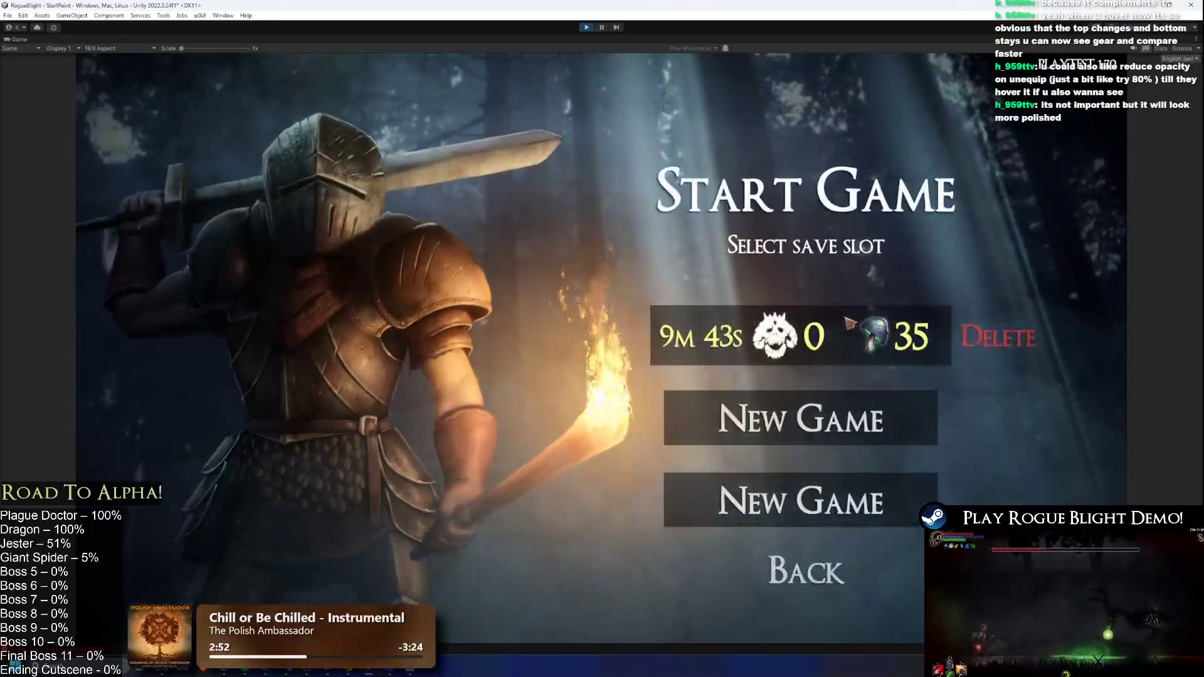
pyautogui.click(815, 486)
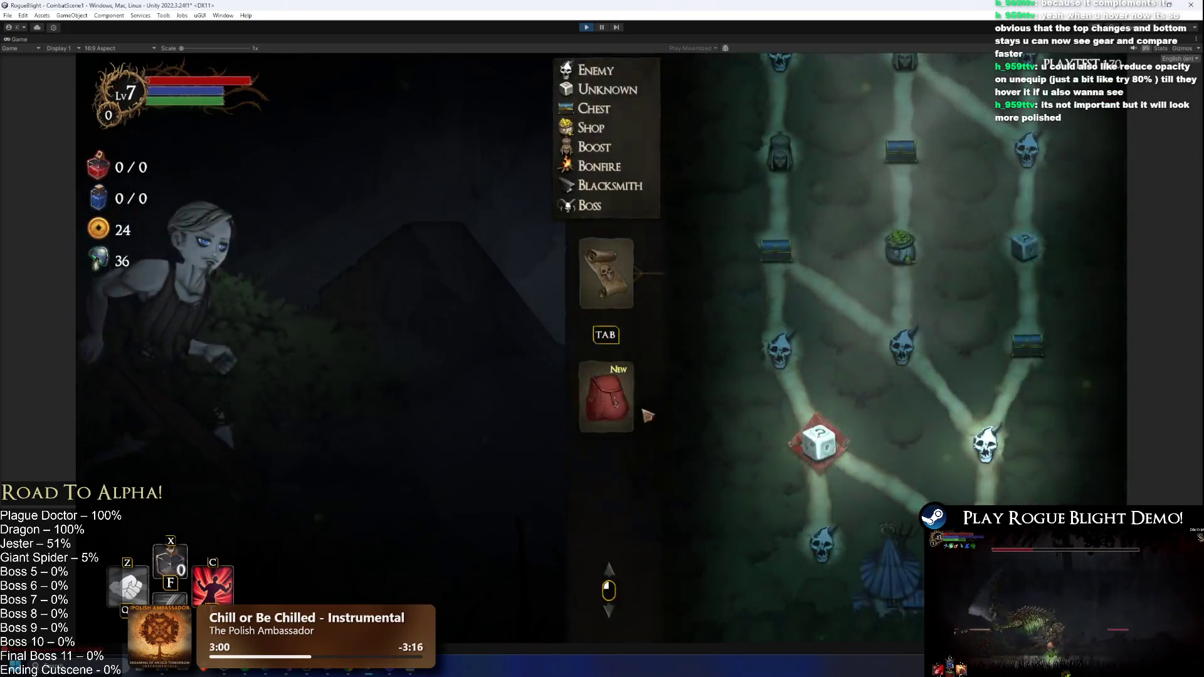
pyautogui.click(606, 396)
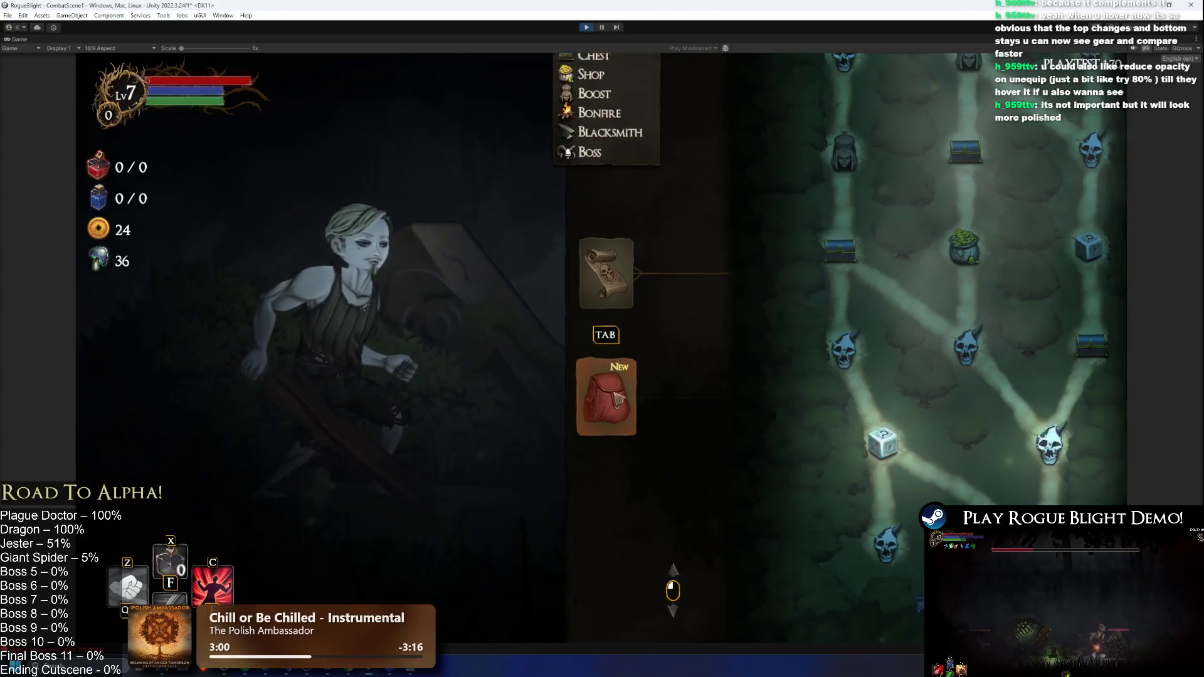
pyautogui.click(656, 289)
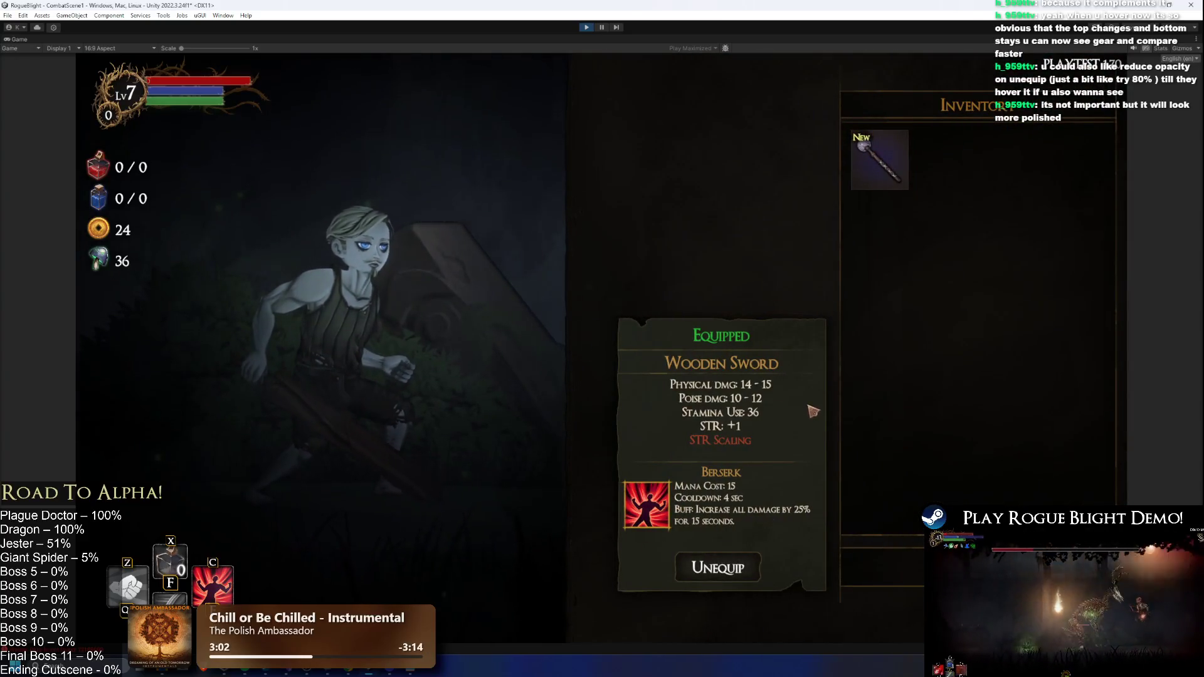
pyautogui.moveTo(897, 155)
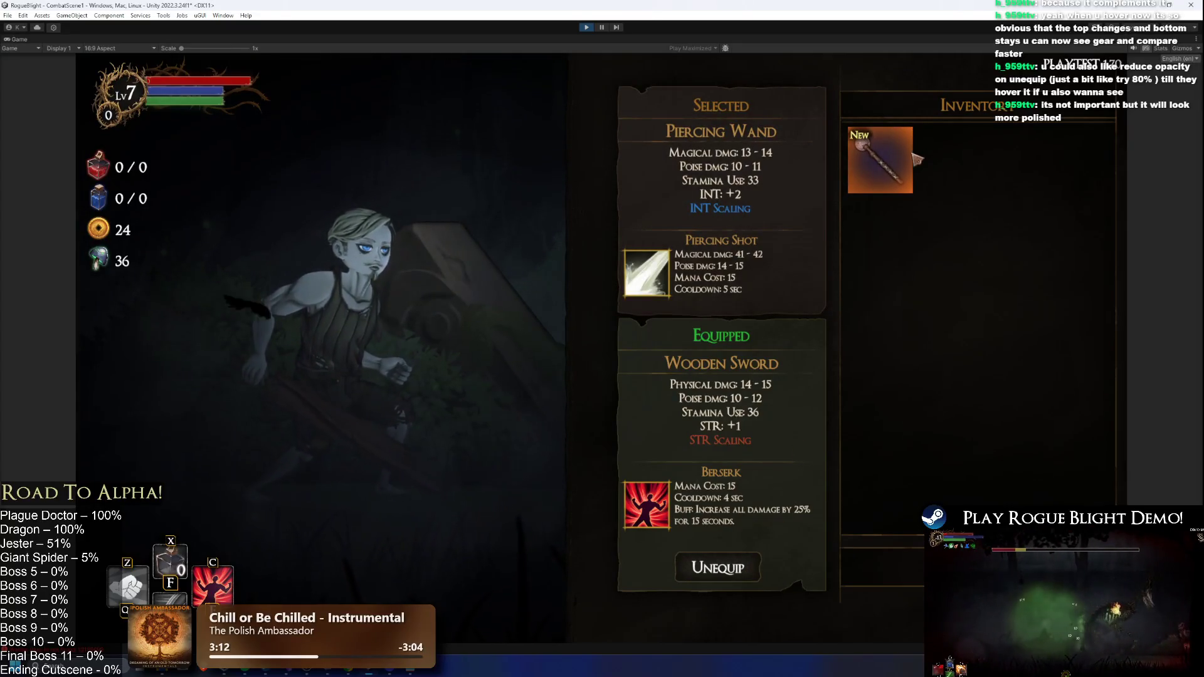
# - Travel to the skull enemy node on the map, defeat the enemy, and take all the loot
pyautogui.press('Tab')
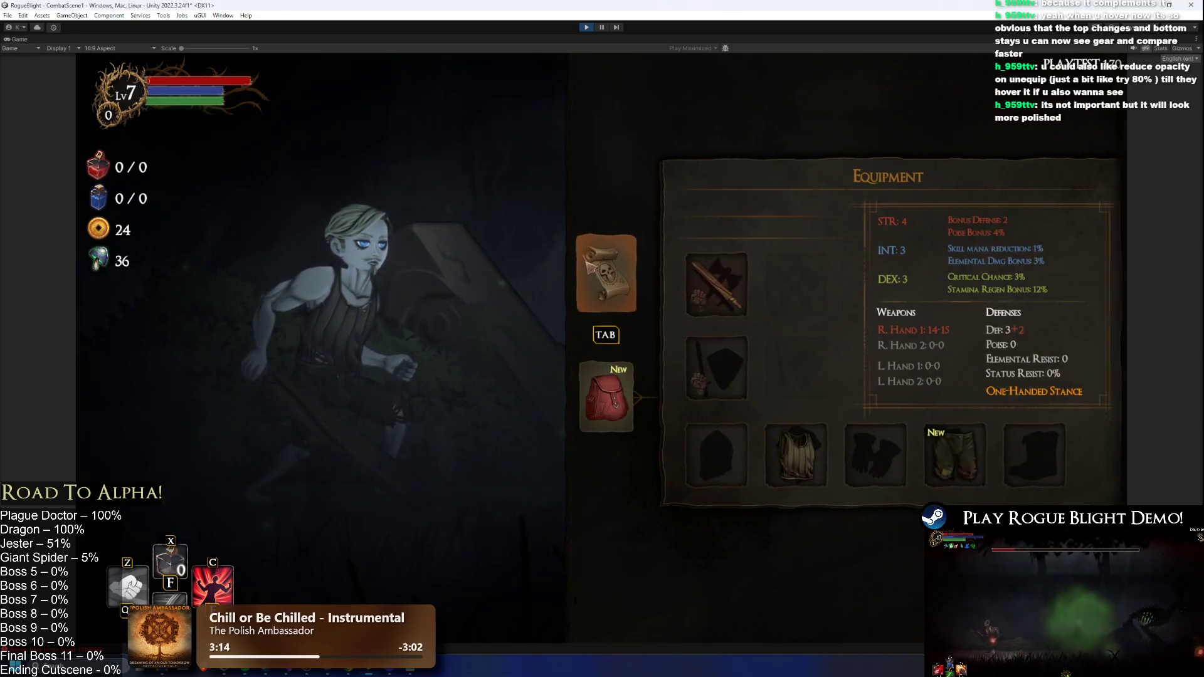
pyautogui.press('Tab')
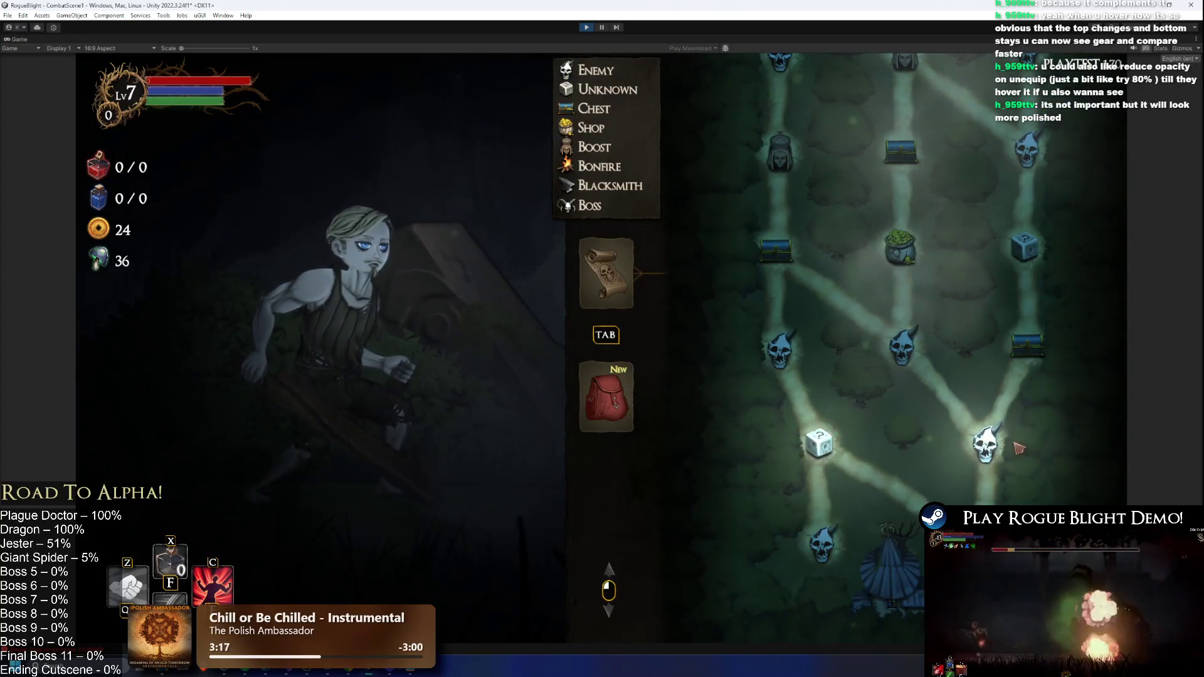
pyautogui.click(1004, 430)
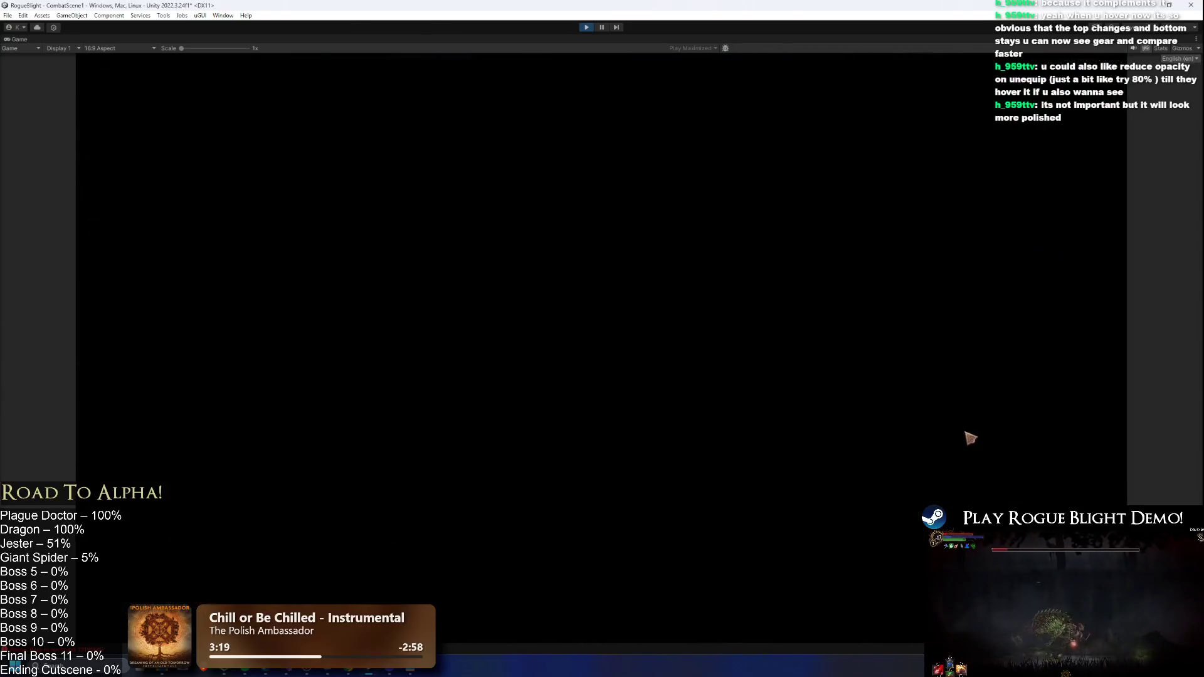
pyautogui.press('F1')
pyautogui.press('d')
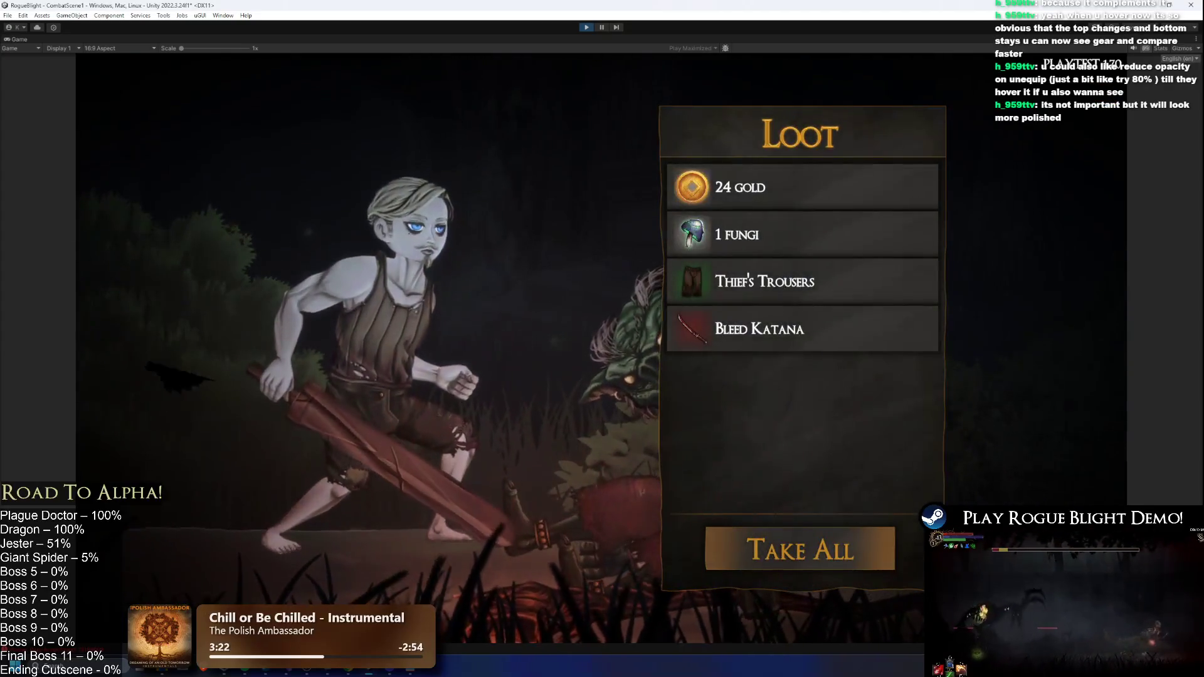
pyautogui.click(836, 551)
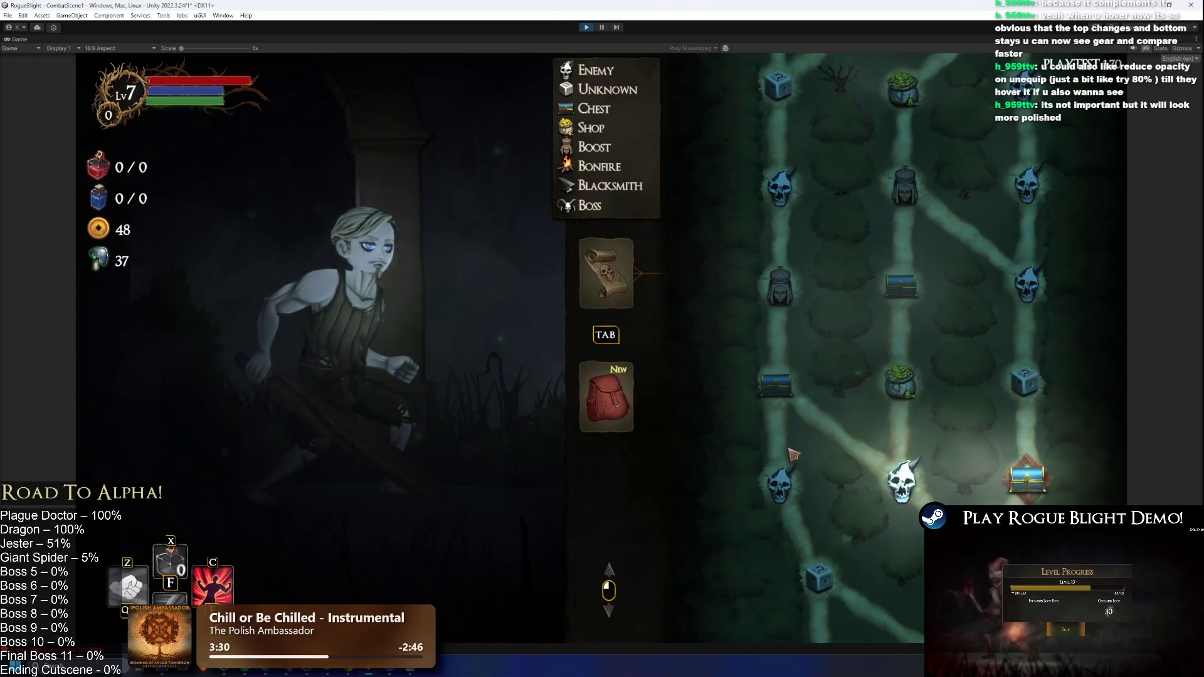
# - Open the chest on the map and choose the Cooldown Reduction blessing
pyautogui.click(1027, 489)
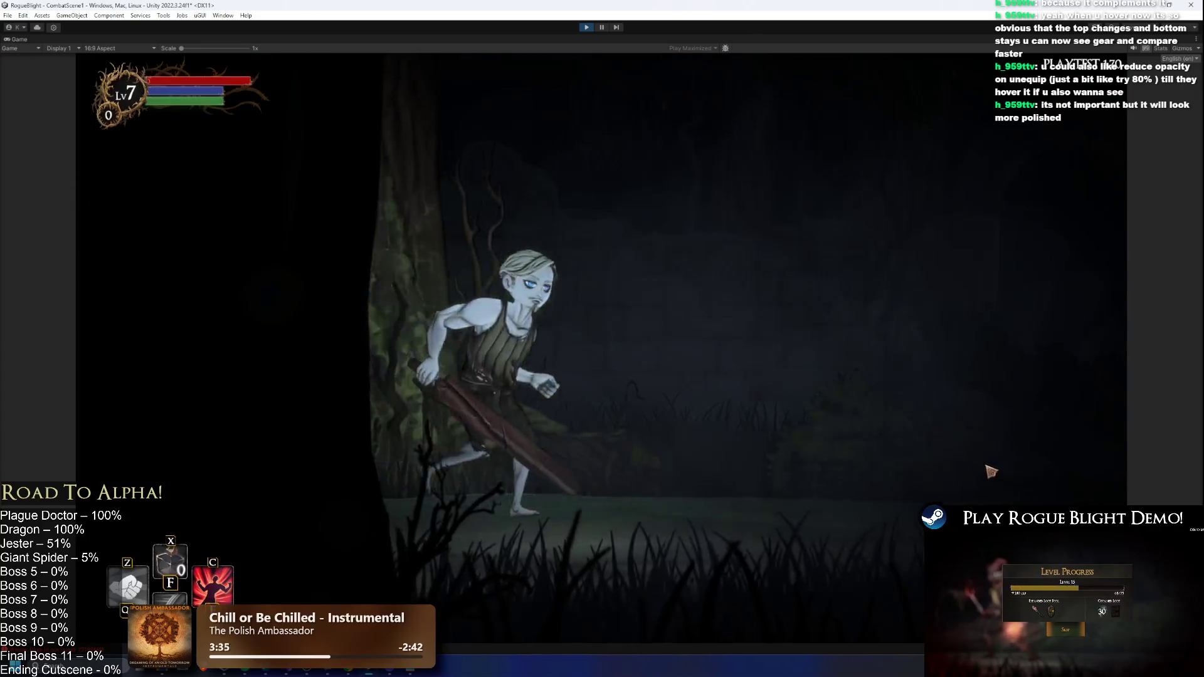
pyautogui.click(514, 247)
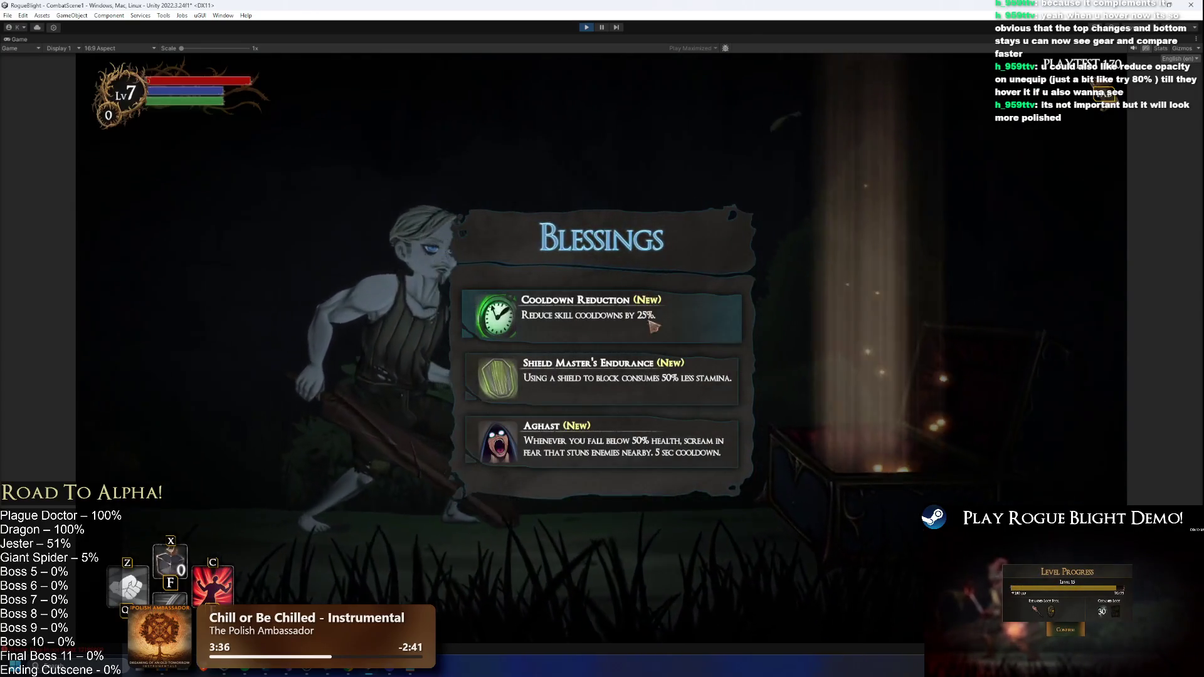
pyautogui.click(652, 319)
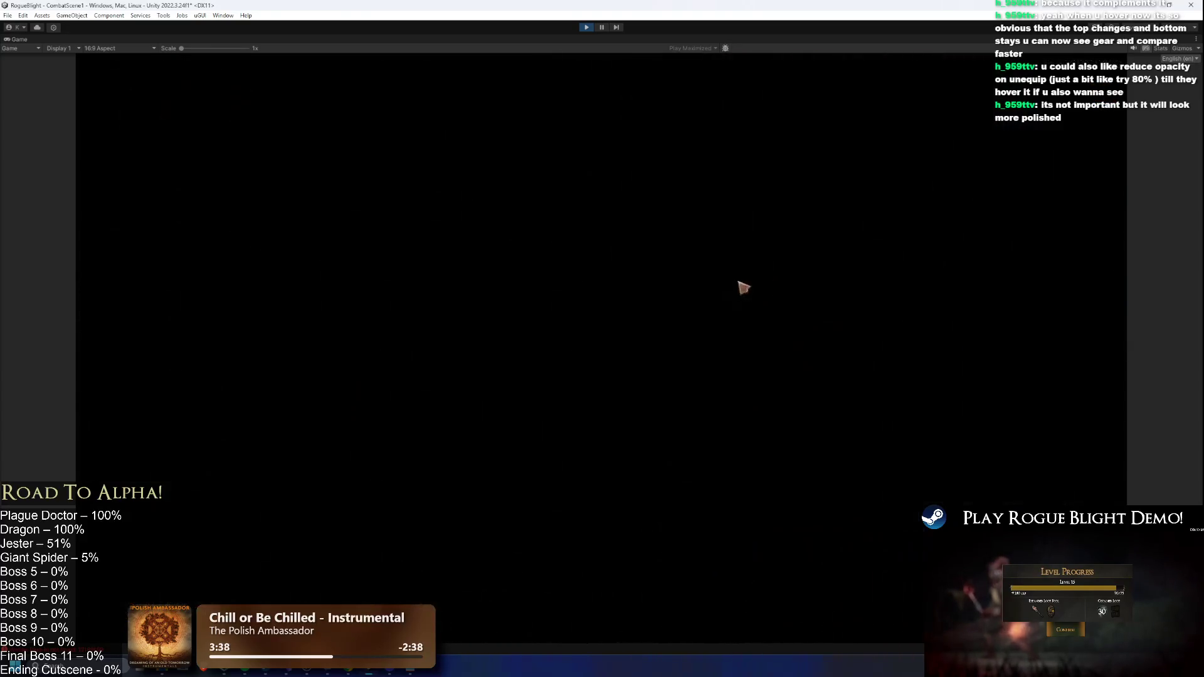